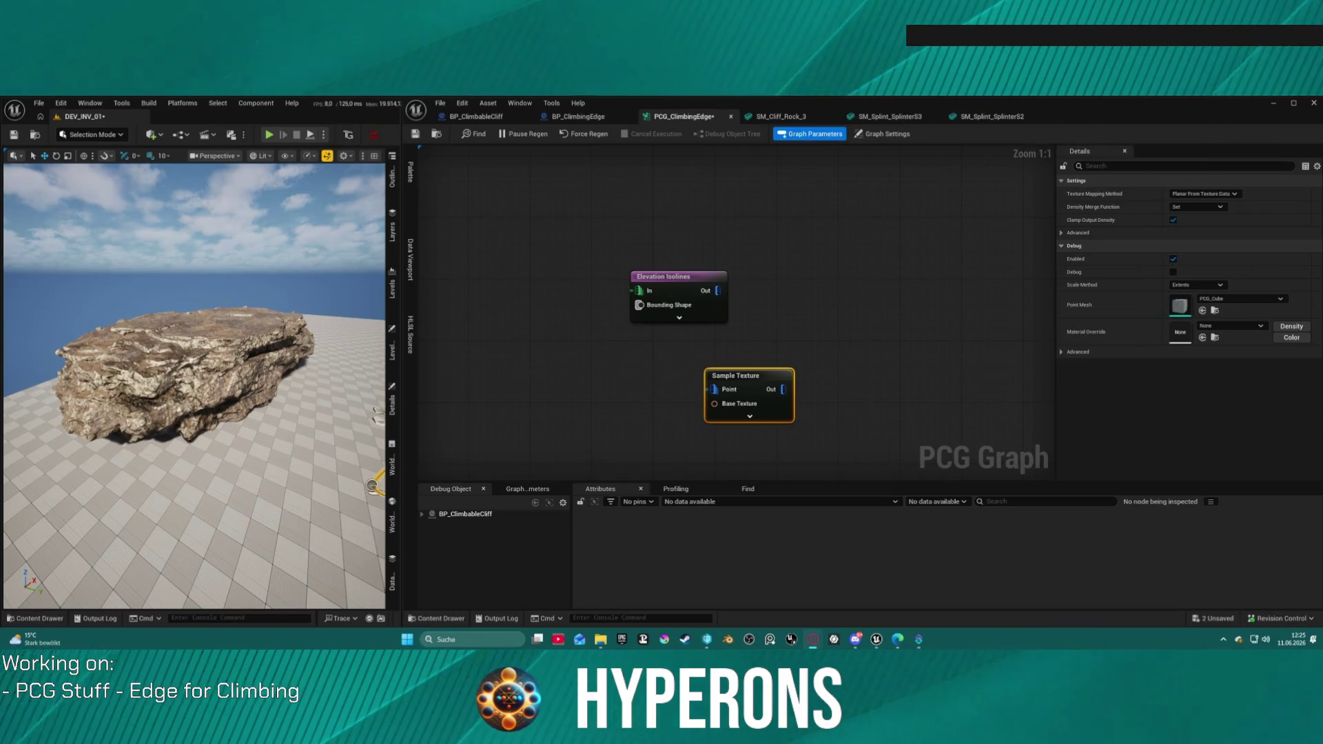
# - Select the cliff rock actor in the level viewport
pyautogui.click(172, 386)
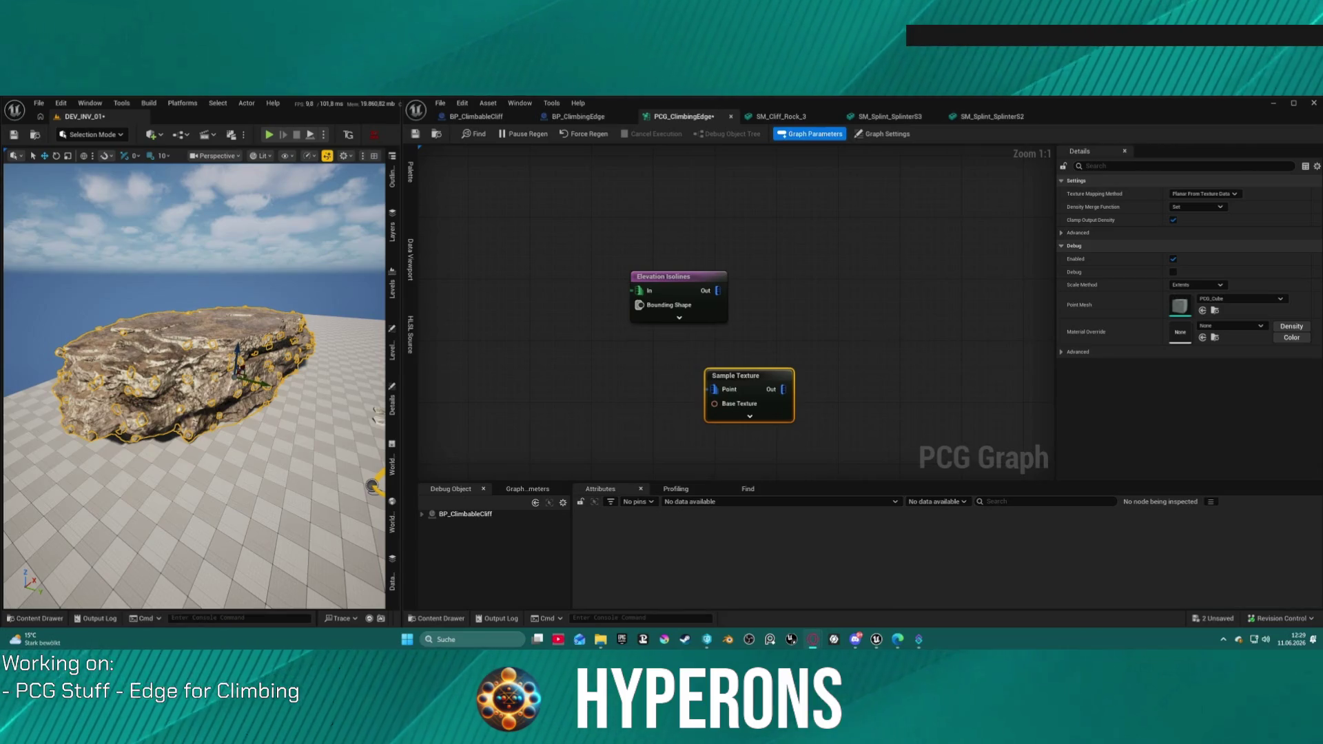
# - Shift the PCG graph view and focus the level camera on the cliff rock's yellow edge markers
pyautogui.moveTo(531, 308); pyautogui.dragTo(628, 340)
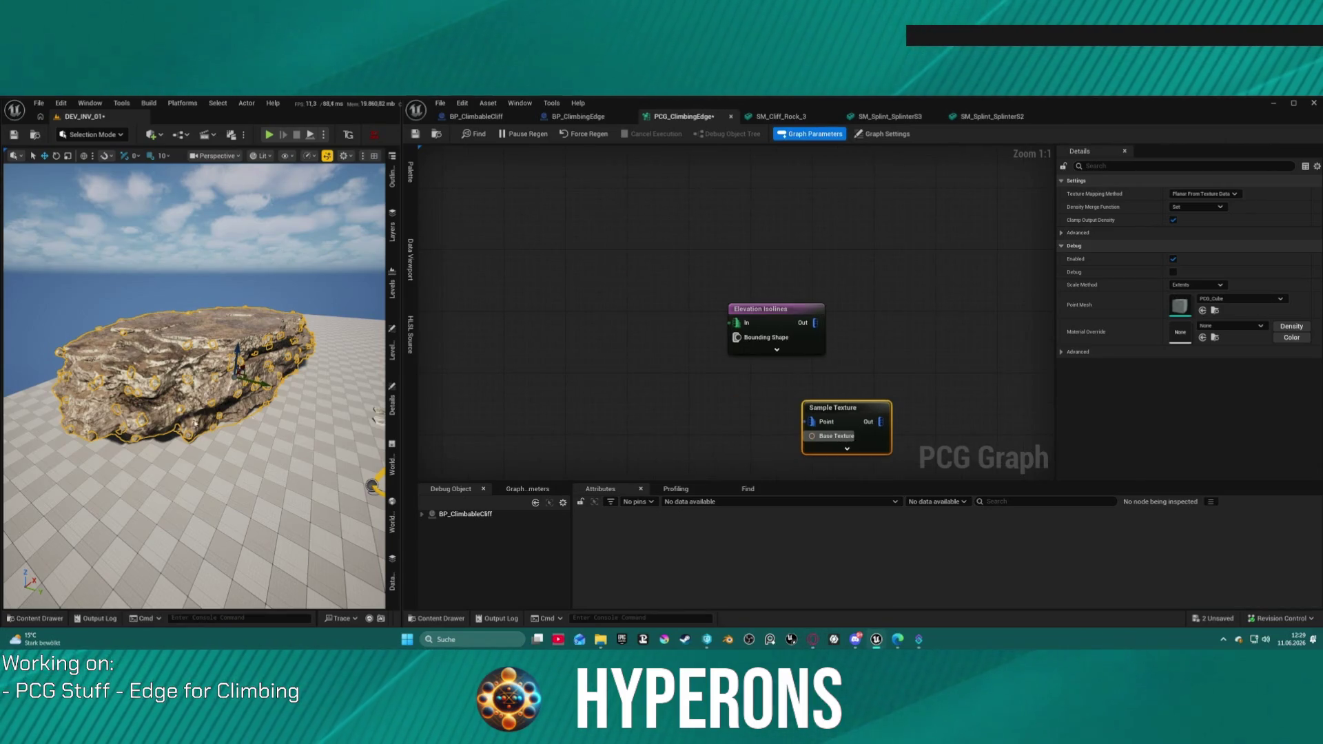
pyautogui.press('f')
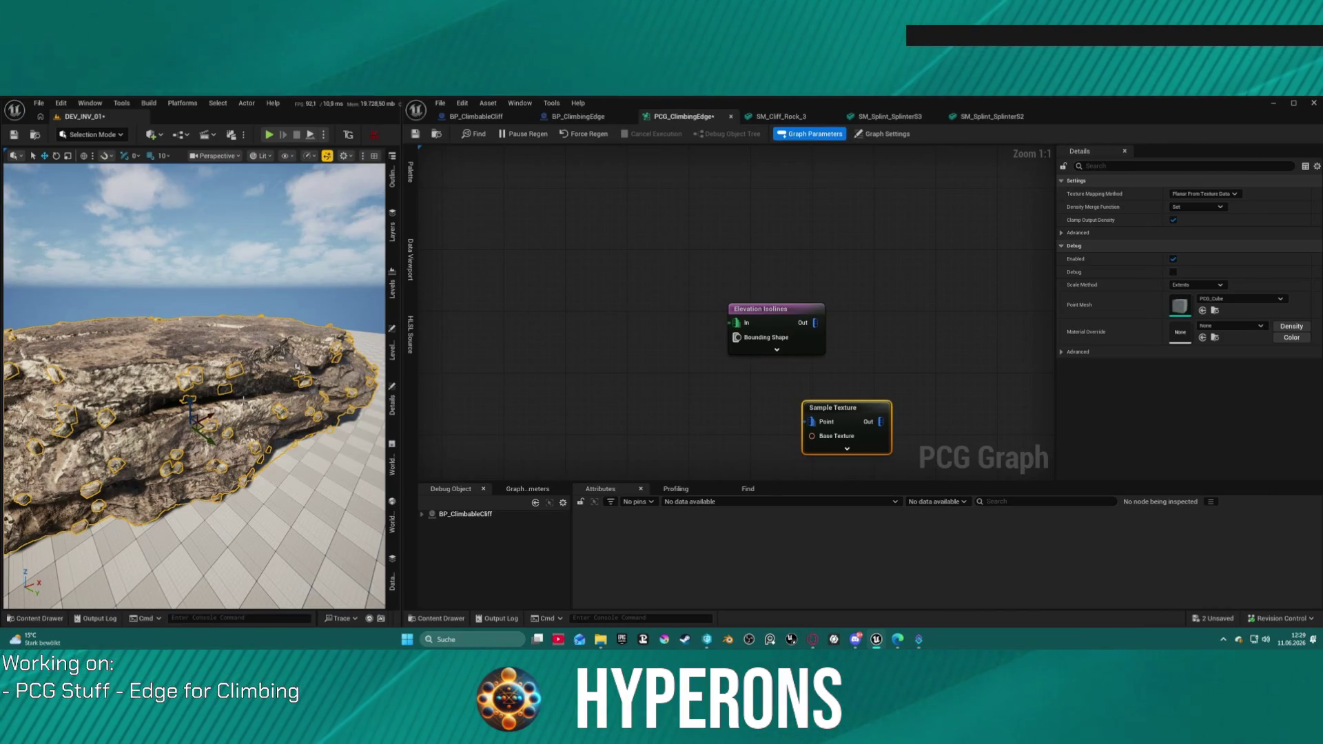
# - Orbit around the rock slab and frame it together with its generated points
pyautogui.moveTo(225, 397)
pyautogui.mouseDown()
pyautogui.moveTo(261, 398)
pyautogui.moveTo(235, 358)
pyautogui.mouseUp()
pyautogui.press('f')
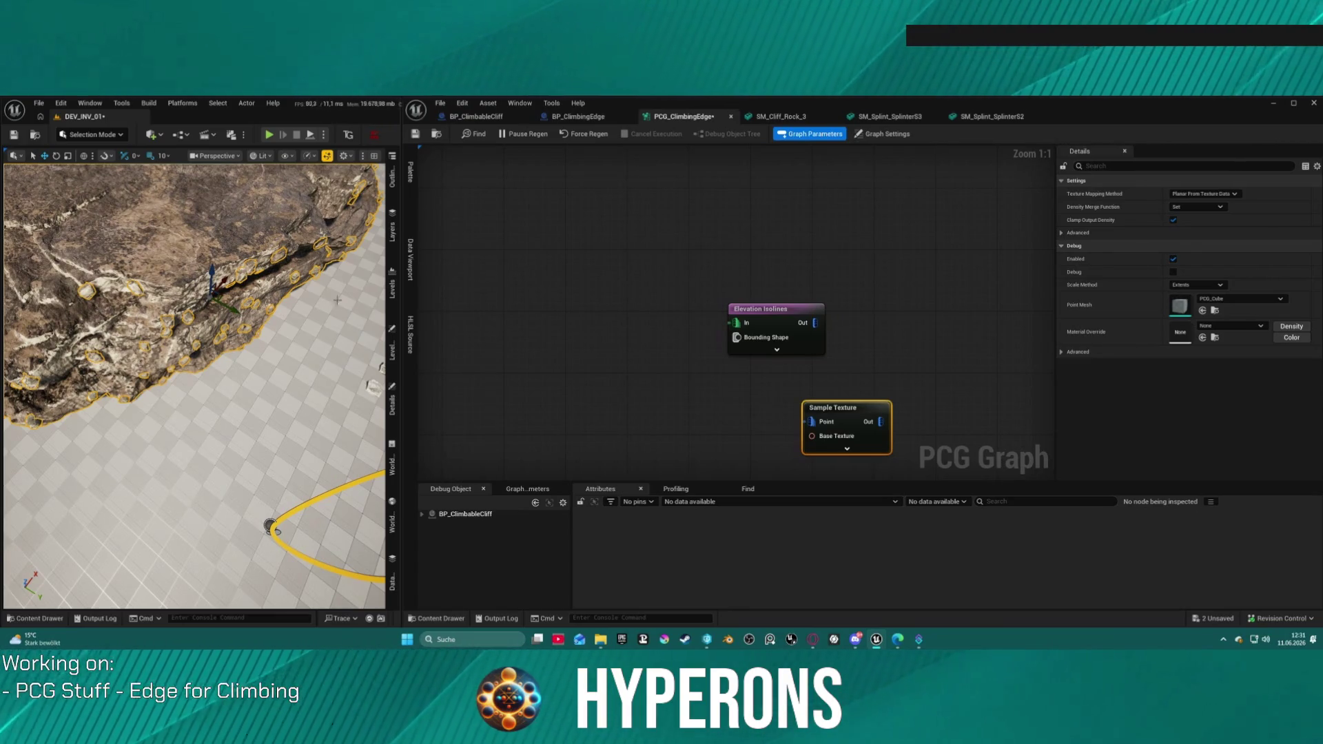
pyautogui.scroll(-6, 762, 346)
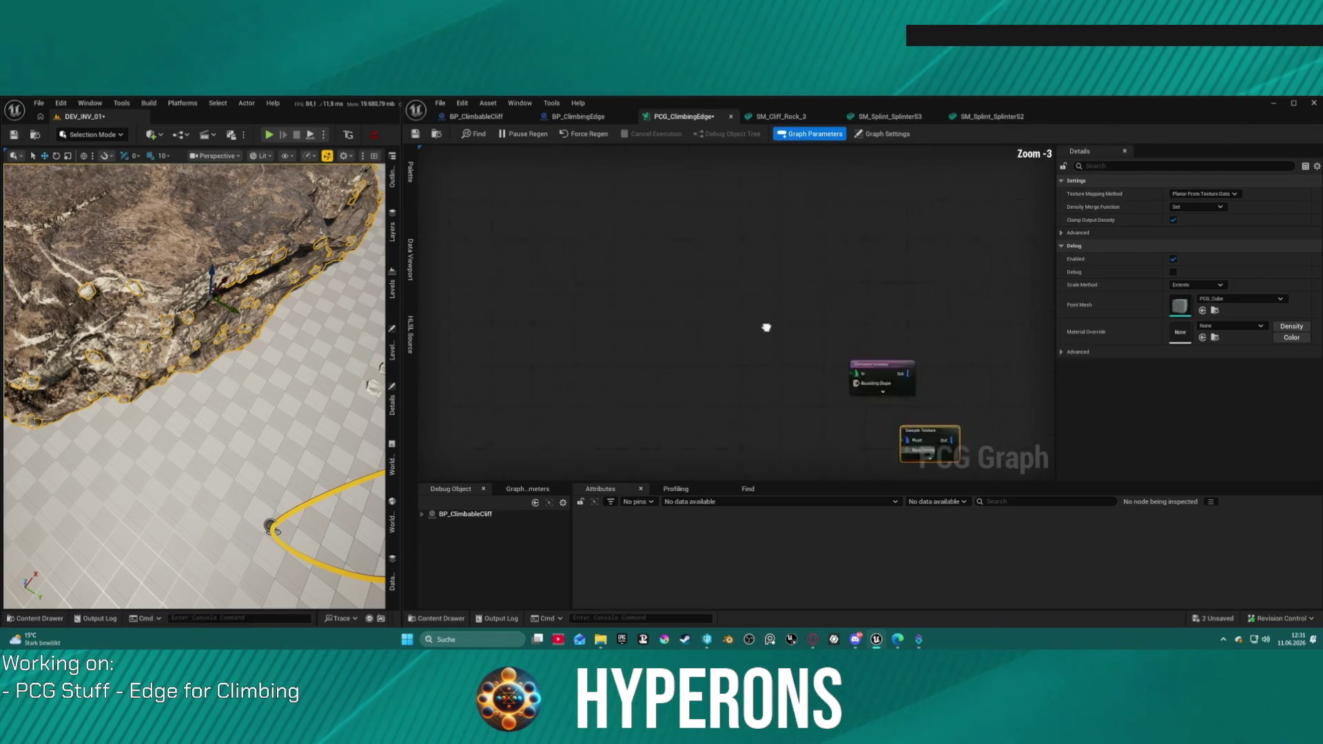
# - Set the Ratio of both the upper and lower Select Points nodes to 0,6
pyautogui.scroll(6, 710, 307)
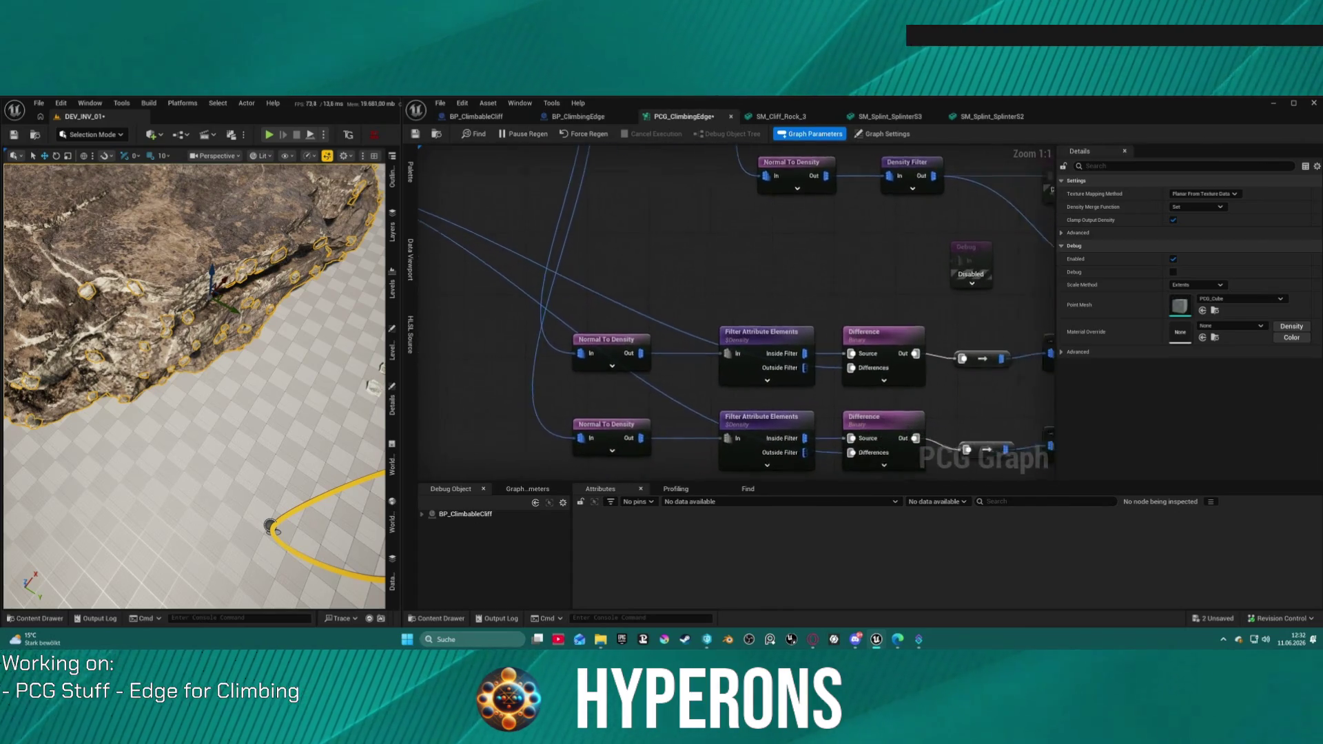
pyautogui.moveTo(270, 526); pyautogui.dragTo(270, 299)
pyautogui.click(927, 343)
pyautogui.keyDown('ctrl'); pyautogui.click(930, 435); pyautogui.keyUp('ctrl')
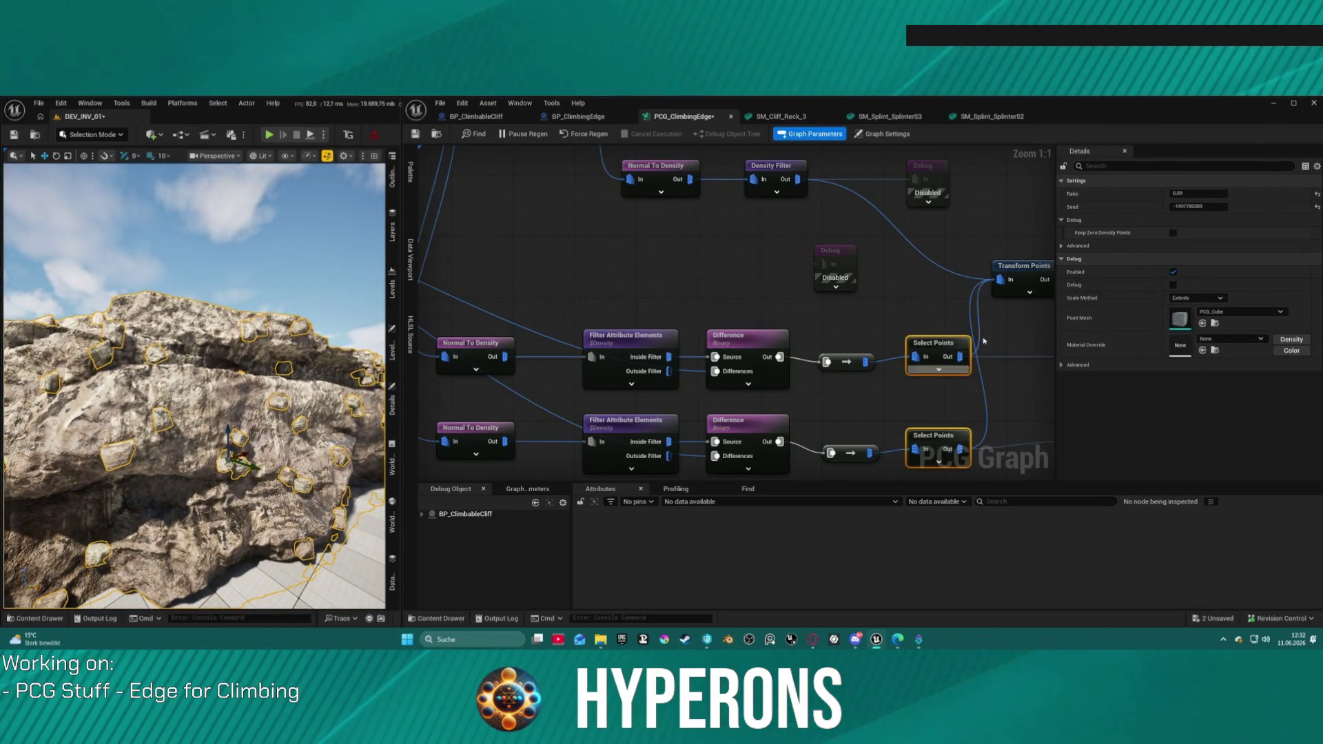
pyautogui.click(1202, 194)
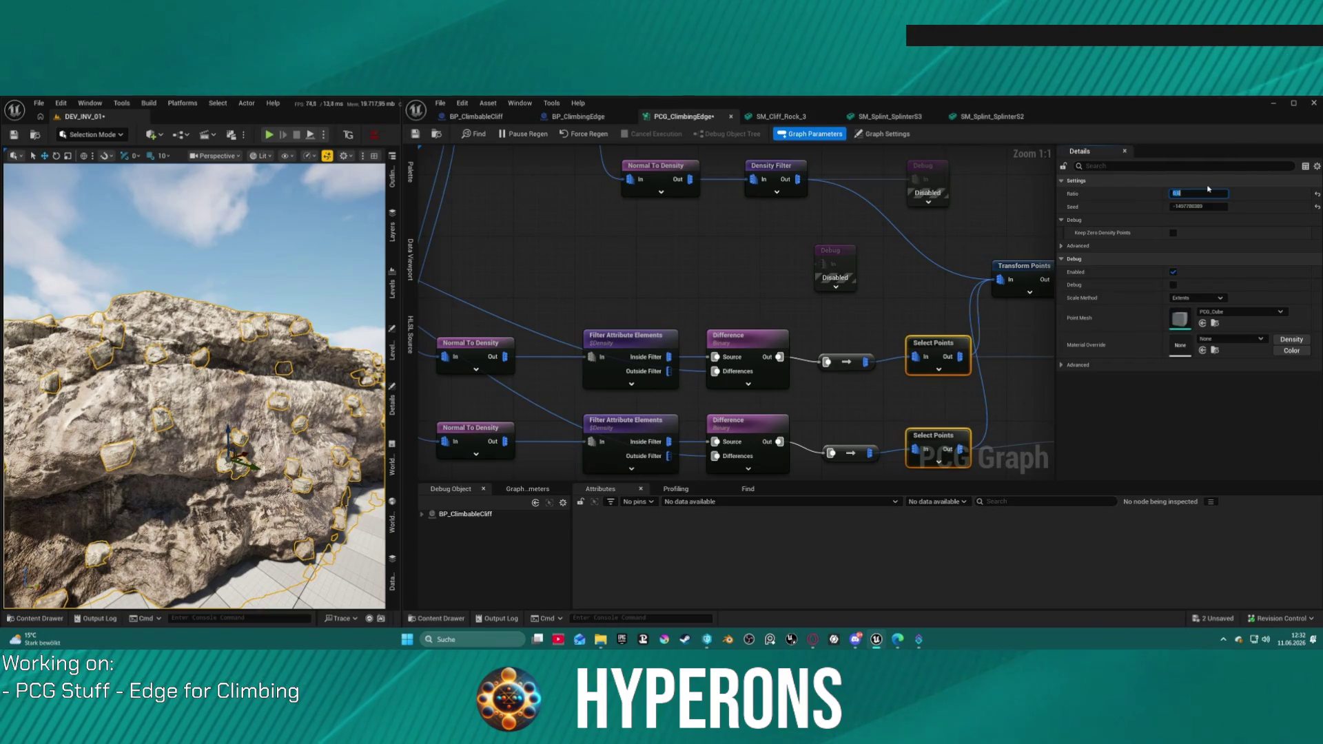
pyautogui.write('0,6')
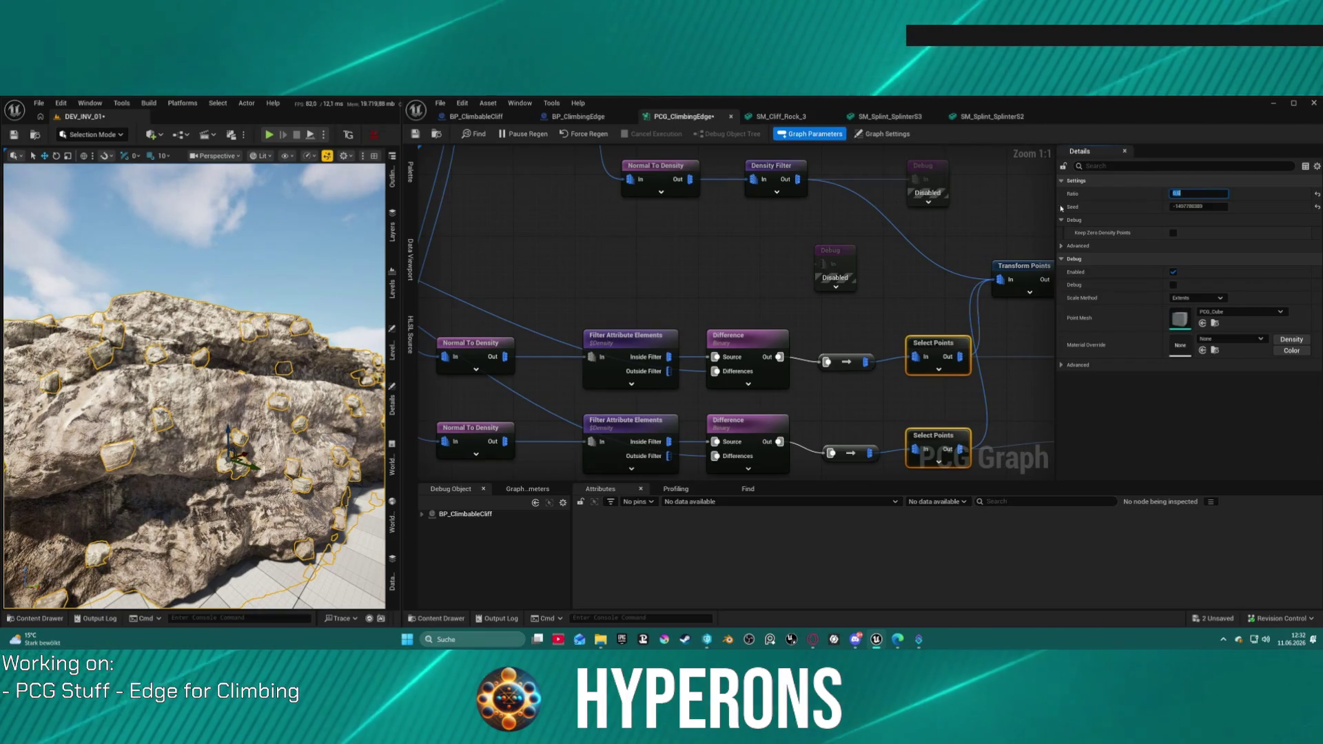
pyautogui.press('Return')
pyautogui.press('w')
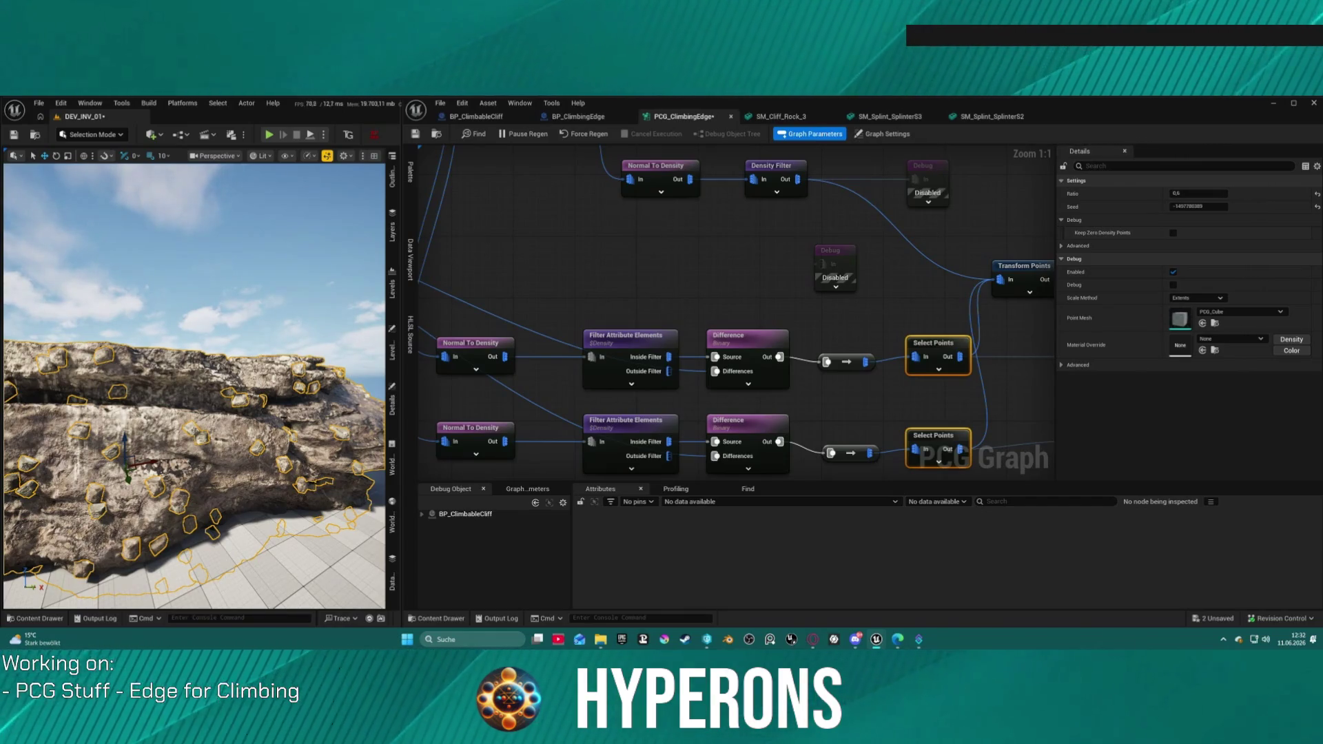
# - Add a Sort Attributes node via 'point sort' and place it above the upper Select Points node
pyautogui.rightClick(917, 301)
pyautogui.write('point so')
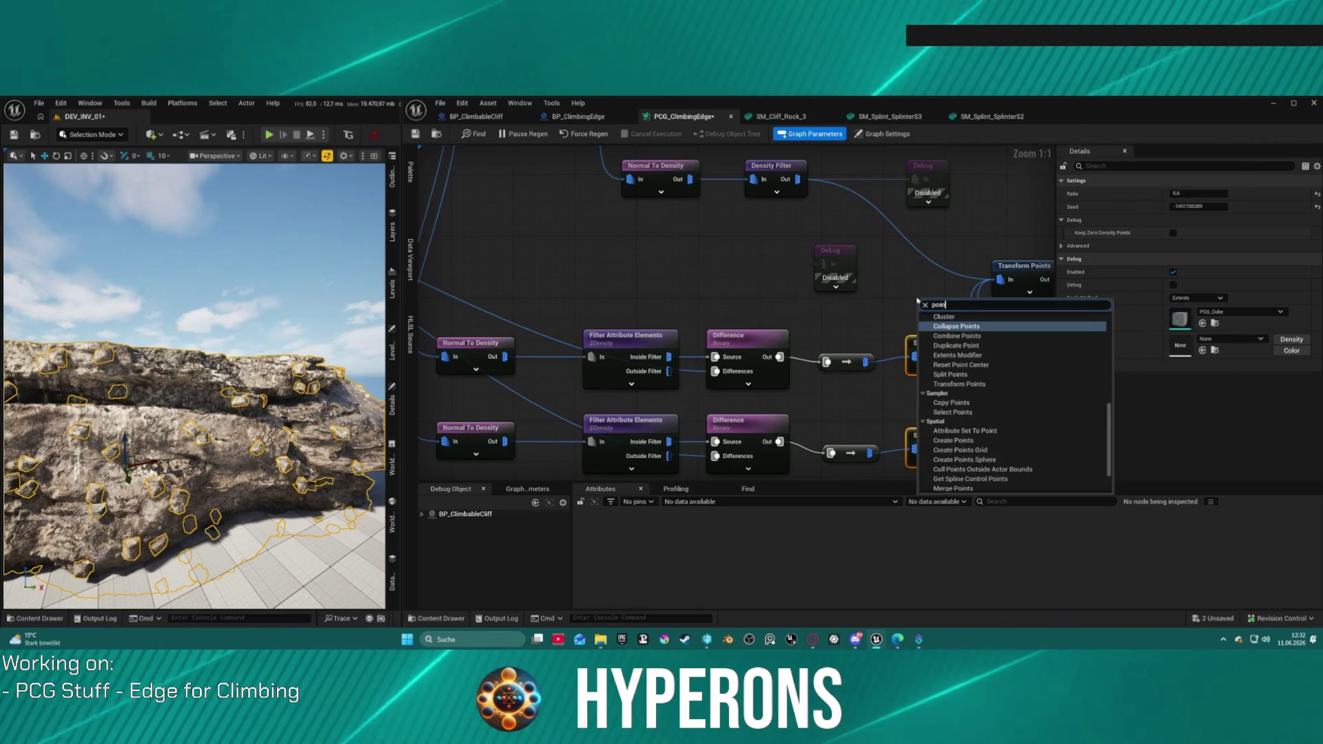
pyautogui.write('rt')
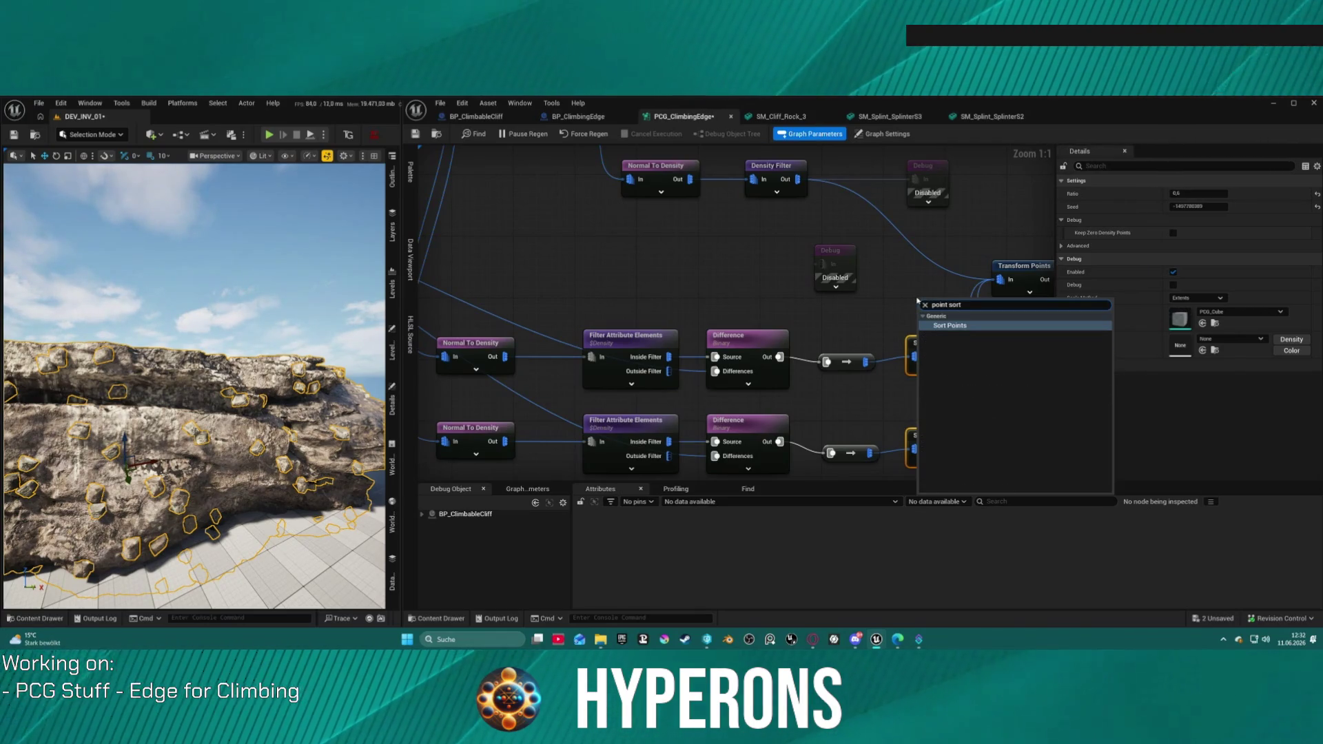
pyautogui.press('Return')
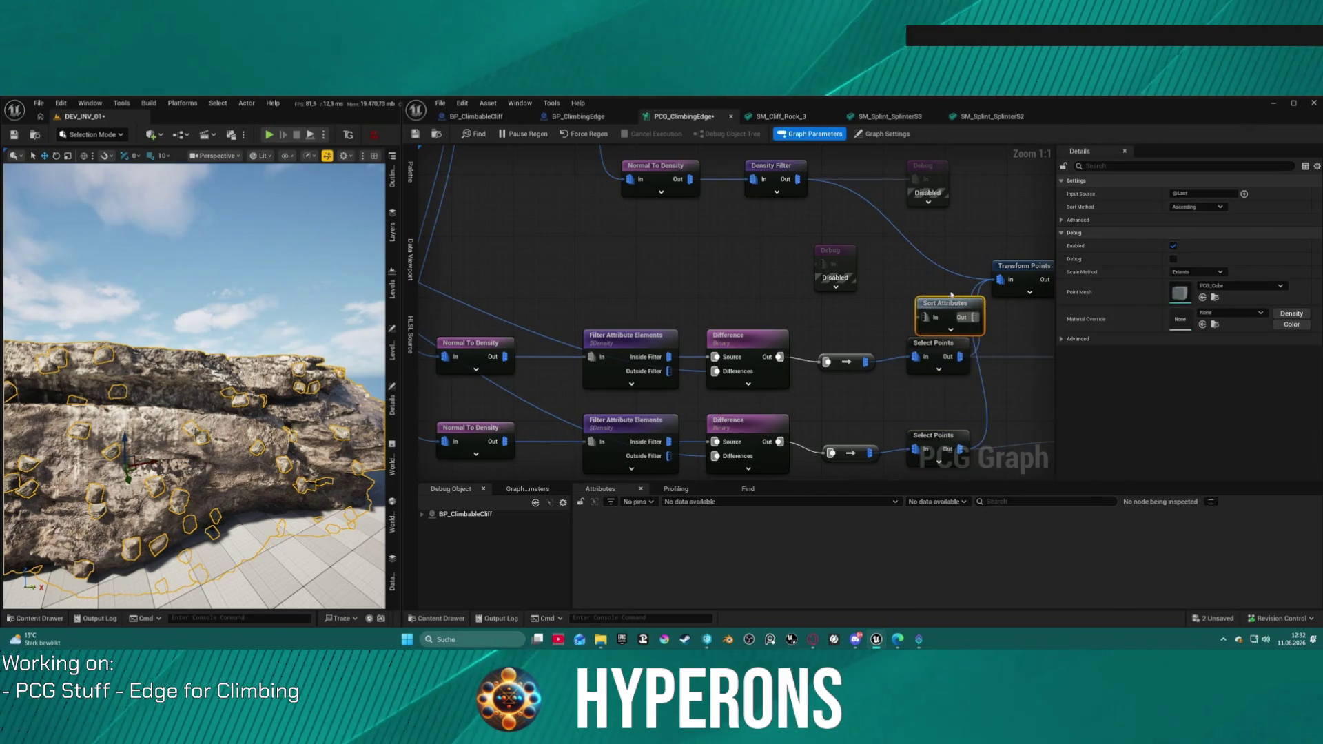
pyautogui.moveTo(955, 317); pyautogui.dragTo(922, 301)
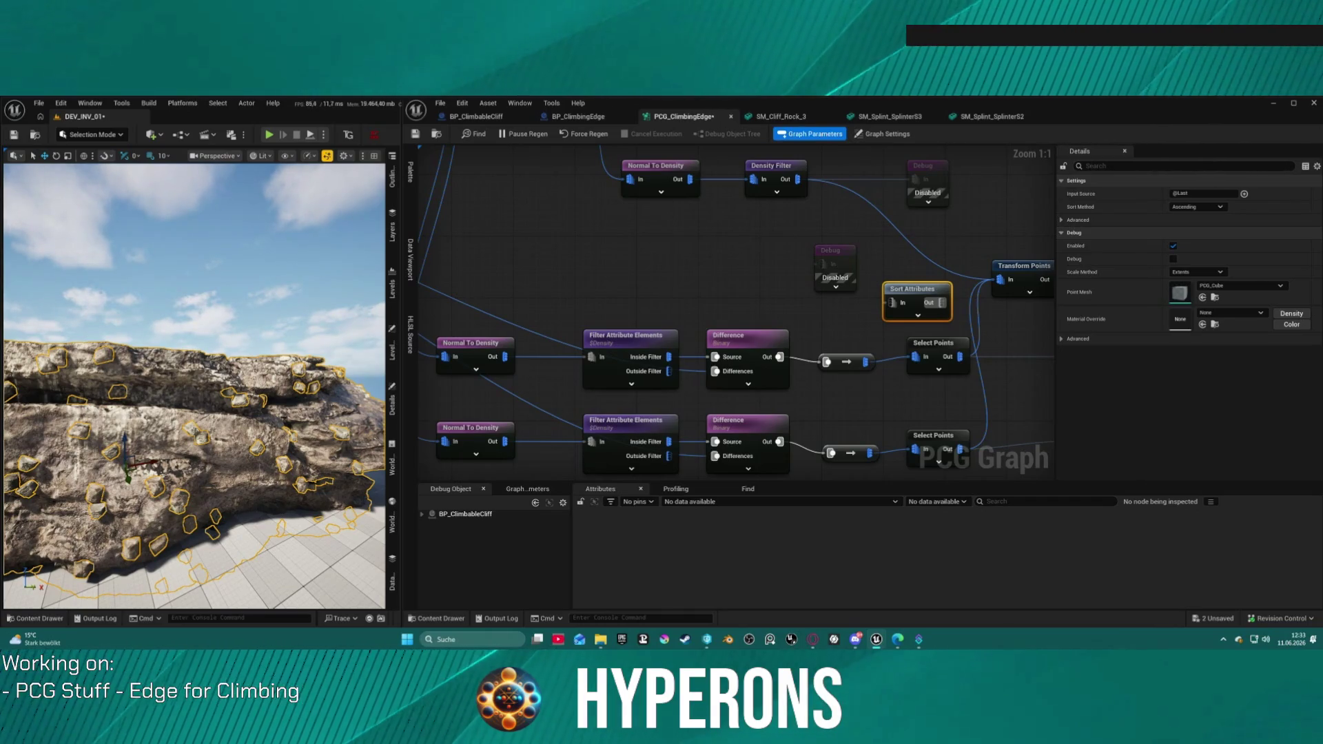
pyautogui.moveTo(80, 332)
pyautogui.mouseDown()
pyautogui.moveTo(96, 324)
pyautogui.moveTo(104, 344)
pyautogui.moveTo(90, 358)
pyautogui.moveTo(83, 345)
pyautogui.moveTo(103, 365)
pyautogui.moveTo(127, 338)
pyautogui.moveTo(148, 362)
pyautogui.moveTo(169, 341)
pyautogui.mouseUp()
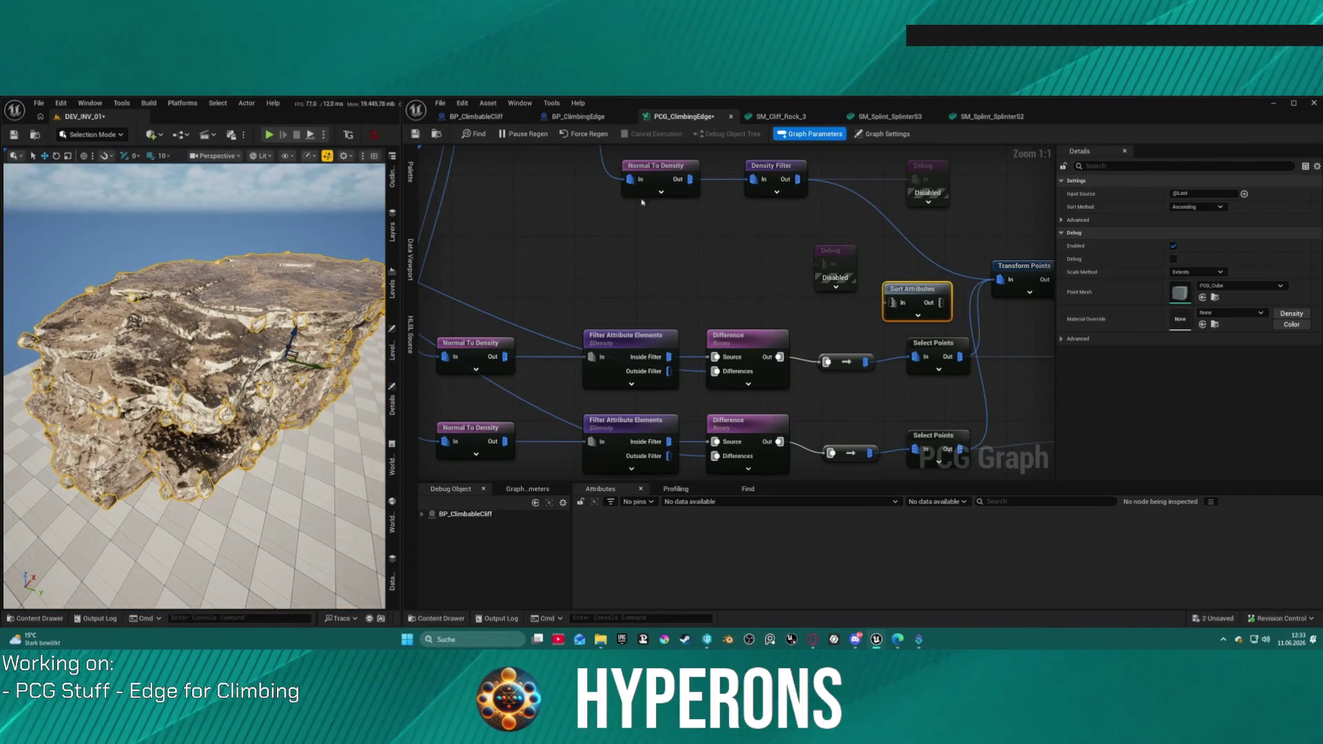
pyautogui.moveTo(606, 206); pyautogui.dragTo(697, 266)
pyautogui.click(696, 266)
pyautogui.press('e')
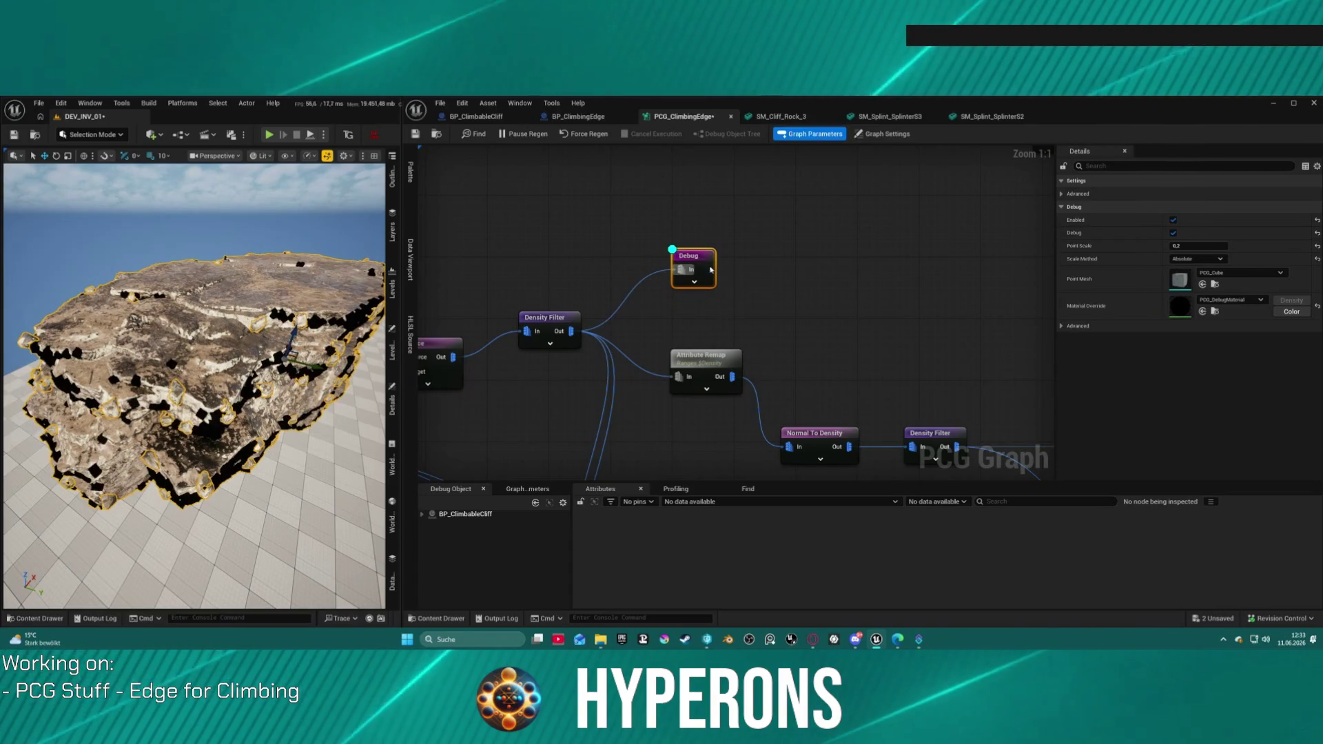
pyautogui.press('e')
pyautogui.moveTo(706, 270)
pyautogui.mouseDown()
pyautogui.moveTo(689, 257)
pyautogui.moveTo(720, 296)
pyautogui.mouseUp()
pyautogui.click(721, 296)
pyautogui.press('e')
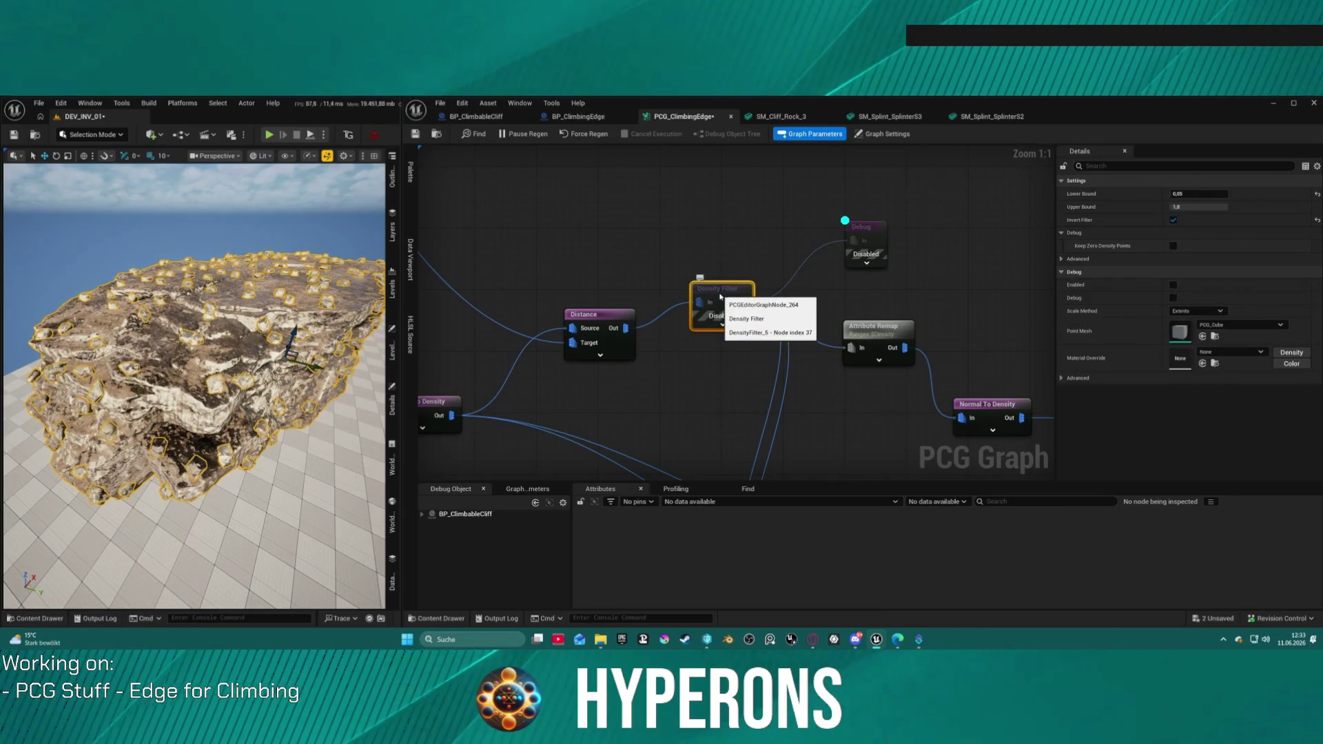
pyautogui.press('e')
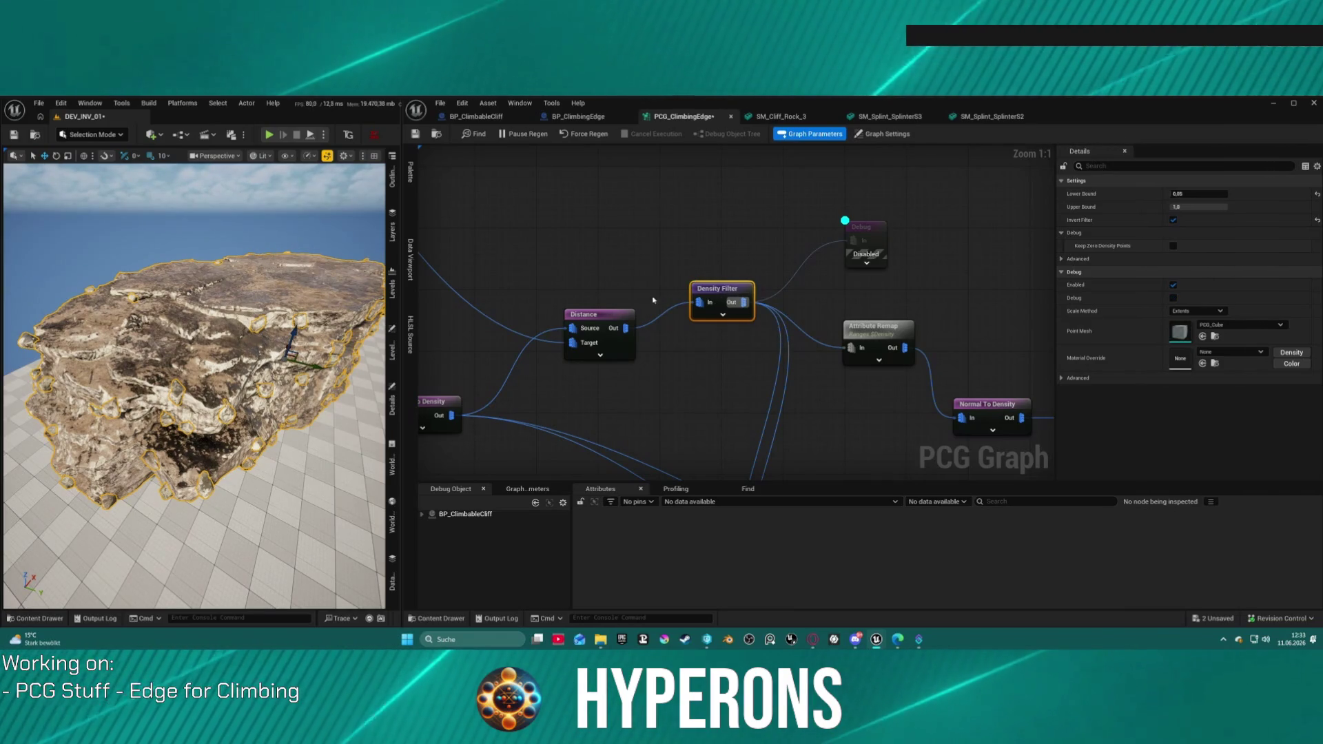
pyautogui.click(606, 324)
pyautogui.scroll(-5, 611, 274)
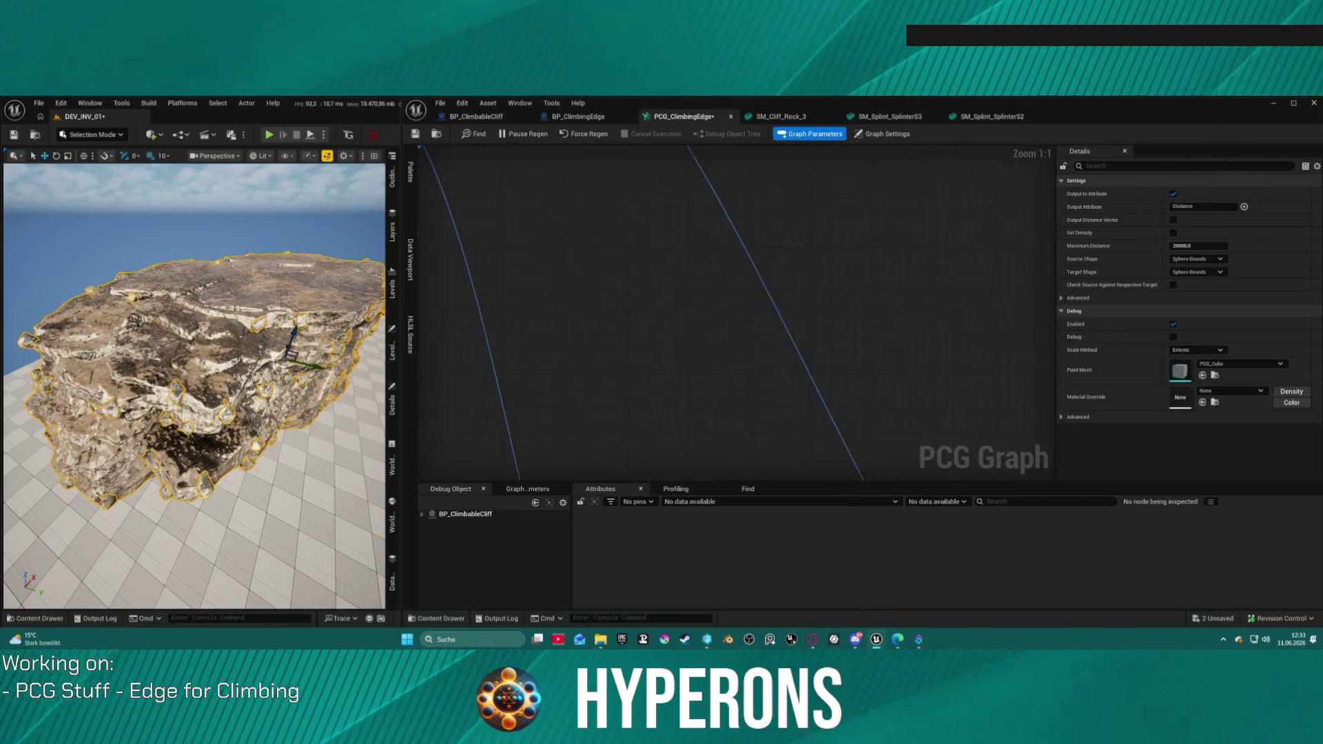
pyautogui.moveTo(895, 324)
pyautogui.mouseDown()
pyautogui.moveTo(815, 303)
pyautogui.moveTo(717, 304)
pyautogui.moveTo(488, 181)
pyautogui.mouseUp()
pyautogui.scroll(4, 771, 215)
pyautogui.click(678, 242)
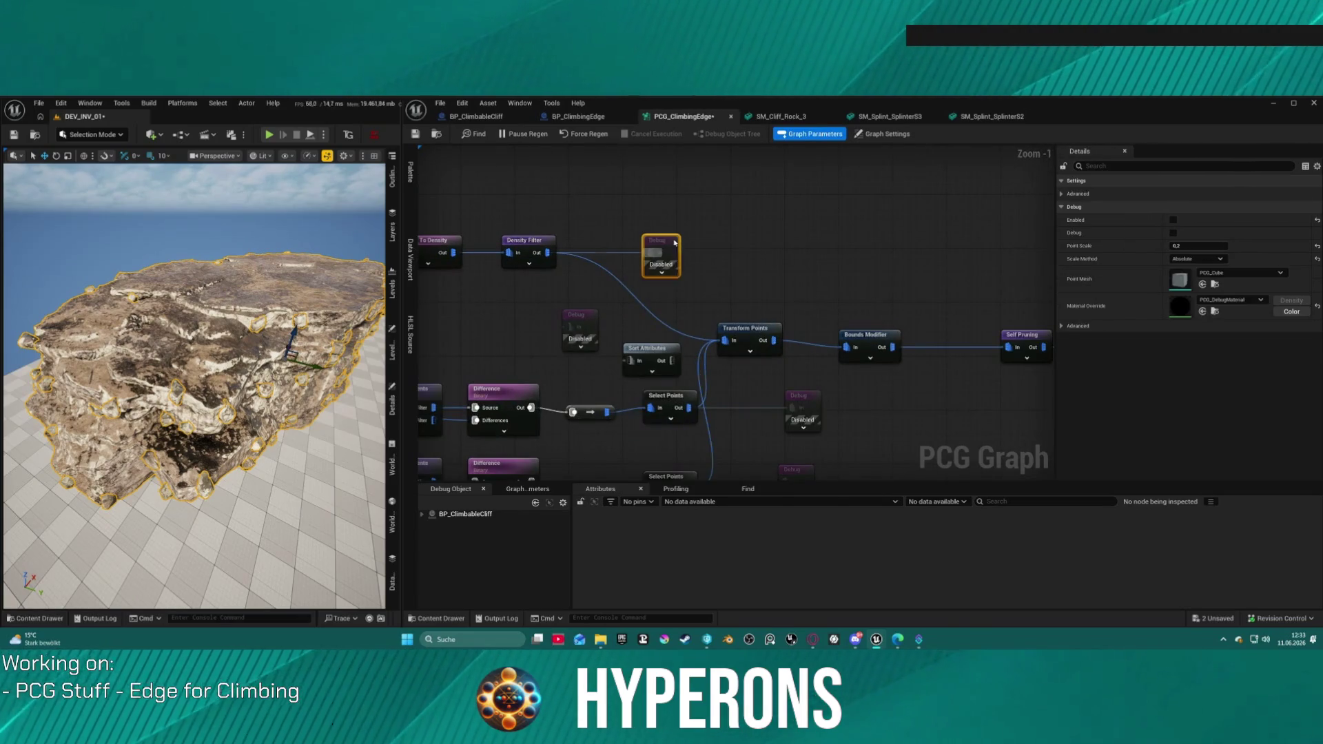
pyautogui.press('e')
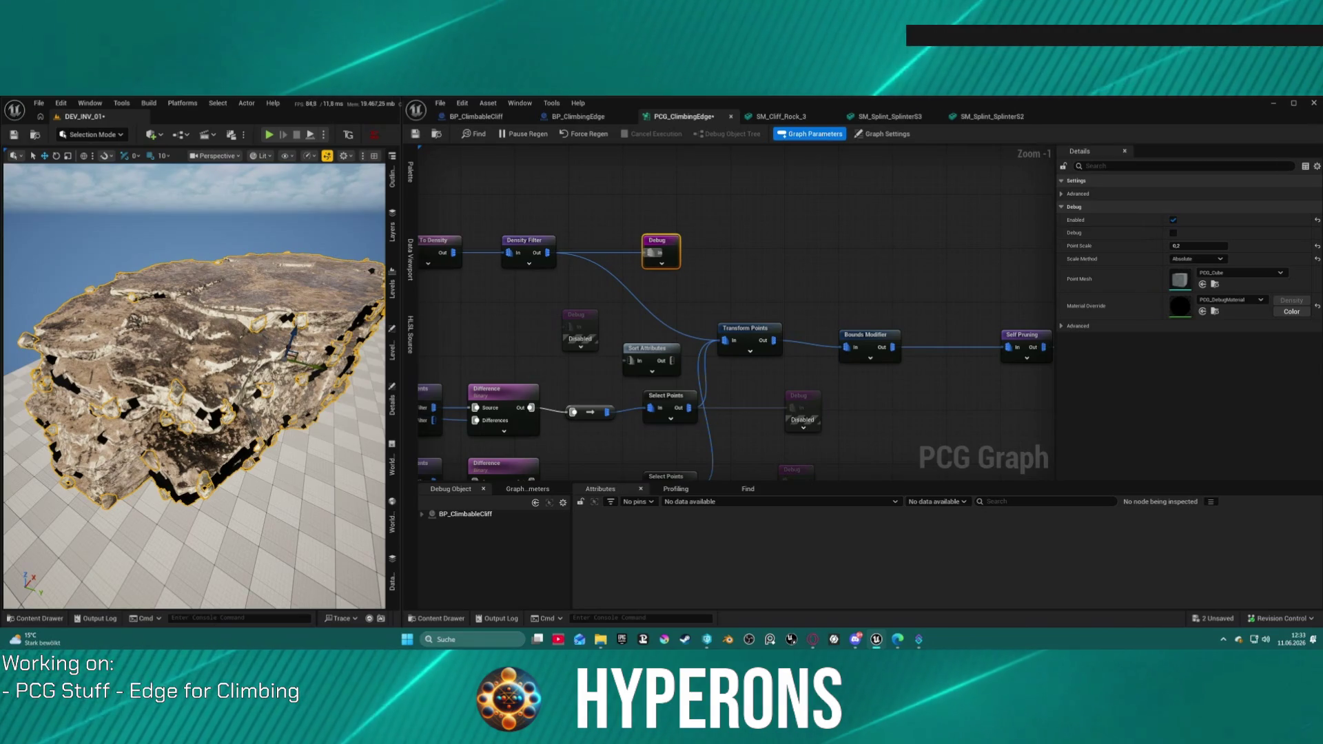
pyautogui.scroll(5, 193, 344)
pyautogui.scroll(5, 193, 386)
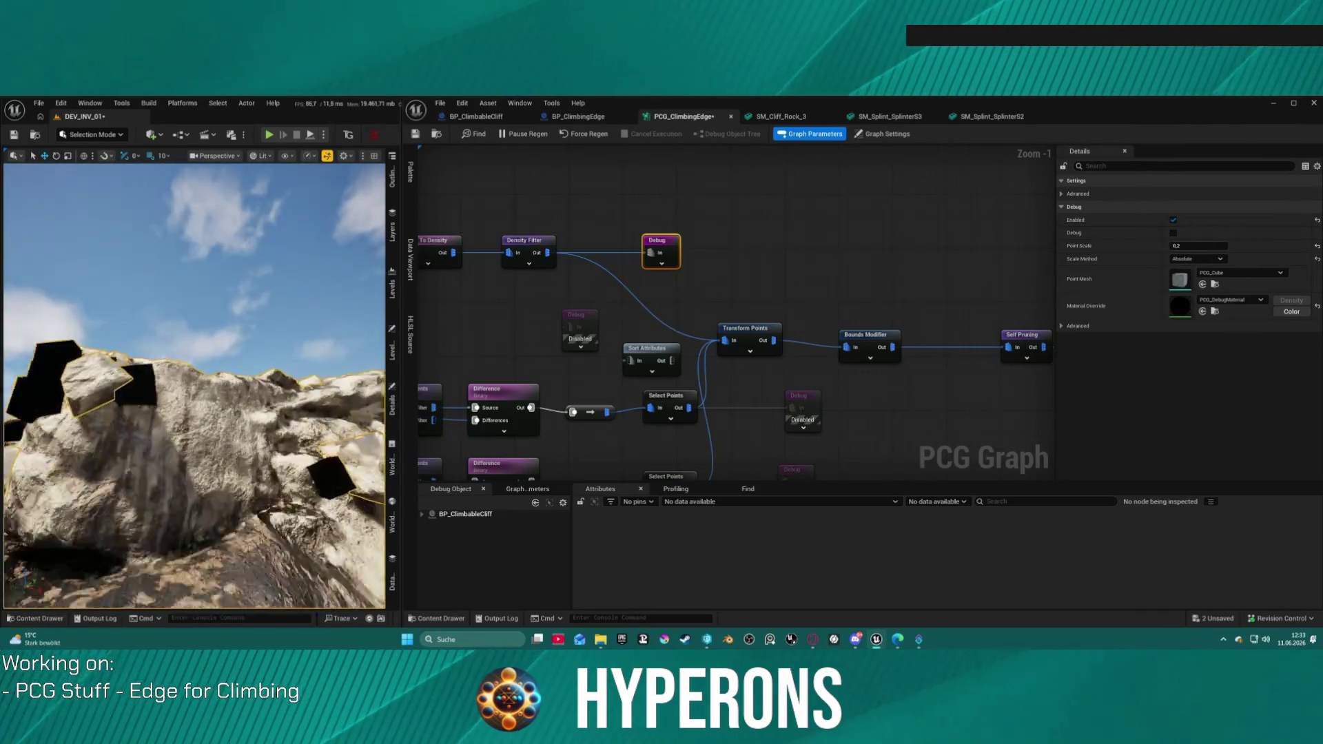
pyautogui.scroll(-5, 193, 386)
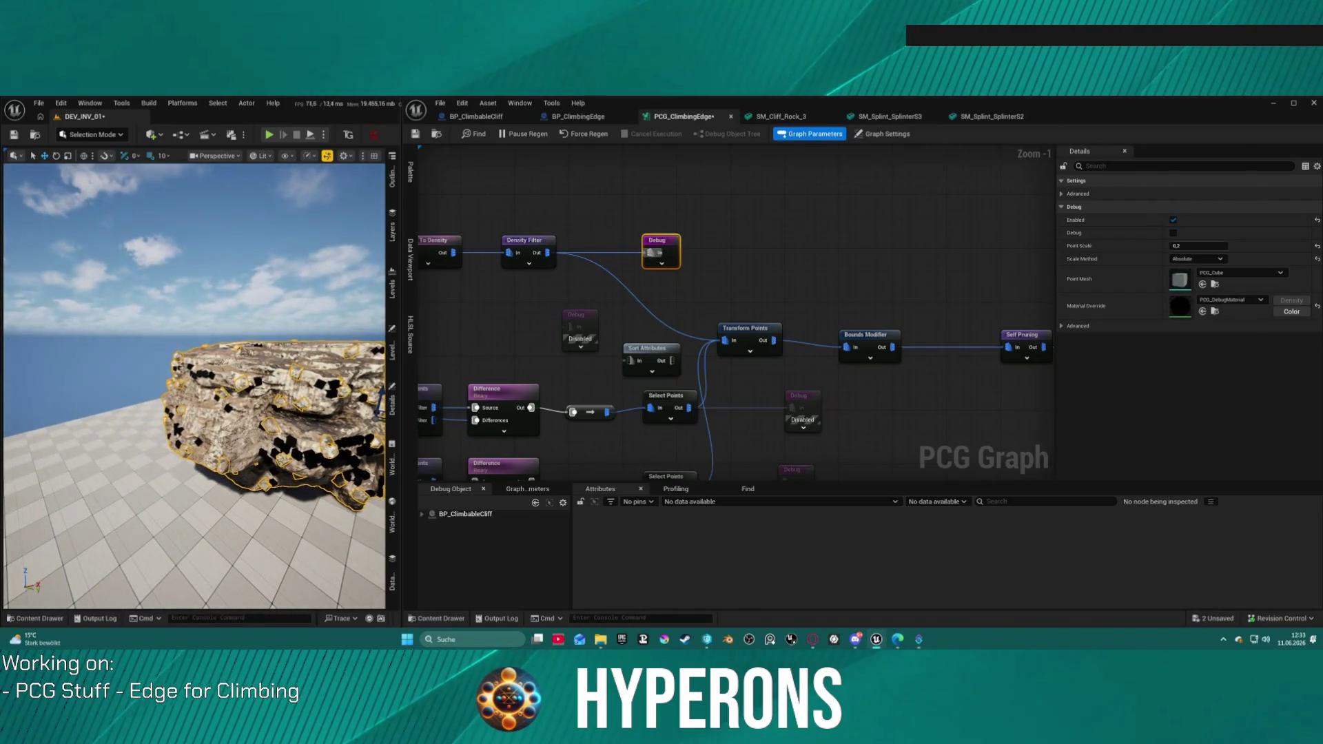
pyautogui.moveTo(631, 243); pyautogui.dragTo(781, 237)
pyautogui.press('e')
pyautogui.moveTo(478, 177)
pyautogui.mouseDown()
pyautogui.moveTo(734, 213)
pyautogui.moveTo(771, 266)
pyautogui.mouseUp()
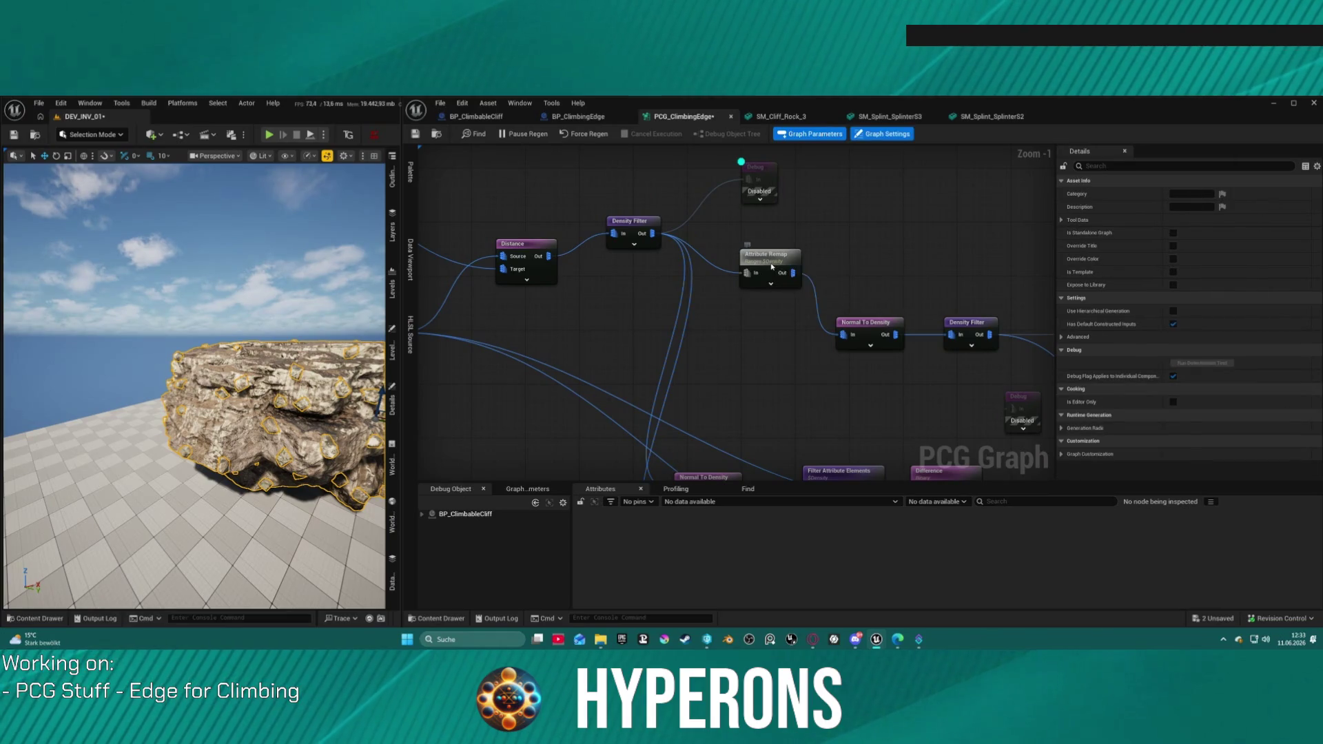
# - Set the Density Filter's Lower Bound to 0,1 and Upper Bound to 0,999
pyautogui.click(771, 266)
pyautogui.click(851, 322)
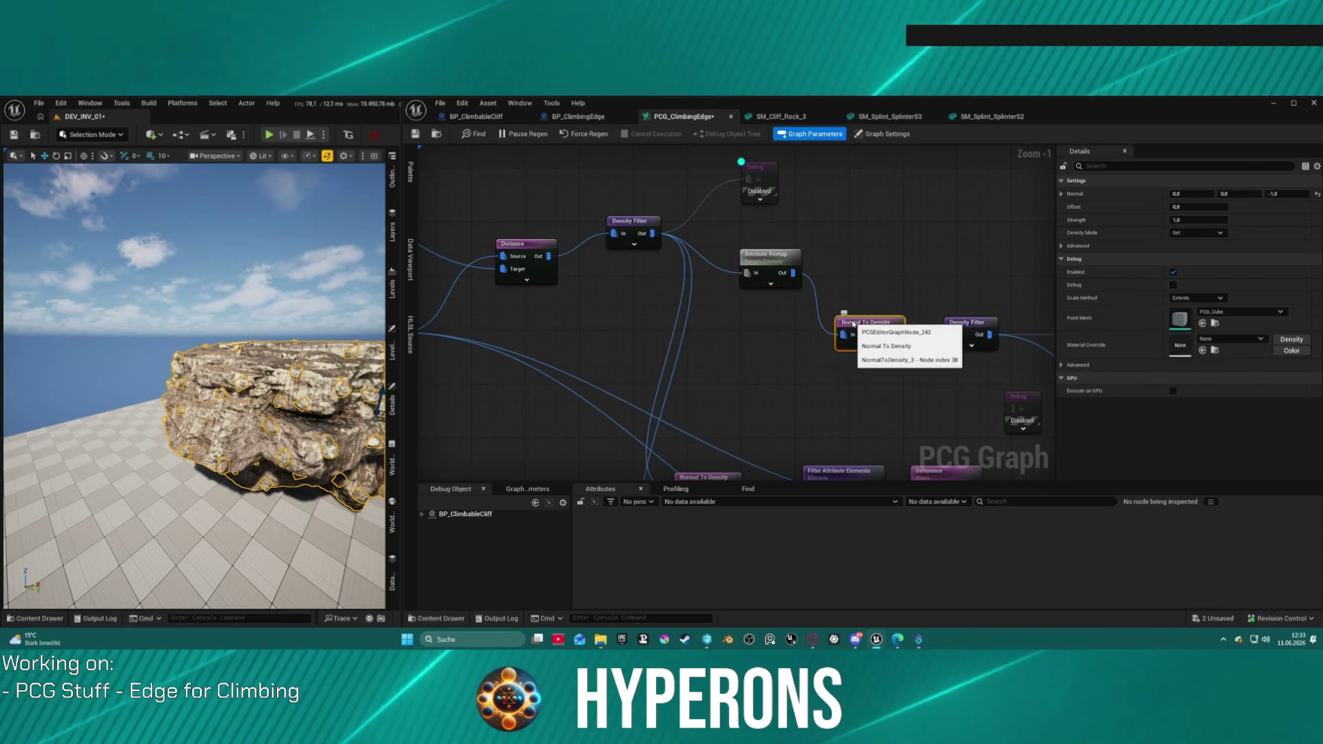
pyautogui.click(633, 227)
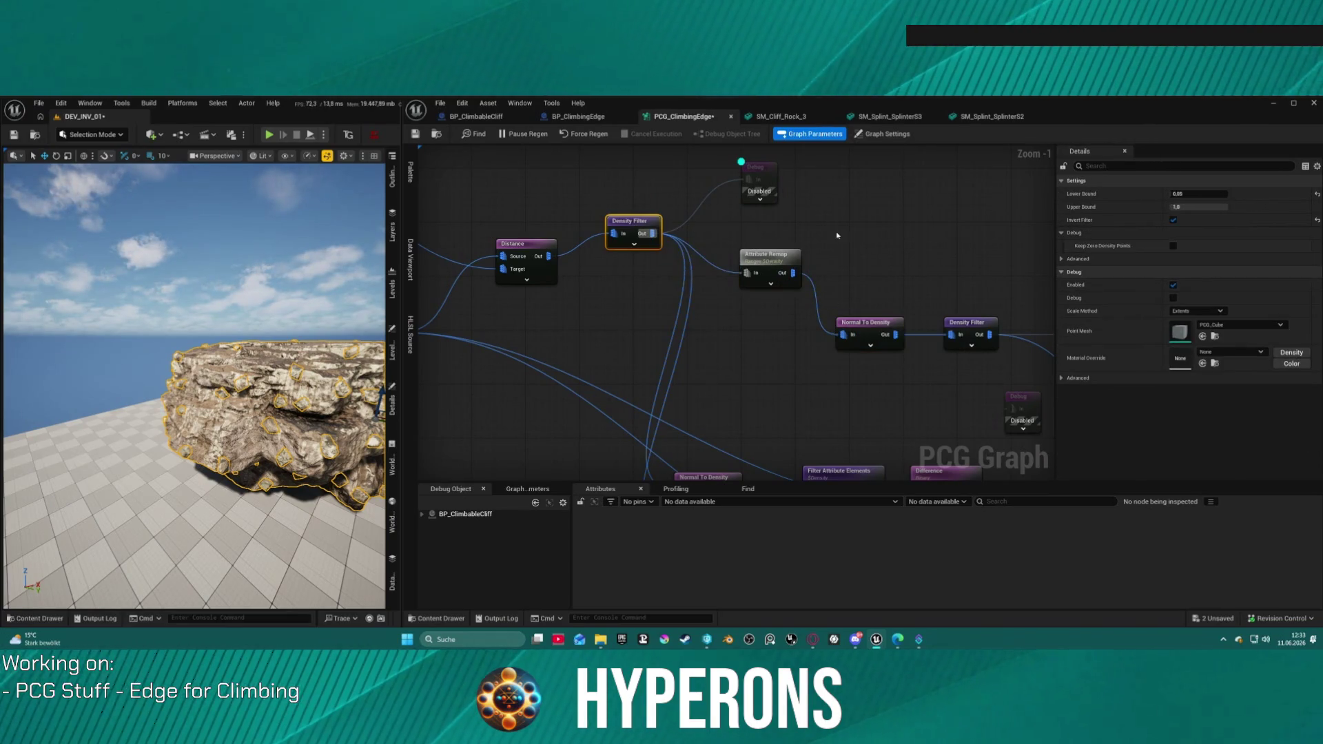
pyautogui.click(1218, 193)
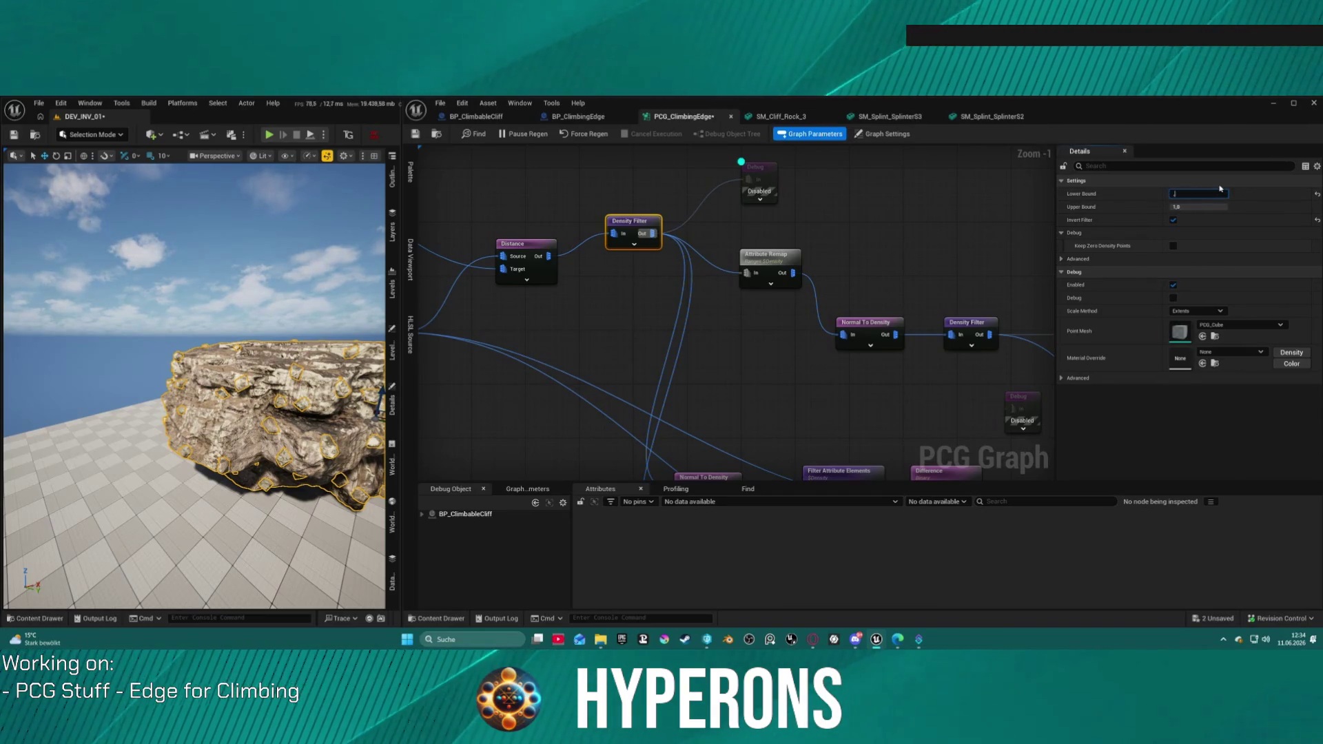
pyautogui.write('0,2')
pyautogui.press('Return')
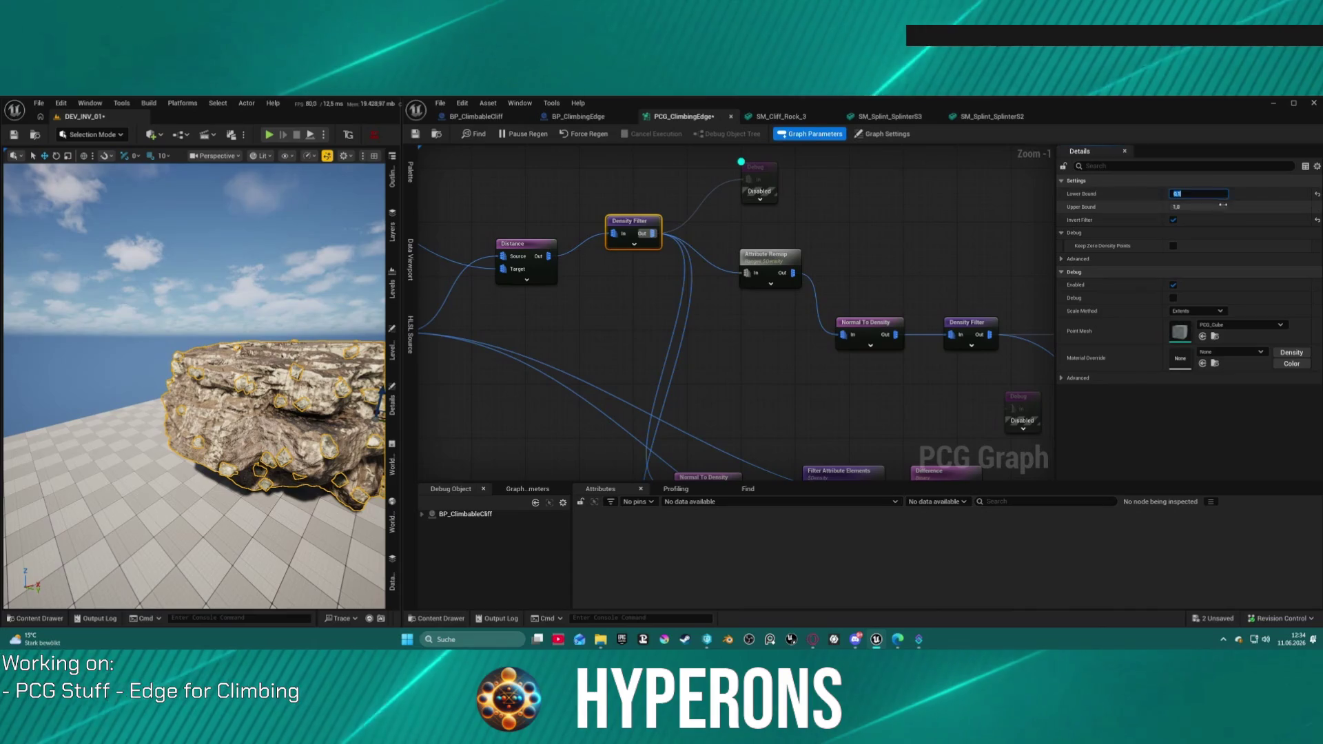
pyautogui.click(1223, 205)
pyautogui.write('999')
pyautogui.press('Return')
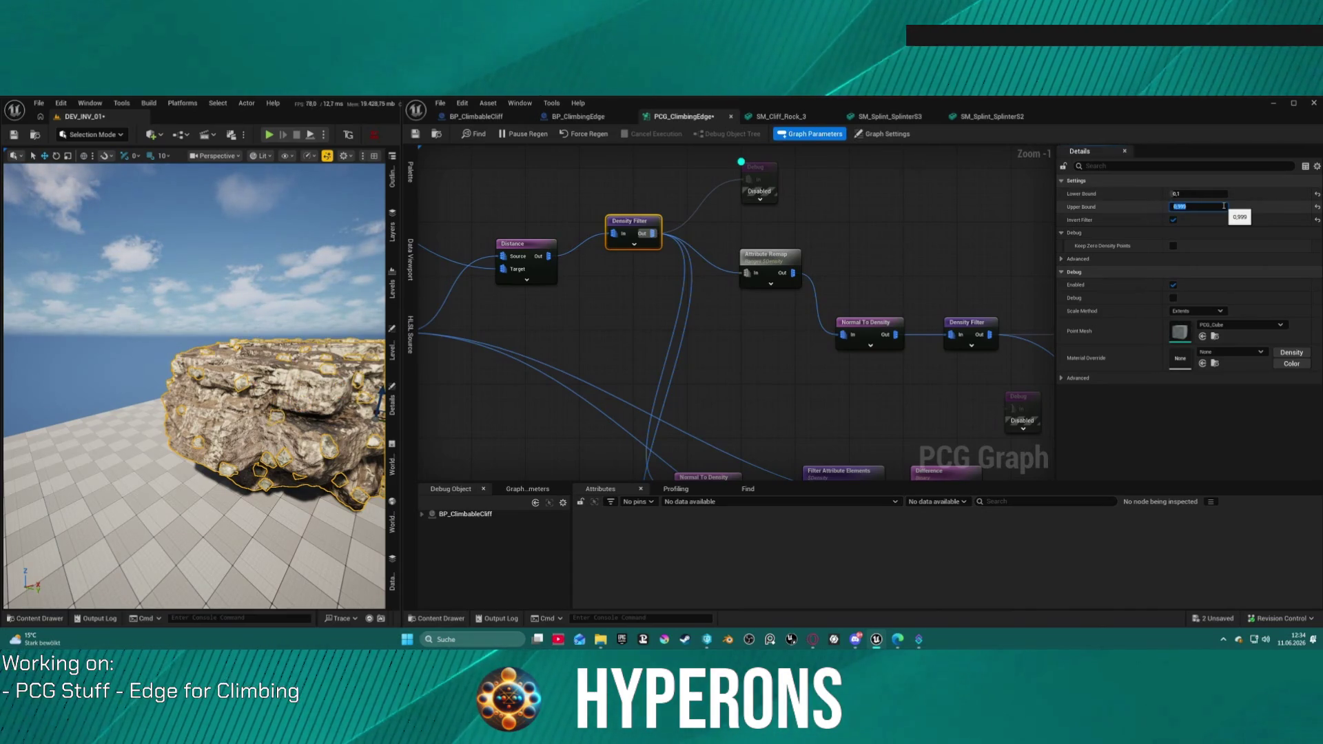
# - Orbit the viewport lower and closer to the cliff rock, then select the Distance node
pyautogui.moveTo(207, 413)
pyautogui.mouseDown()
pyautogui.moveTo(243, 386)
pyautogui.moveTo(200, 417)
pyautogui.mouseUp()
pyautogui.scroll(3, 193, 414)
pyautogui.scroll(3, 193, 413)
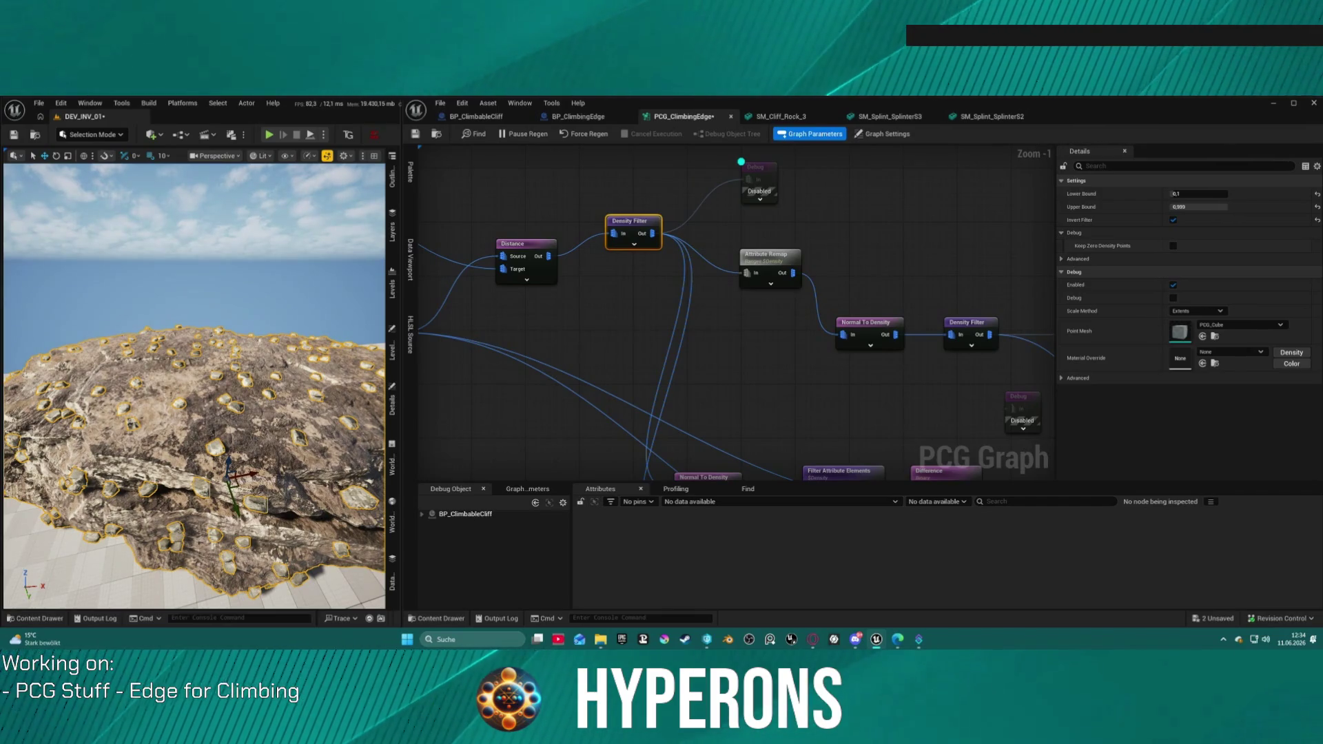
pyautogui.moveTo(193, 414); pyautogui.dragTo(203, 409)
pyautogui.click(517, 243)
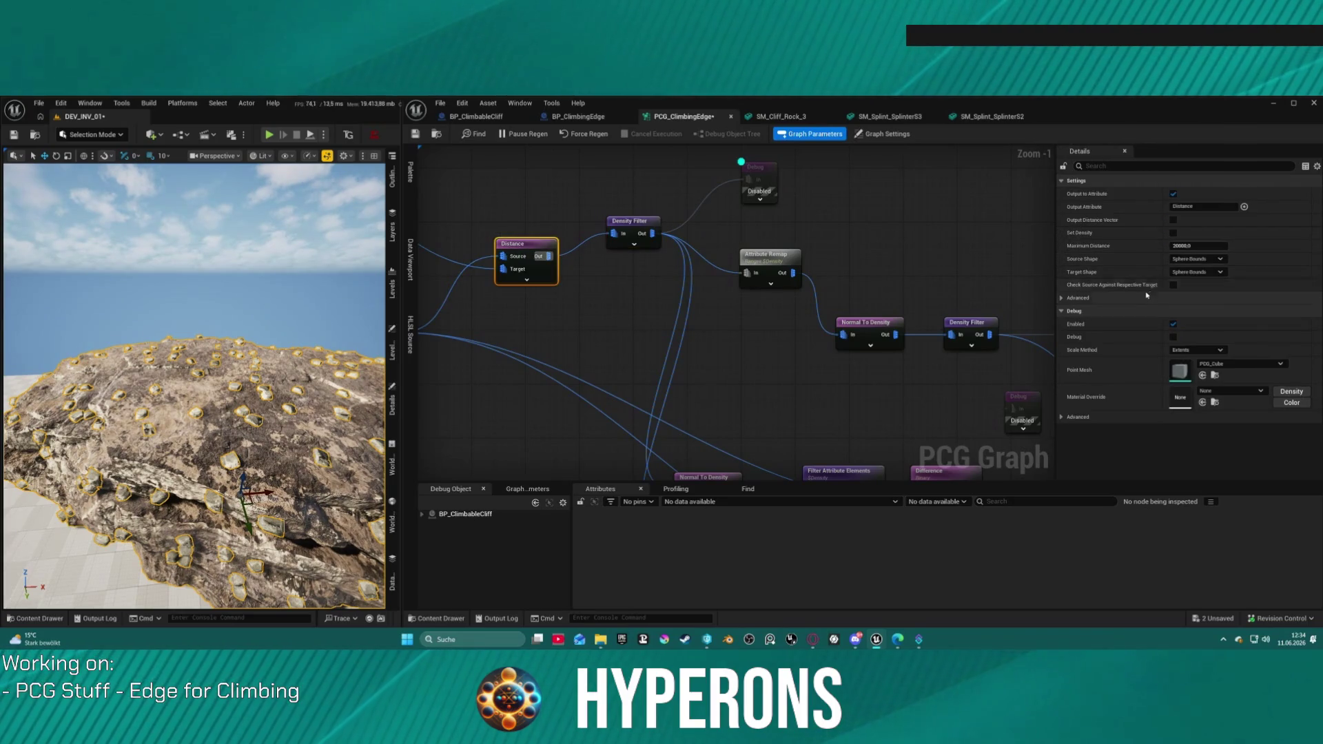
# - Try other Maximum Distance values on the Distance node, reset it to 20000, and test Set Density
pyautogui.moveTo(1202, 244); pyautogui.dragTo(1125, 252)
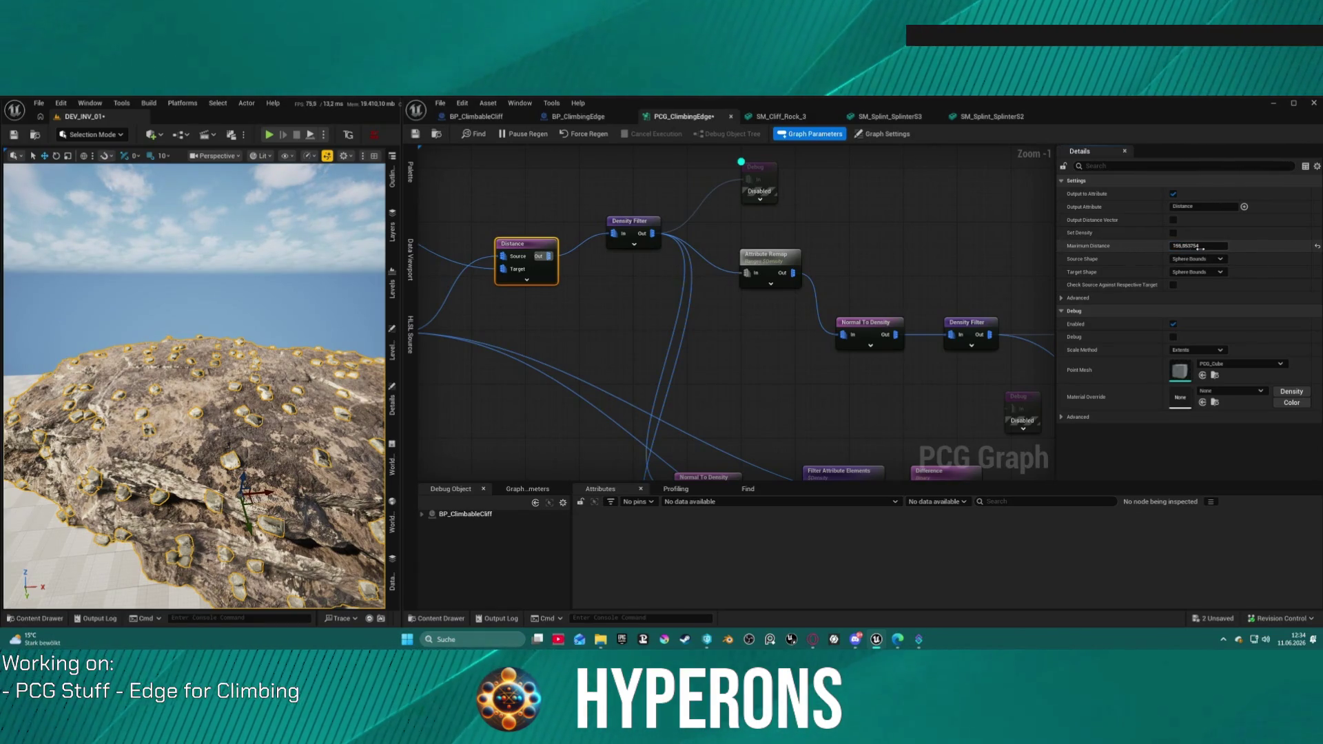
pyautogui.moveTo(1201, 246); pyautogui.dragTo(1196, 249)
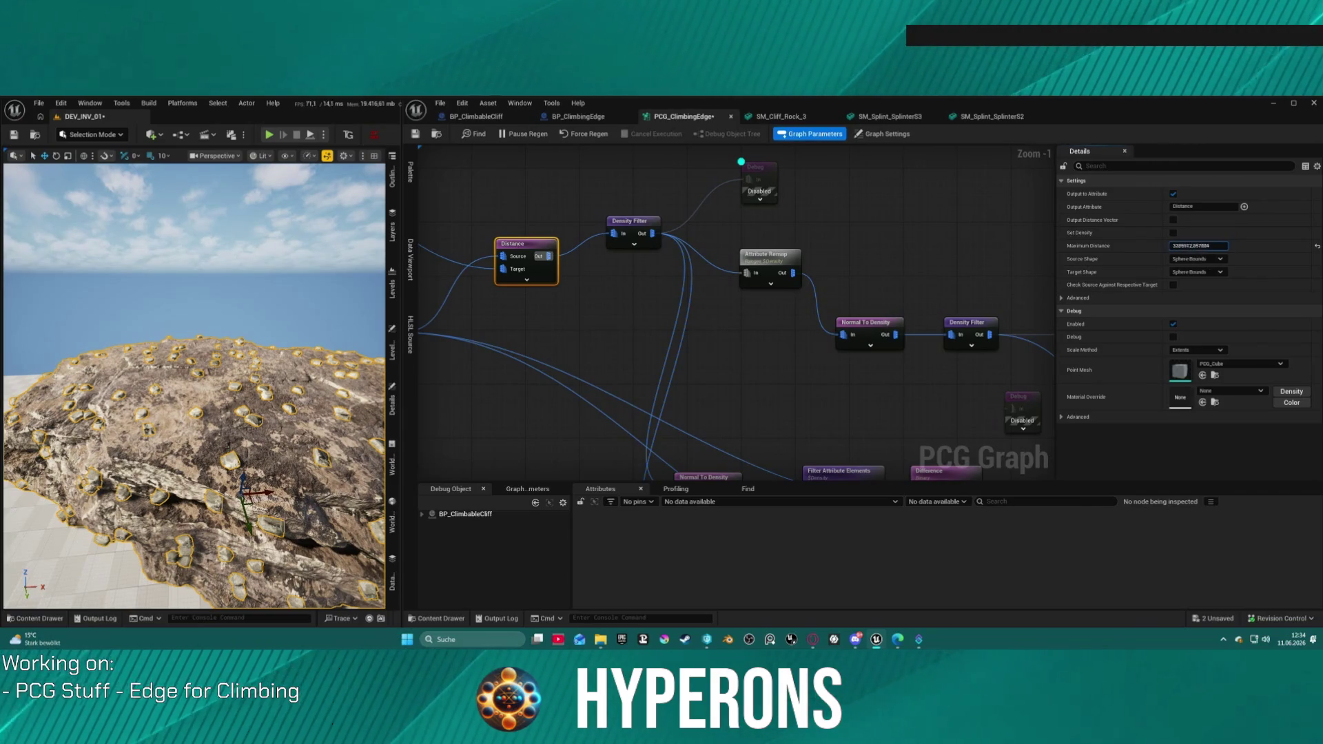
pyautogui.click(1317, 246)
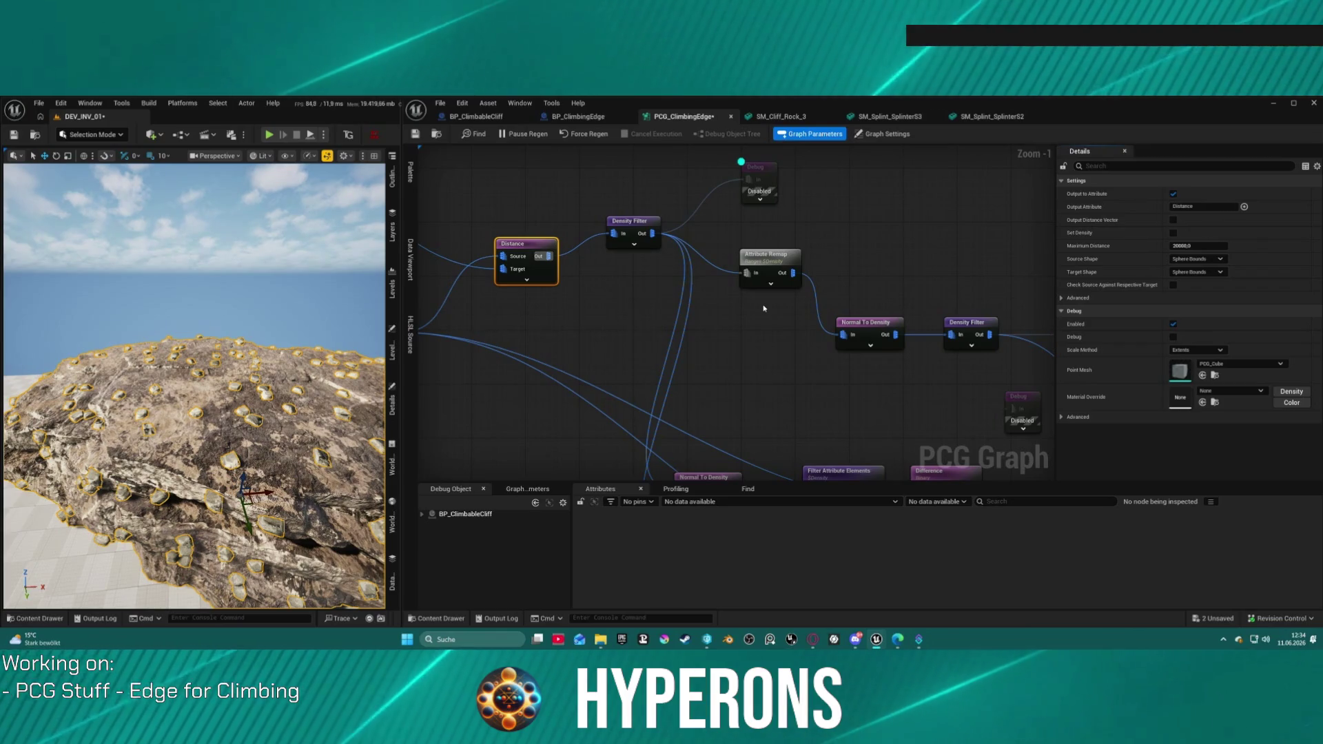
pyautogui.click(1173, 233)
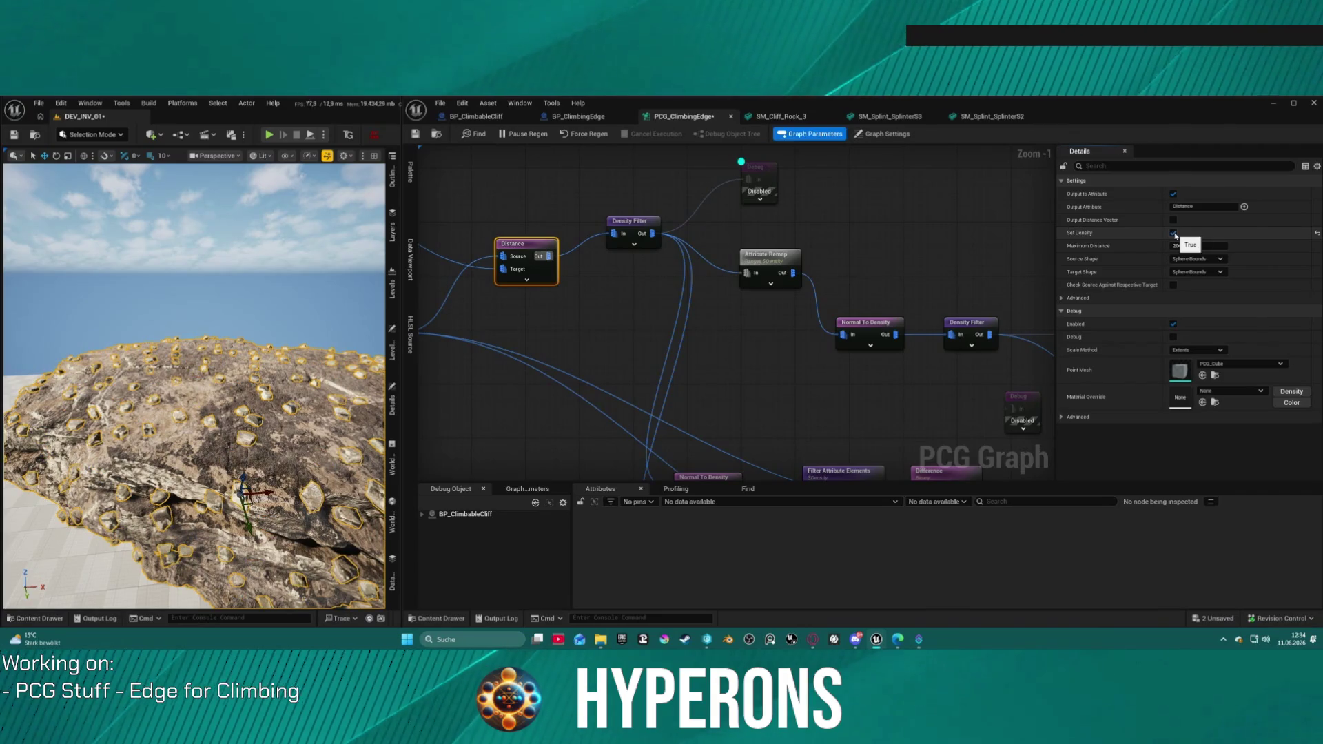
pyautogui.click(1173, 233)
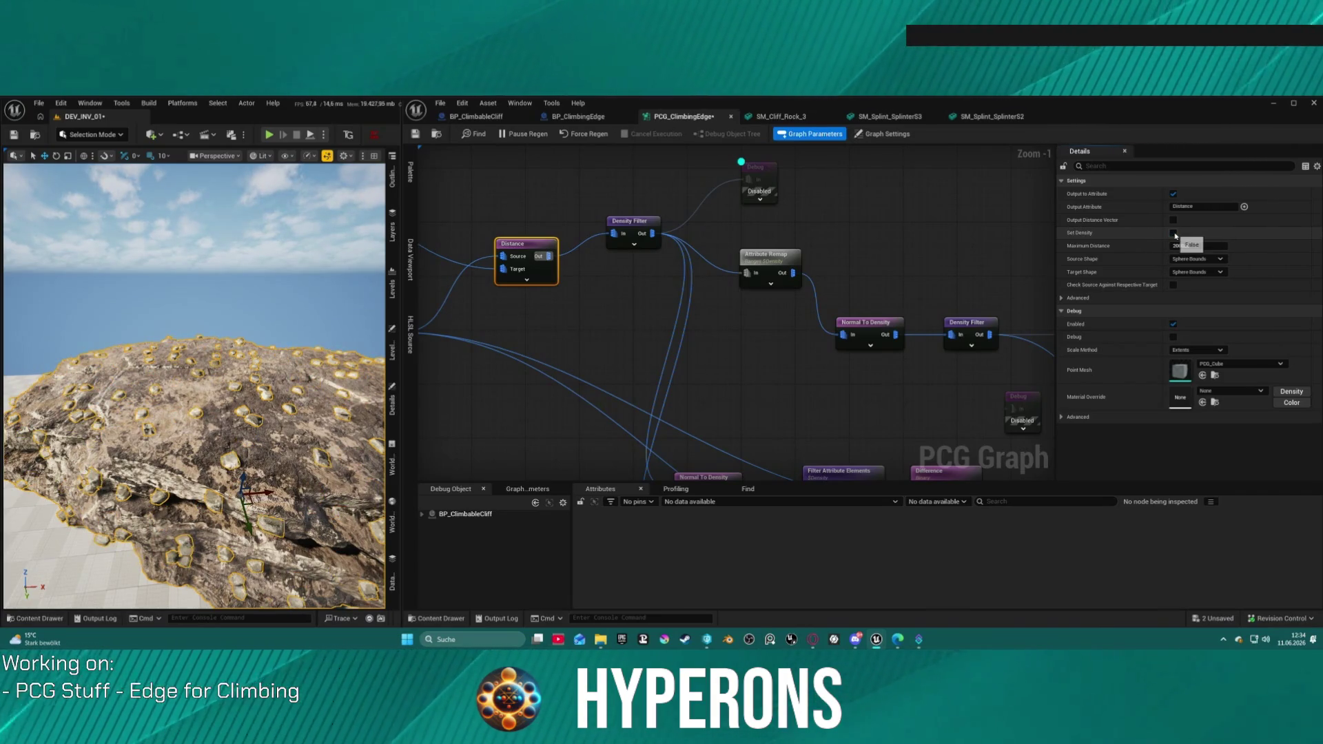
# - Enable the Debug node after the Density Filter, then compare points with Set Density, leaving it off
pyautogui.click(779, 170)
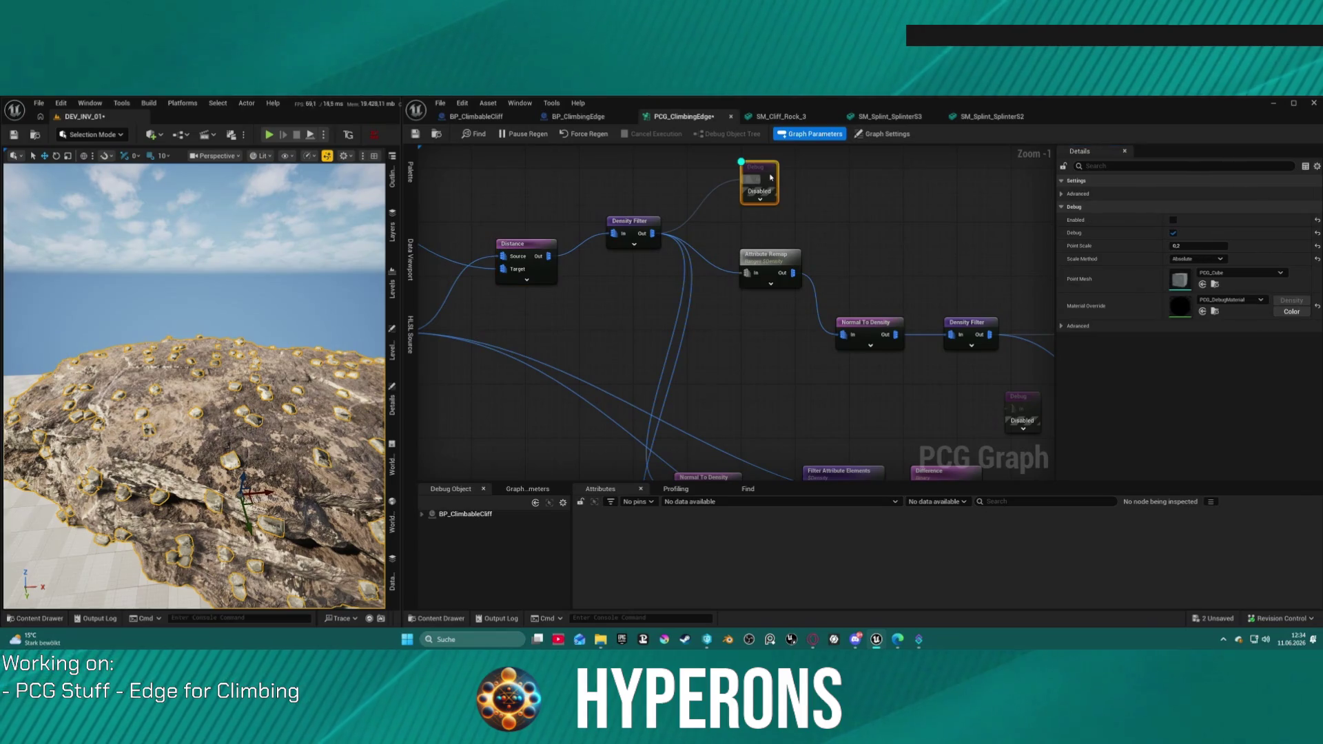
pyautogui.press('e')
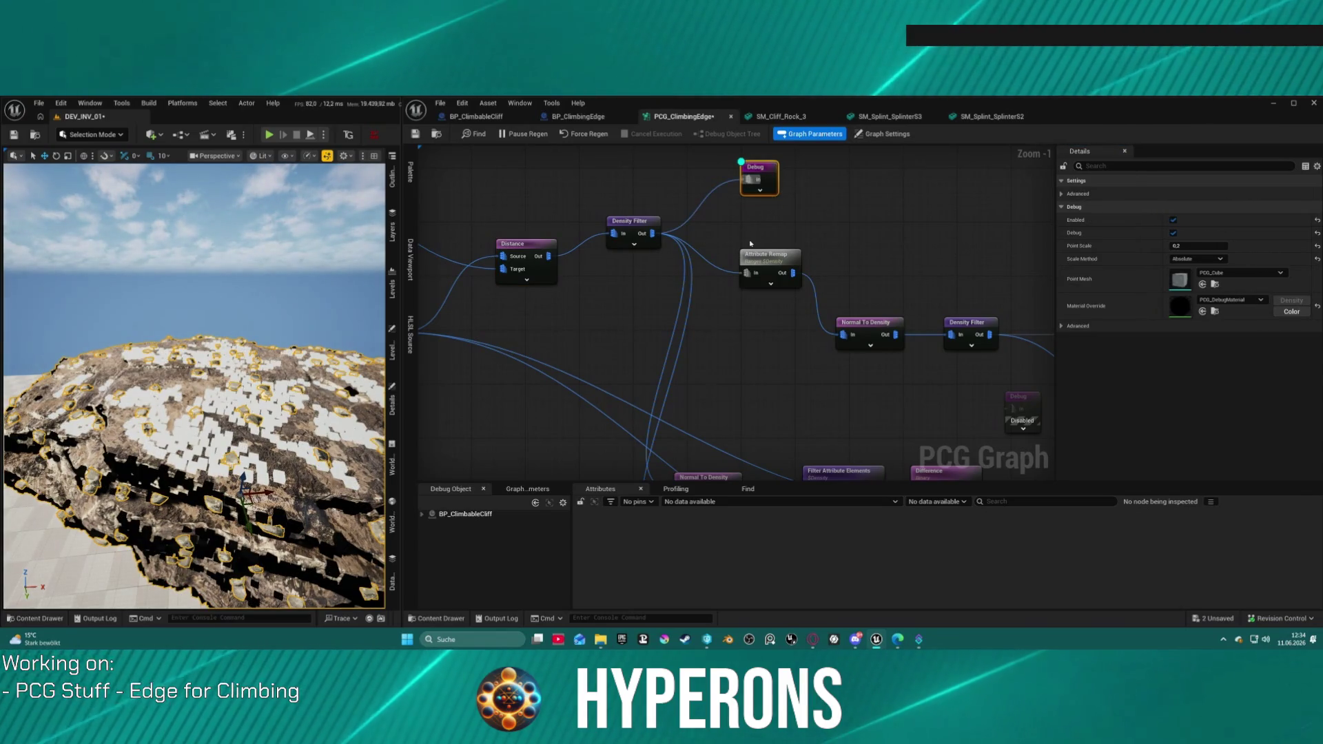
pyautogui.click(630, 222)
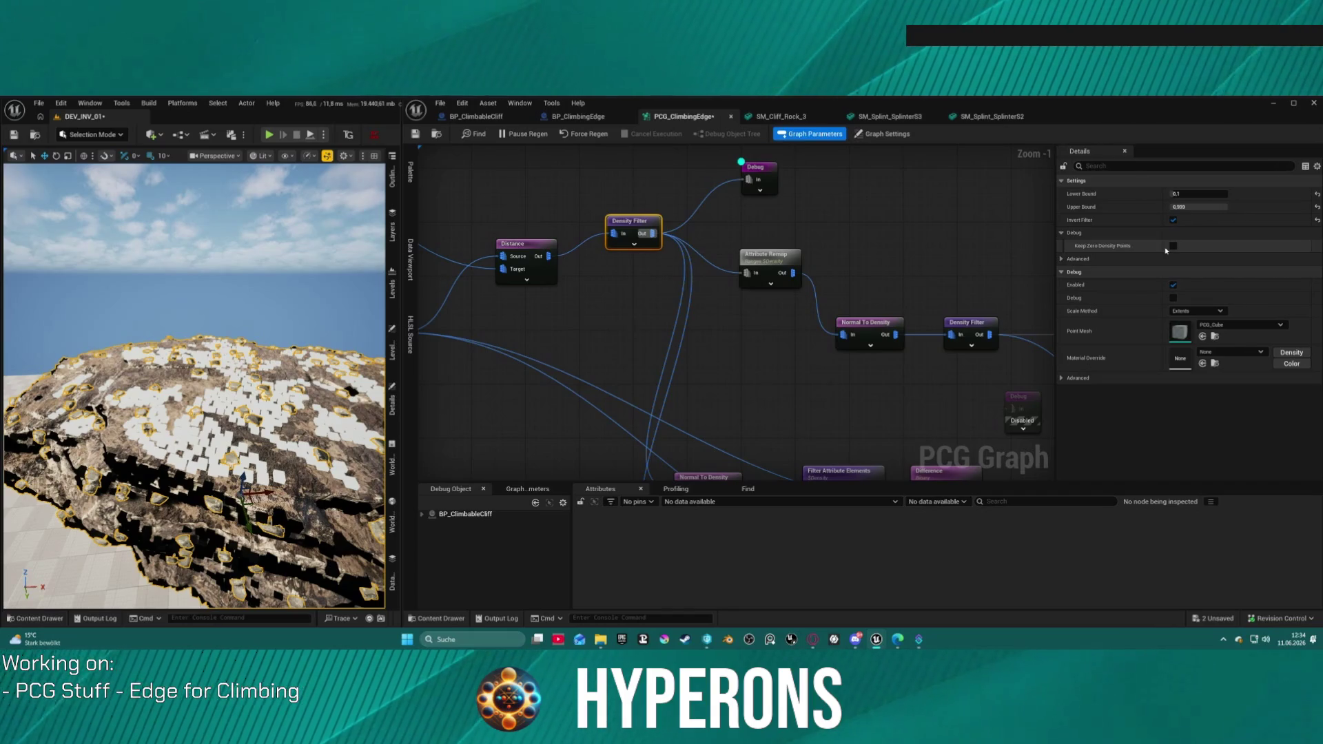
pyautogui.click(525, 244)
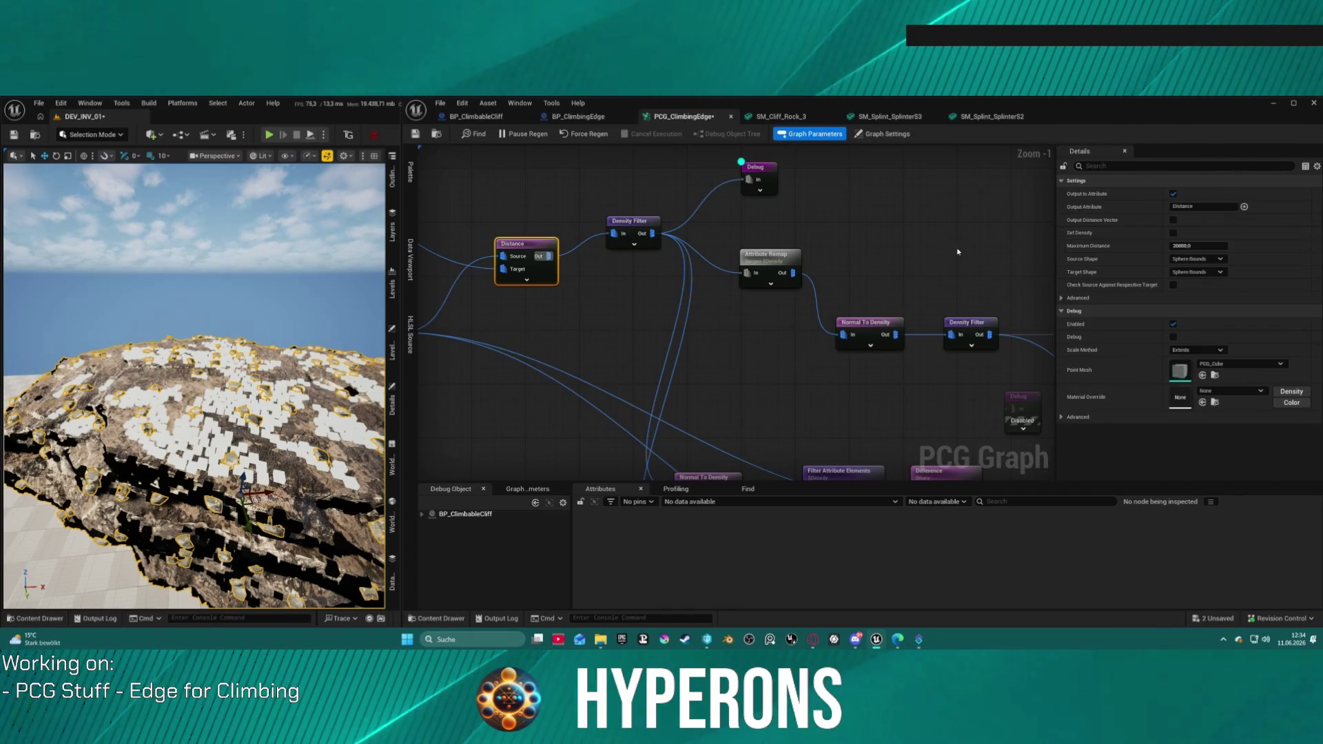
pyautogui.click(1173, 232)
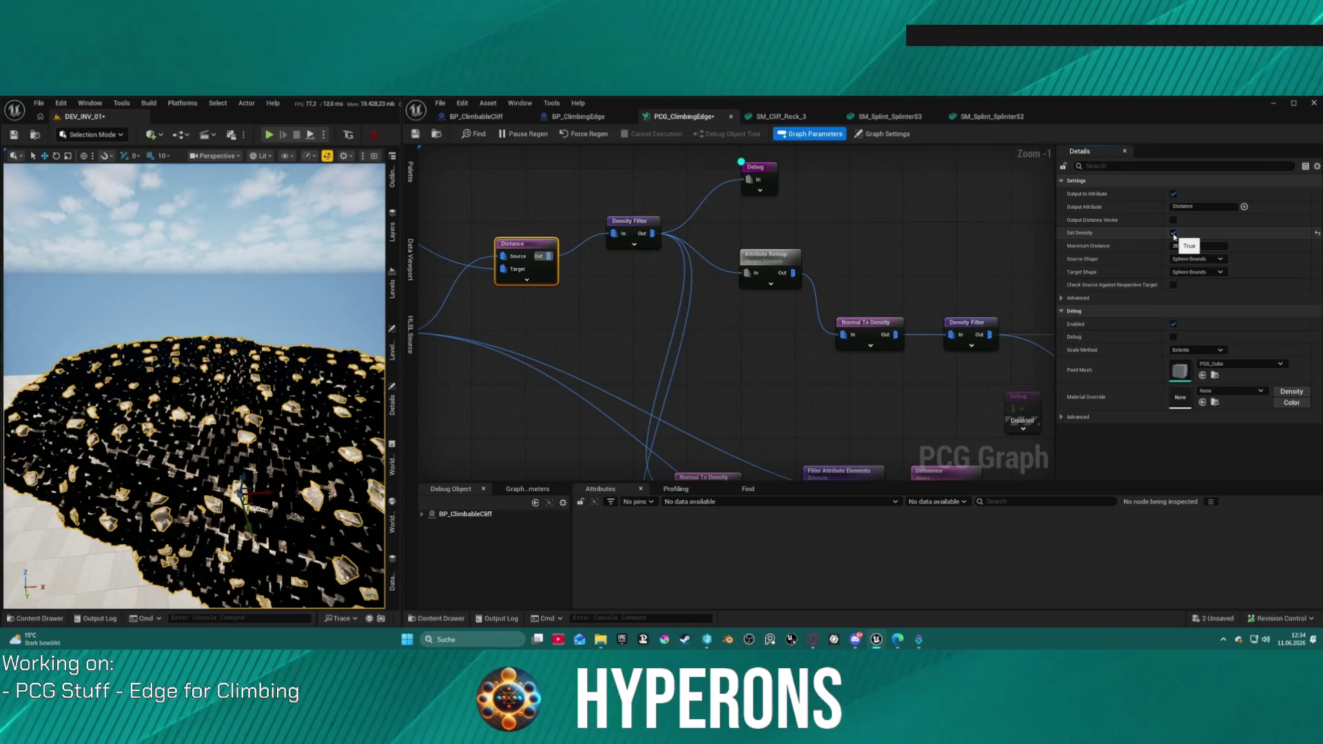
pyautogui.click(1173, 232)
pyautogui.click(1174, 232)
pyautogui.moveTo(1219, 243); pyautogui.dragTo(1173, 235)
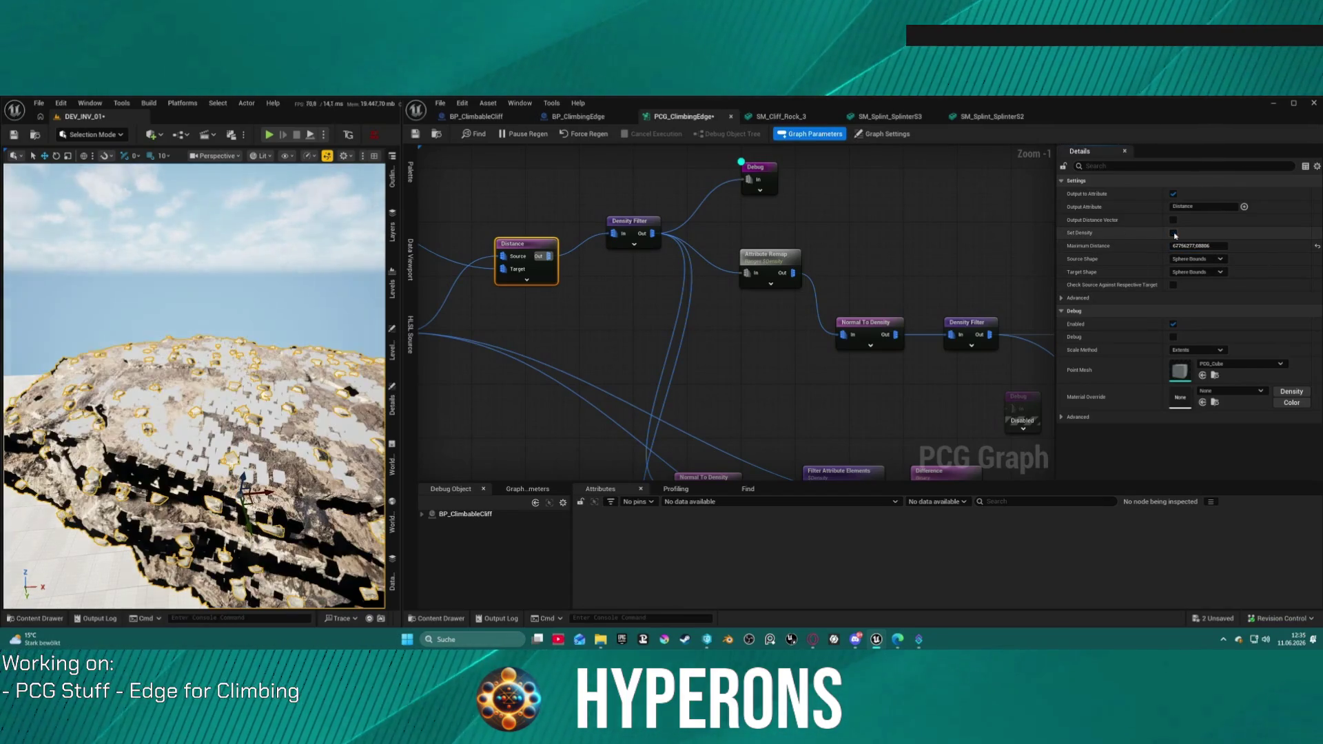
pyautogui.click(1173, 233)
pyautogui.moveTo(195, 386)
pyautogui.mouseDown()
pyautogui.moveTo(207, 331)
pyautogui.moveTo(276, 303)
pyautogui.moveTo(349, 283)
pyautogui.moveTo(324, 331)
pyautogui.moveTo(344, 328)
pyautogui.mouseUp()
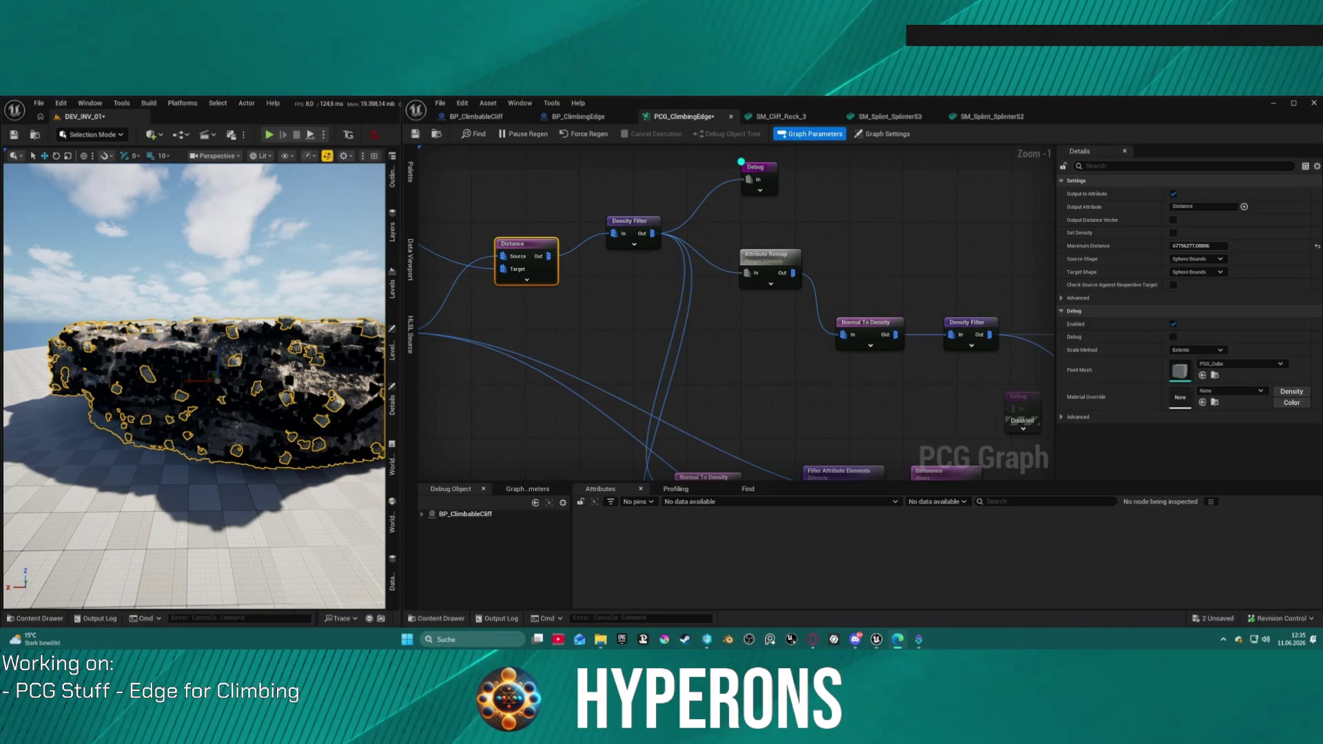
pyautogui.click(632, 320)
pyautogui.rightClick(632, 319)
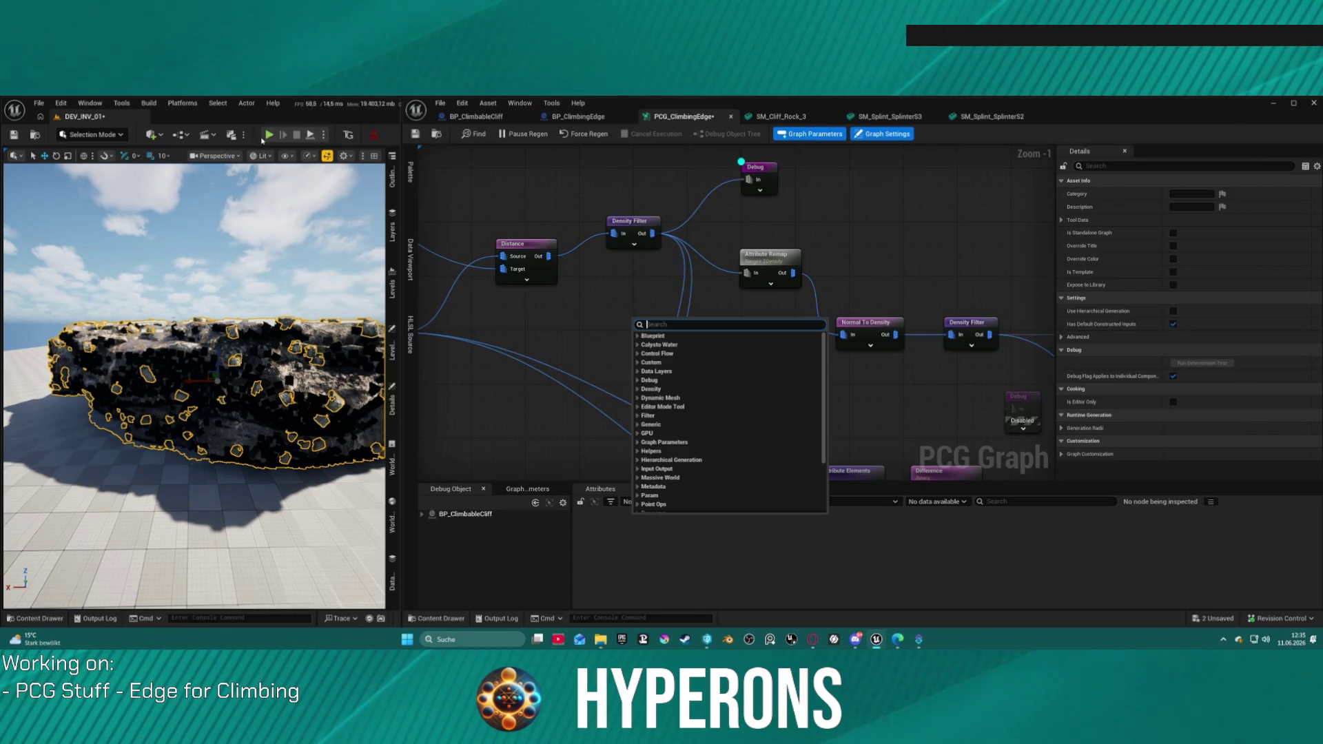
pyautogui.press('Escape')
pyautogui.hotkey('alt', 'p')
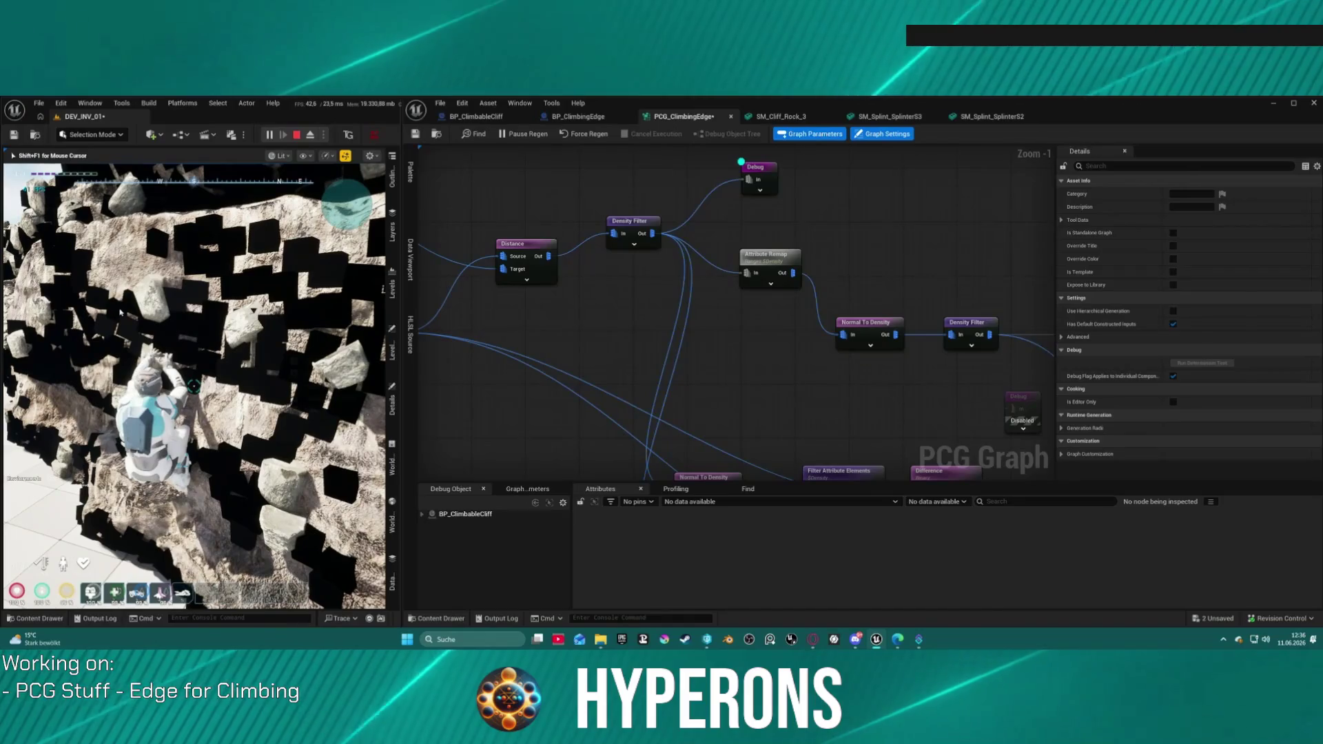
pyautogui.press('Escape')
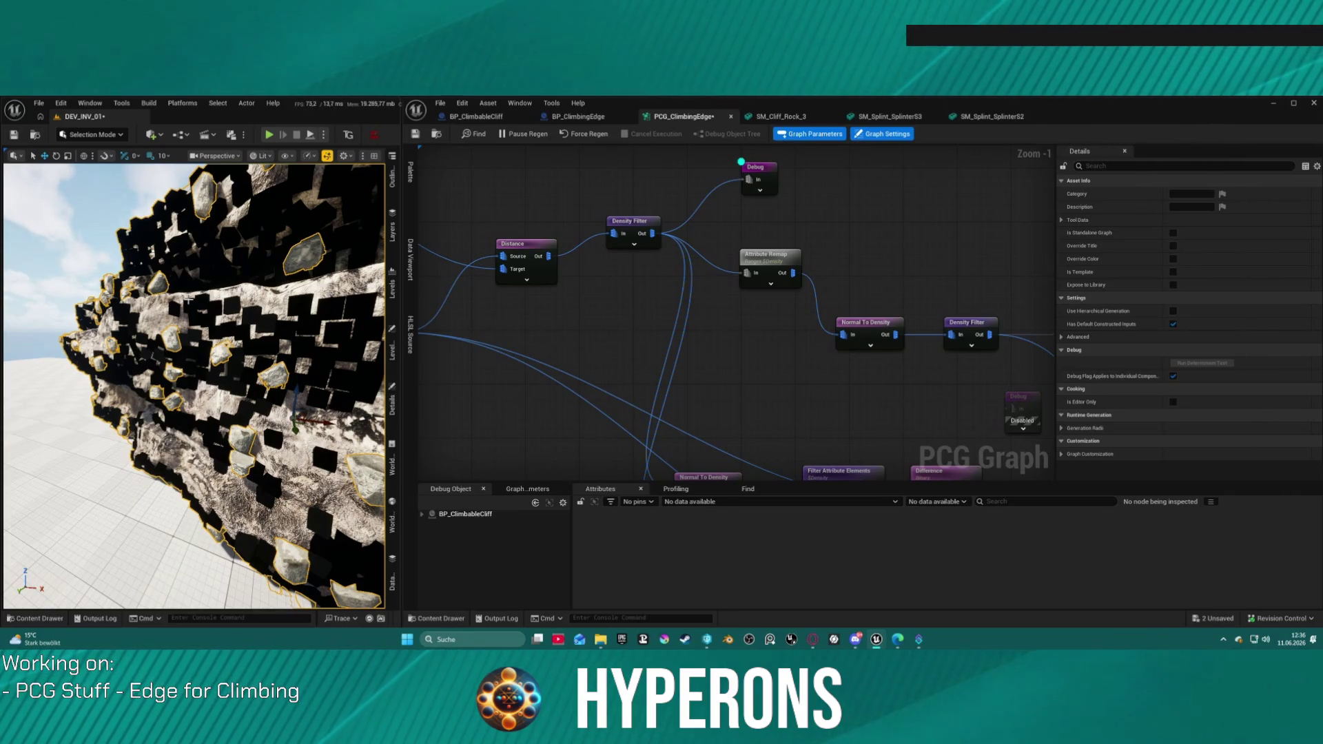
pyautogui.moveTo(713, 330)
pyautogui.mouseDown()
pyautogui.moveTo(663, 311)
pyautogui.moveTo(828, 258)
pyautogui.mouseUp()
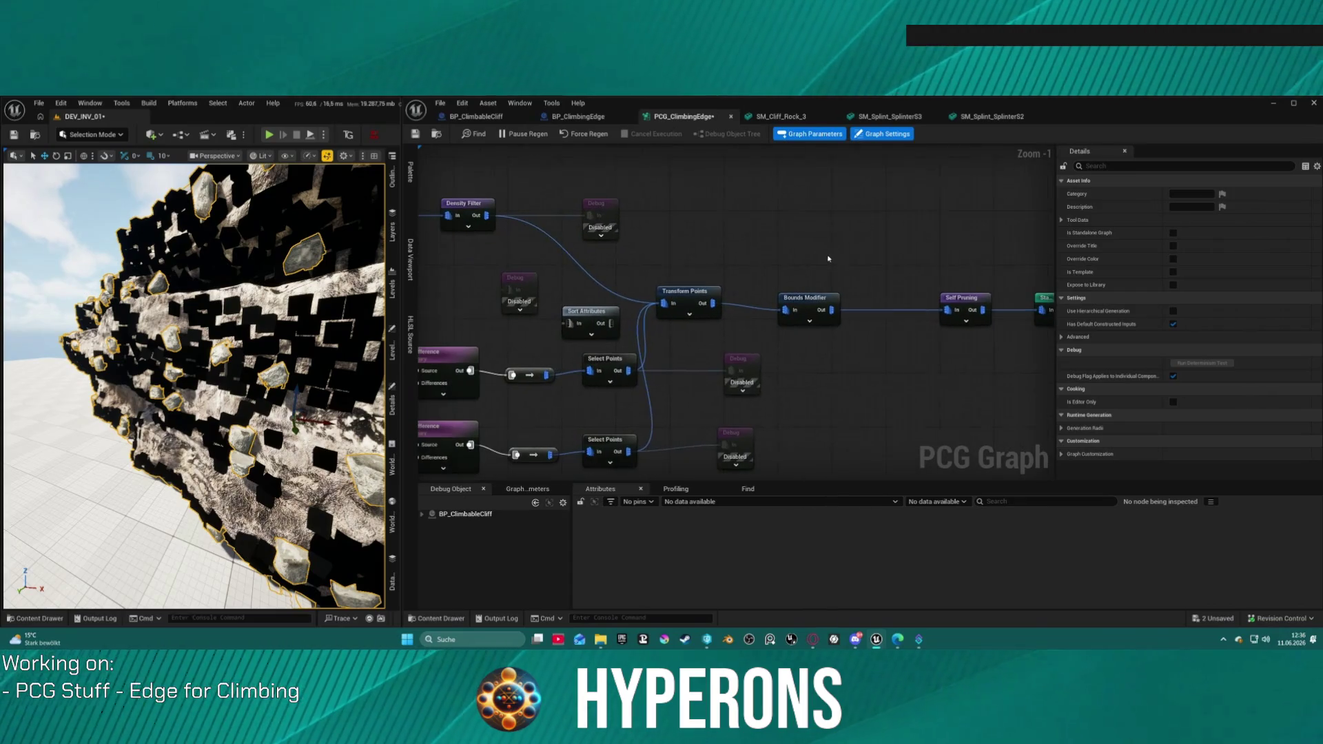
# - Paste a Transform Points copy after the Static Mesh Spawner and raise its Scale Max X to about 17.65
pyautogui.click(701, 292)
pyautogui.moveTo(701, 293); pyautogui.dragTo(543, 248)
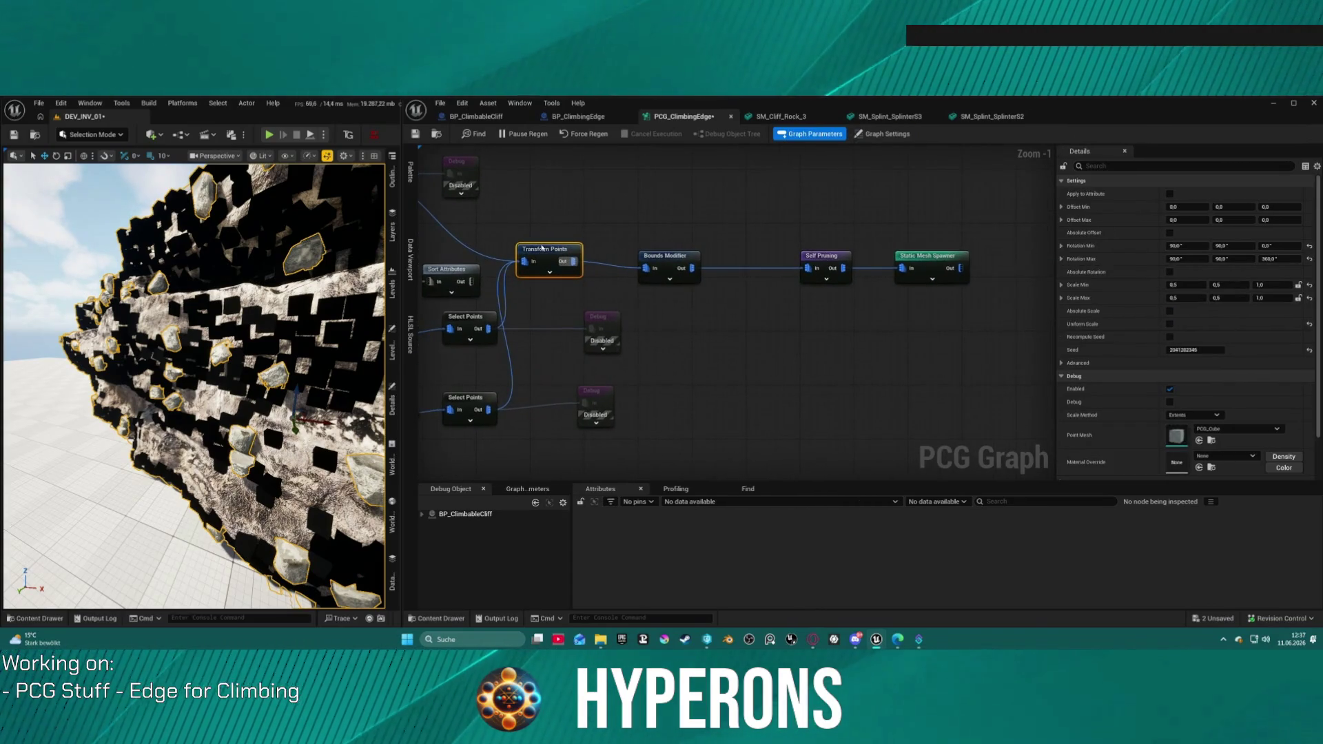
pyautogui.hotkey('ctrl', 'c')
pyautogui.moveTo(1034, 262)
pyautogui.mouseDown()
pyautogui.moveTo(827, 266)
pyautogui.moveTo(845, 278)
pyautogui.mouseUp()
pyautogui.hotkey('ctrl', 'v')
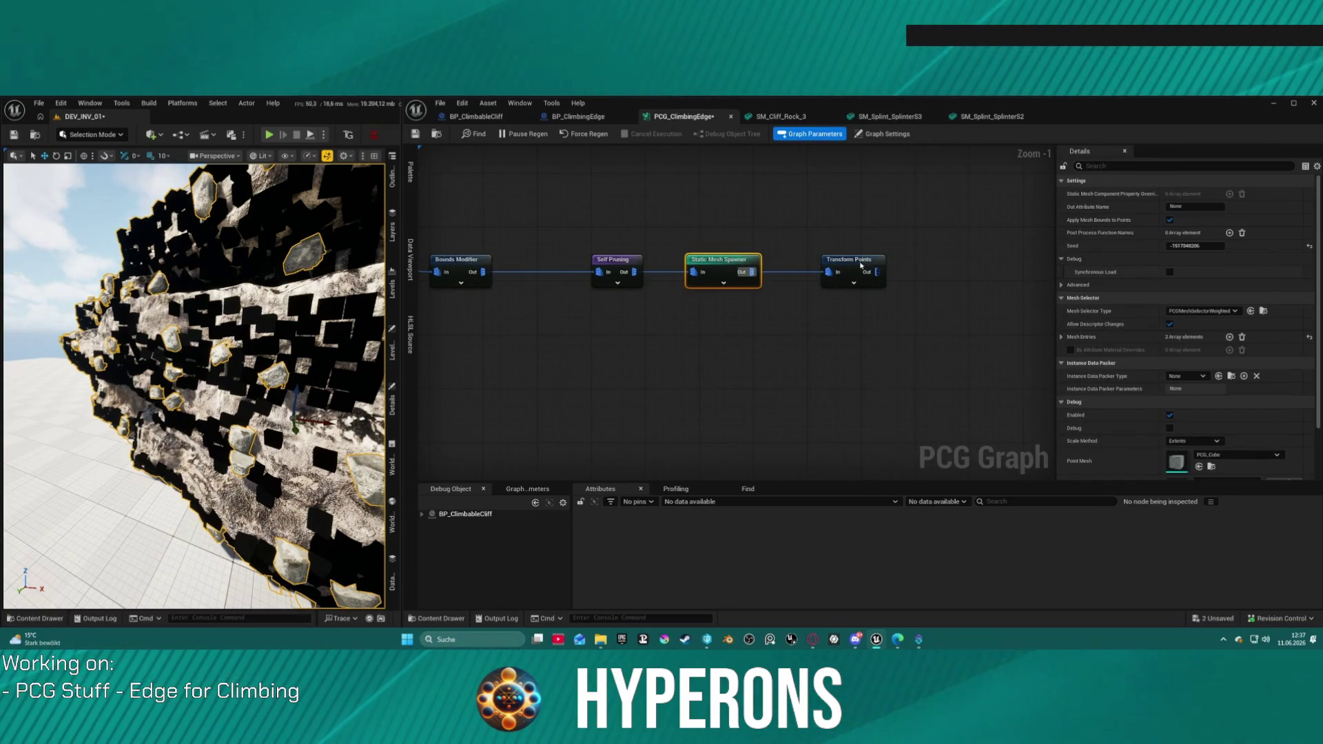
pyautogui.click(858, 266)
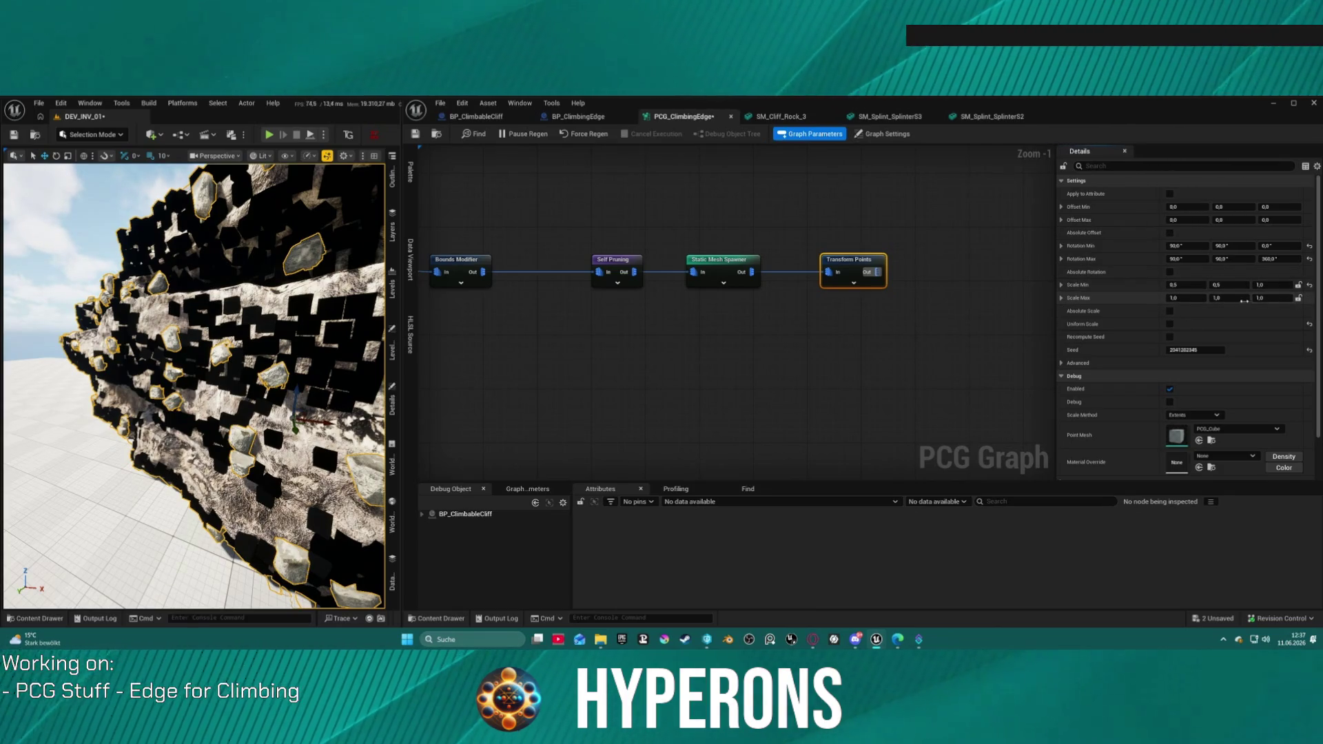
pyautogui.moveTo(1190, 301); pyautogui.dragTo(1265, 301)
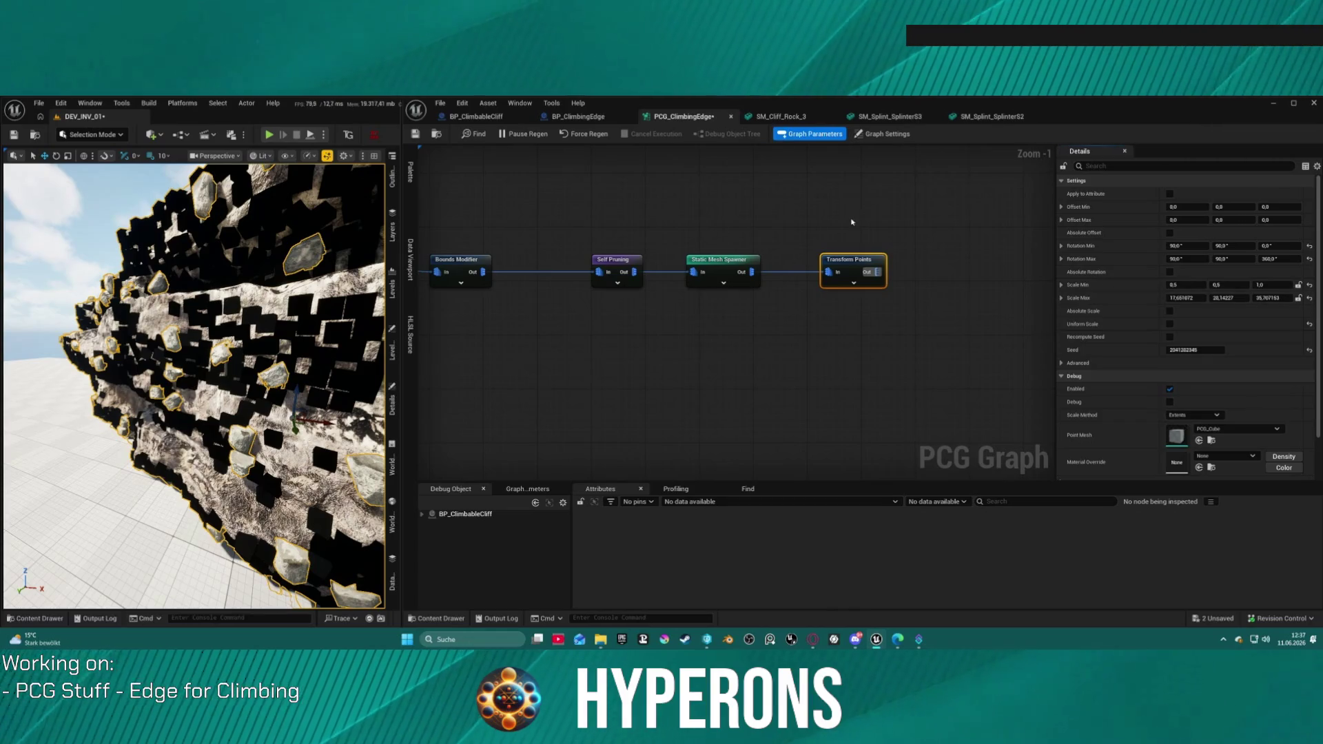
# - Delete the Transform Points node, restore it with undo, and select the Bounds Modifier
pyautogui.press('Delete')
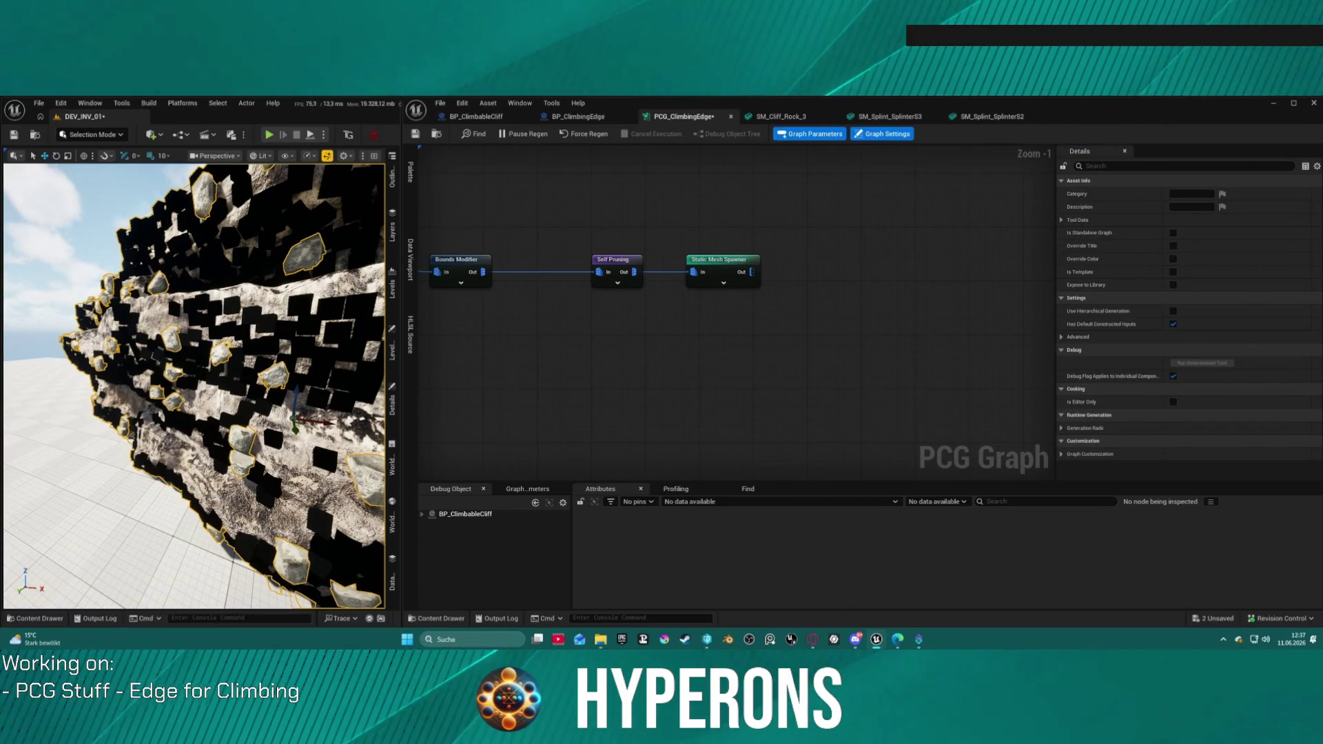
pyautogui.hotkey('ctrl', 'z')
pyautogui.click(842, 317)
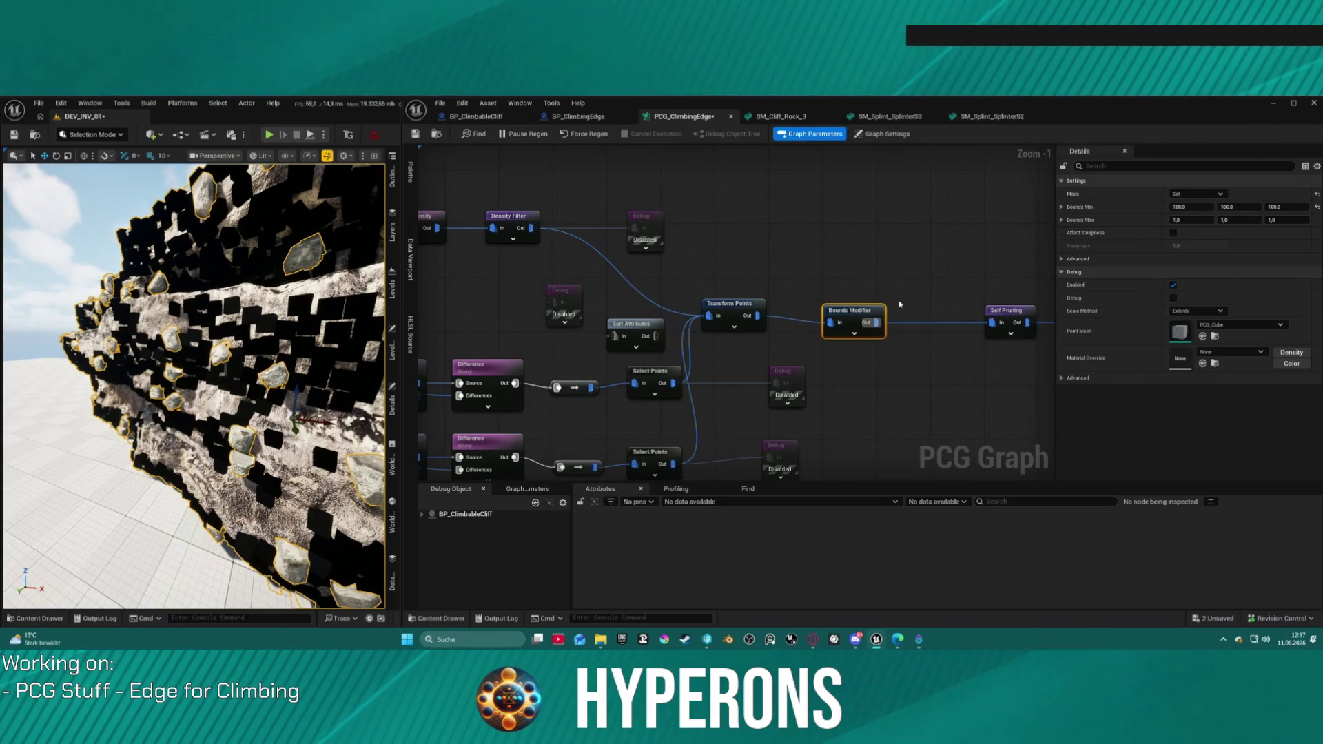
# - Turn on the Bounds Modifier debug preview, copy Bounds Min into Bounds Max, then reset Bounds Max to 1,0
pyautogui.press('d')
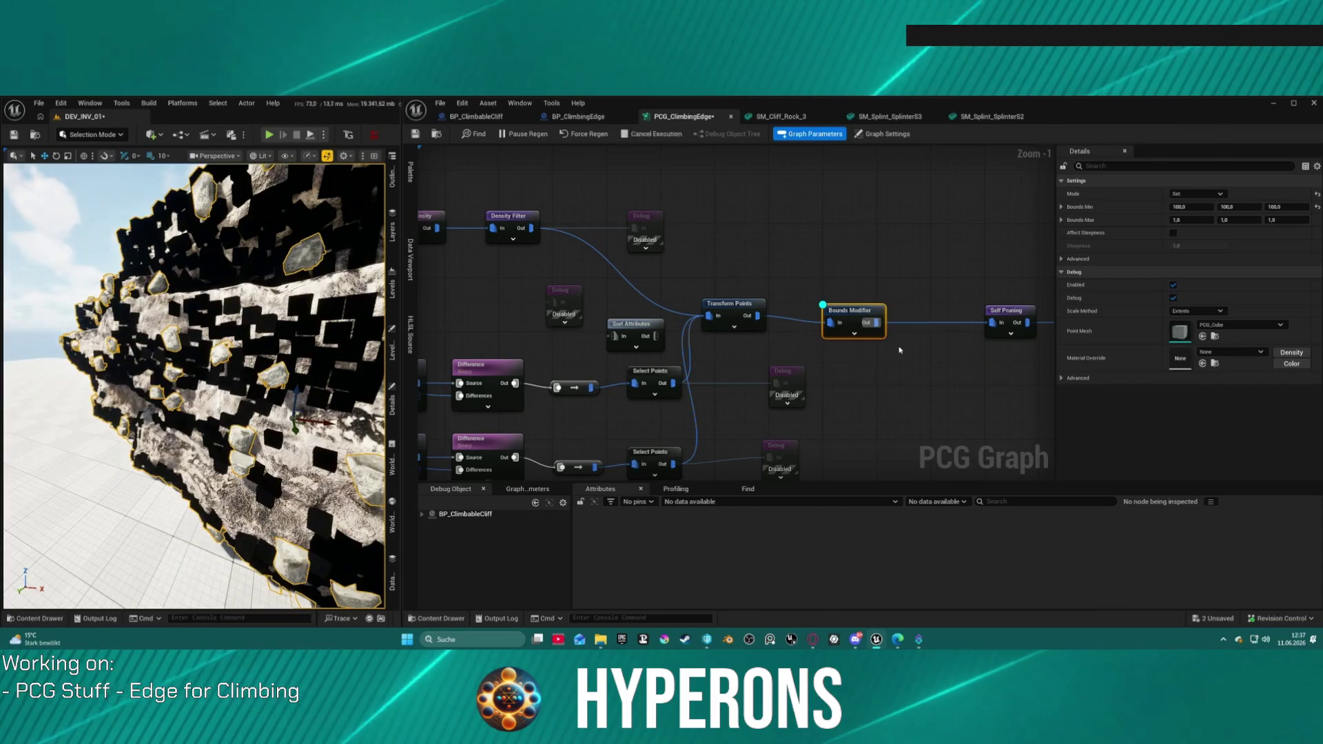
pyautogui.press('f')
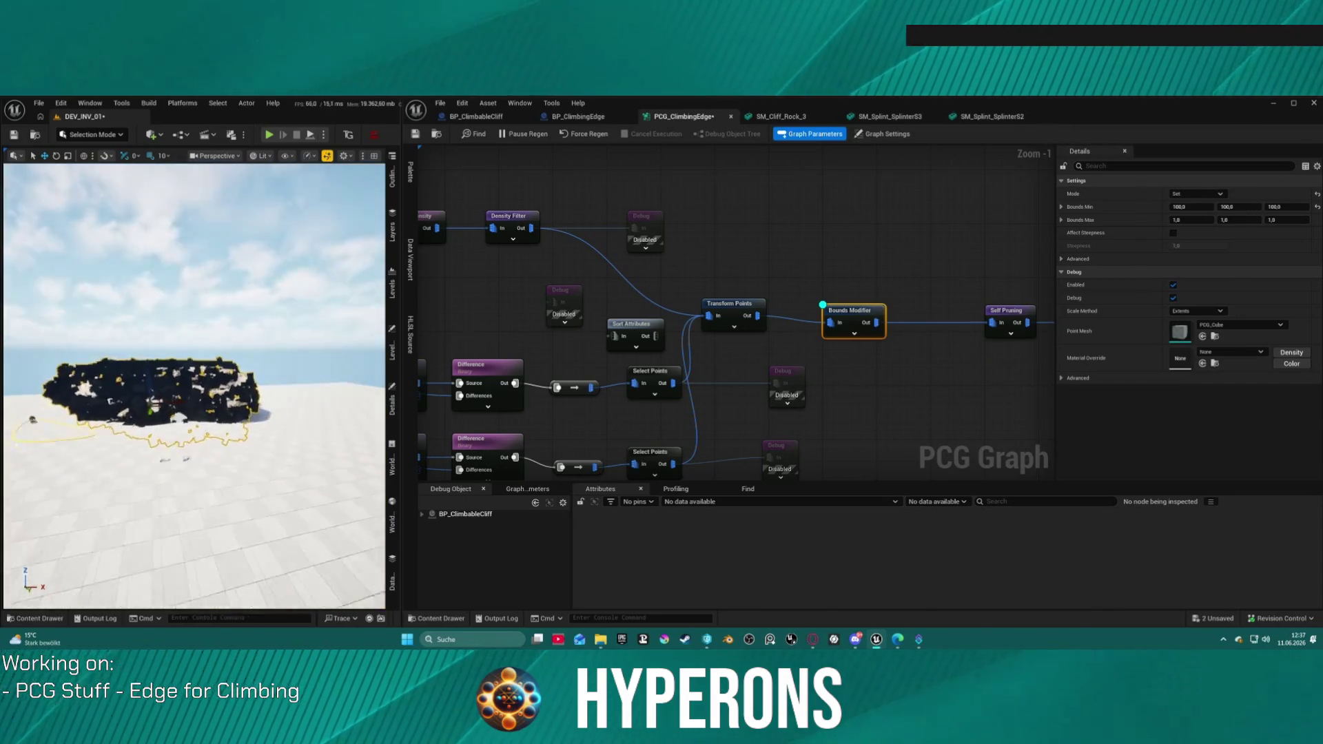
pyautogui.scroll(10, 193, 386)
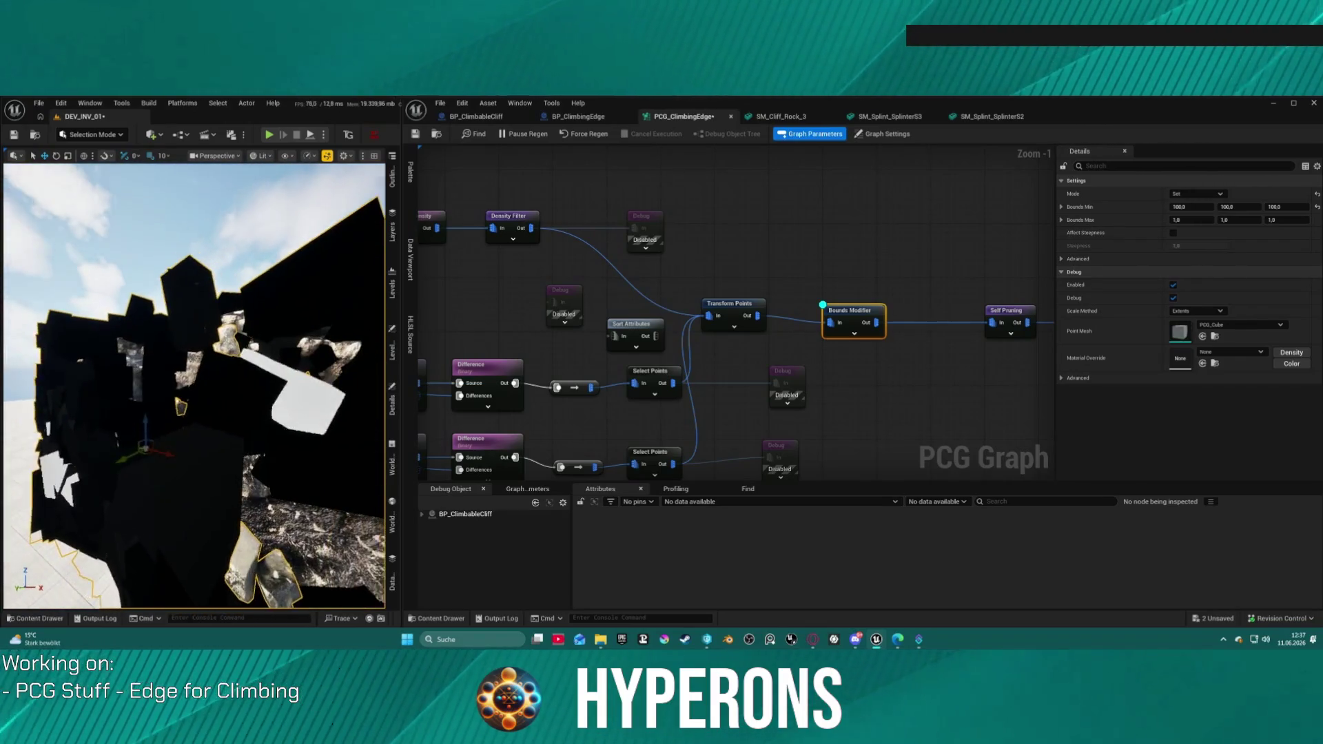
pyautogui.hotkey('ctrl', 'c')
pyautogui.hotkey('ctrl', 'v')
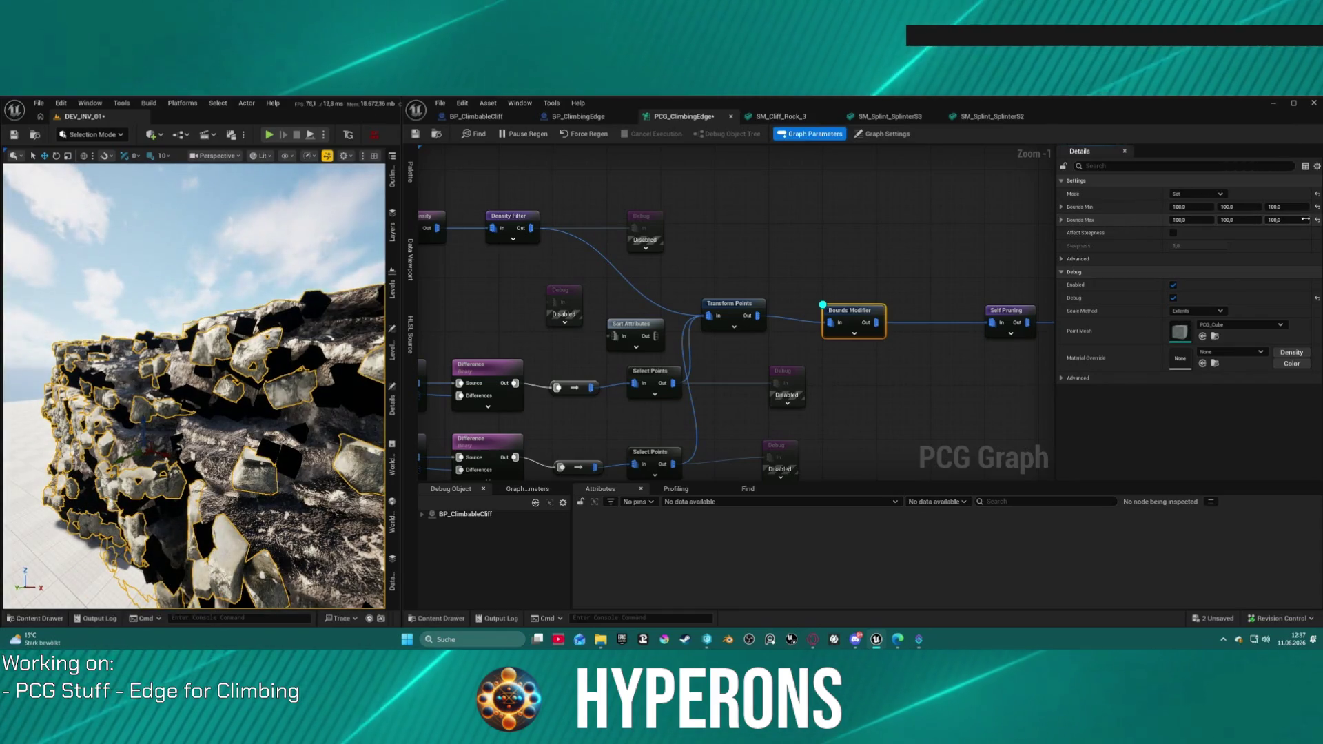
pyautogui.click(1316, 221)
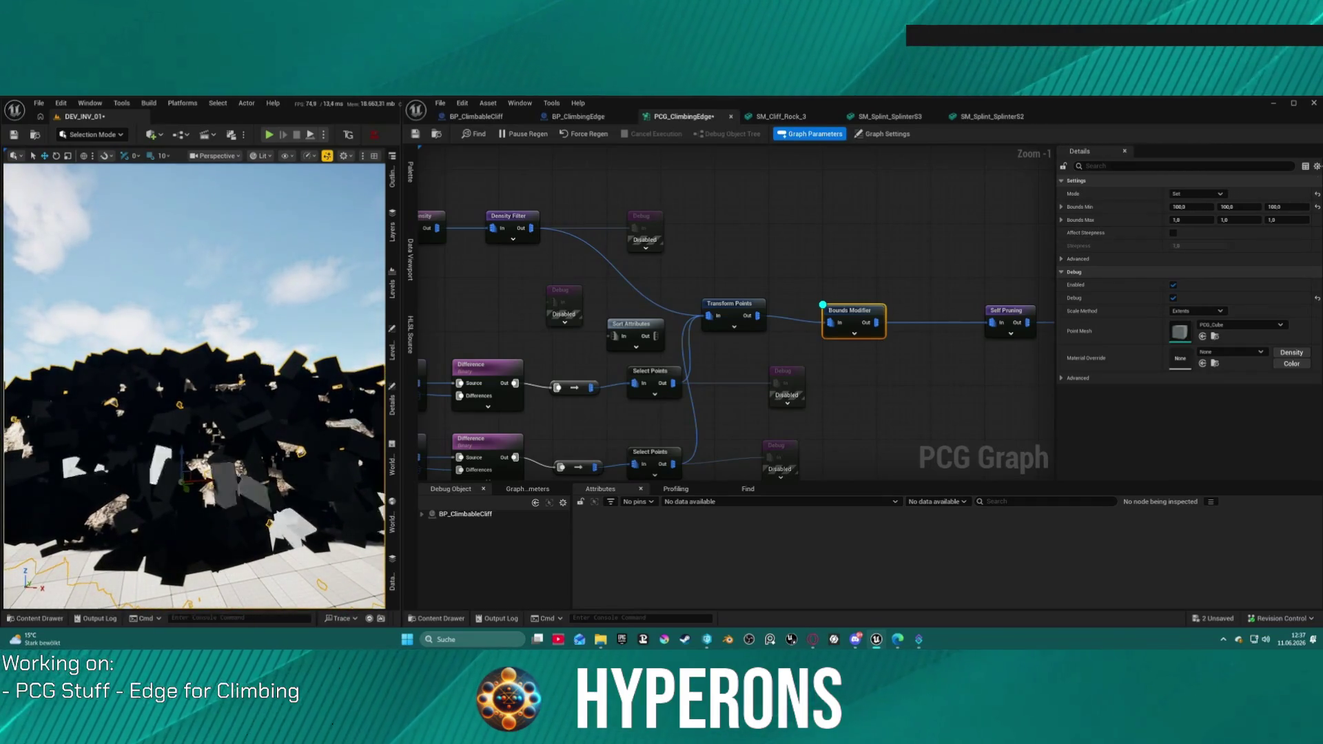
# - Switch the Bounds Modifier Mode from Set to Scale
pyautogui.click(1197, 194)
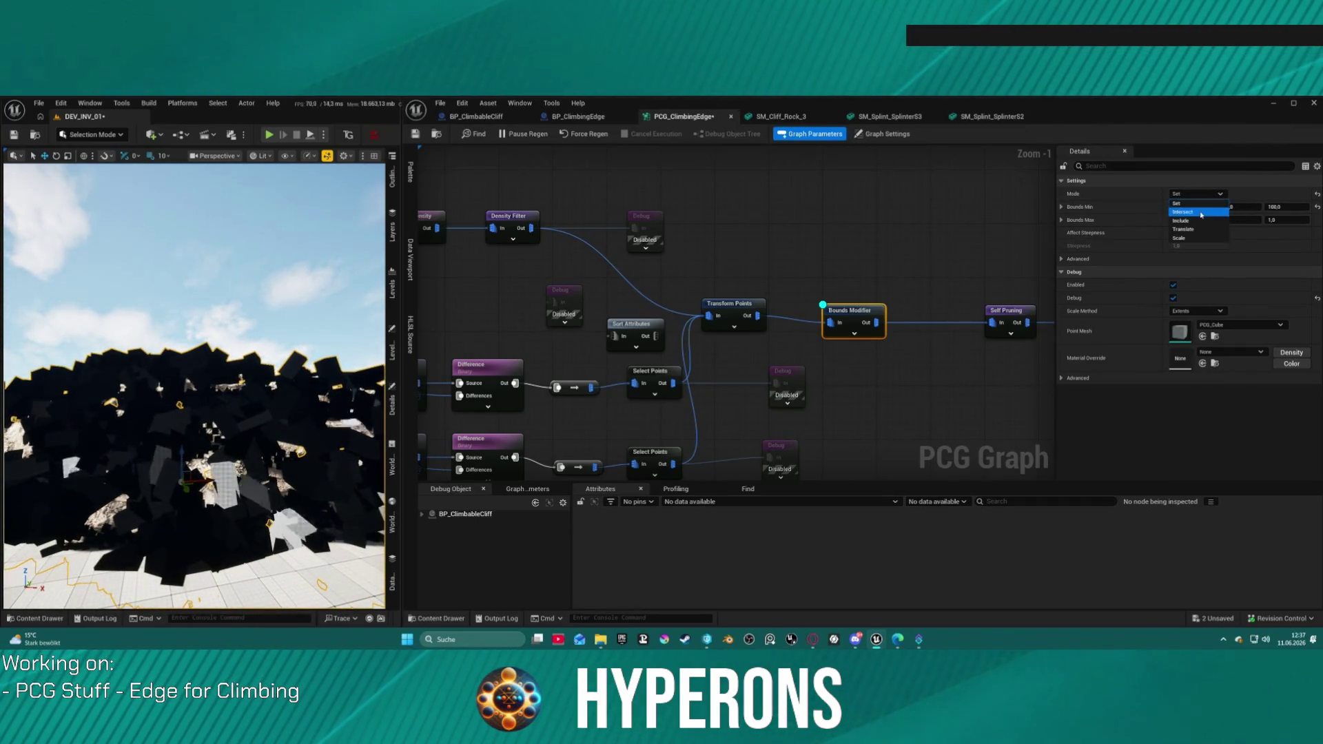
pyautogui.click(1197, 238)
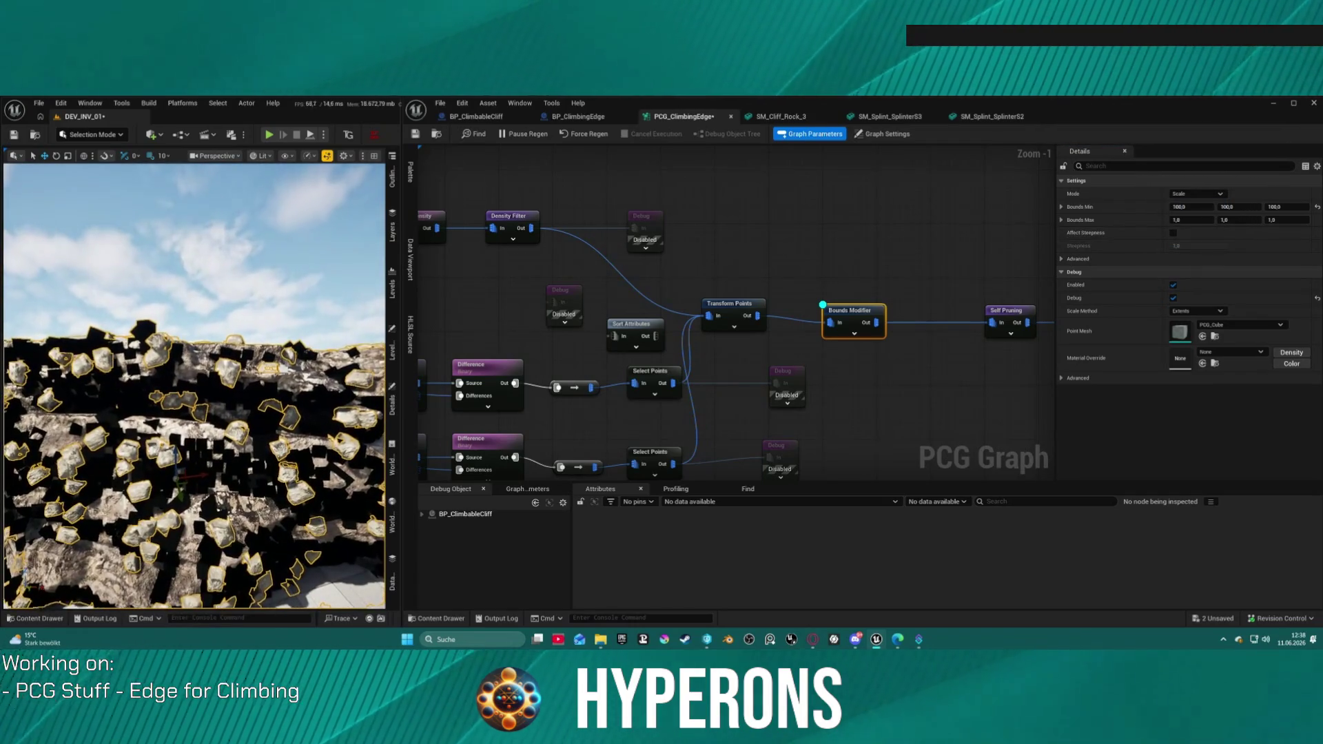
pyautogui.scroll(-3, 700, 306)
pyautogui.moveTo(700, 307)
pyautogui.mouseDown()
pyautogui.moveTo(792, 262)
pyautogui.moveTo(689, 331)
pyautogui.moveTo(654, 227)
pyautogui.moveTo(621, 187)
pyautogui.moveTo(650, 241)
pyautogui.moveTo(617, 258)
pyautogui.mouseUp()
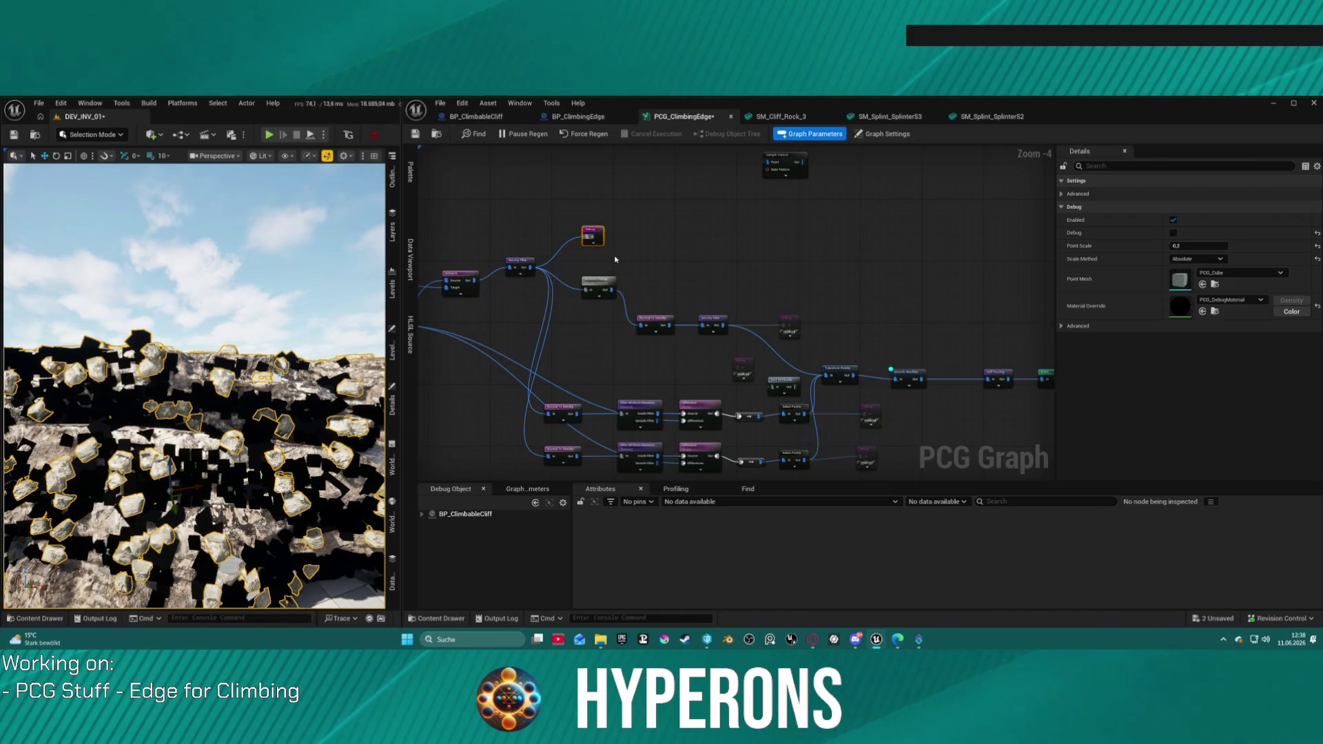
# - Disable the selected Debug node and set the Bounds Modifier's Bounds Min to 300 on X, Y and Z
pyautogui.press('e')
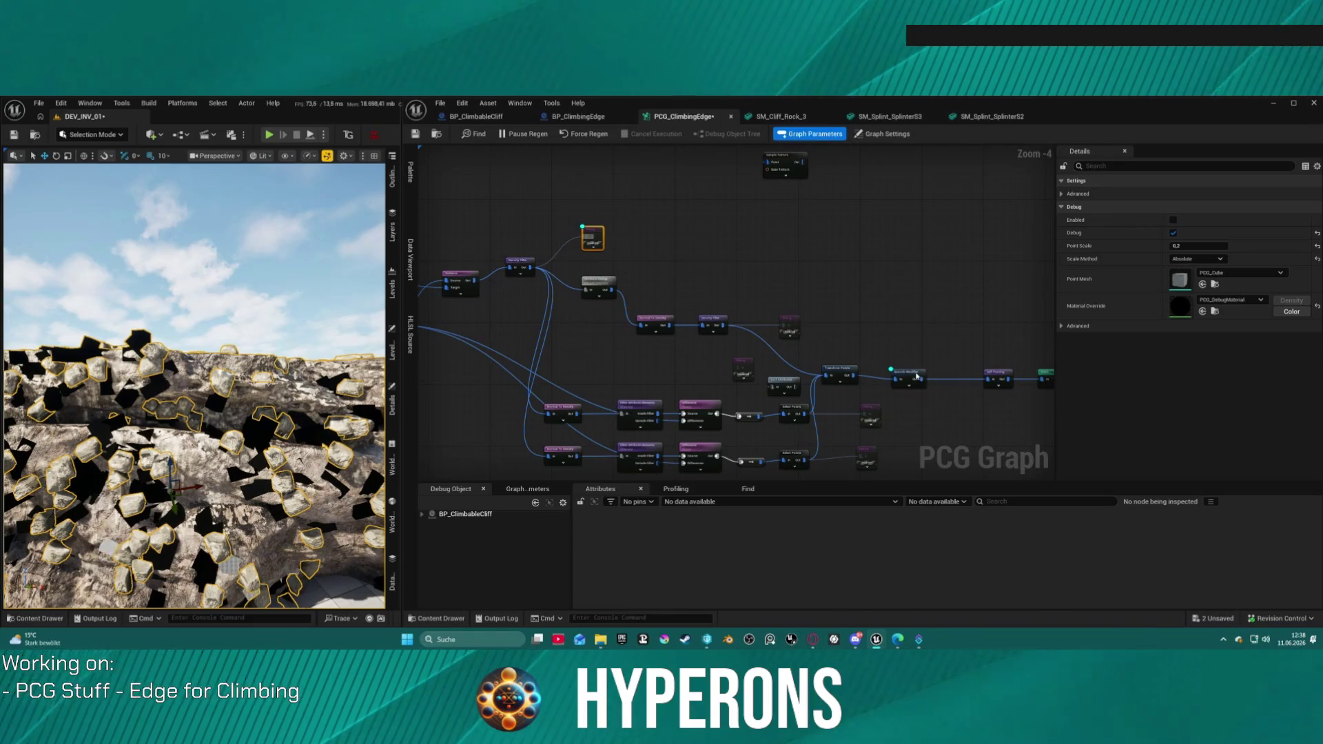
pyautogui.click(917, 376)
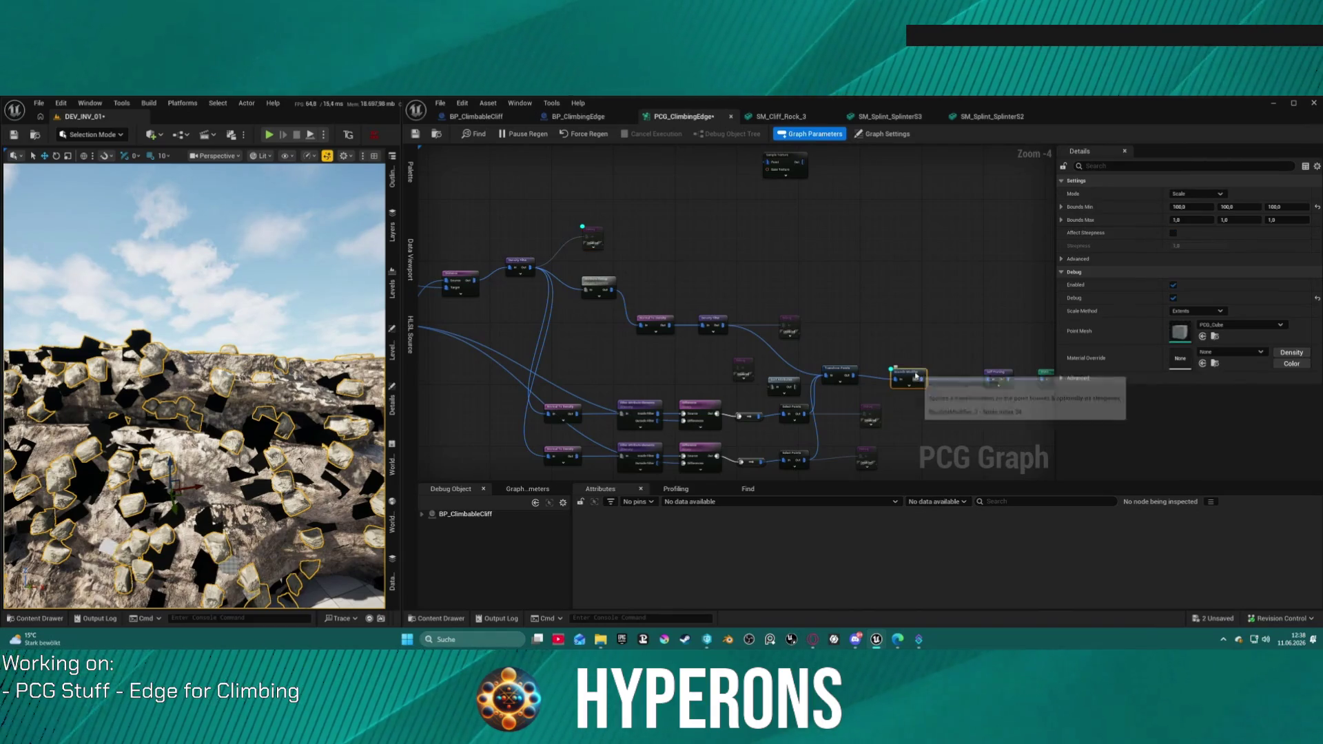
pyautogui.click(1191, 205)
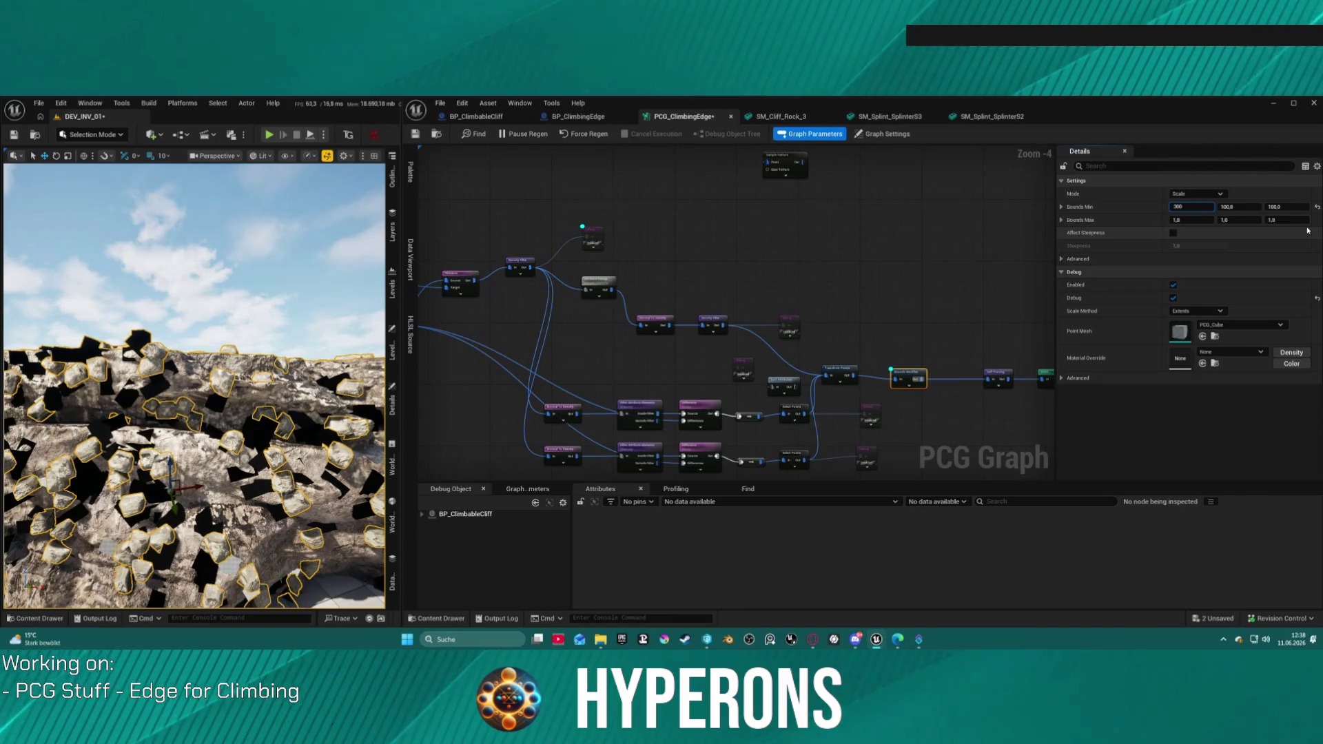
pyautogui.press('Tab')
pyautogui.write('0')
pyautogui.press('Tab')
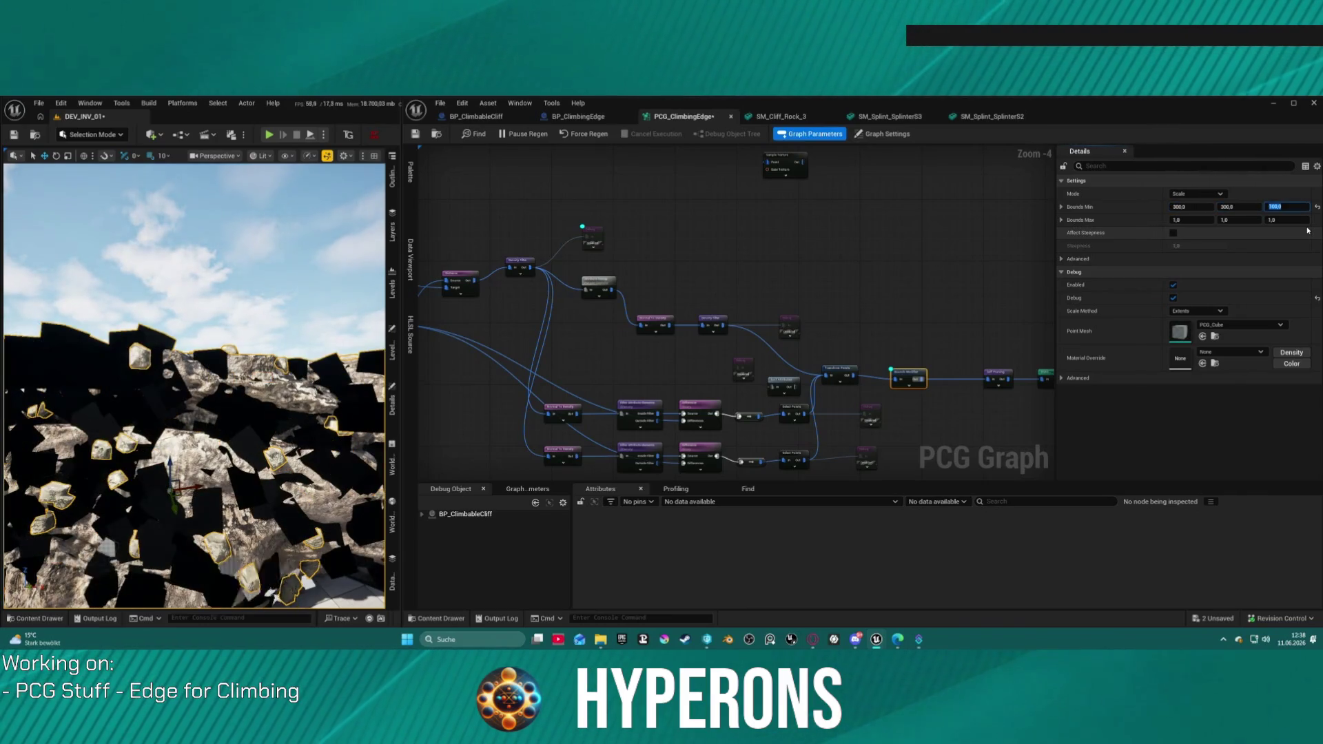
pyautogui.write('300')
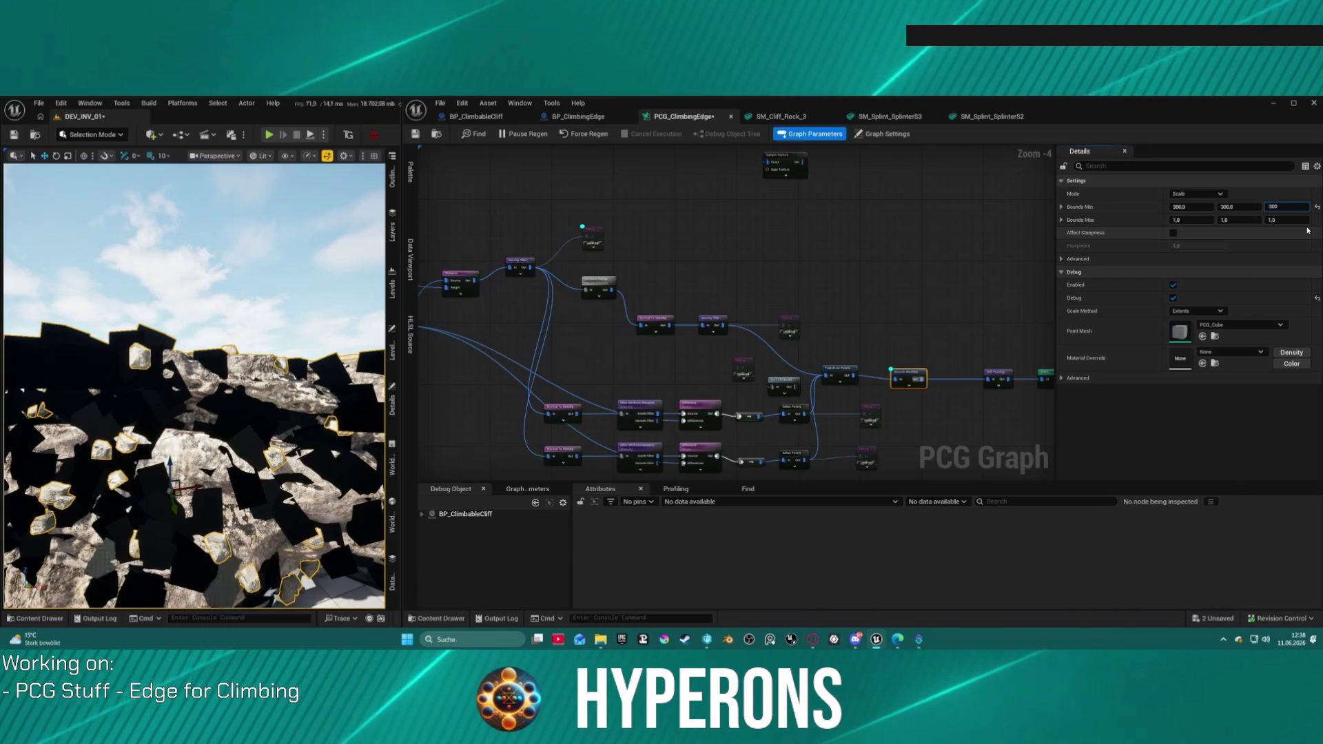
pyautogui.press('Return')
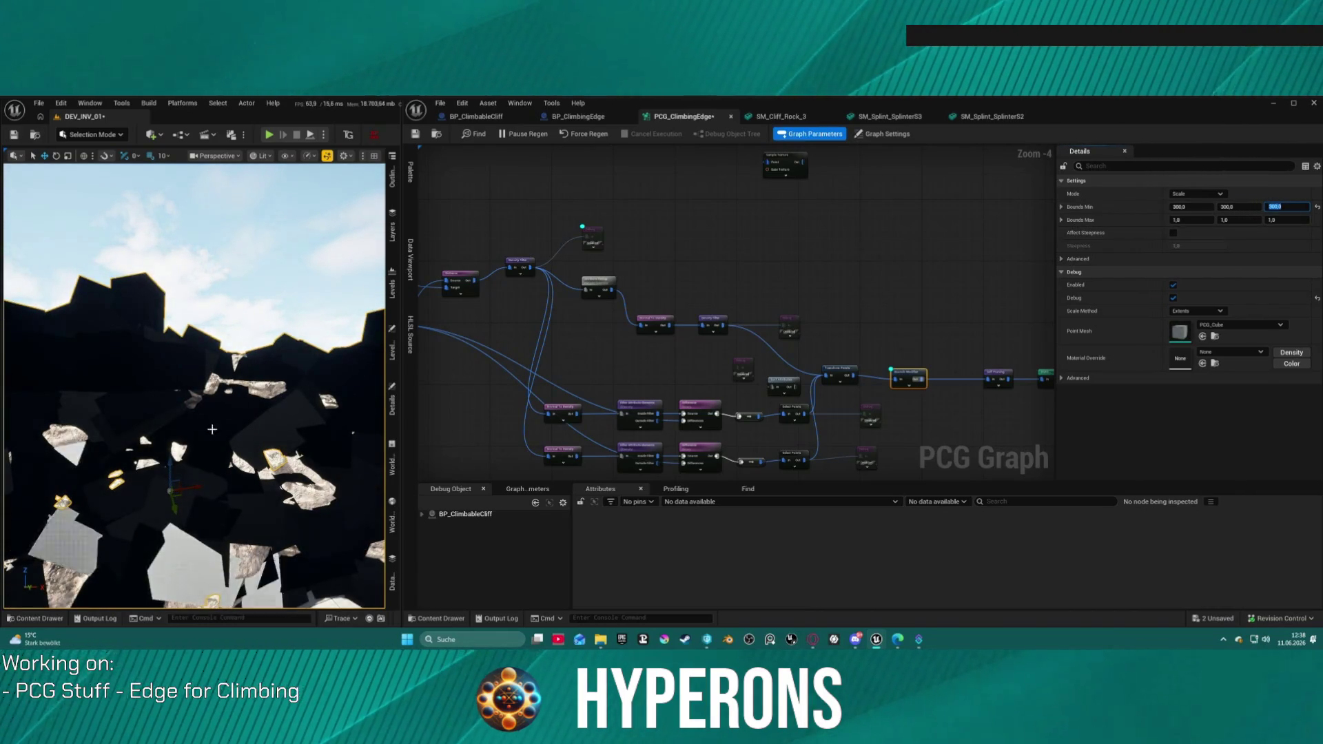
pyautogui.press('f')
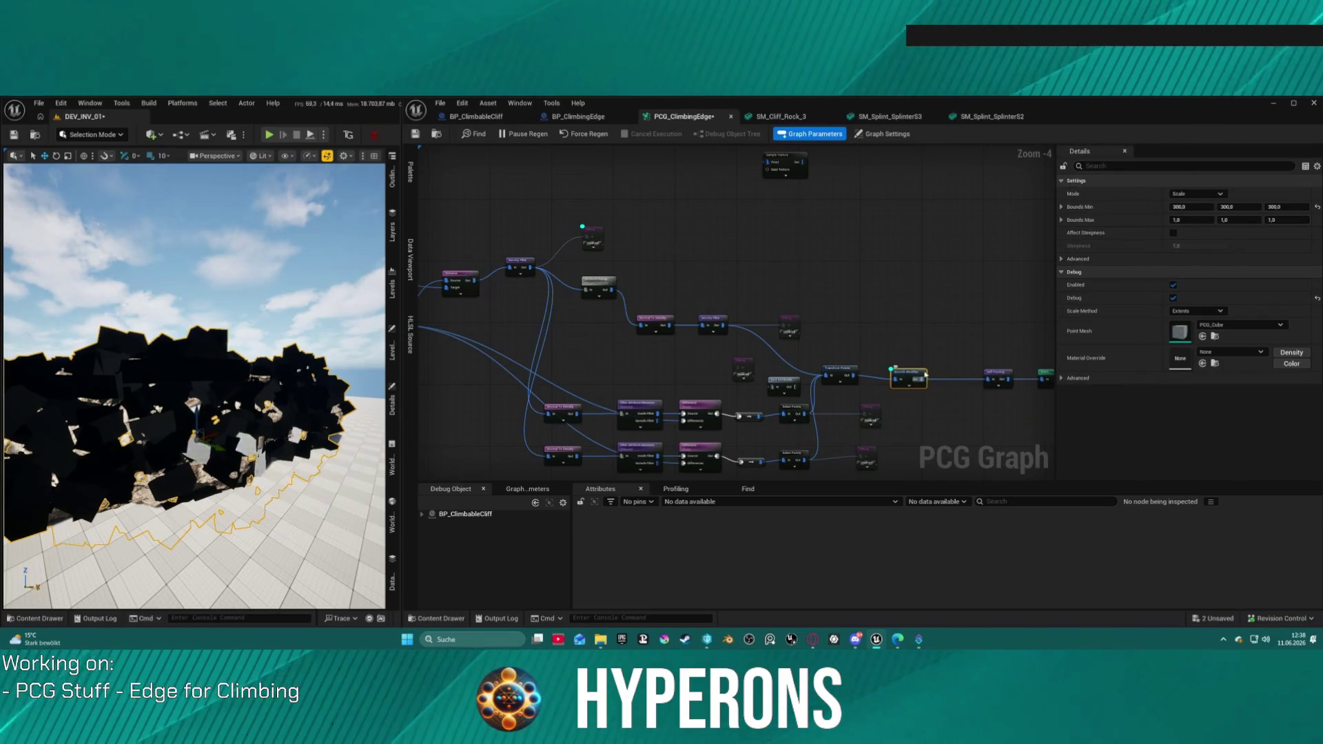
# - Turn off the debug previews on the Bounds Modifier and the small Debug node
pyautogui.press('d')
pyautogui.scroll(8, 199, 413)
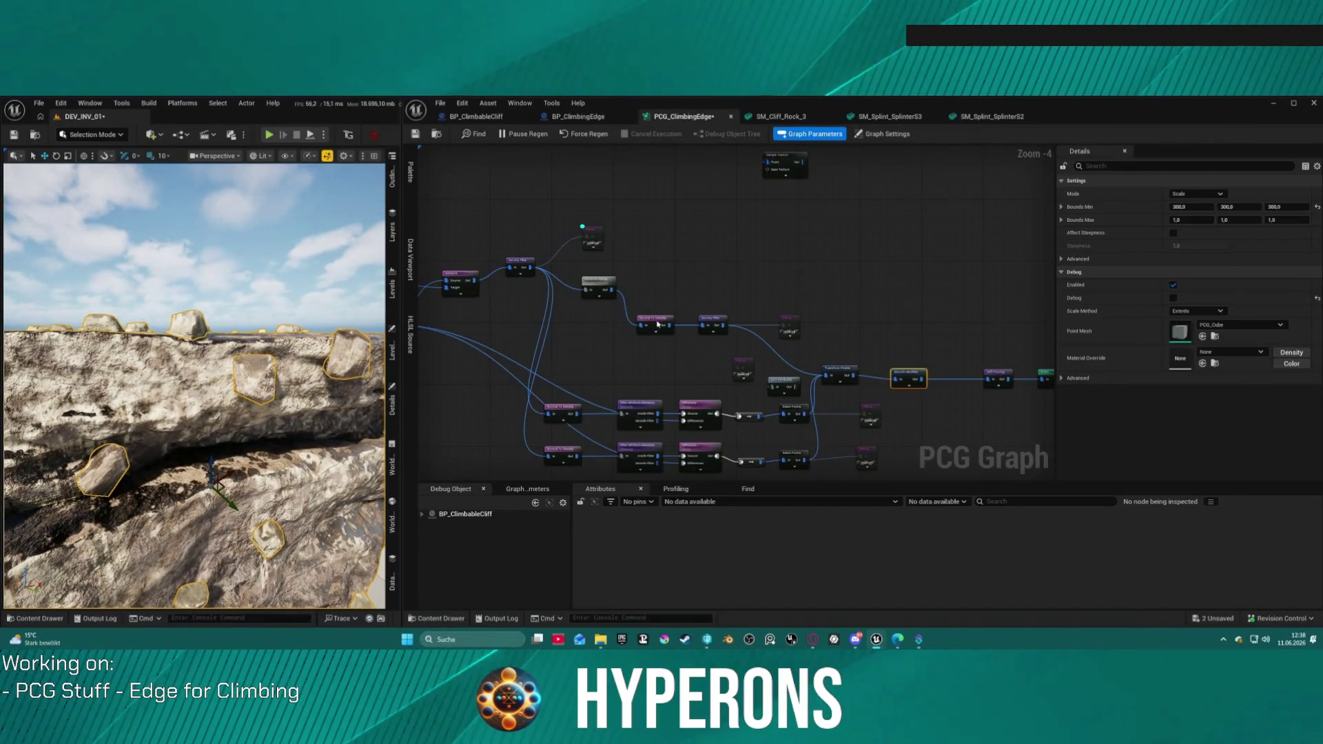
pyautogui.click(796, 318)
pyautogui.click(794, 324)
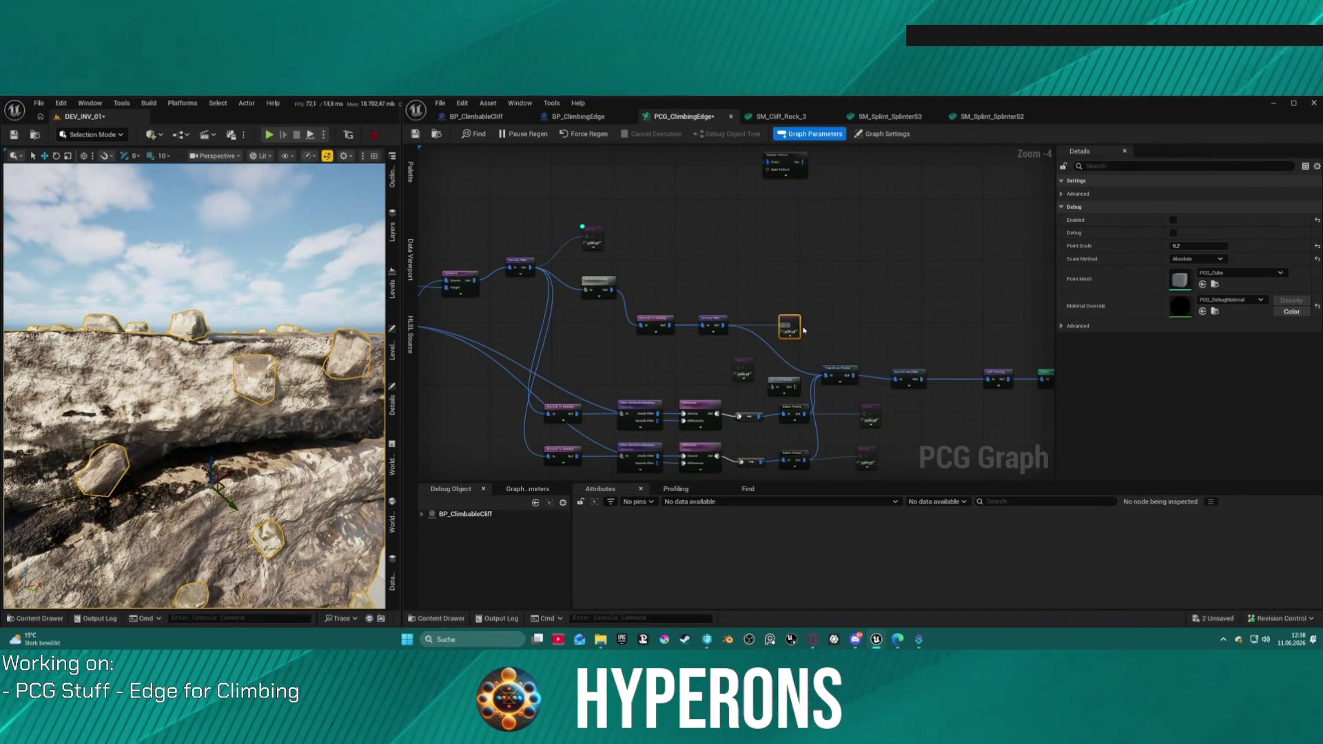
pyautogui.press('d')
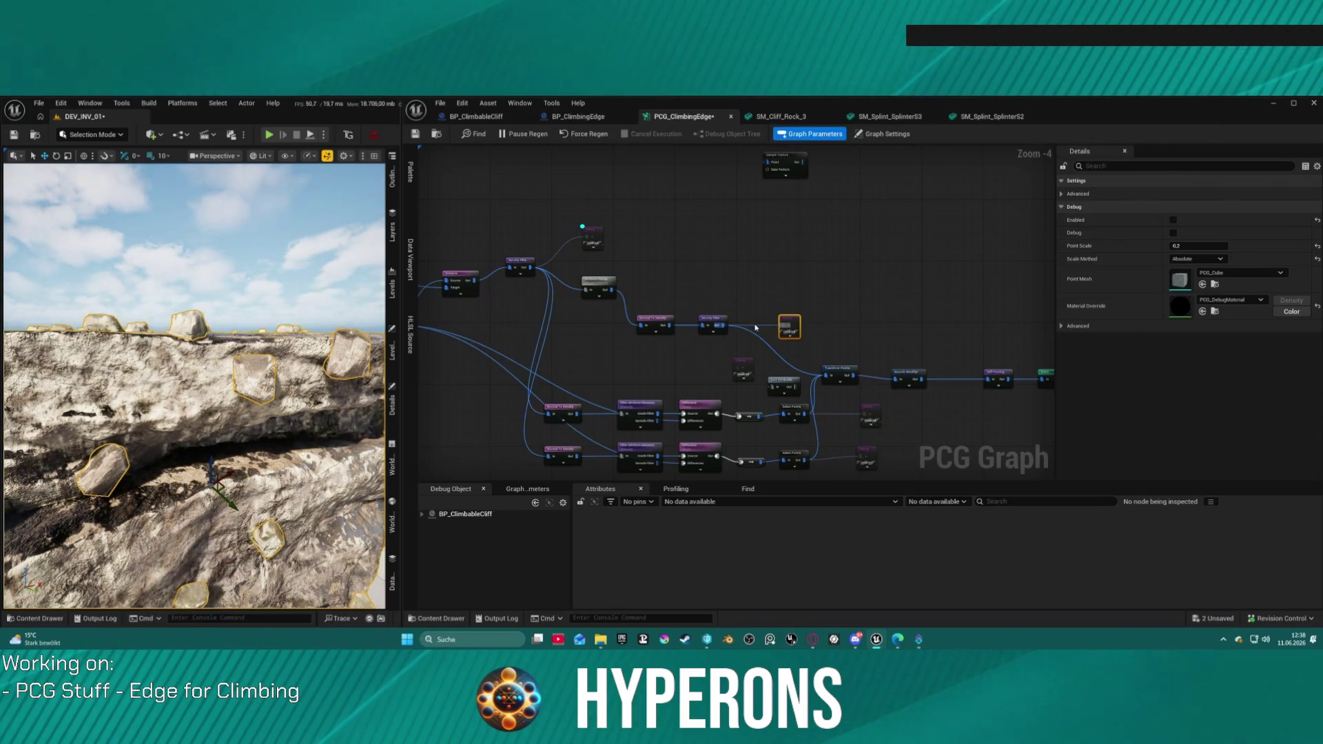
pyautogui.moveTo(809, 337)
pyautogui.mouseDown()
pyautogui.moveTo(896, 286)
pyautogui.moveTo(829, 252)
pyautogui.mouseUp()
# - Set the Density Filter's Lower Bound to about 0.1 and Upper Bound to about 0.82
pyautogui.click(889, 253)
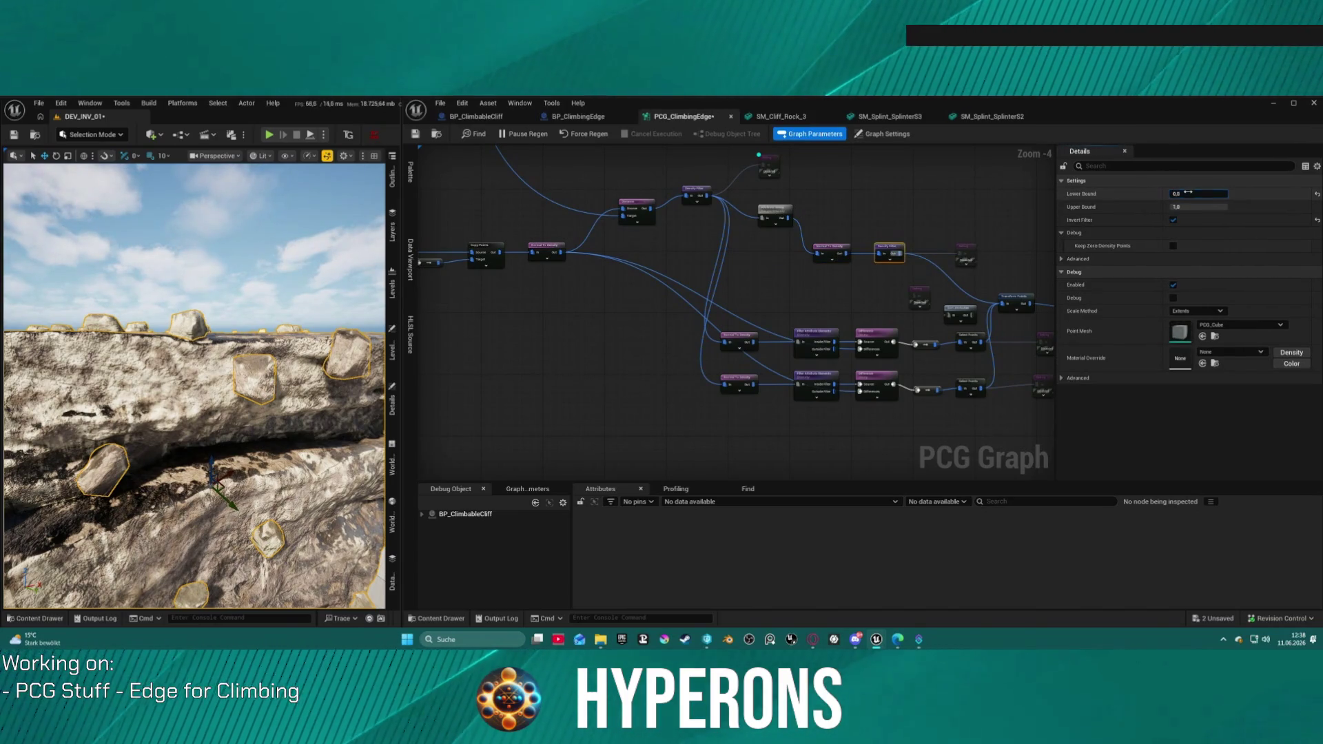
pyautogui.press('Return')
pyautogui.moveTo(1197, 194); pyautogui.dragTo(1217, 194)
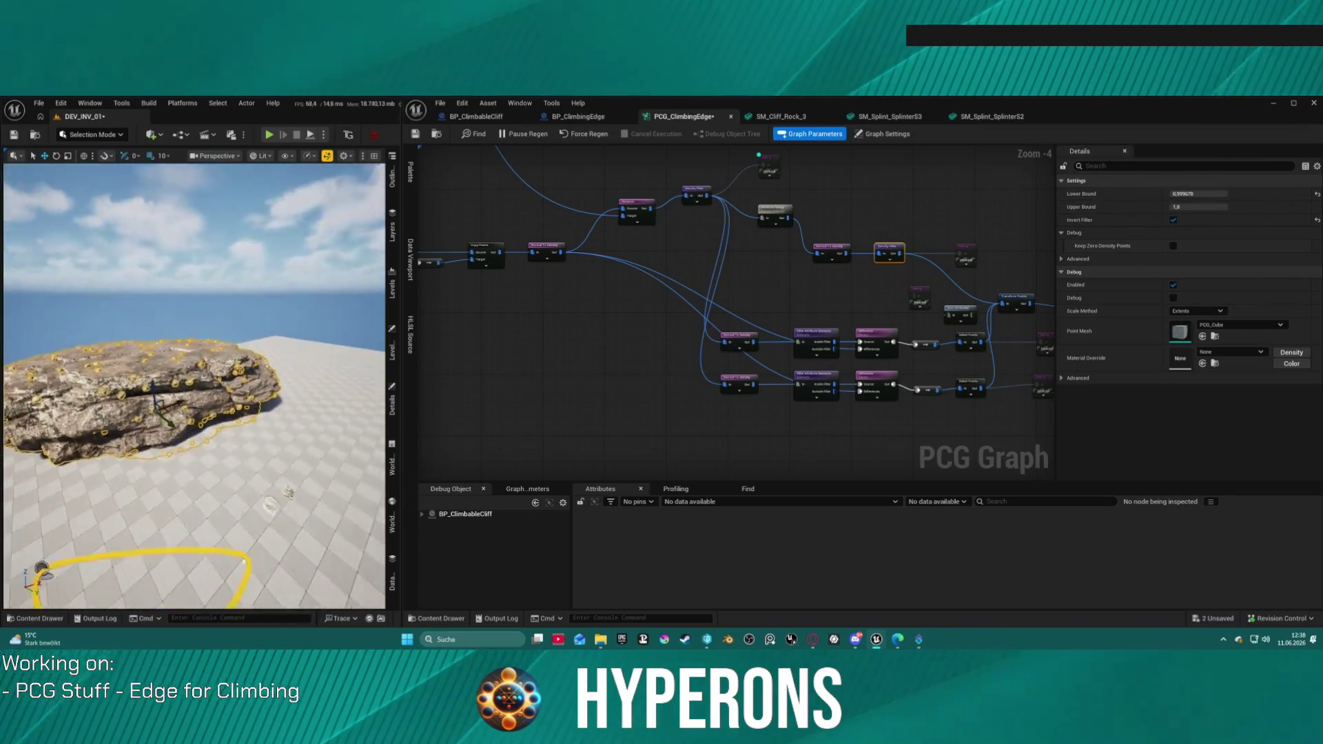
pyautogui.scroll(5, 195, 386)
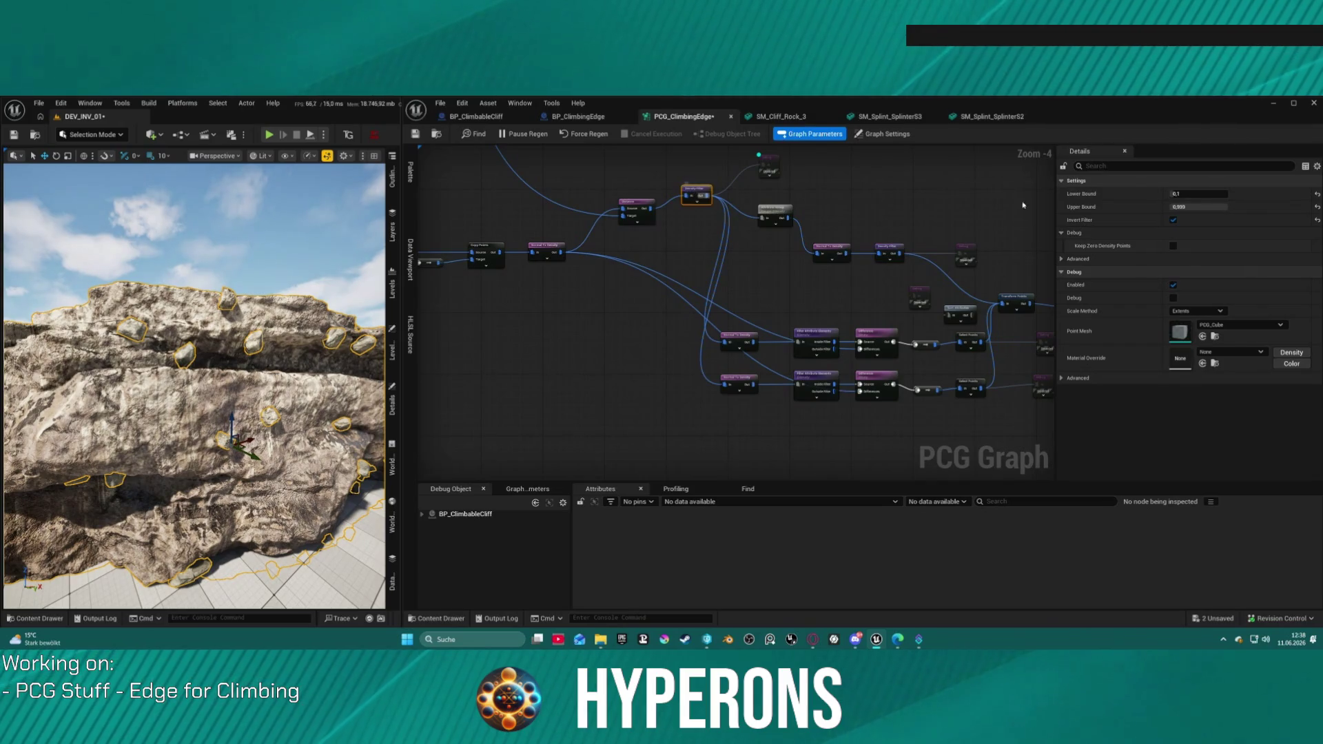
pyautogui.moveTo(1222, 207)
pyautogui.mouseDown()
pyautogui.moveTo(1189, 207)
pyautogui.moveTo(1230, 206)
pyautogui.mouseUp()
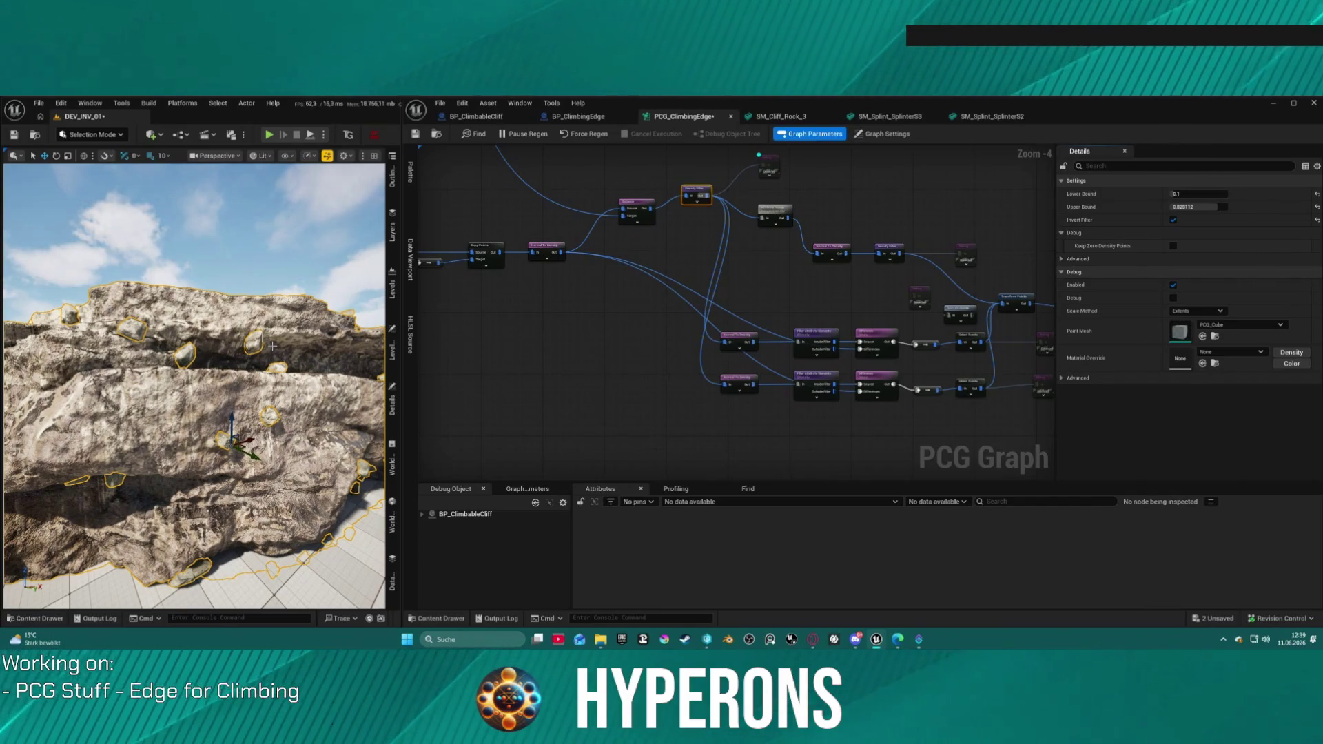
pyautogui.scroll(-2, 329, 365)
pyautogui.scroll(-1, 847, 457)
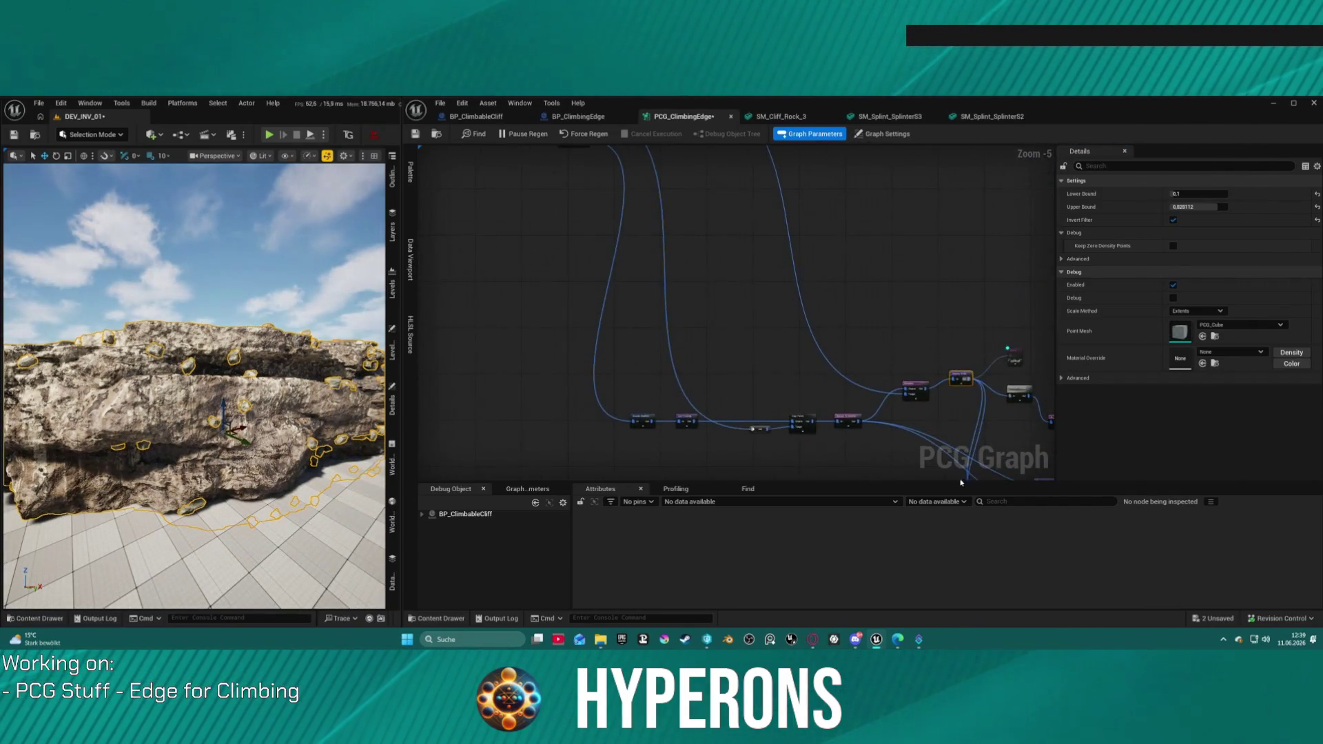
pyautogui.scroll(-4, 813, 378)
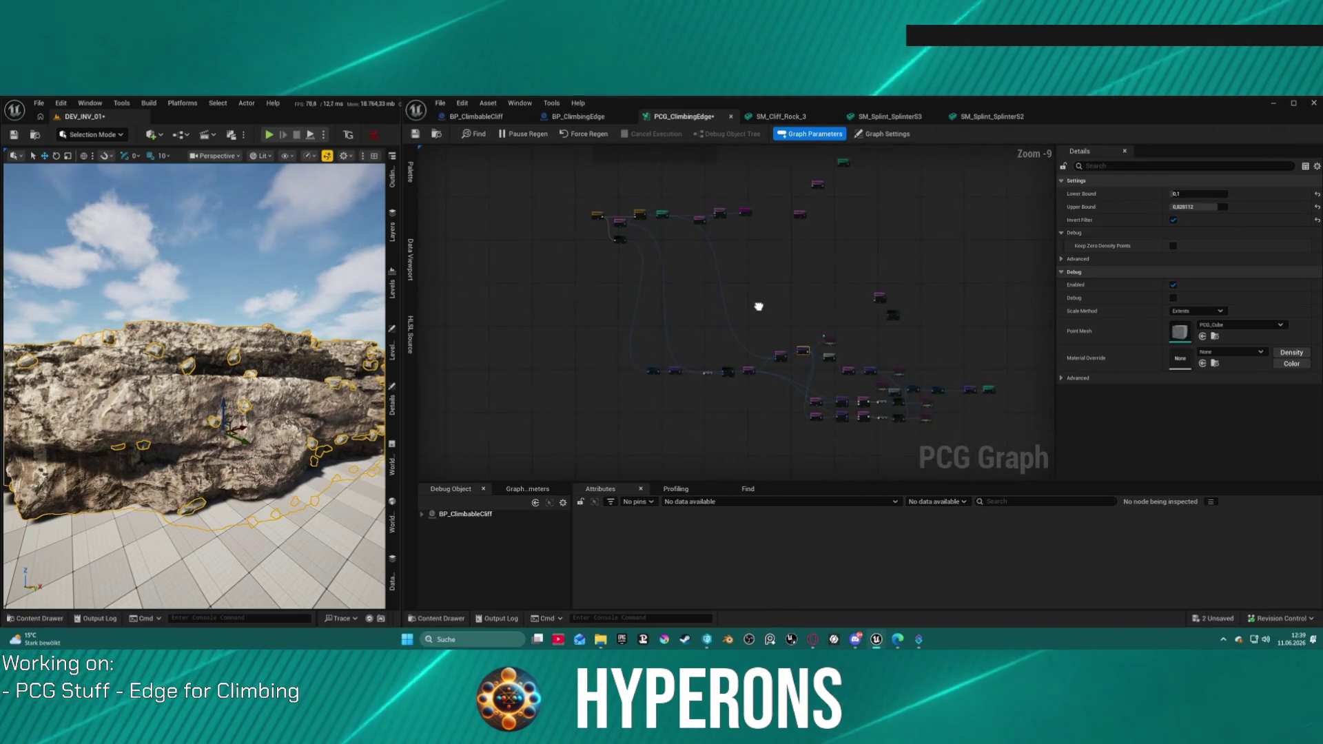
pyautogui.scroll(2, 685, 361)
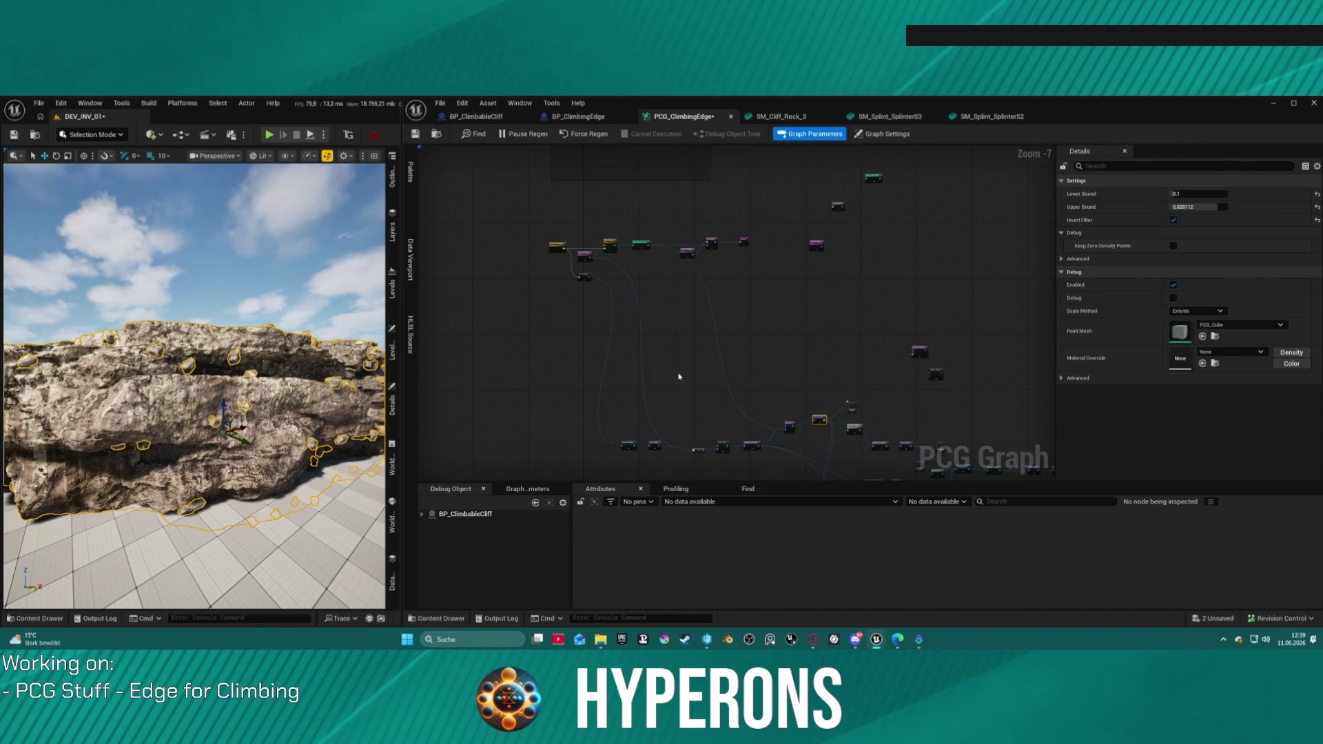
pyautogui.moveTo(207, 386)
pyautogui.mouseDown()
pyautogui.moveTo(206, 317)
pyautogui.moveTo(206, 428)
pyautogui.moveTo(207, 283)
pyautogui.moveTo(221, 296)
pyautogui.moveTo(220, 276)
pyautogui.moveTo(207, 310)
pyautogui.moveTo(255, 338)
pyautogui.moveTo(282, 321)
pyautogui.mouseUp()
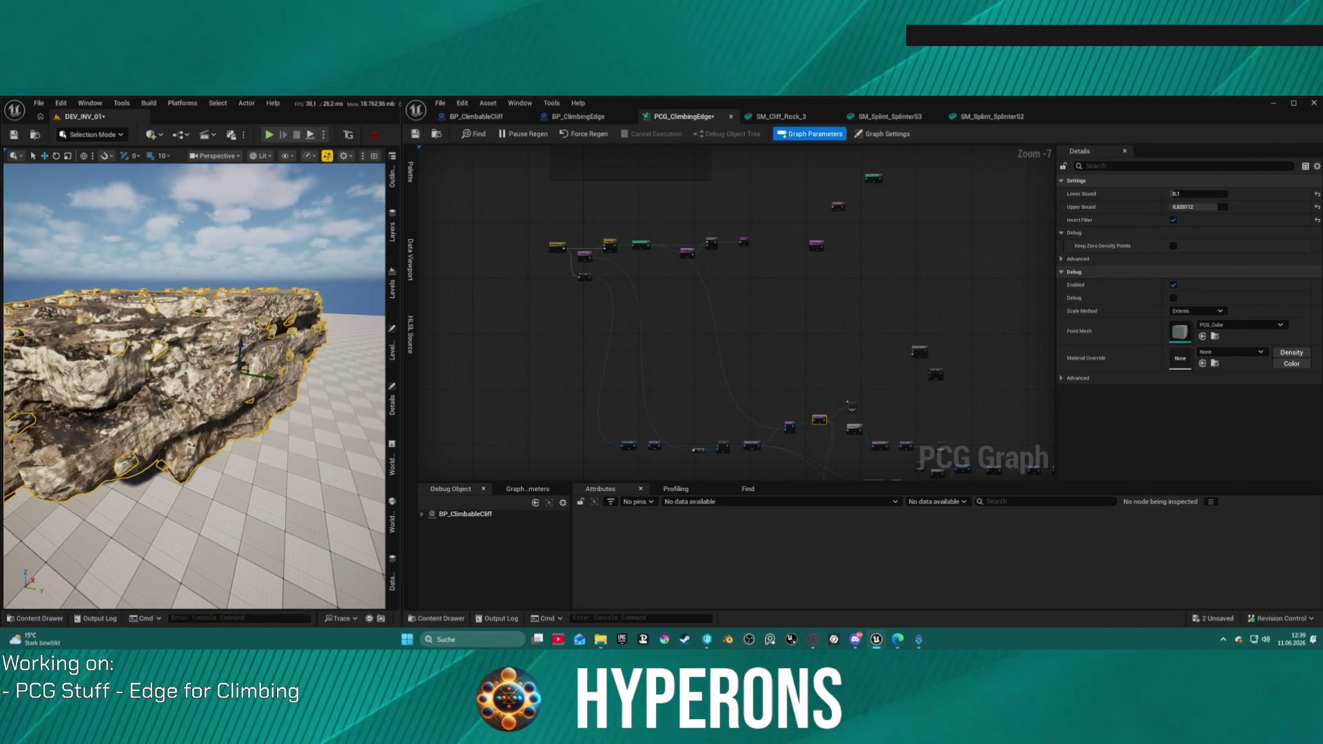
pyautogui.scroll(7, 579, 254)
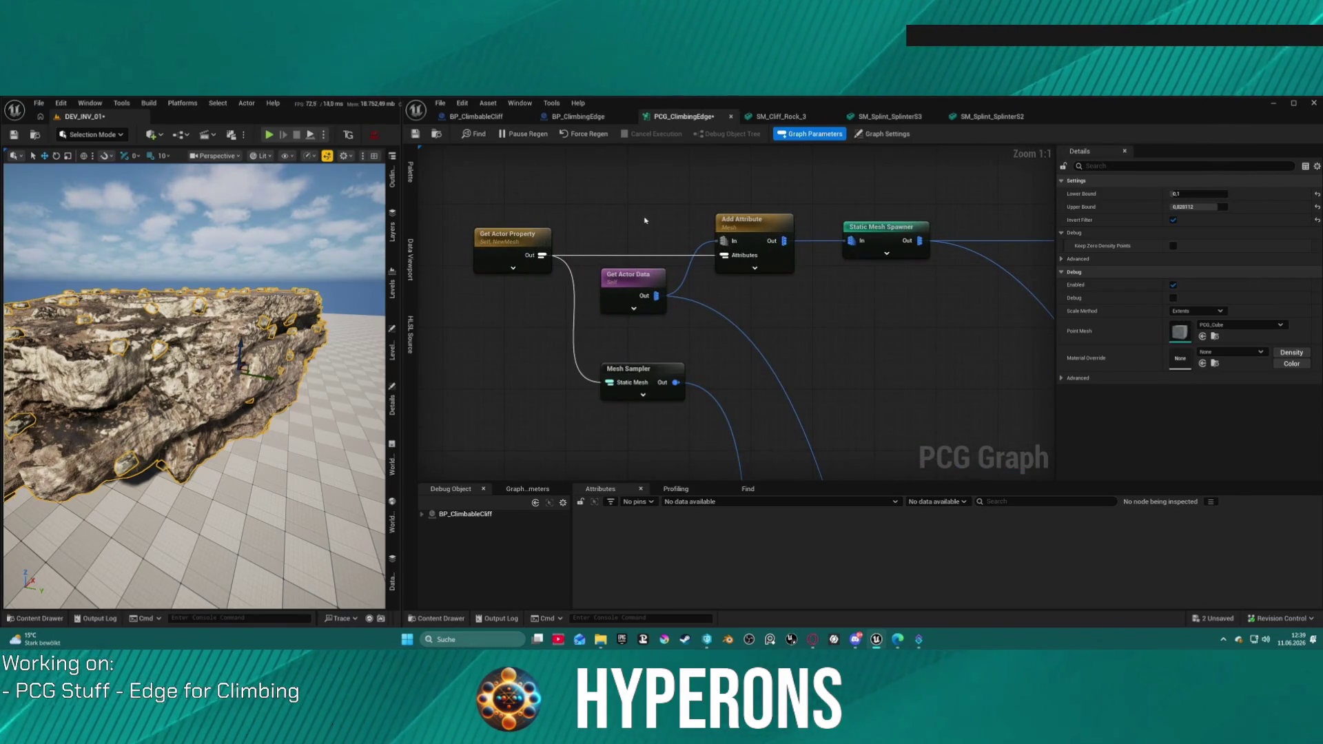
# - Drag SM_Cliff_Rock_3 from BP_ClimbableCliff's NewMesh default into the level and focus on it
pyautogui.click(472, 118)
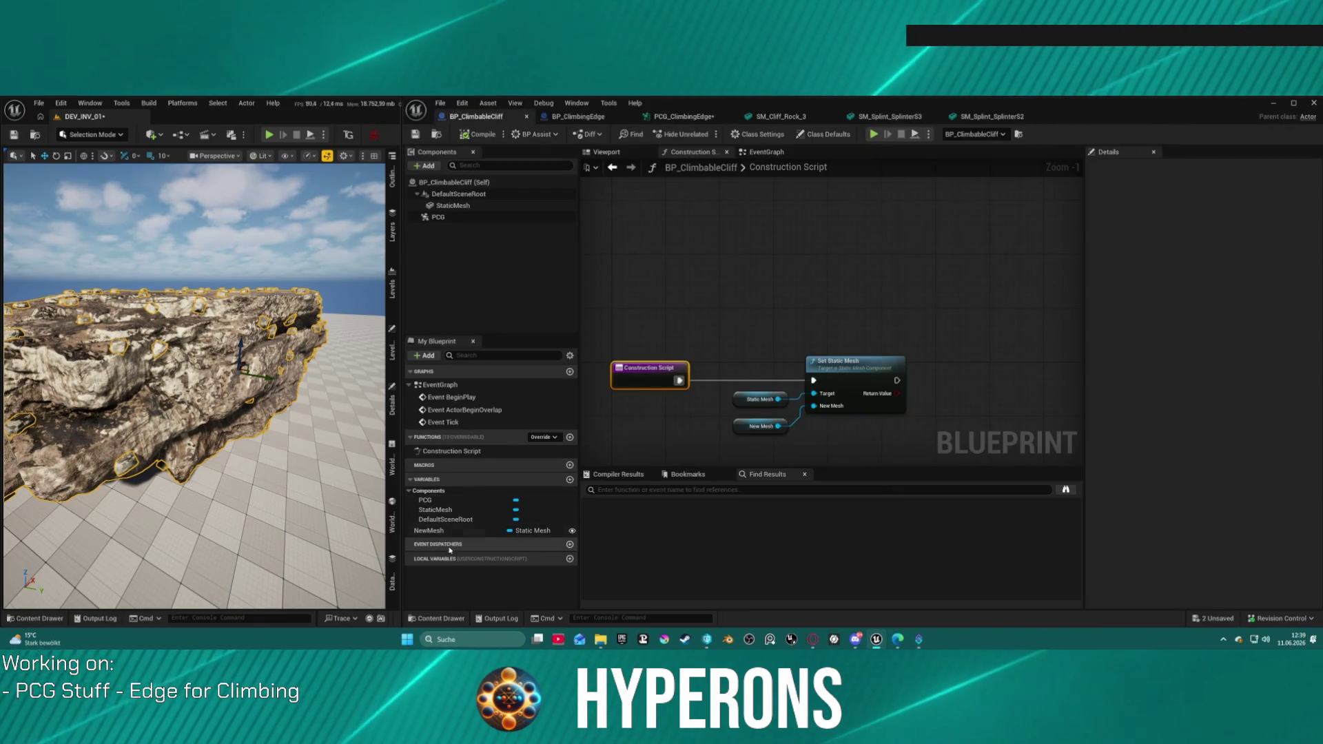
pyautogui.click(428, 530)
pyautogui.moveTo(206, 379)
pyautogui.mouseDown()
pyautogui.moveTo(138, 379)
pyautogui.moveTo(221, 378)
pyautogui.mouseUp()
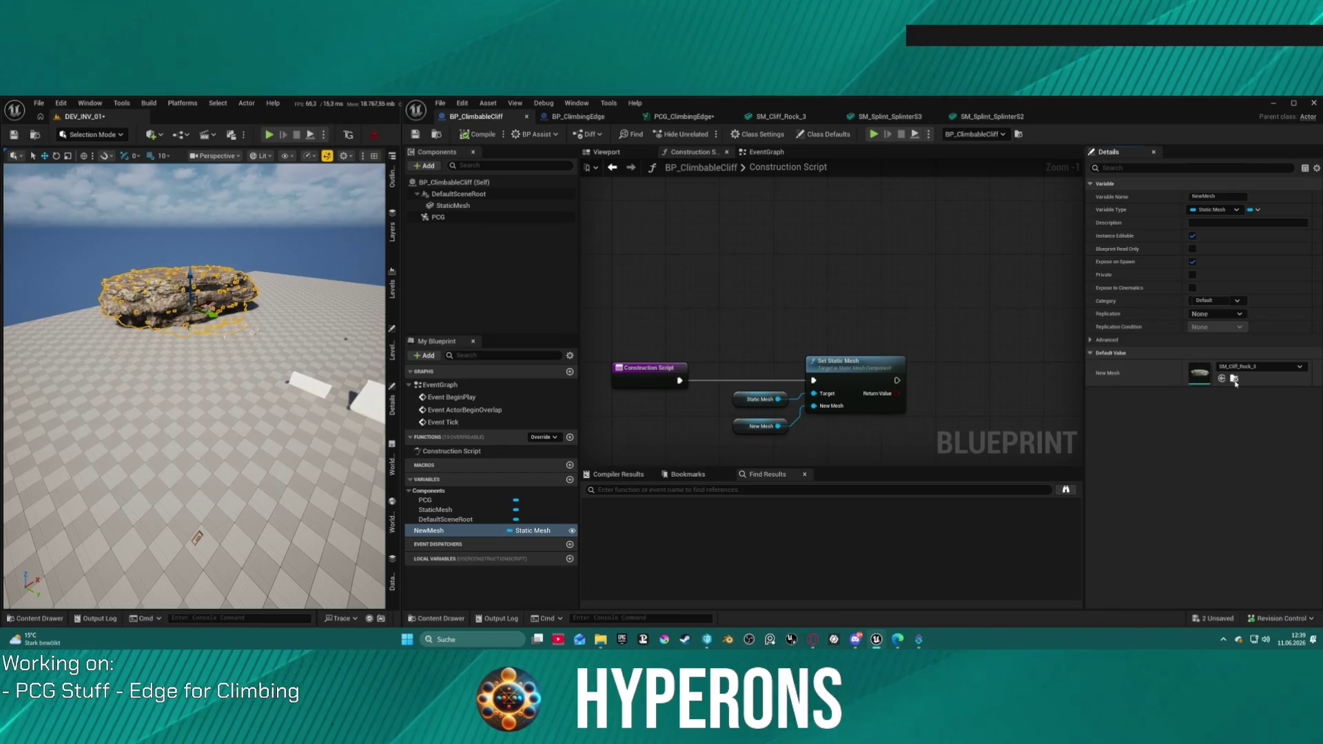
pyautogui.moveTo(1199, 372)
pyautogui.mouseDown()
pyautogui.moveTo(103, 448)
pyautogui.moveTo(55, 407)
pyautogui.mouseUp()
pyautogui.press('f')
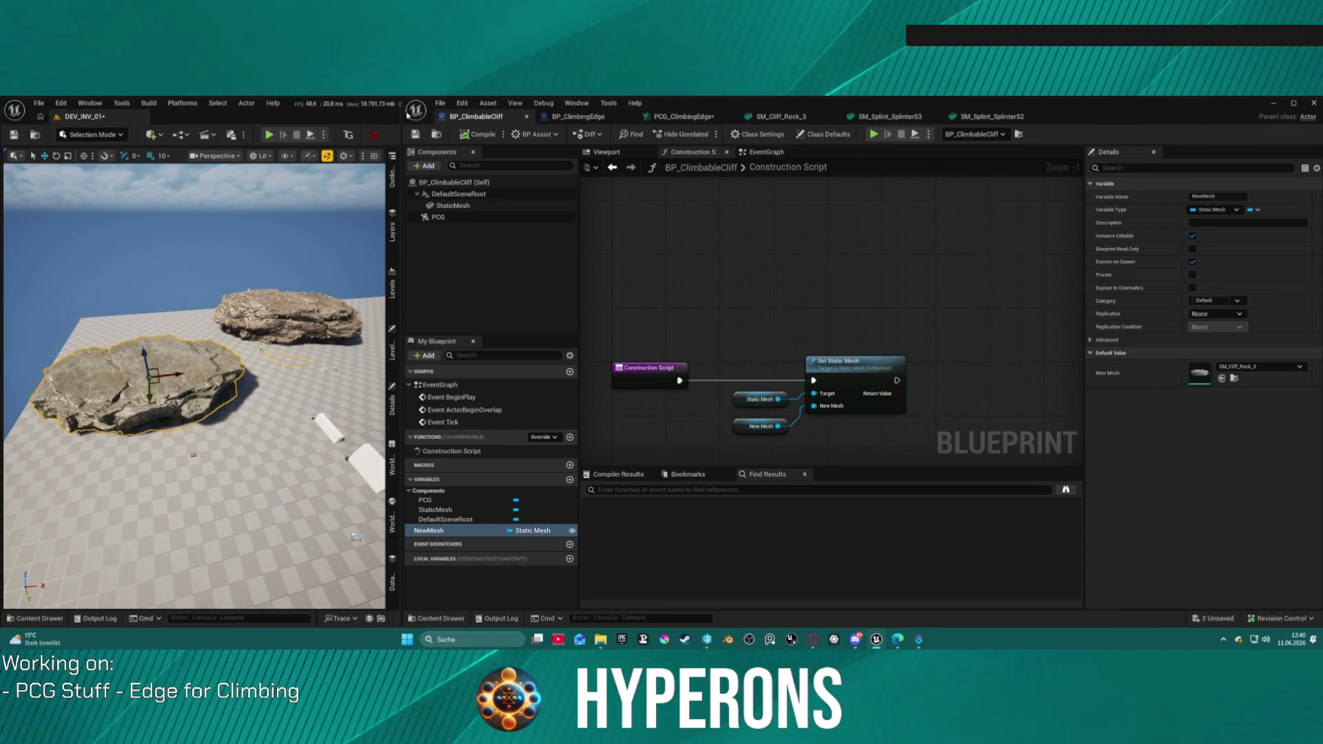
pyautogui.moveTo(398, 117); pyautogui.dragTo(1128, 117)
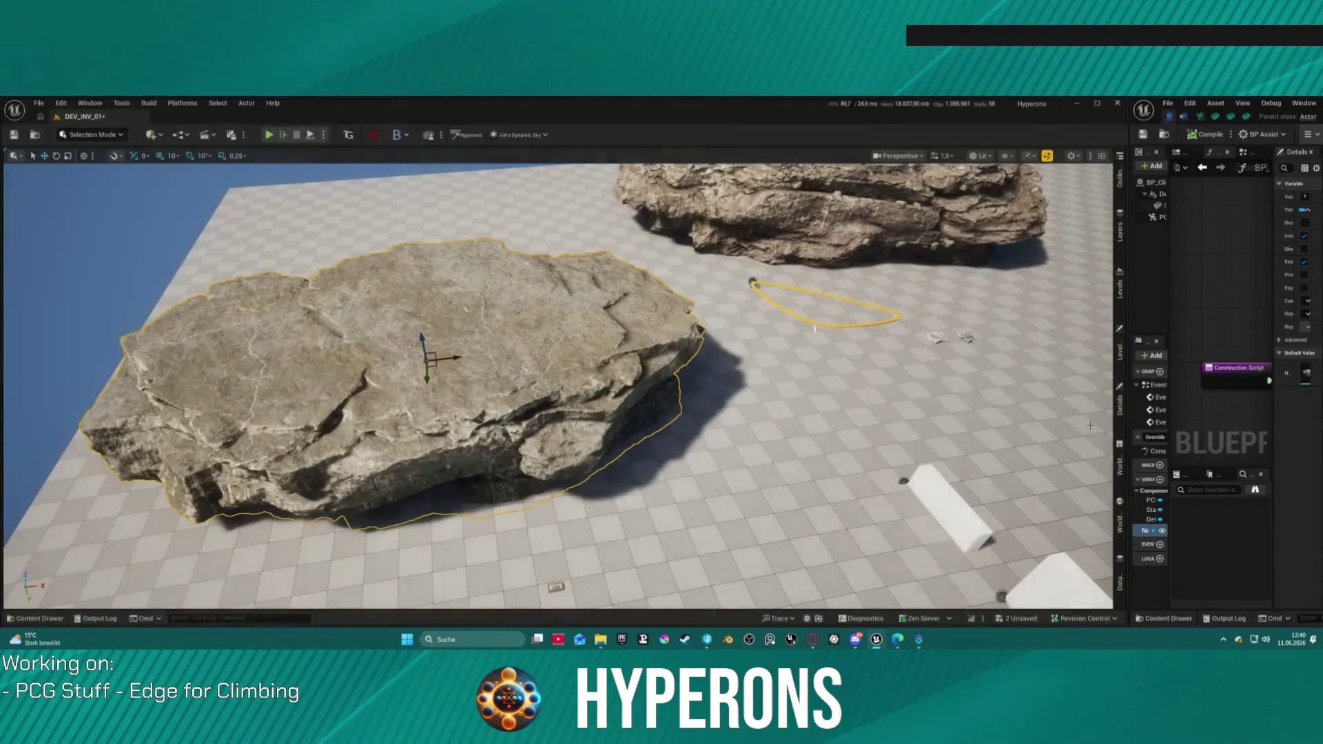
# - Add a 'Parkour' entry to Component Tags on the placed rock's StaticMeshComponent
pyautogui.click(1119, 468)
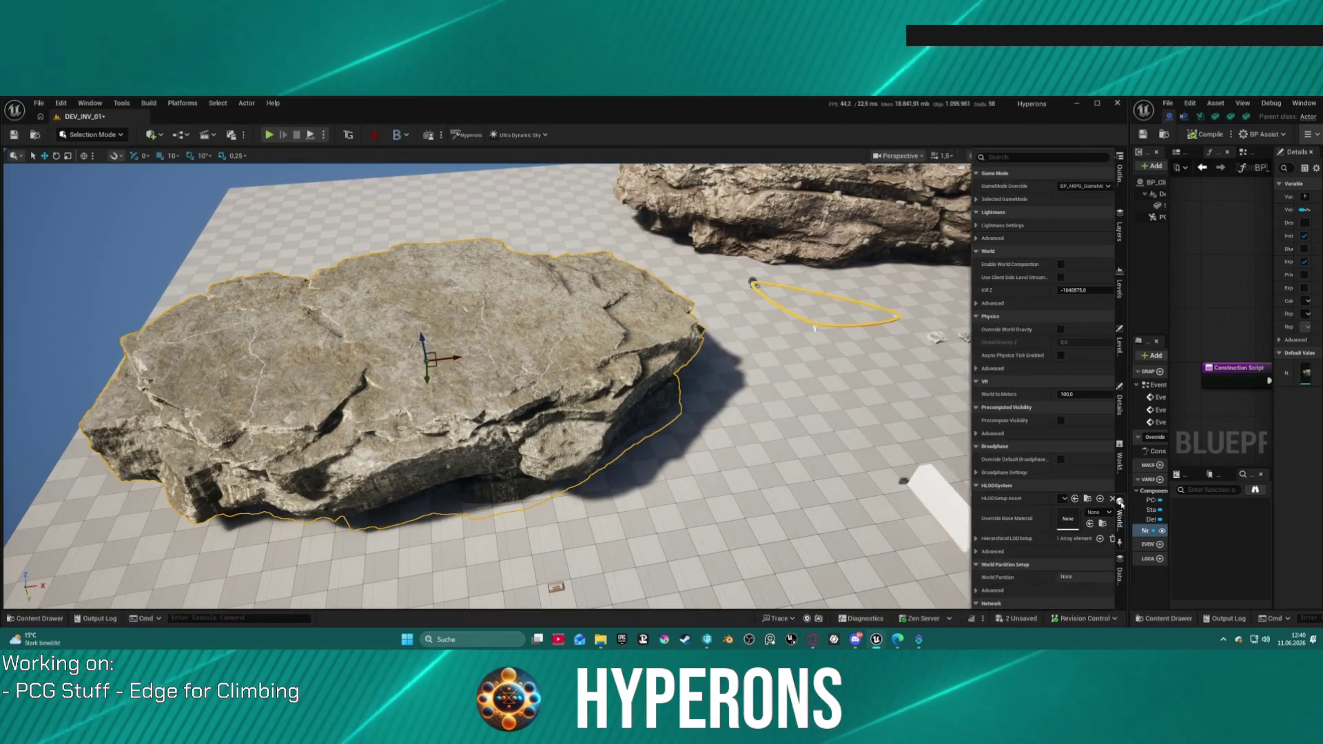
pyautogui.click(1119, 405)
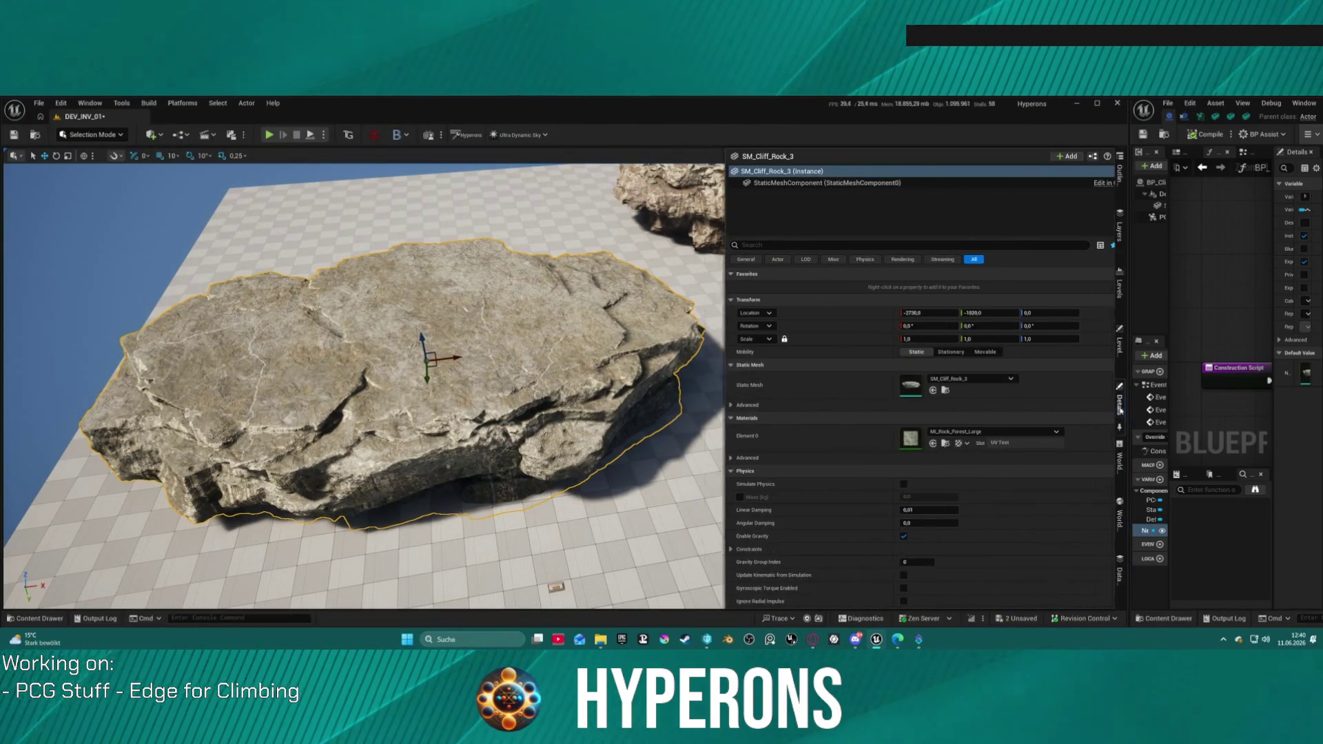
pyautogui.scroll(-15, 981, 435)
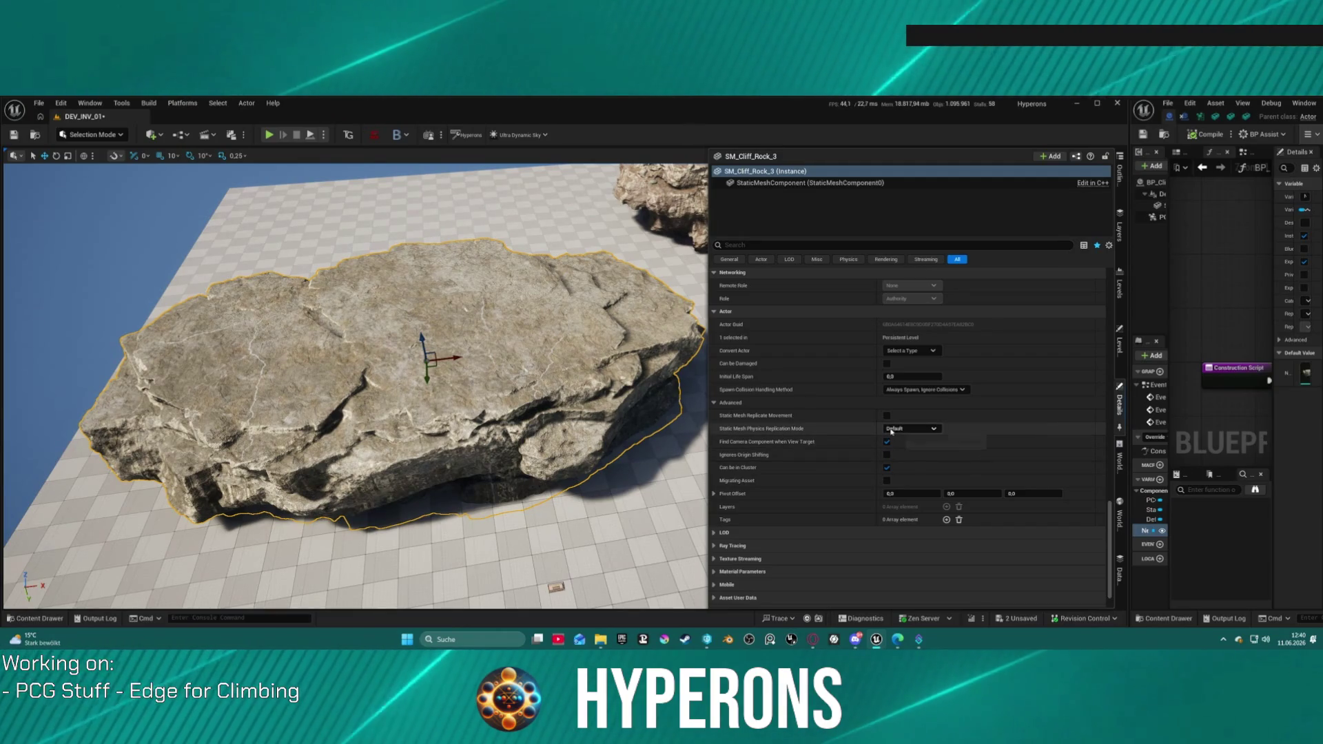
pyautogui.moveTo(354, 378)
pyautogui.mouseDown()
pyautogui.moveTo(413, 396)
pyautogui.moveTo(455, 440)
pyautogui.moveTo(455, 358)
pyautogui.moveTo(441, 372)
pyautogui.moveTo(421, 365)
pyautogui.moveTo(428, 413)
pyautogui.moveTo(416, 355)
pyautogui.moveTo(441, 359)
pyautogui.moveTo(441, 341)
pyautogui.mouseUp()
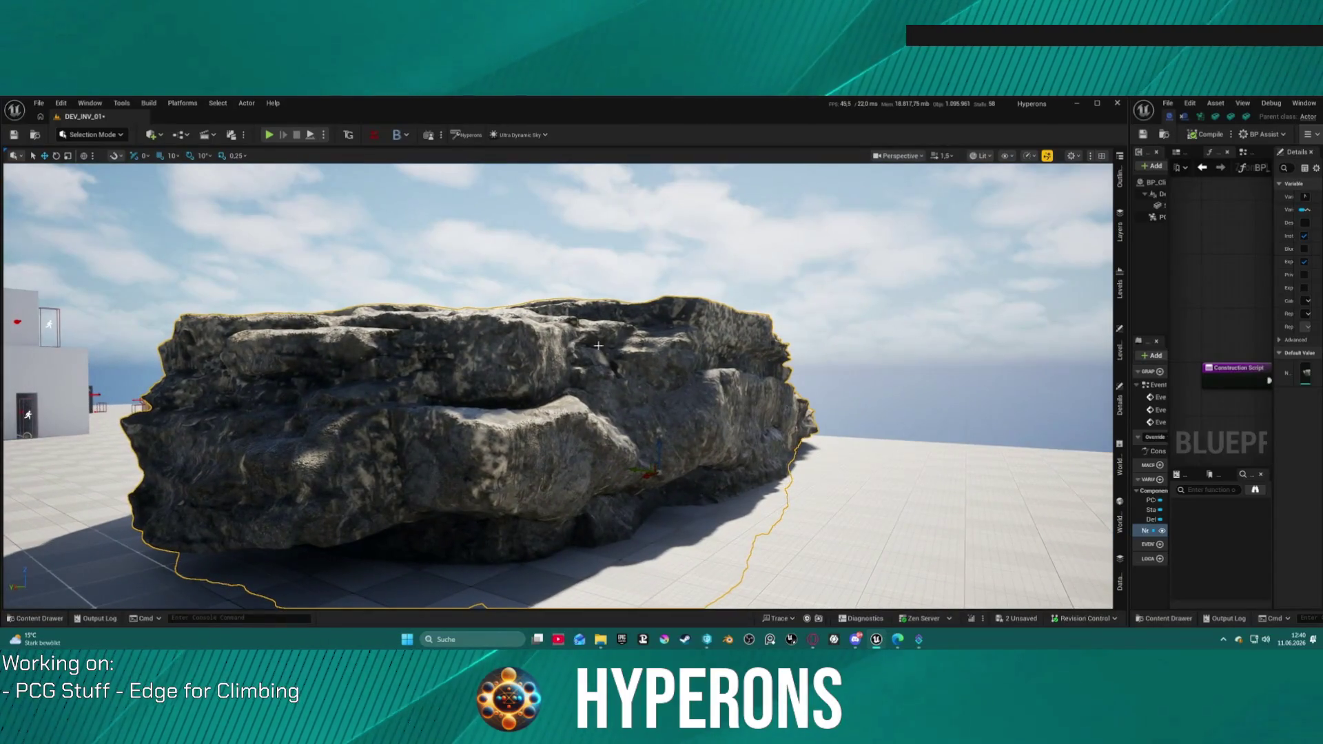
pyautogui.moveTo(646, 430); pyautogui.dragTo(645, 470)
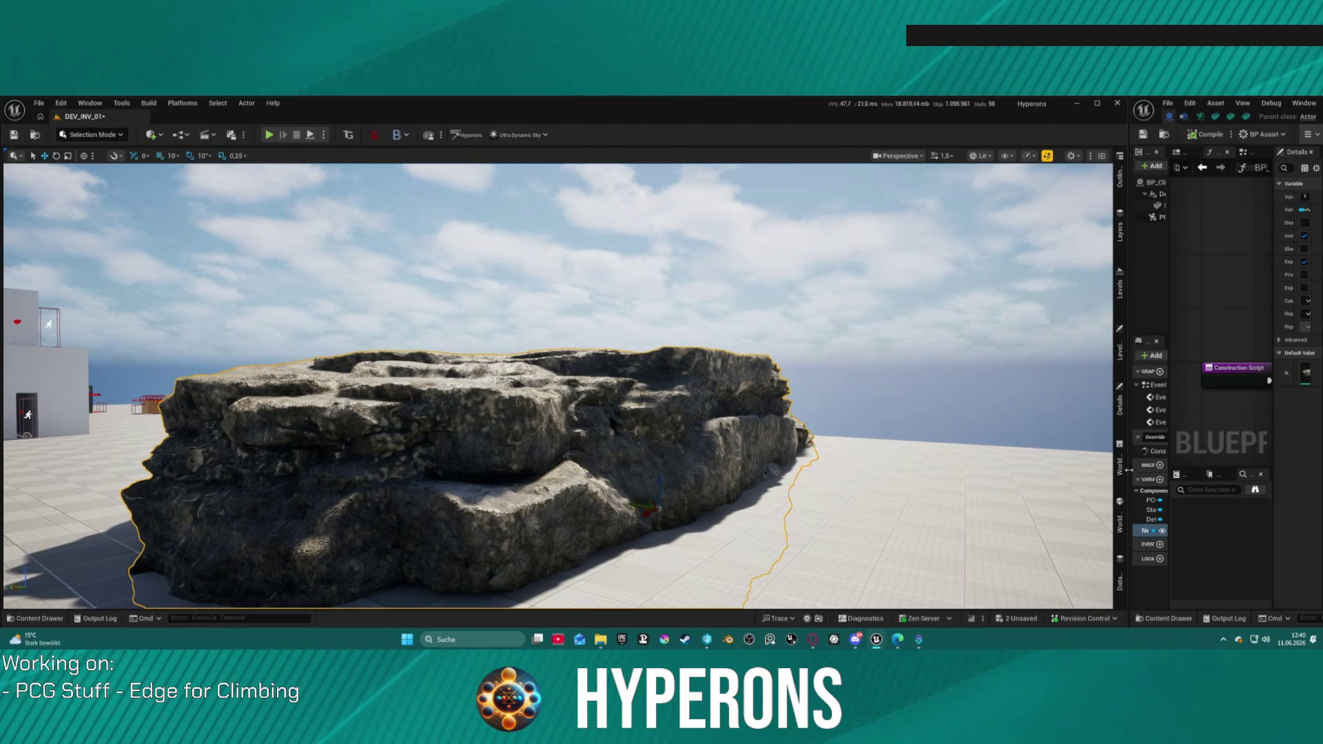
pyautogui.click(1119, 403)
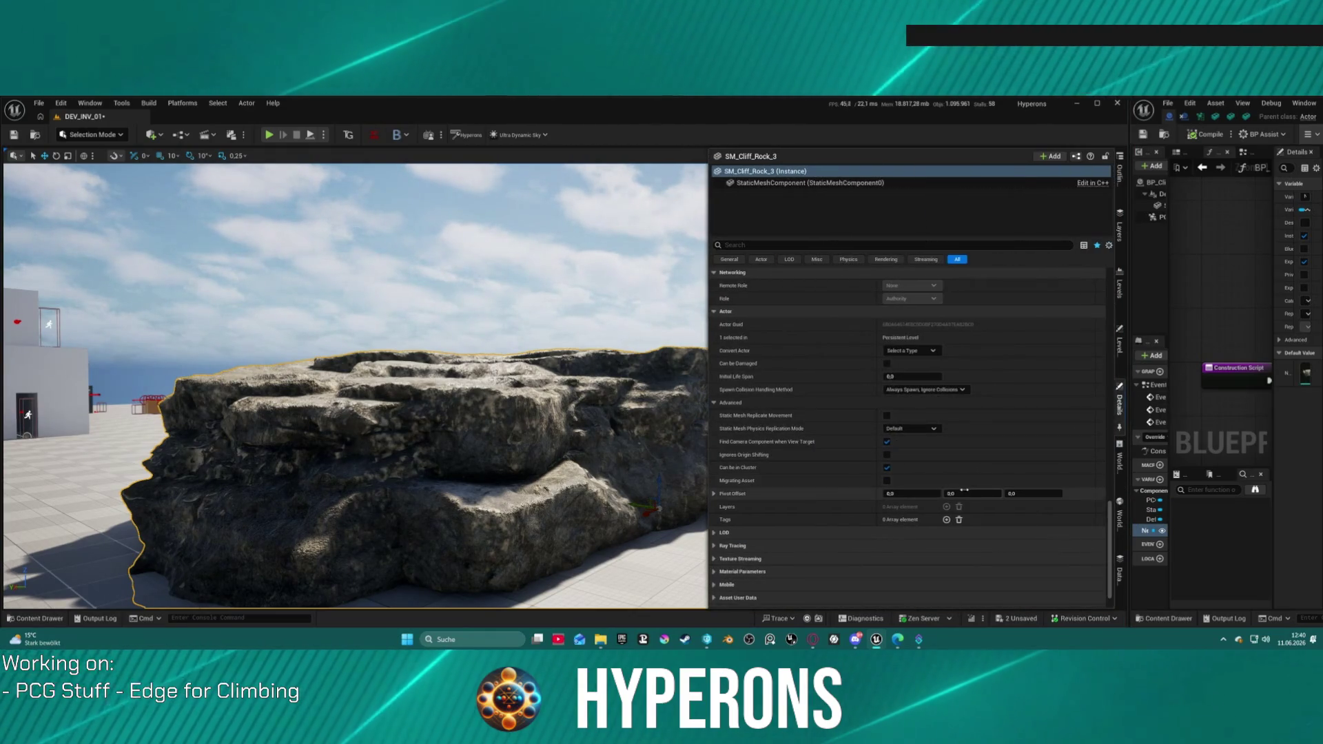
pyautogui.click(773, 183)
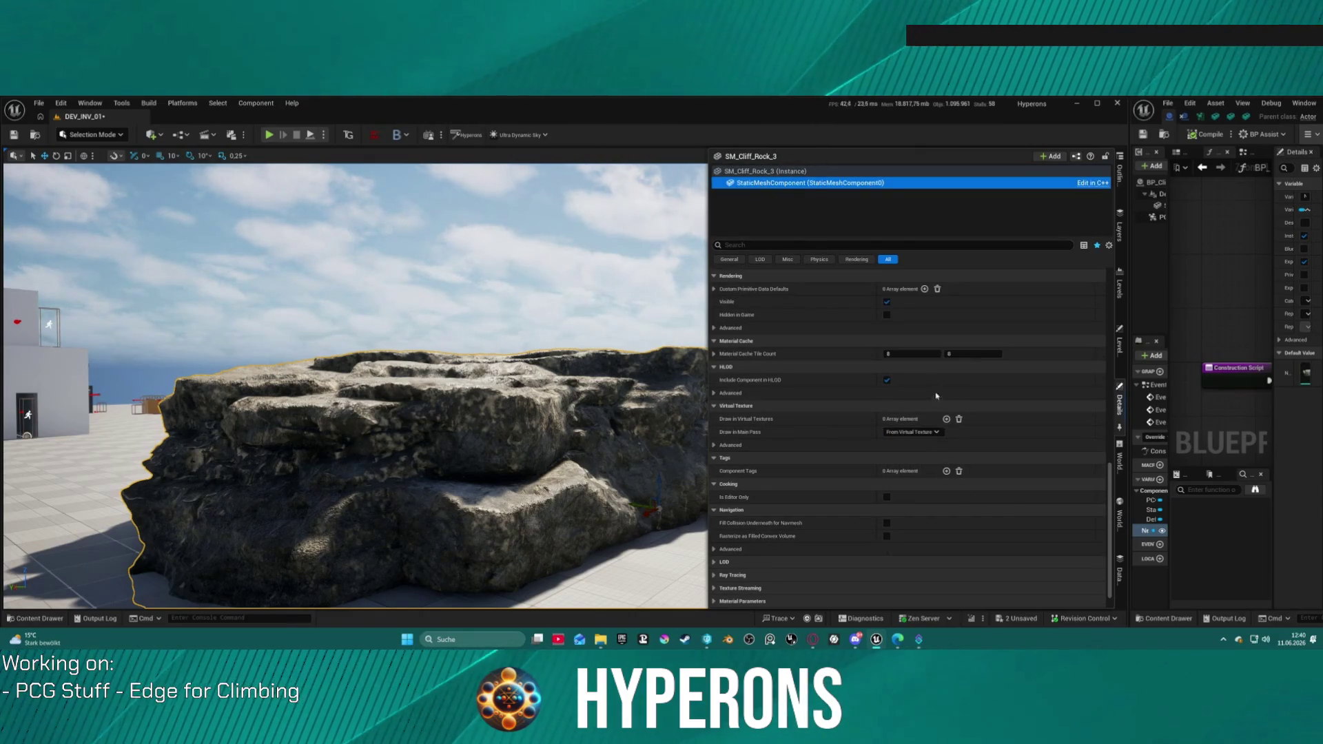
pyautogui.click(946, 472)
pyautogui.write('Parko')
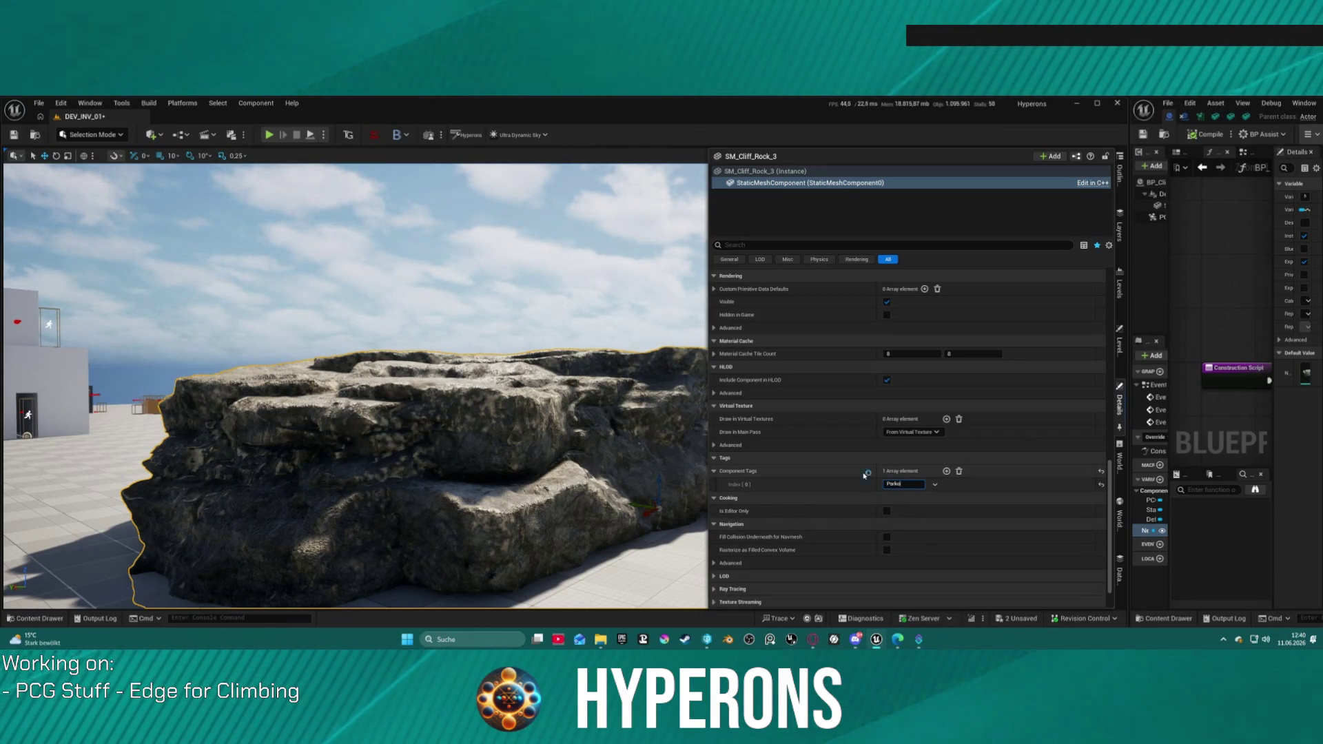
pyautogui.write('ur')
pyautogui.press('Return')
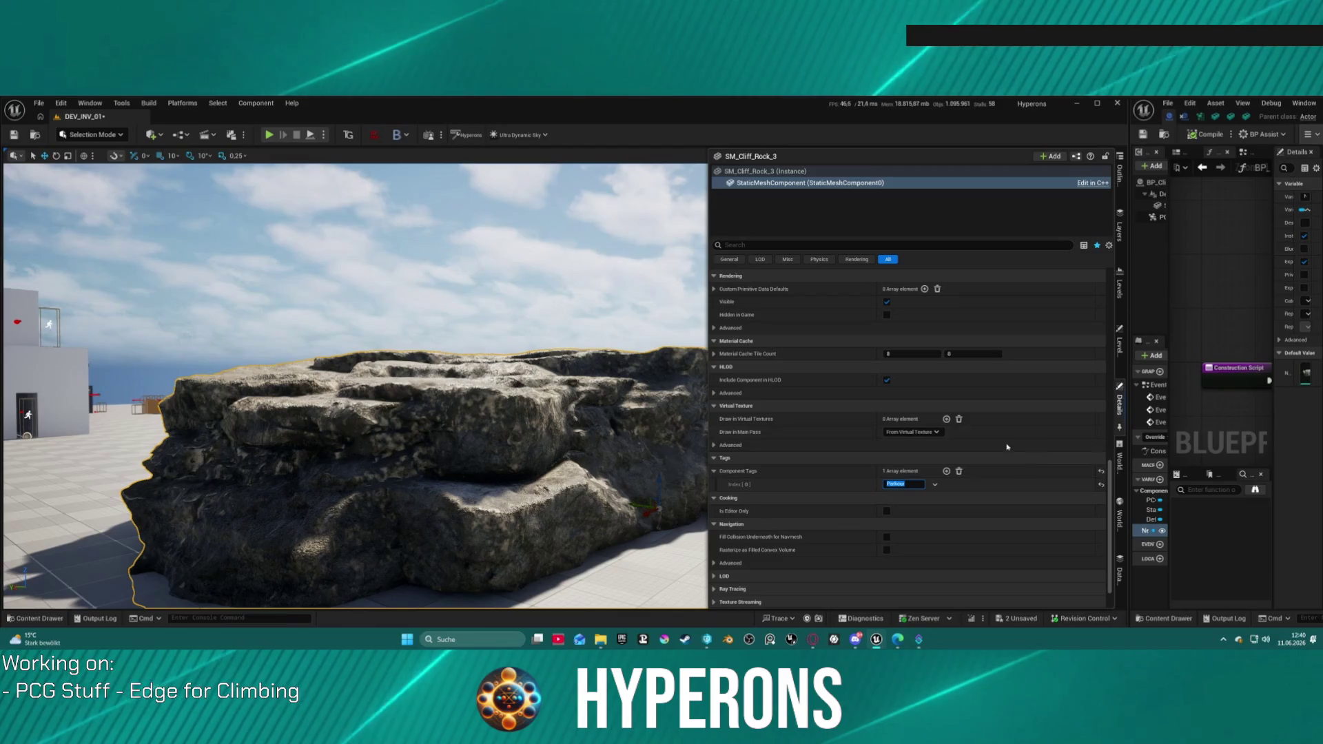
pyautogui.click(695, 211)
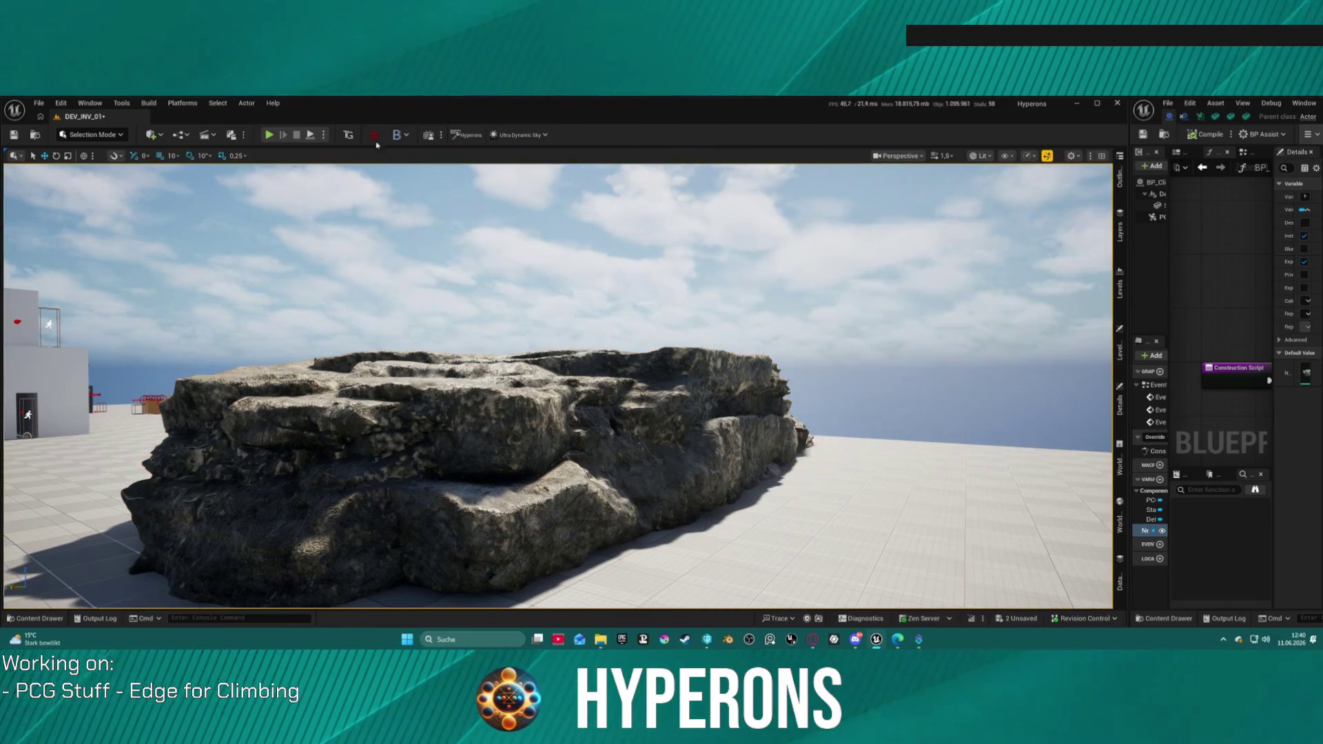
# - Start Play In Editor, climb the character around the cliff rock's faces to its top ledge, then drop off
pyautogui.click(269, 134)
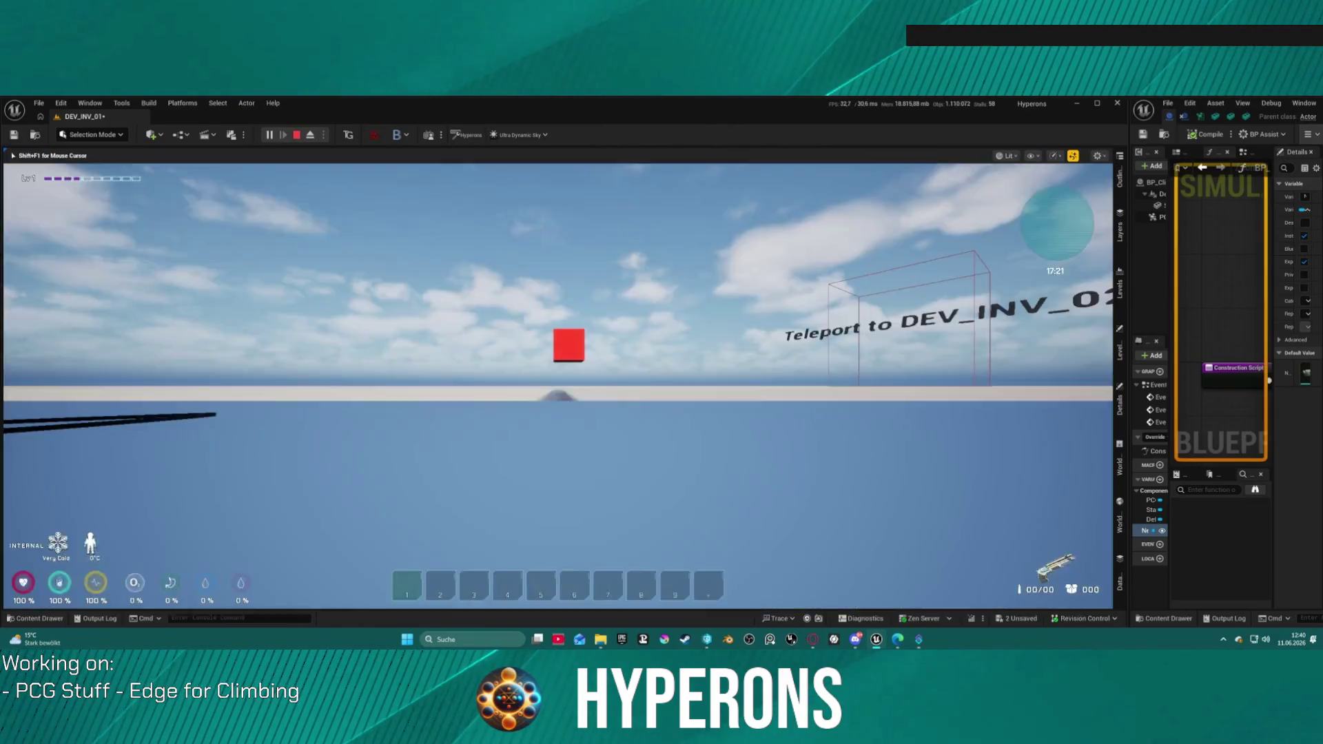
pyautogui.press('w')
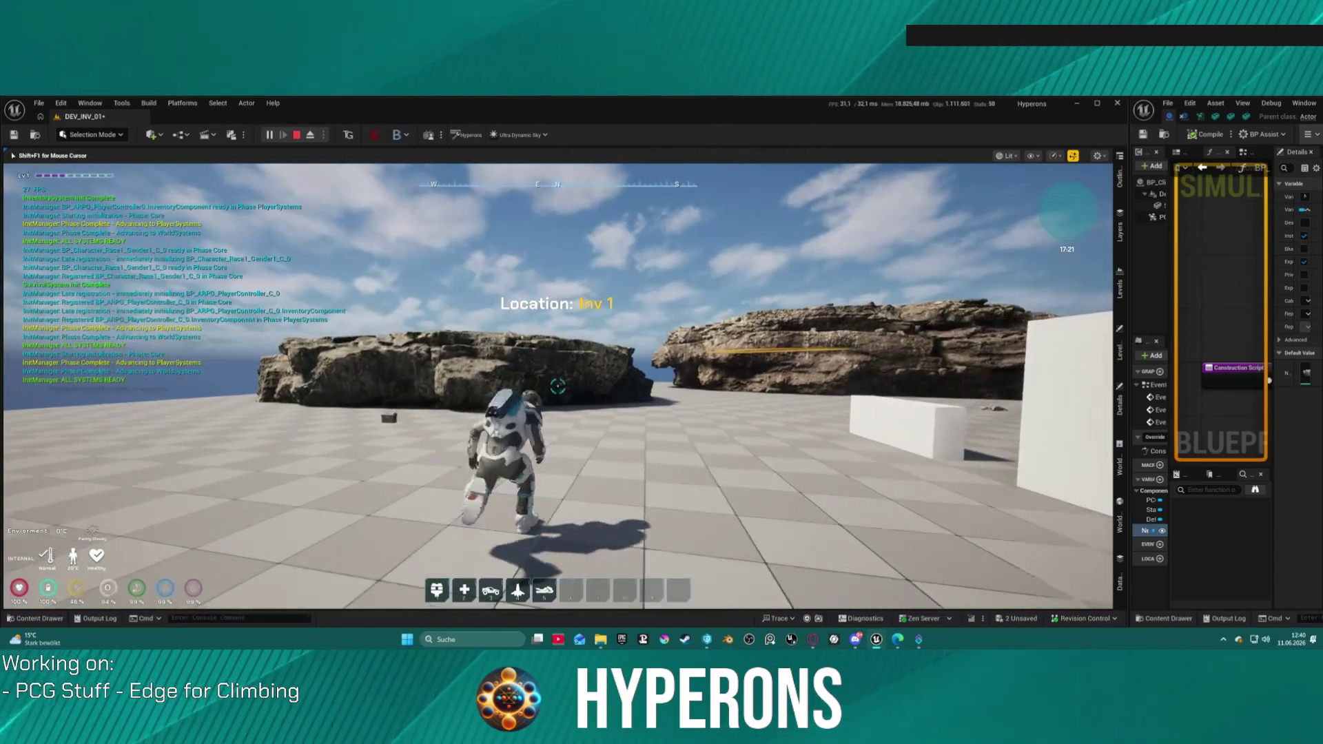
pyautogui.press('w')
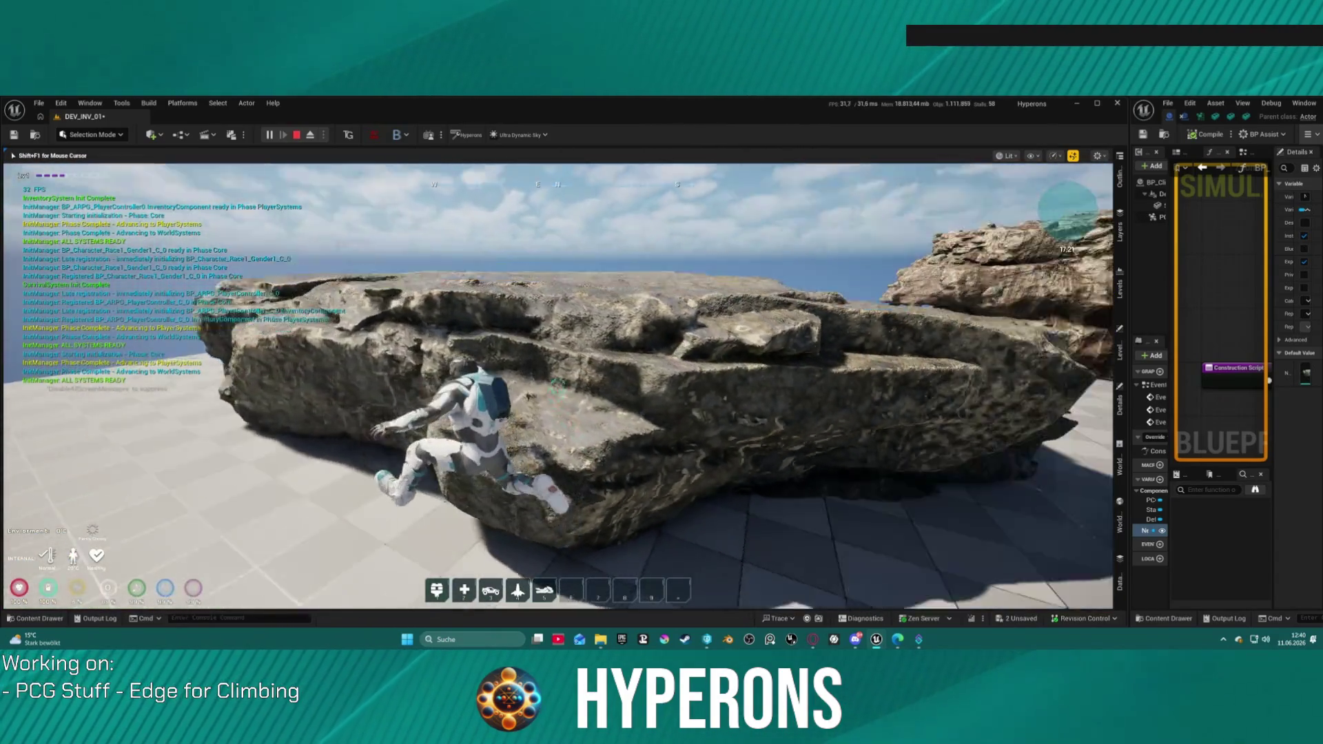
pyautogui.press('w')
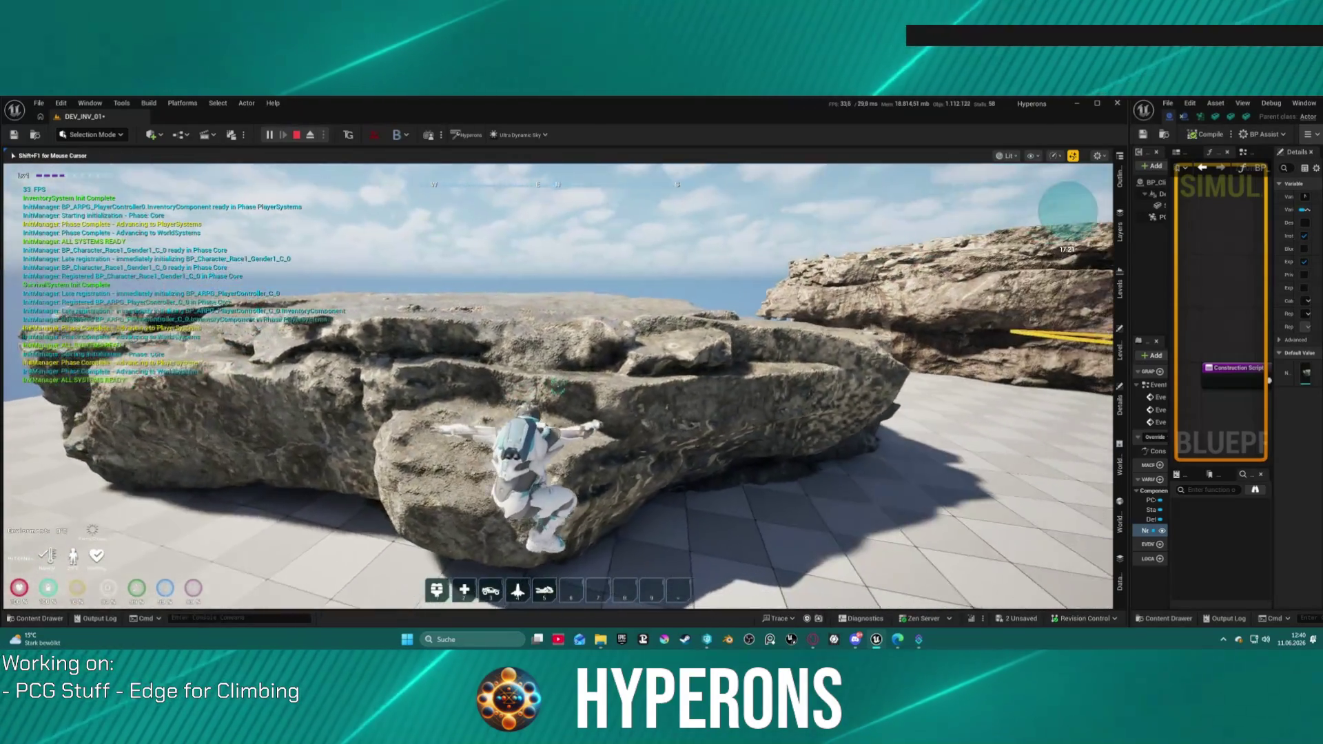
pyautogui.press('w')
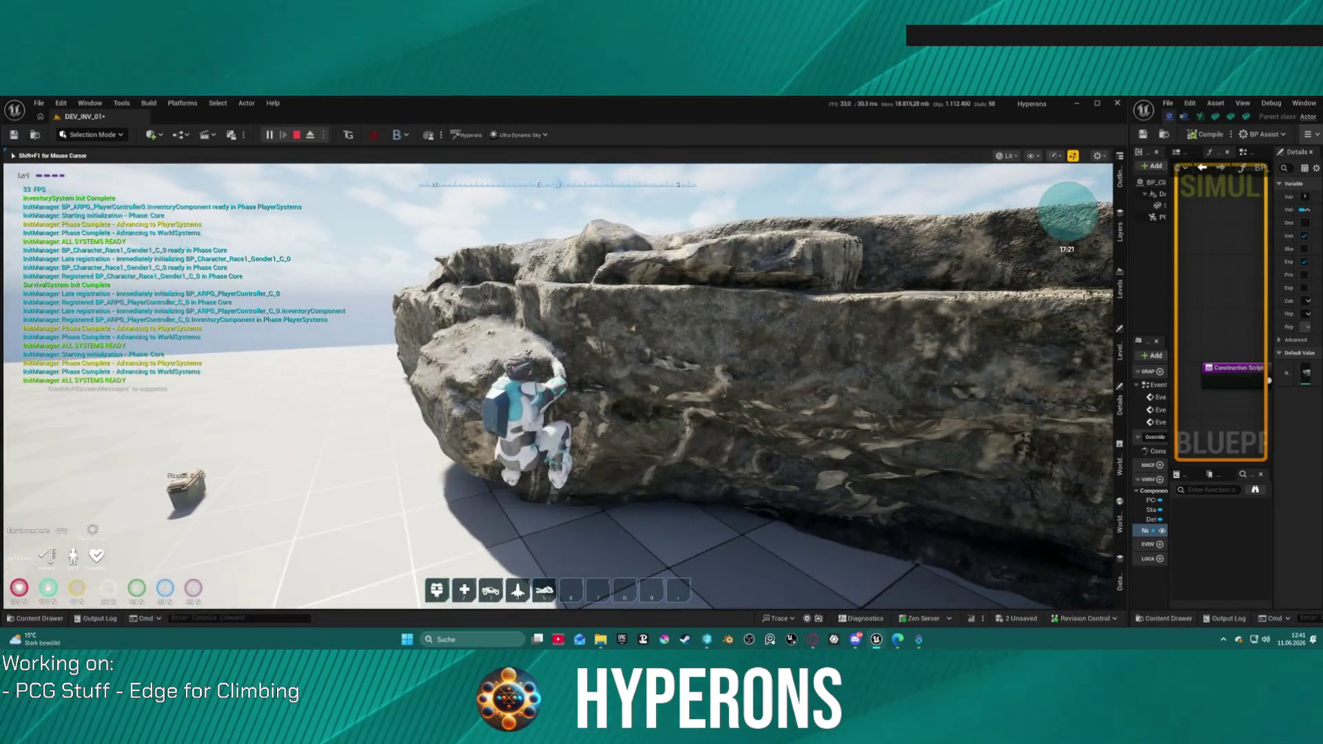
pyautogui.press('w')
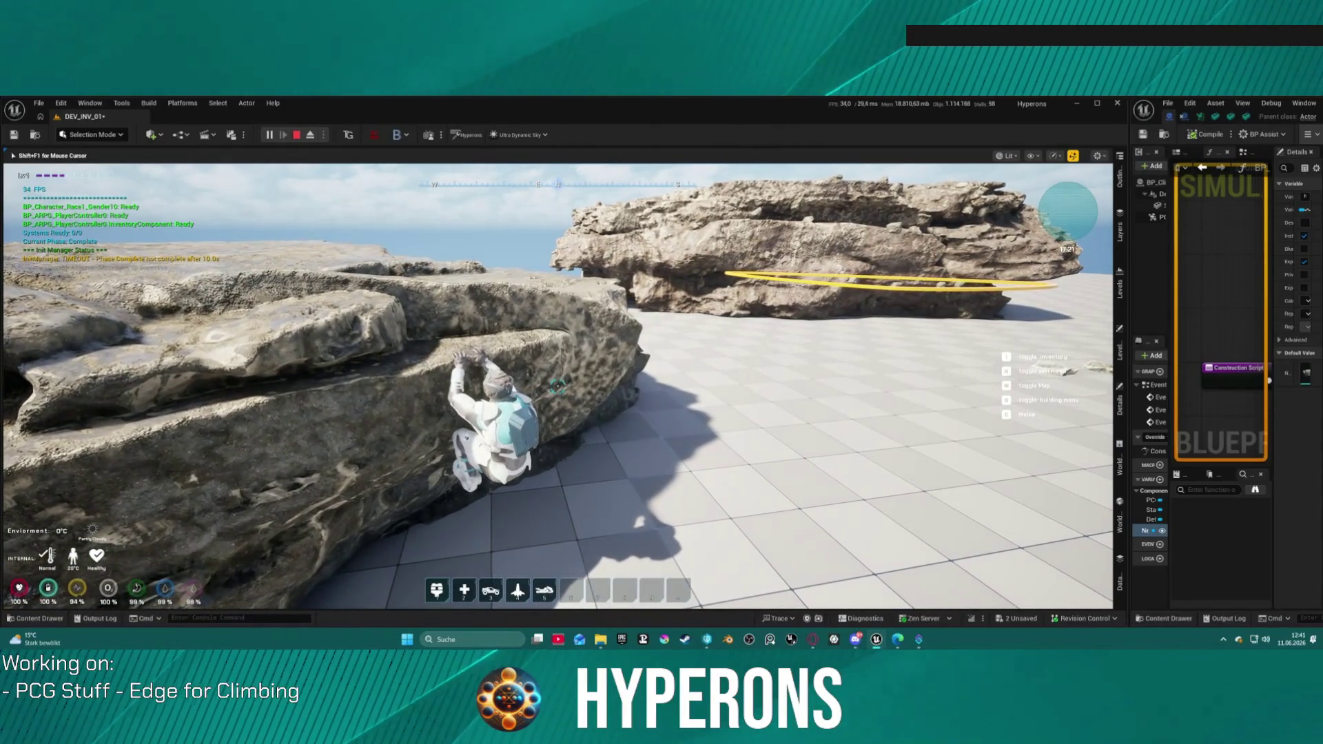
pyautogui.press('w')
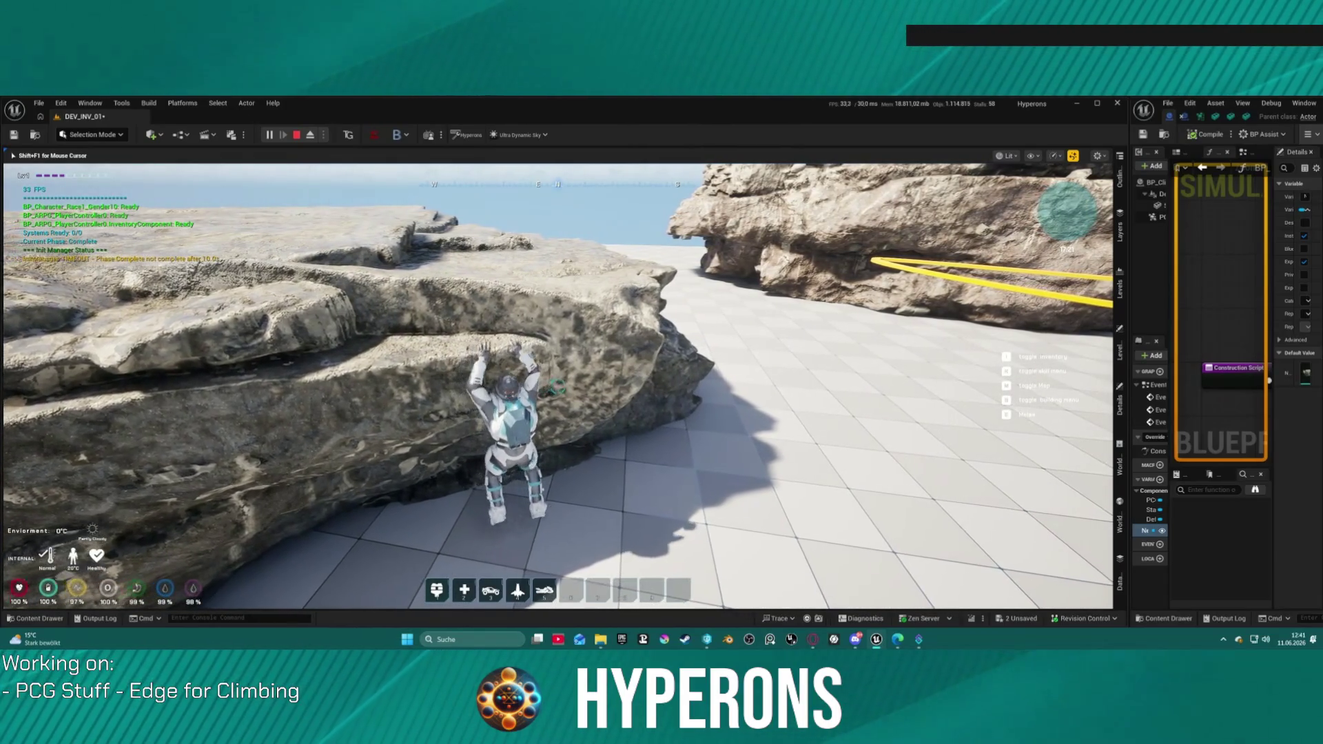
pyautogui.press('w')
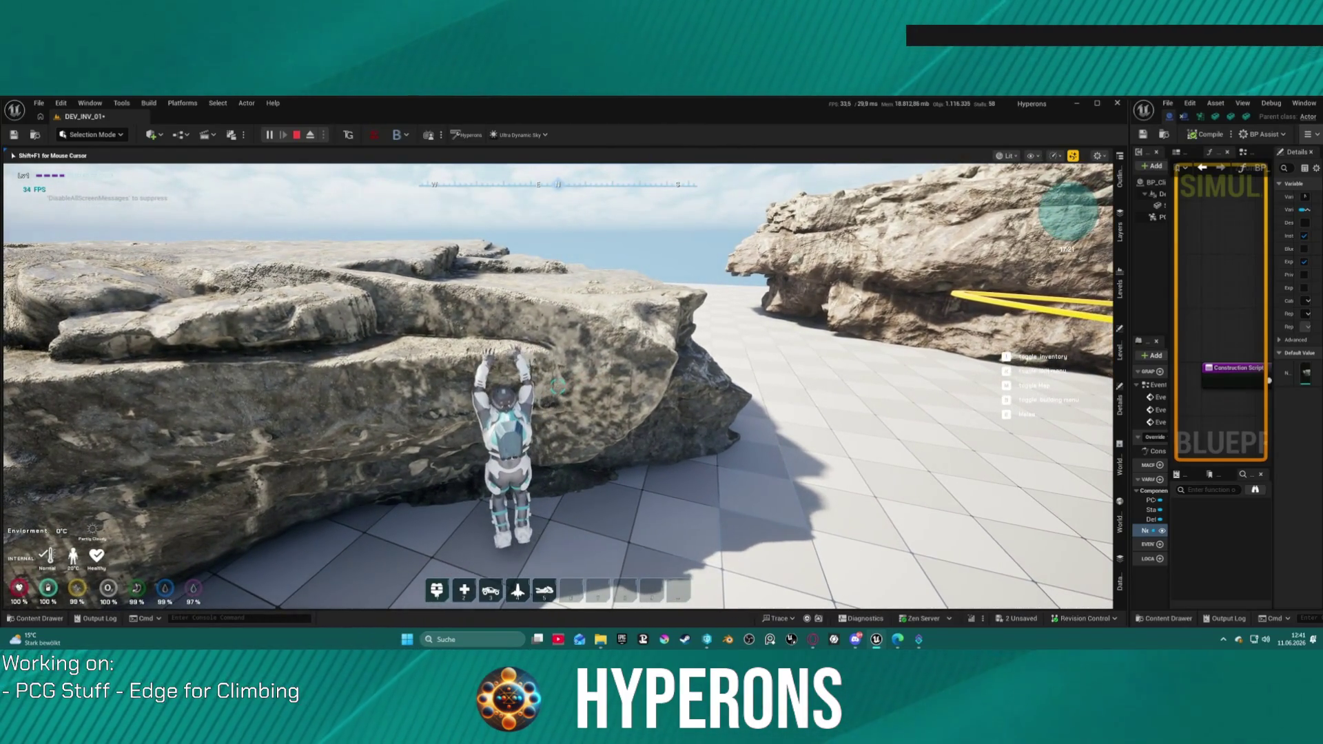
pyautogui.press('w')
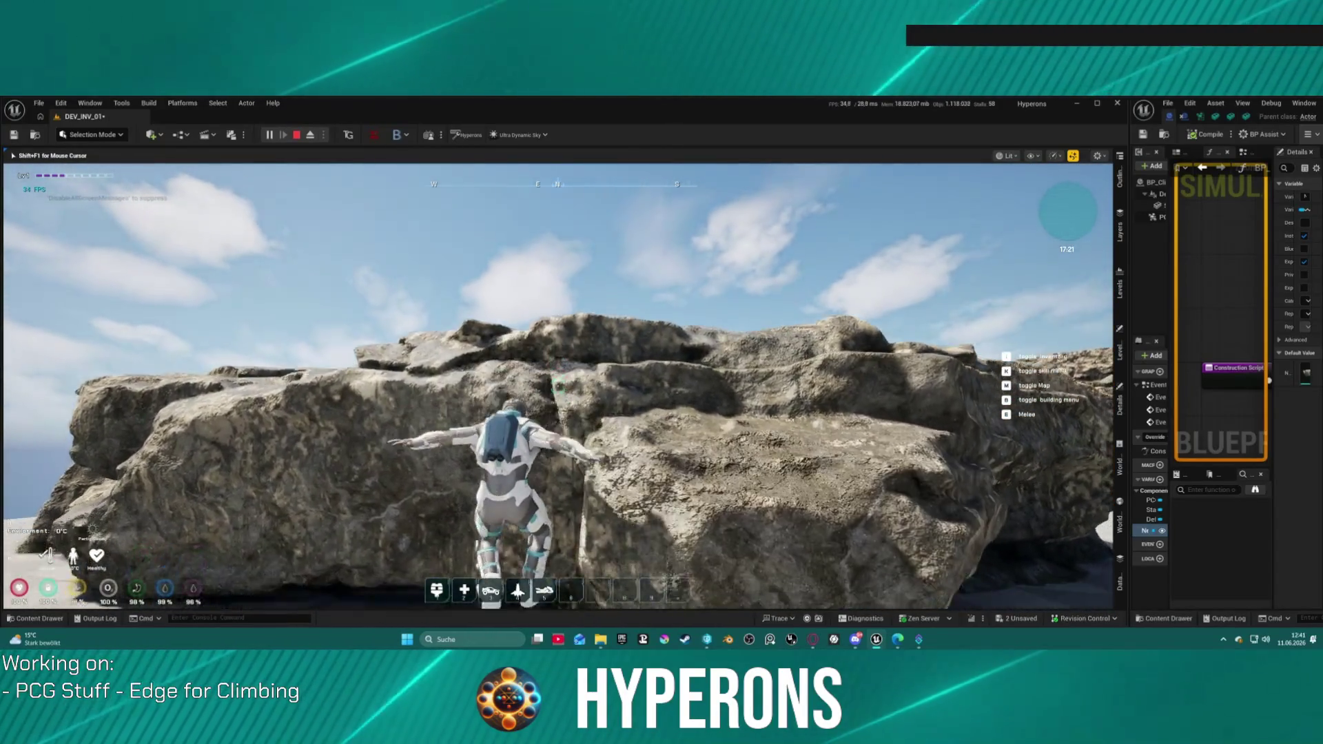
pyautogui.press('a')
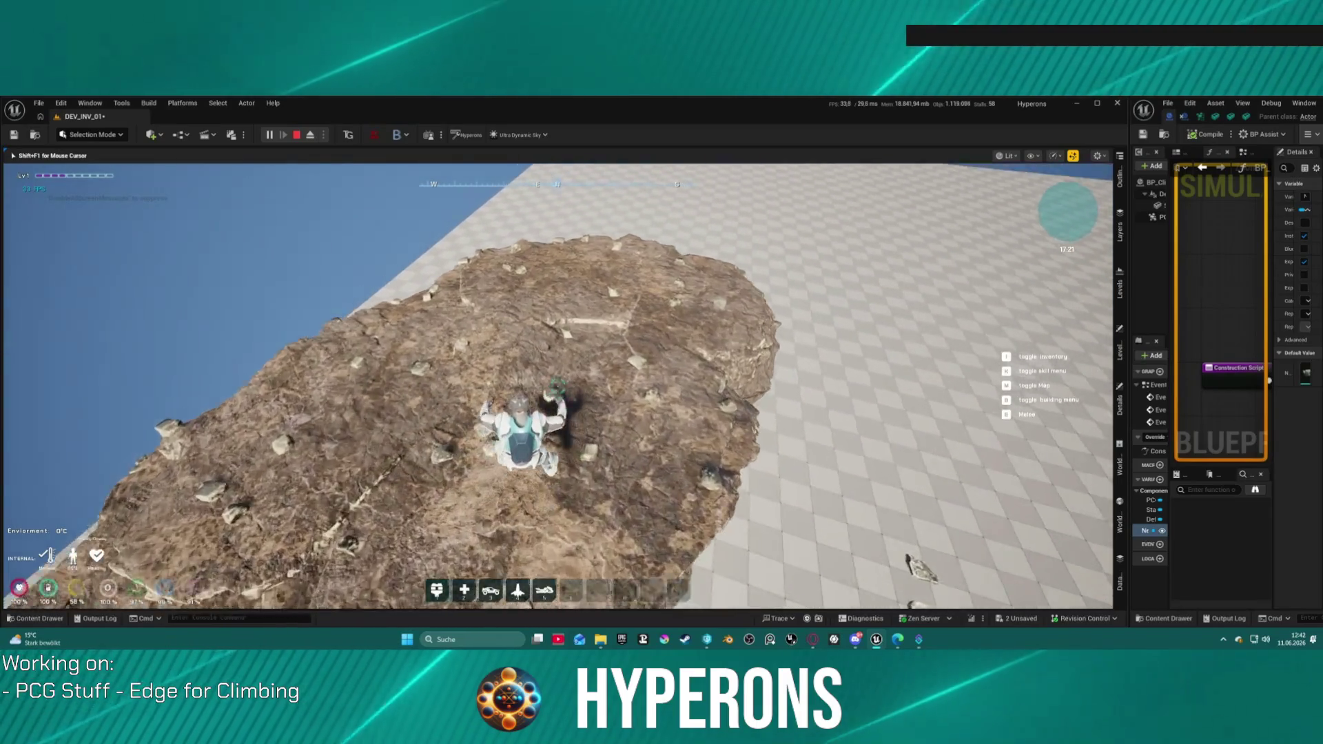
# - Climb the rock, run toward the white walls, and teleport to the DEV_INV_02 test area
pyautogui.press('w')
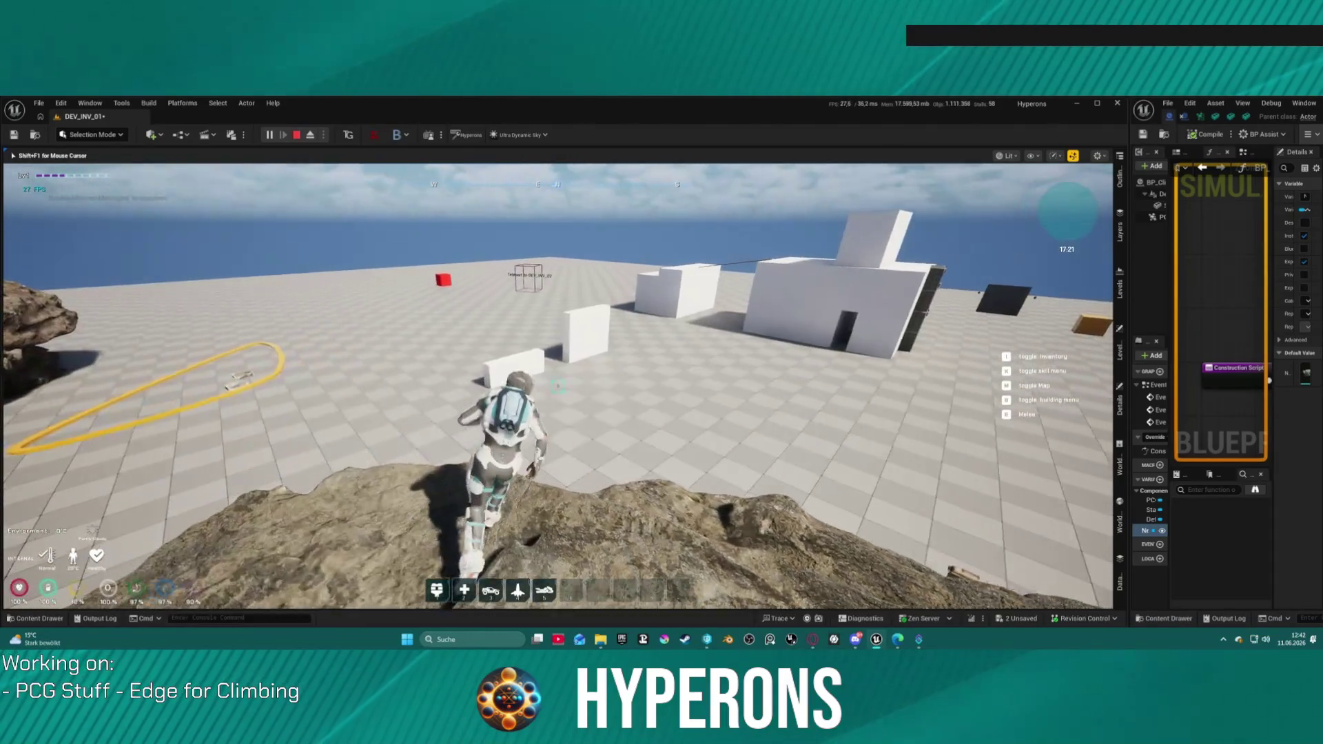
pyautogui.press('w')
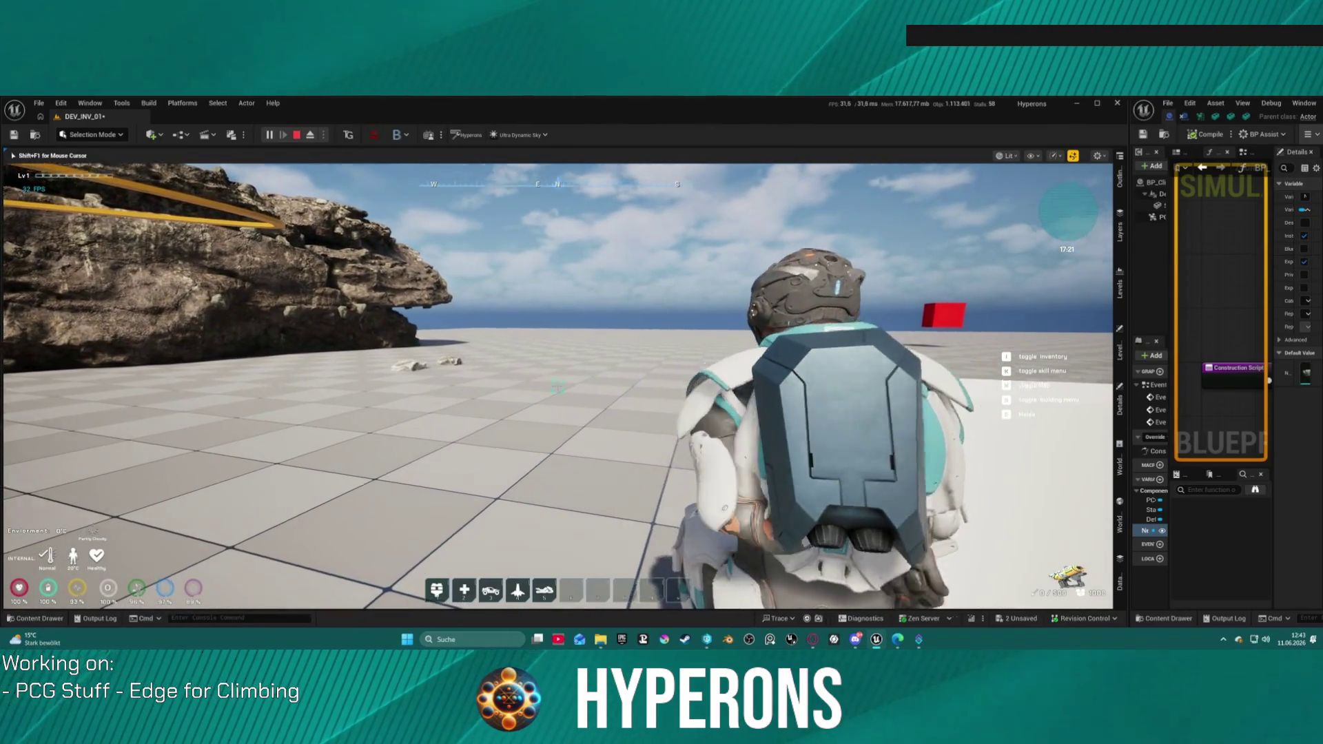
pyautogui.press('e')
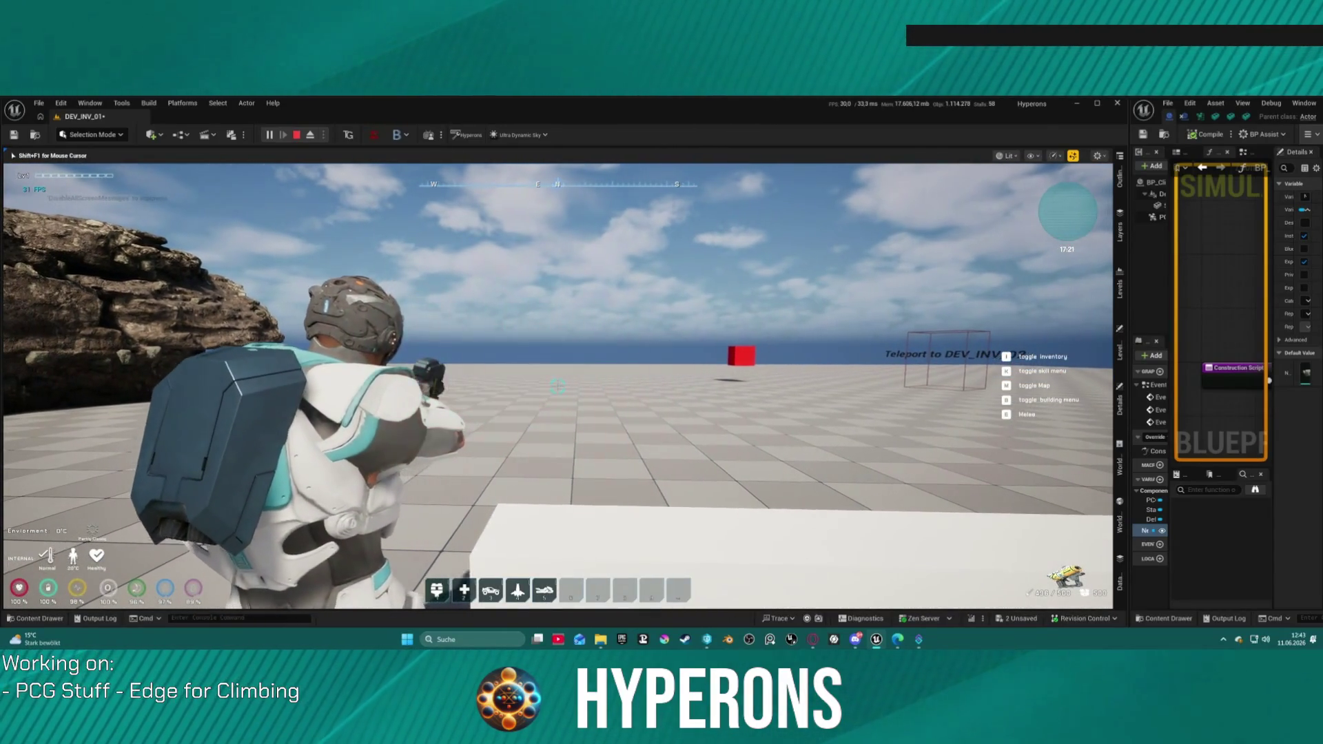
# - Crouch at the low white block, aim over the shoulder, and fire lasers at the crosshair
pyautogui.press('w')
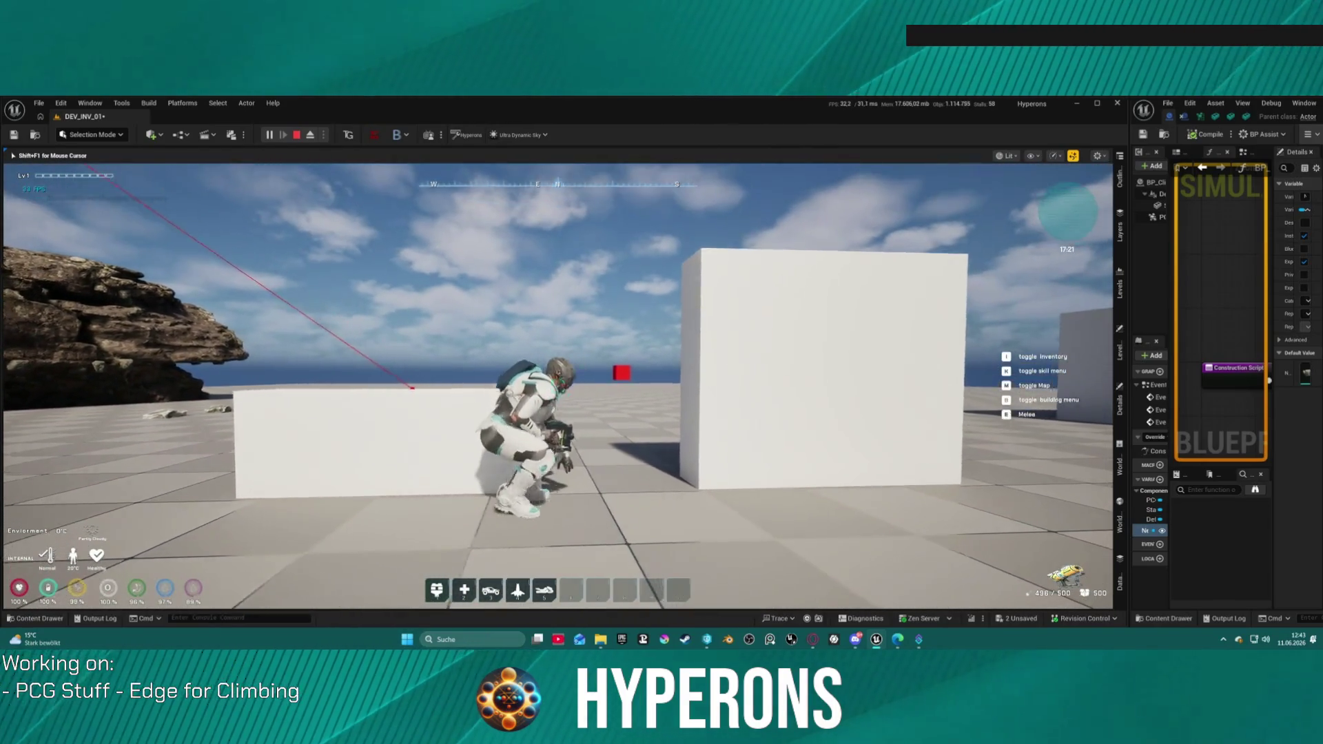
pyautogui.click(558, 386)
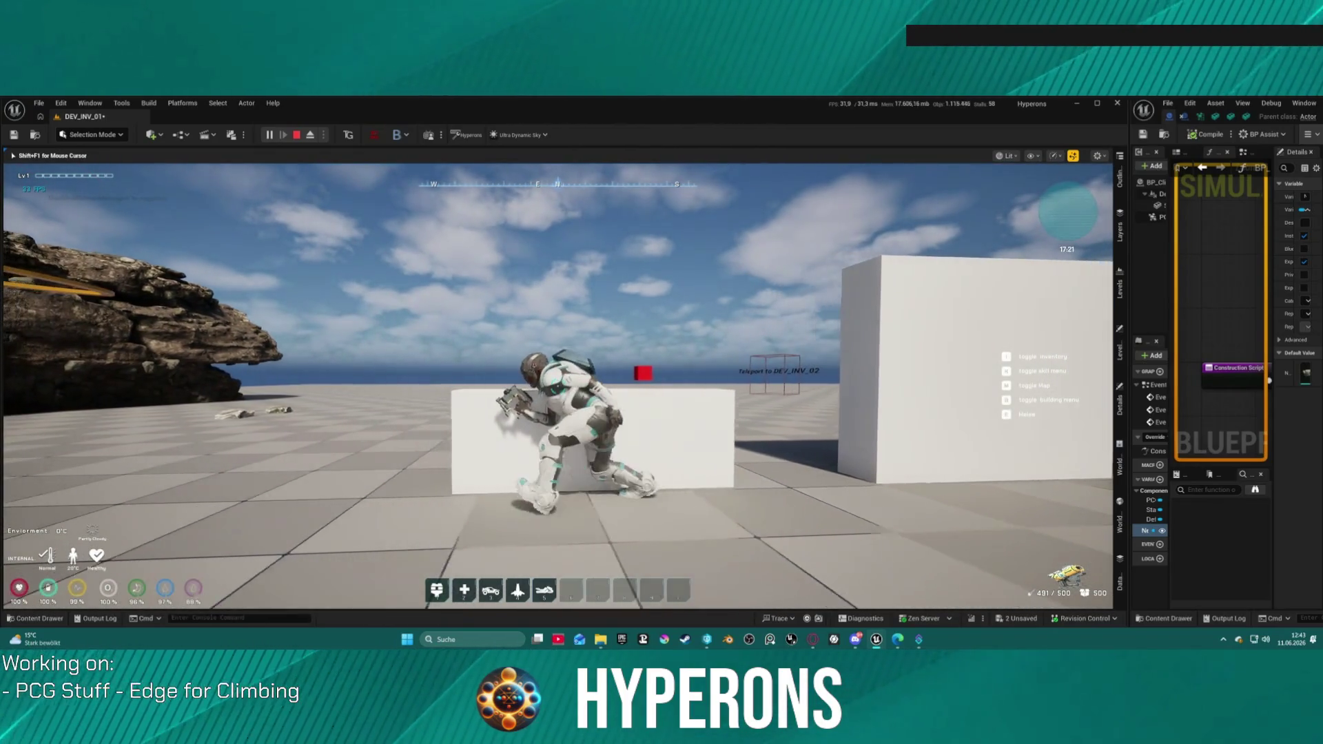
pyautogui.rightClick(558, 386)
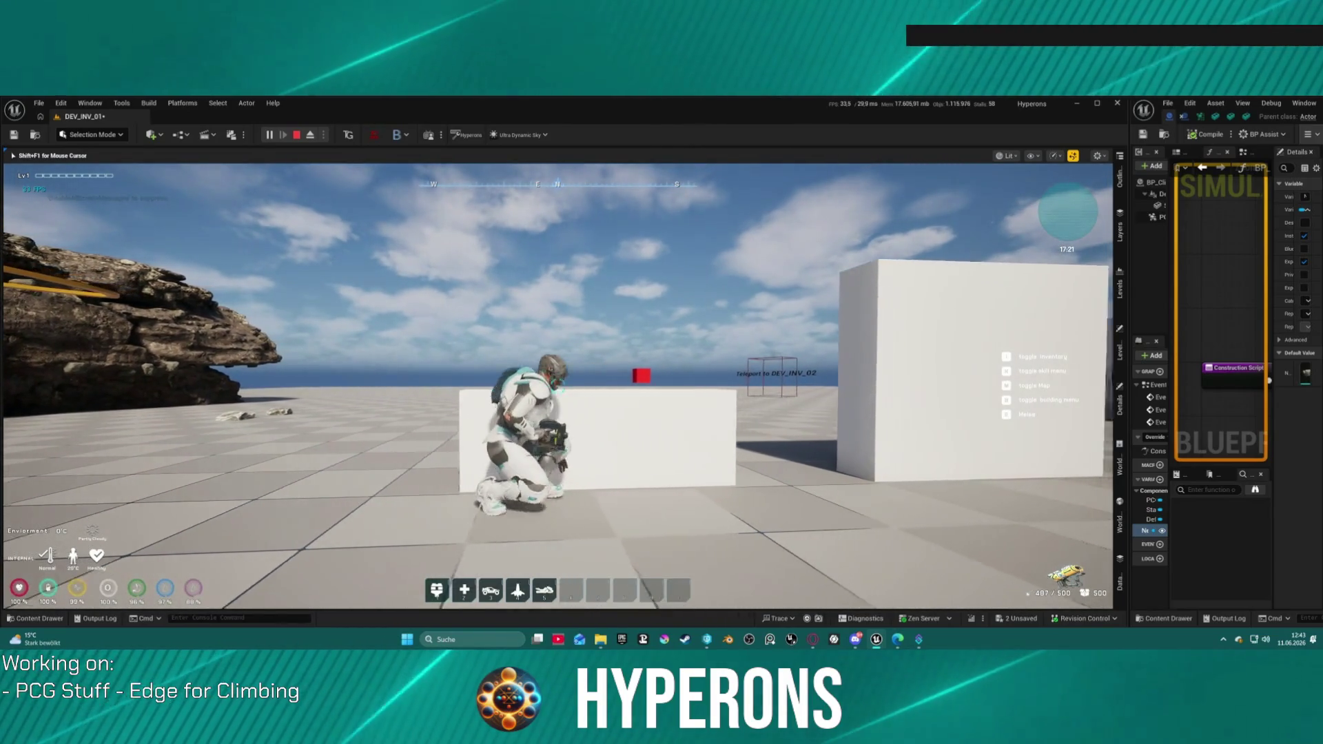
pyautogui.rightClick(549, 390)
pyautogui.click(549, 390)
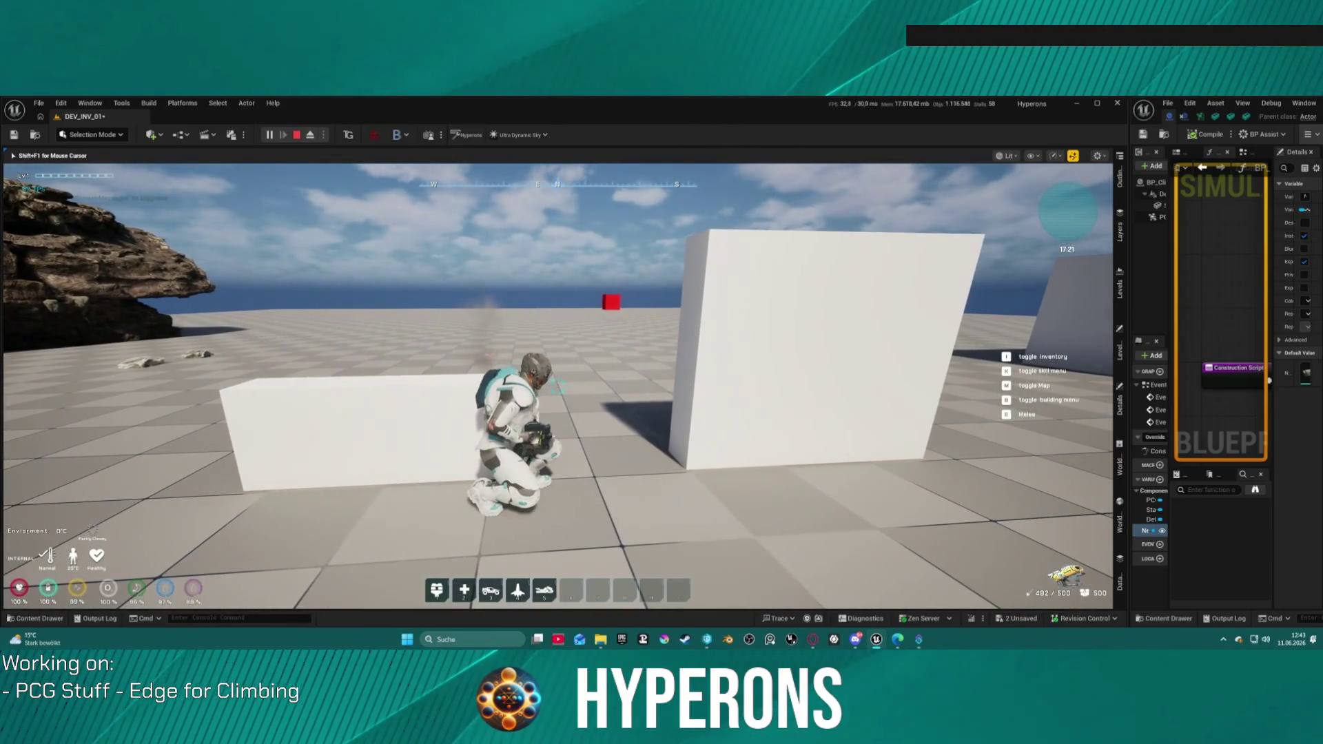
# - Walk to the tall wall aiming over the shoulder, then run on and climb onto a white block
pyautogui.press('w')
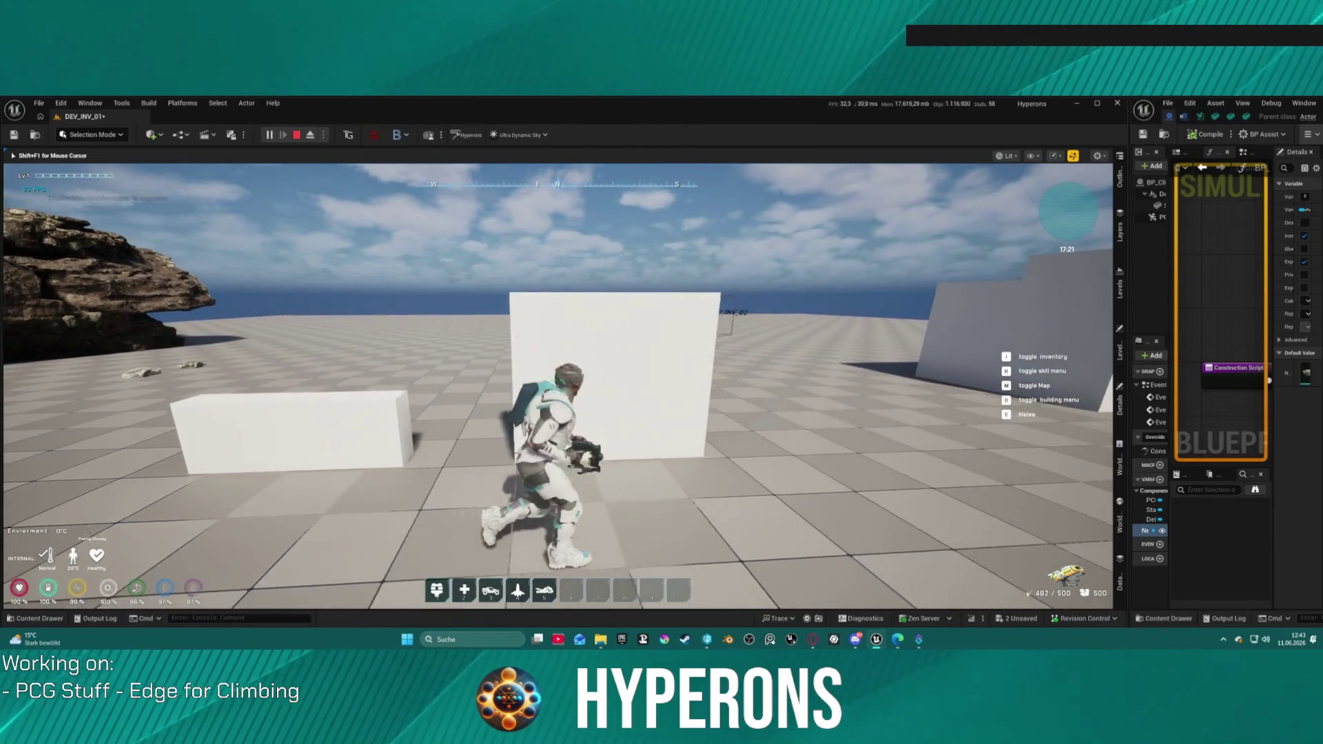
pyautogui.rightClick(559, 386)
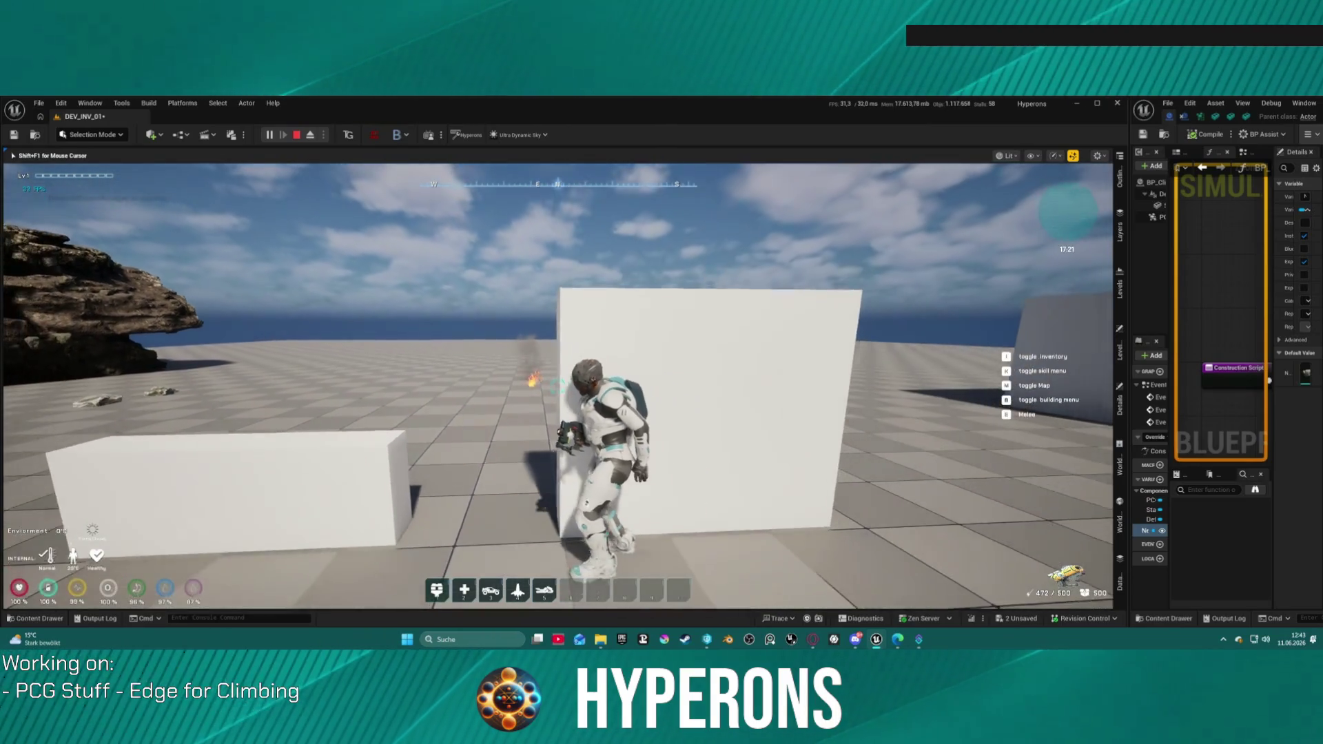
pyautogui.rightClick(558, 386)
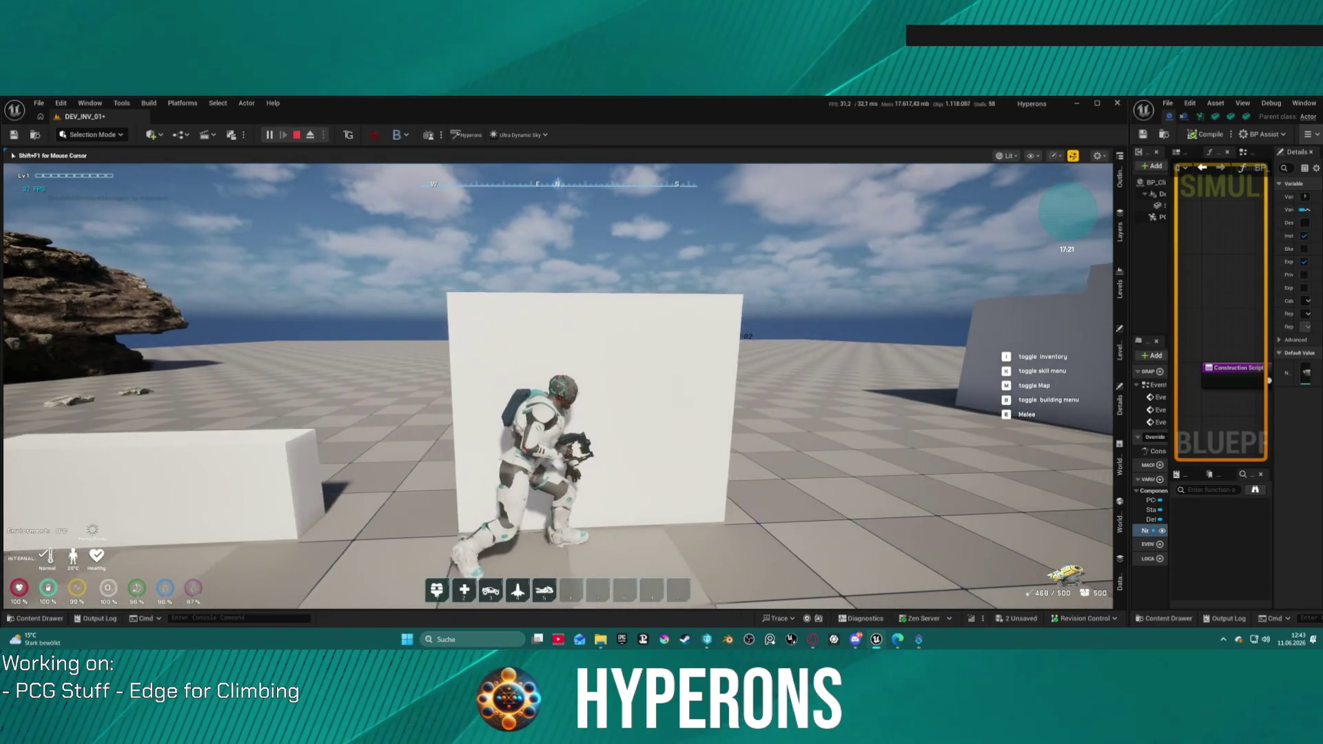
pyautogui.rightClick(558, 386)
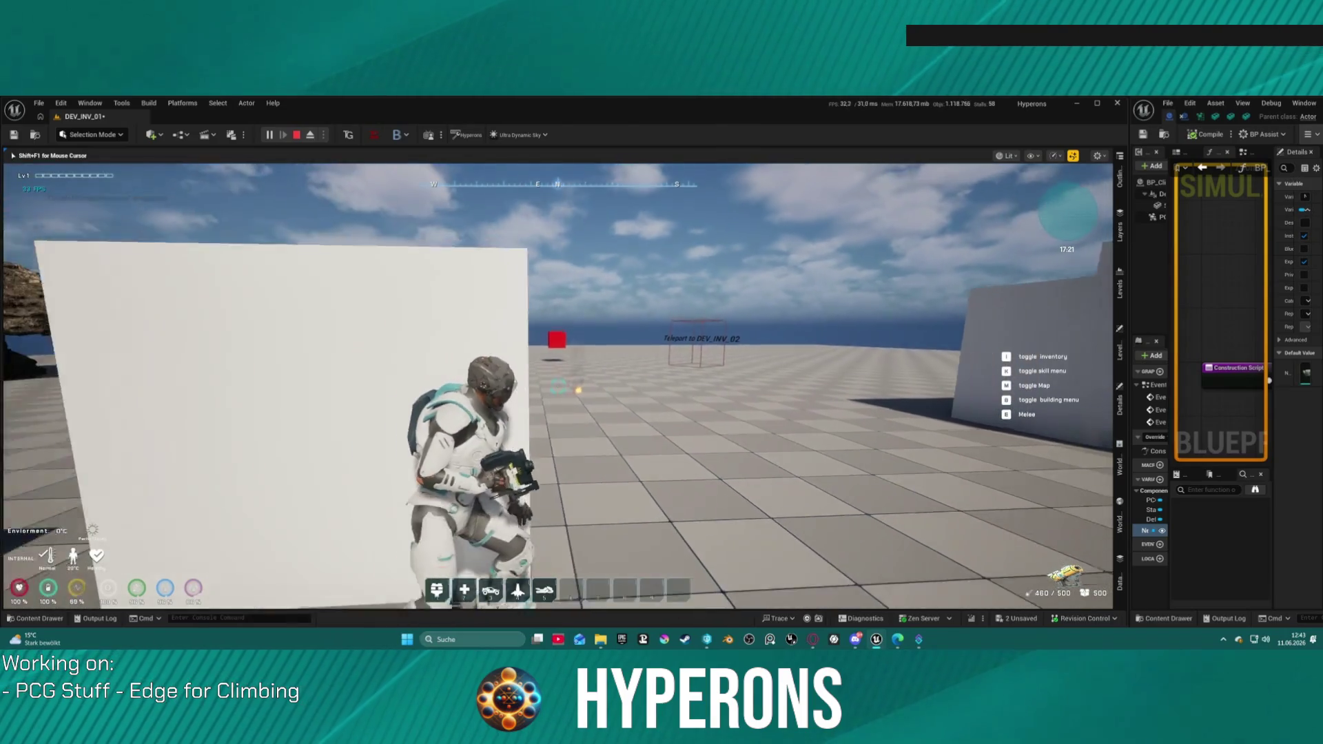
pyautogui.press('w')
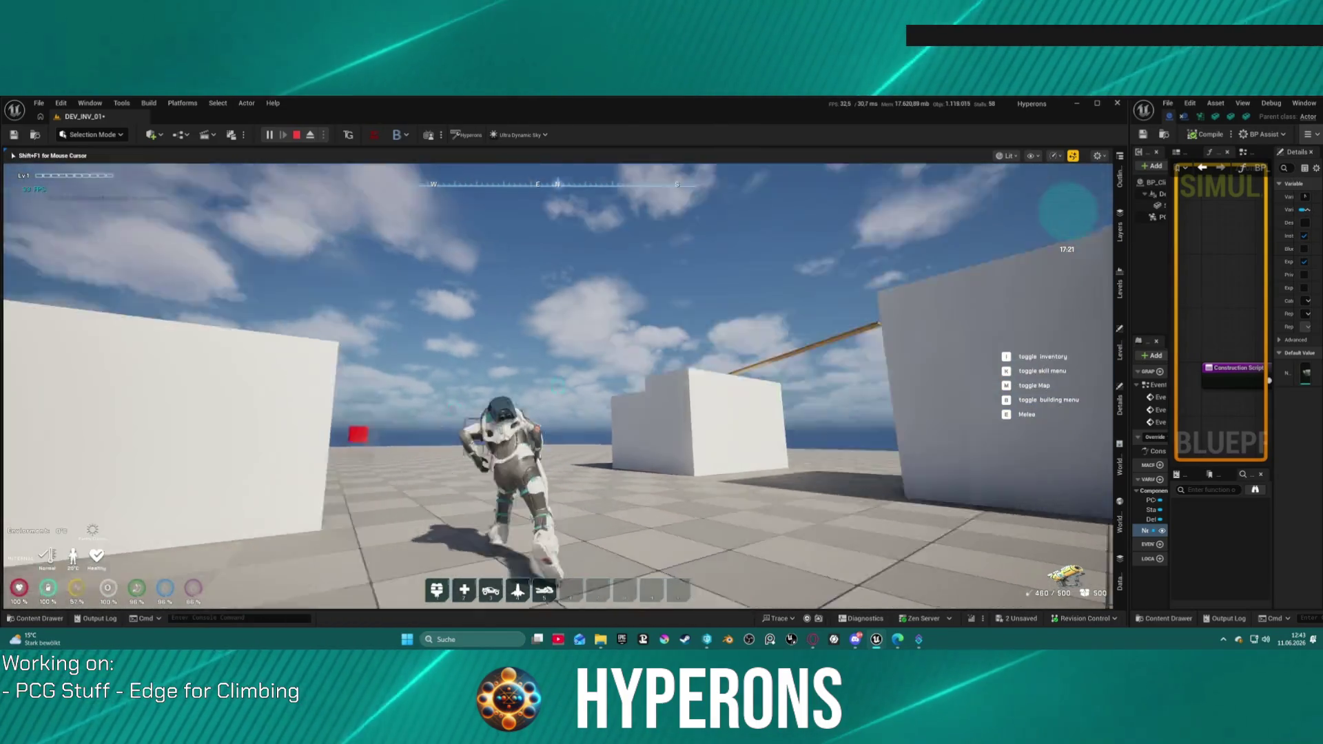
pyautogui.press('space')
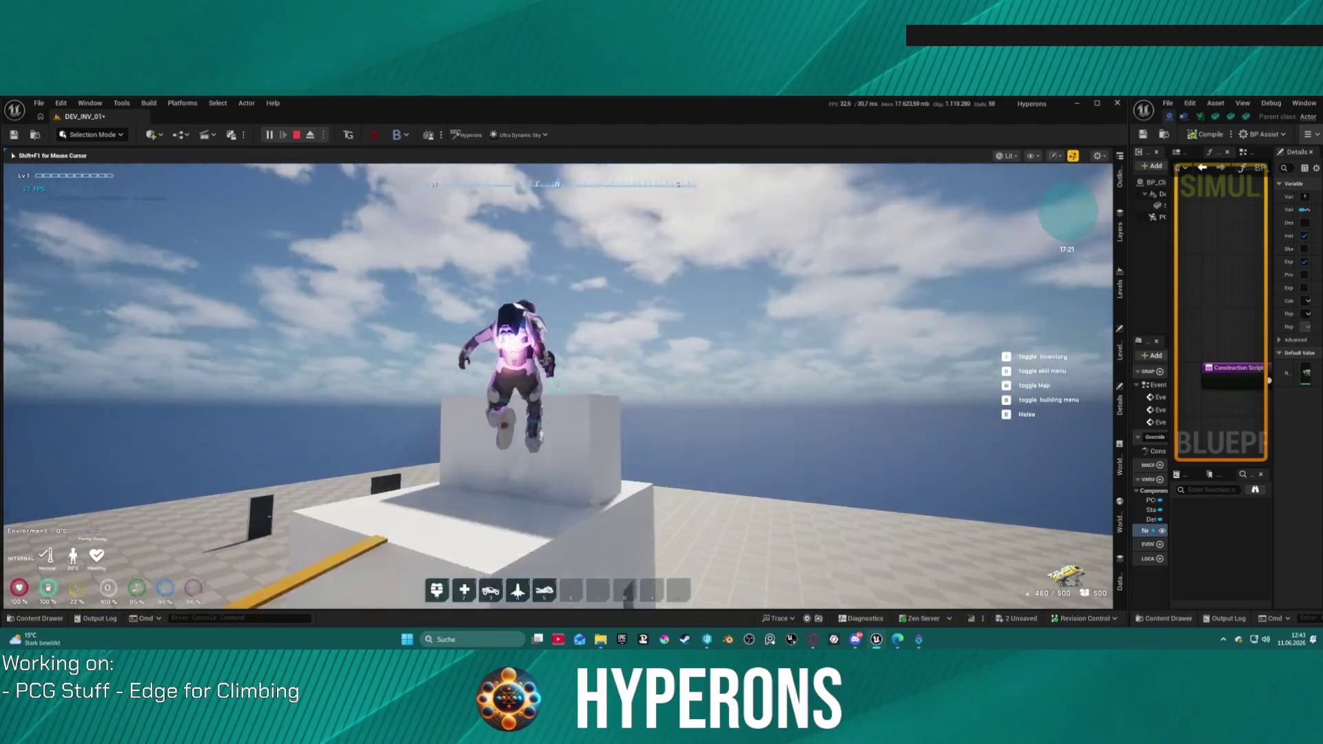
# - Run to the tiled wall, grab it, and climb past the 4 M mark
pyautogui.press('w')
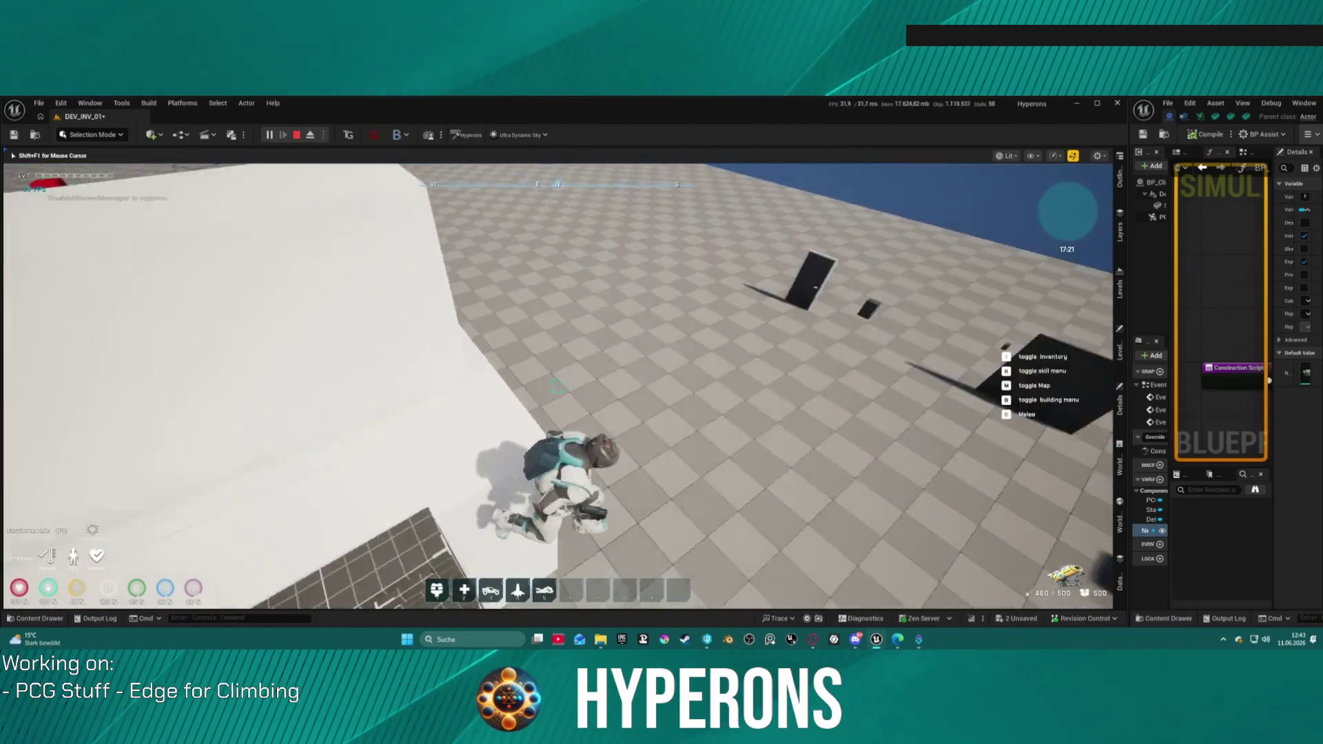
pyautogui.press('w')
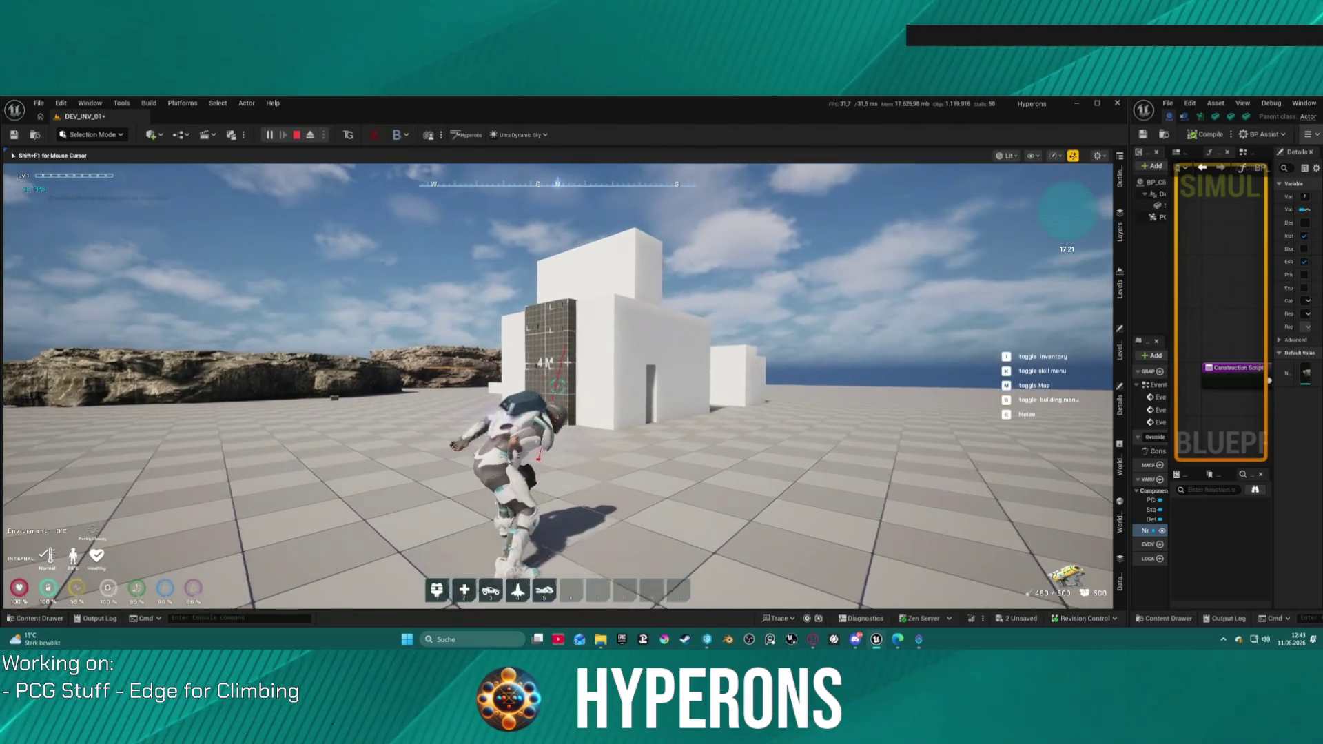
pyautogui.press('w')
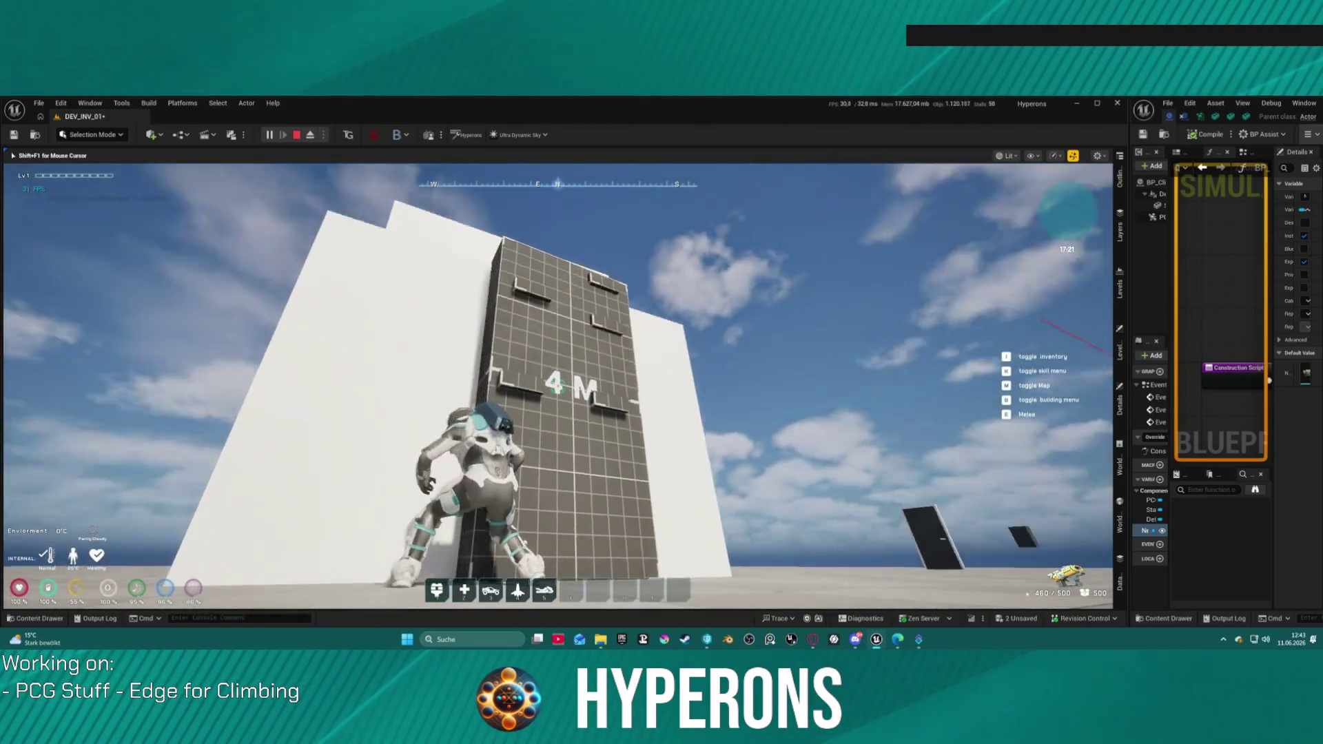
pyautogui.press('w')
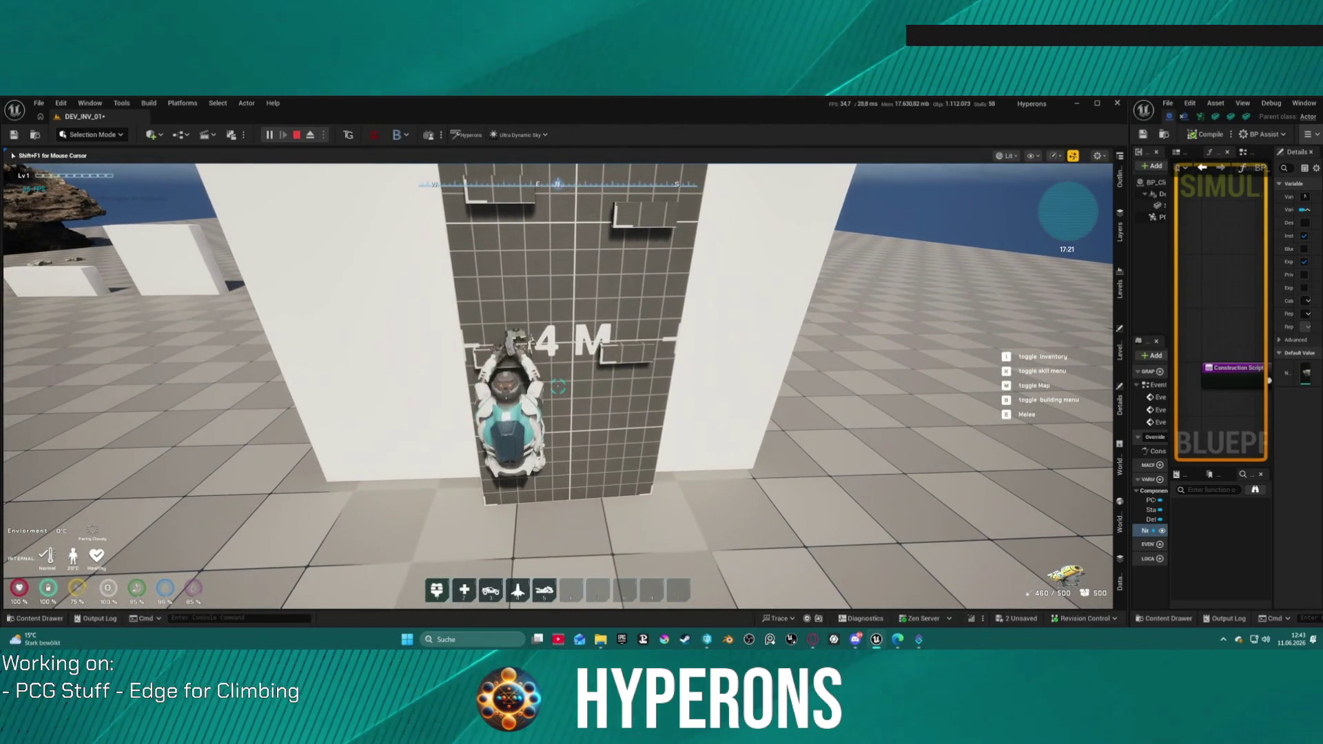
pyautogui.press('w')
pyautogui.press('space')
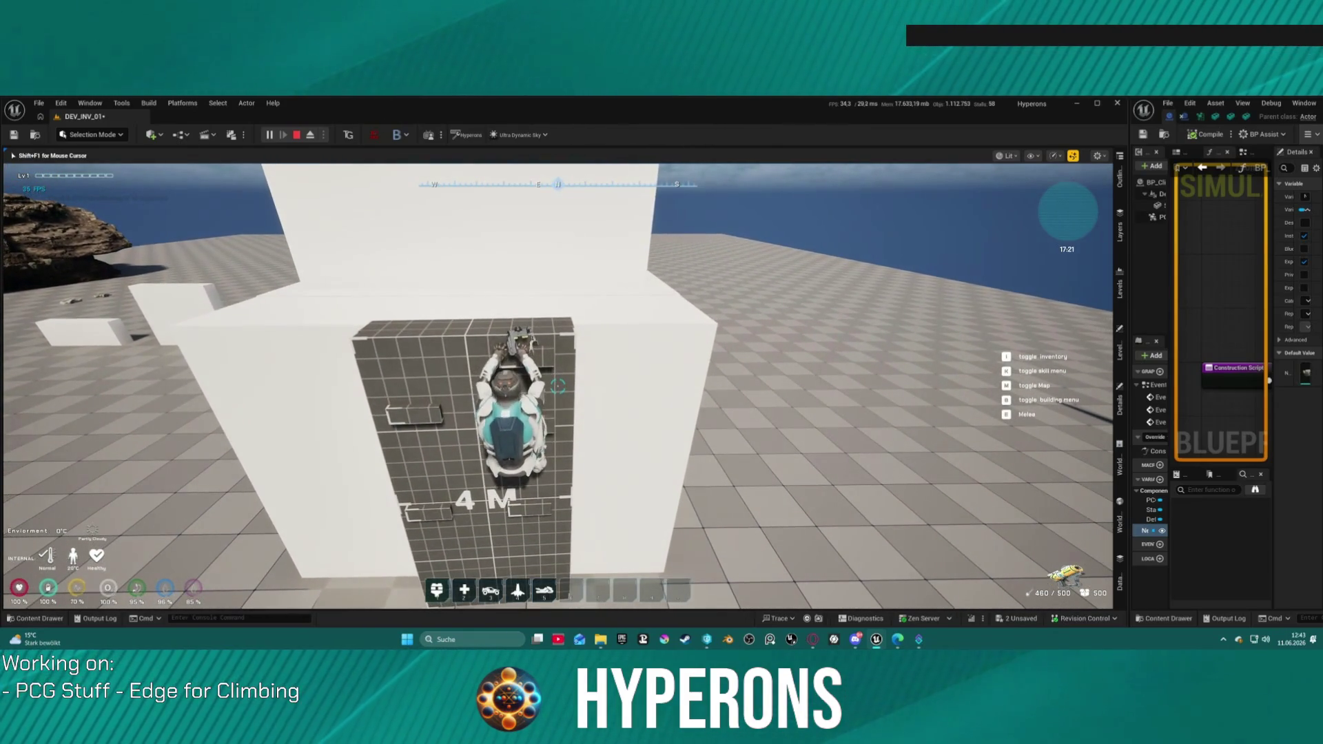
# - Shift sideways along the tiled wall and pull up over its top edge
pyautogui.press('a')
pyautogui.press('d')
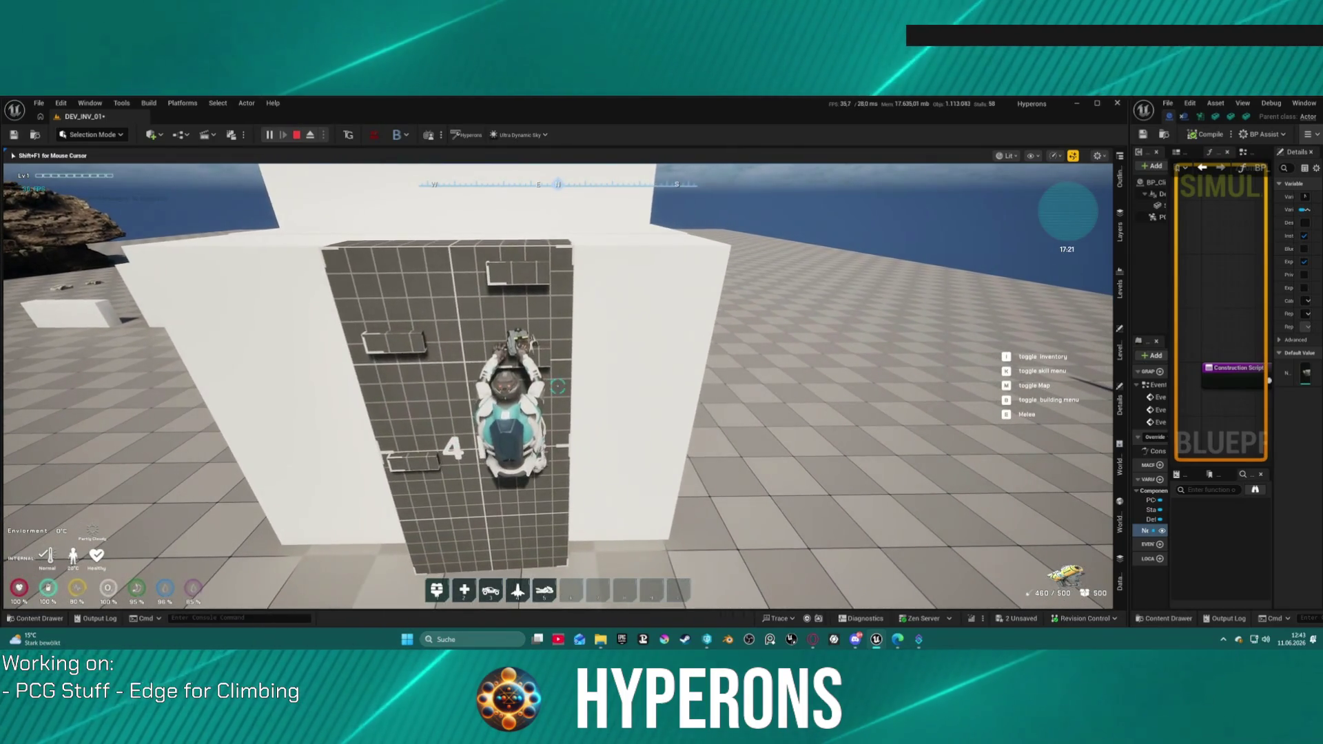
pyautogui.press('a')
pyautogui.press('w')
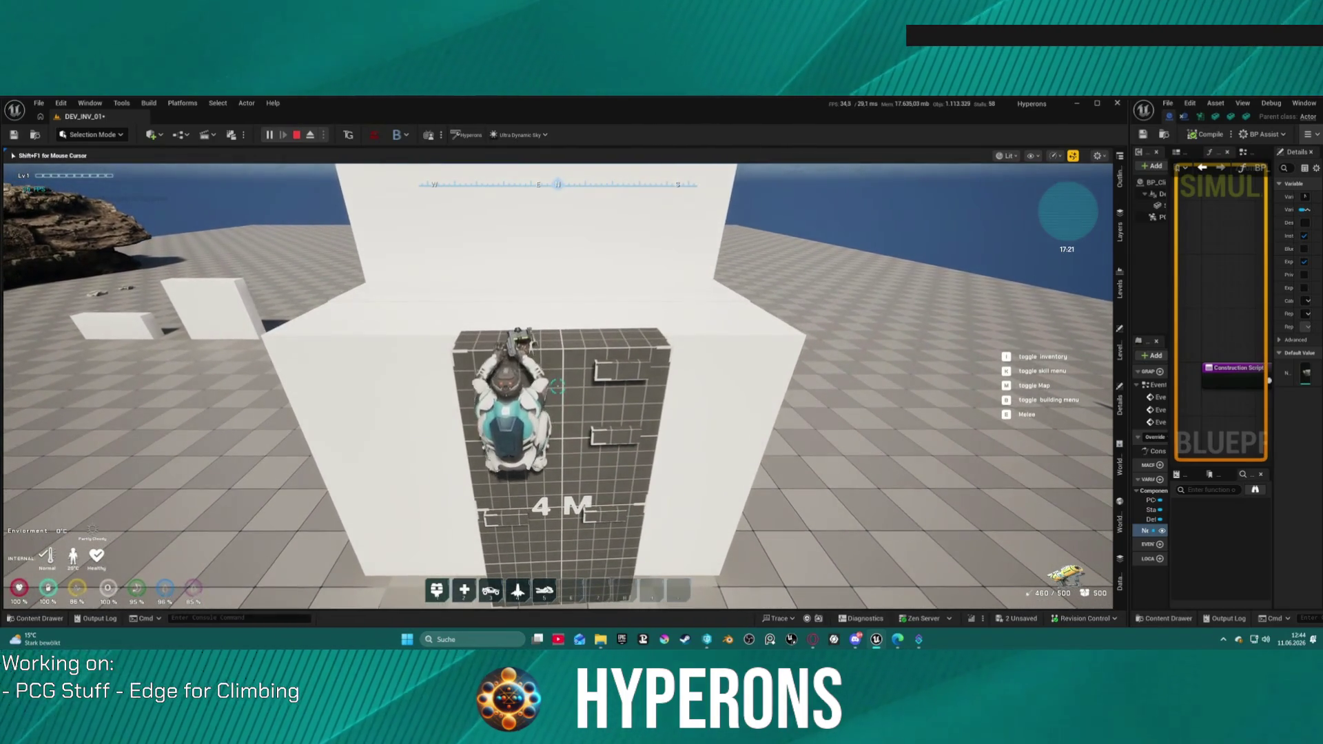
pyautogui.press('w')
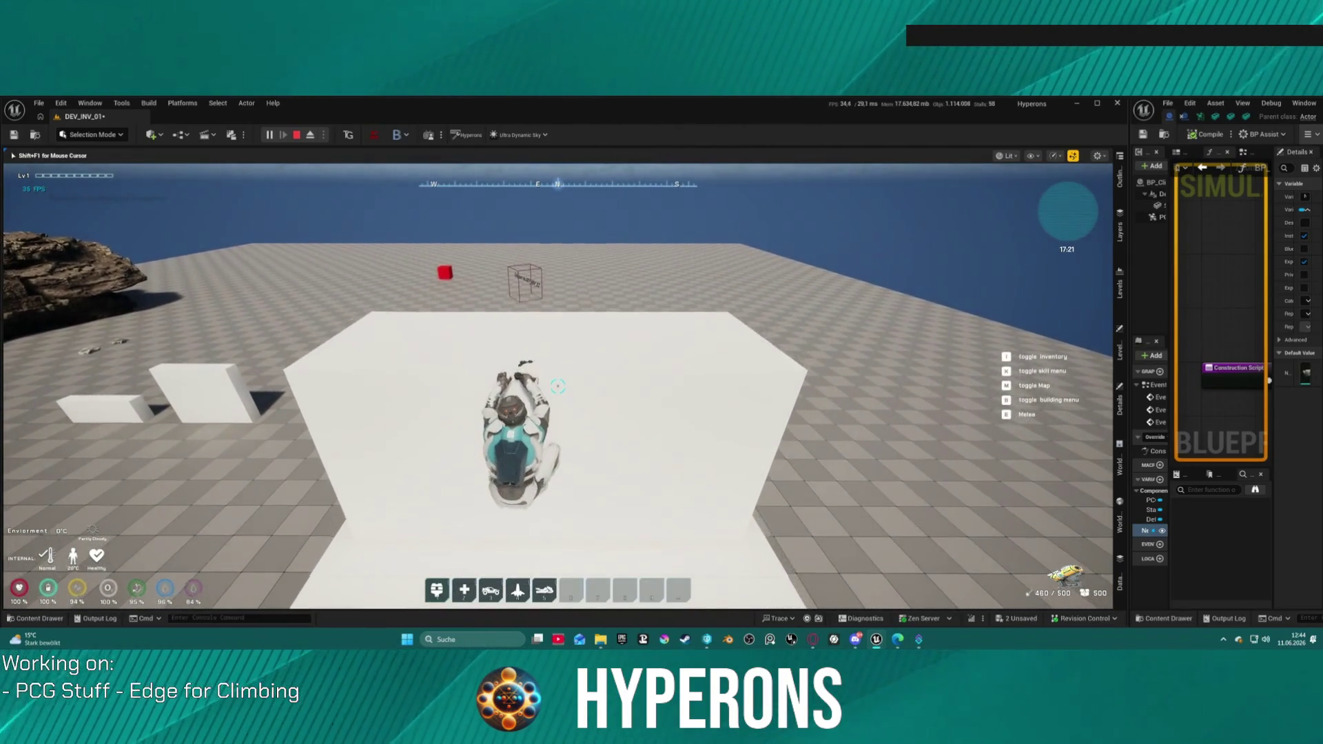
# - Drop from the white platform to the ground and walk along the tall white wall
pyautogui.press('w')
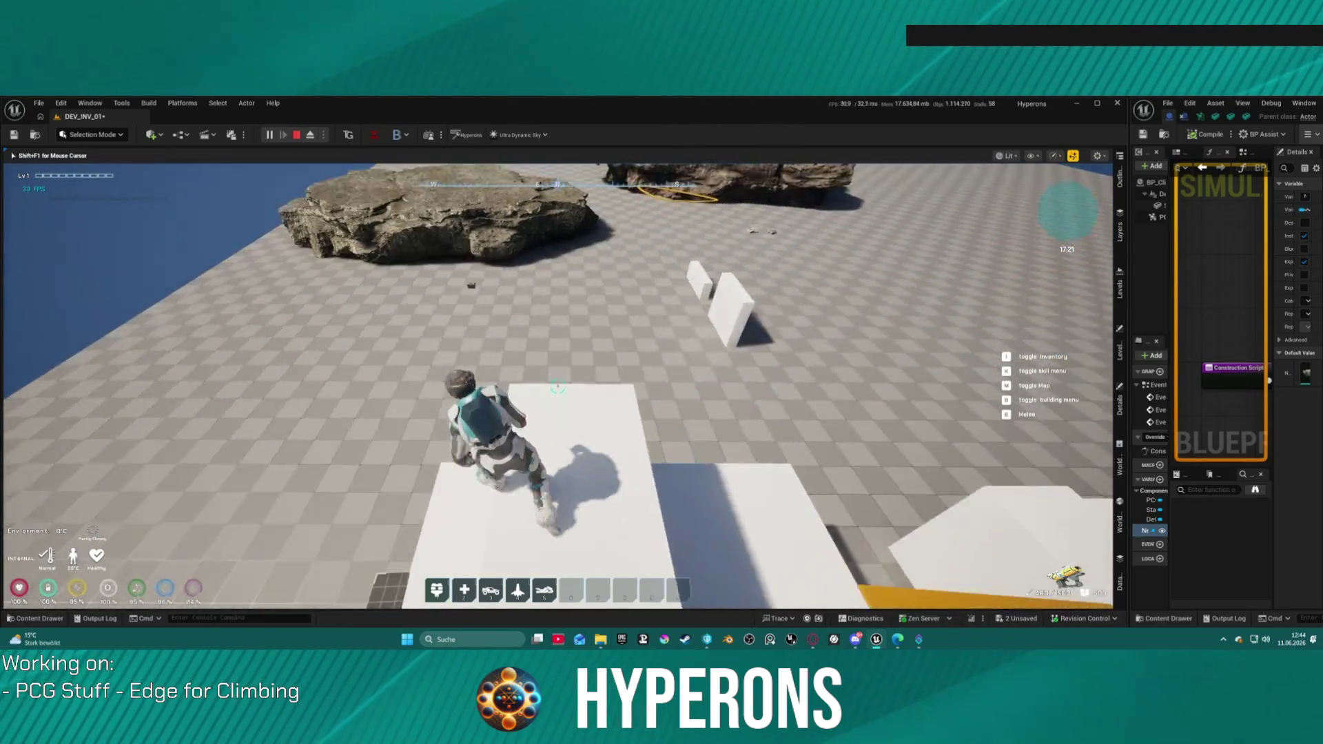
pyautogui.press('w')
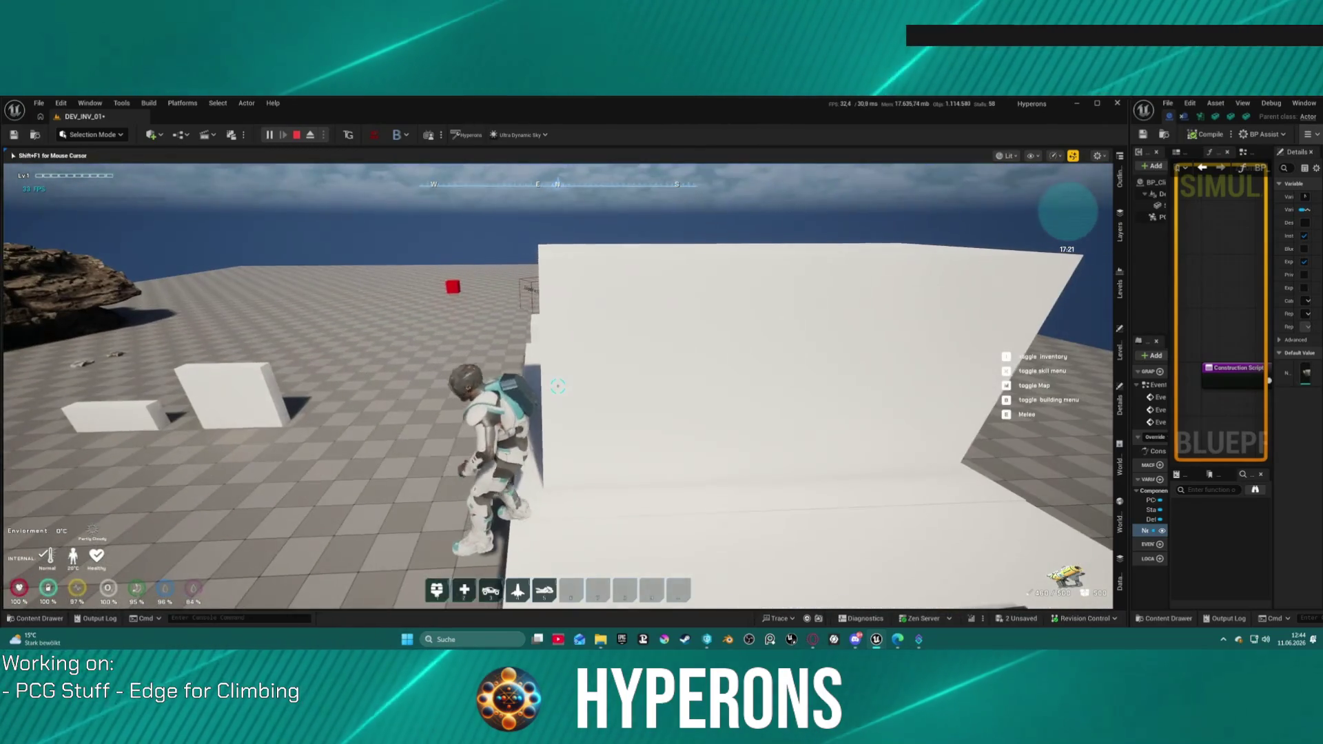
pyautogui.press('w')
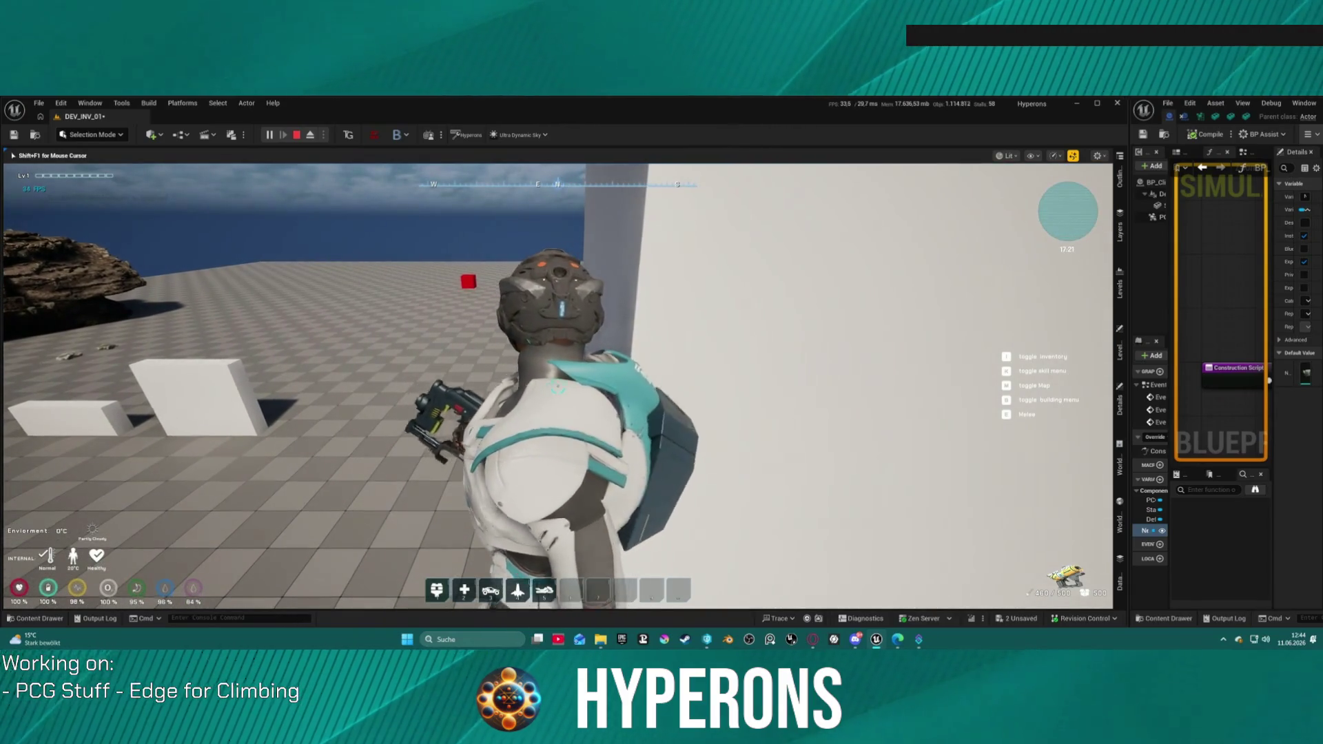
pyautogui.press('w')
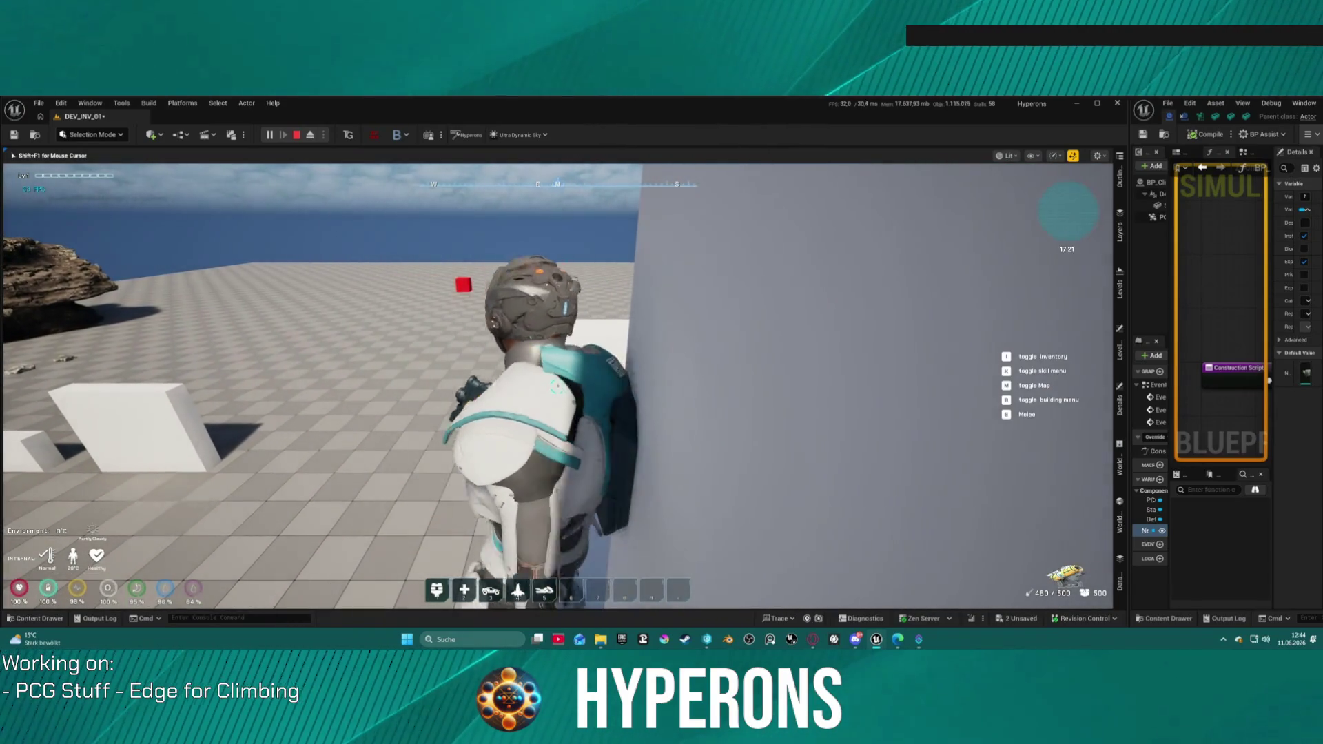
pyautogui.press('w')
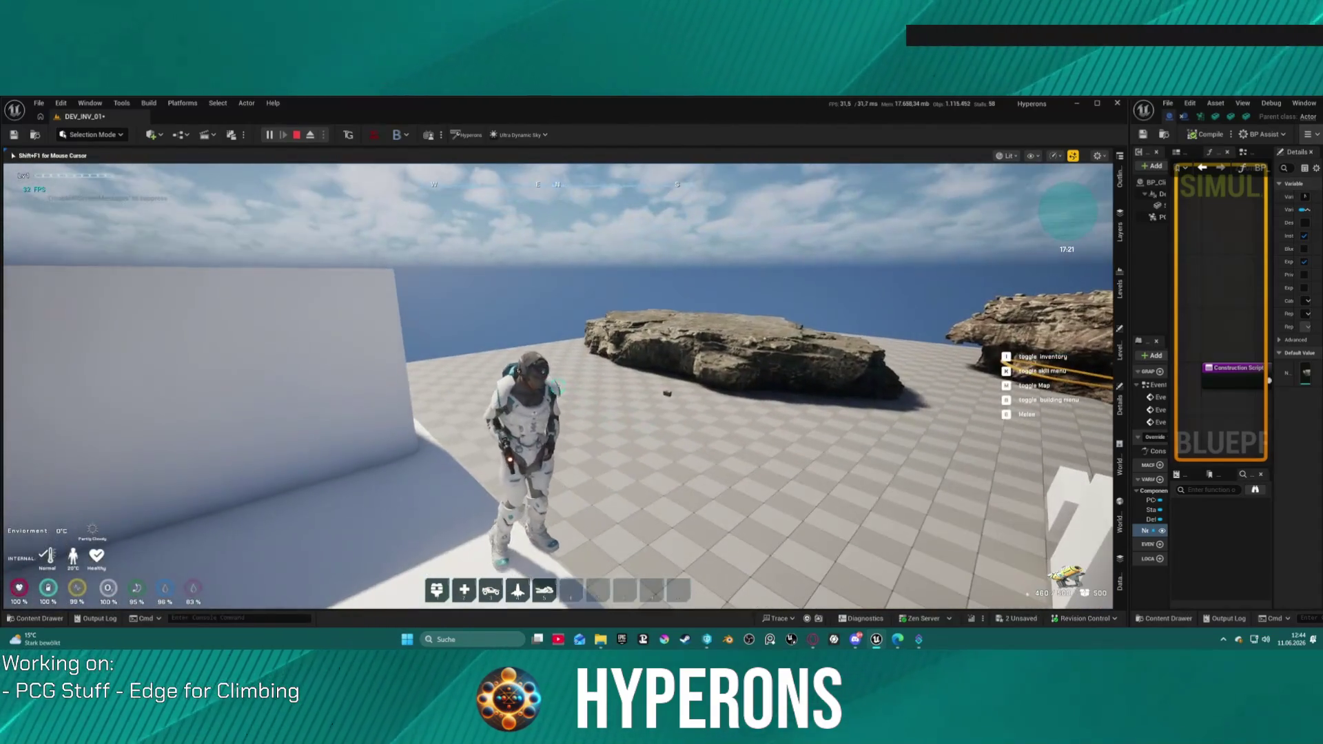
# - Fire toward the rocks, jump across the floor, and run up to grab the rock's ledge
pyautogui.click(558, 387)
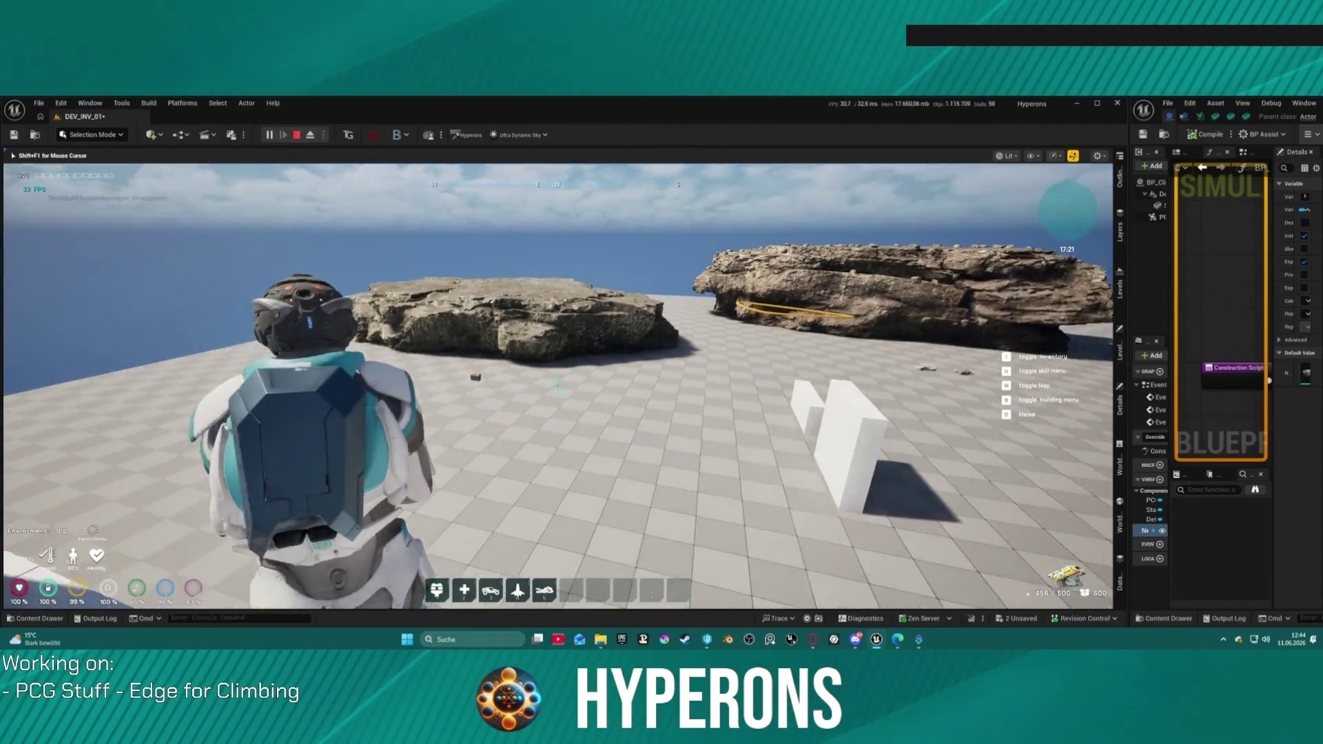
pyautogui.press('w')
pyautogui.press('space')
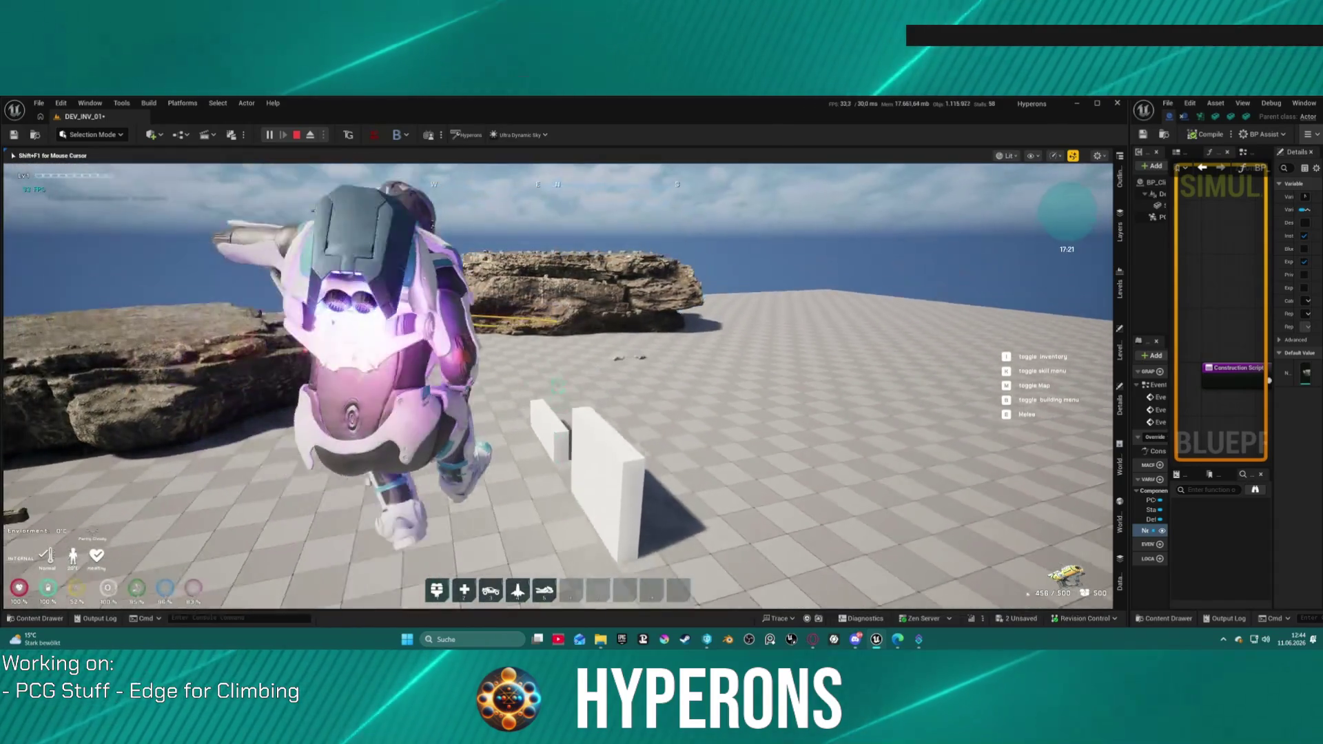
pyautogui.press('w')
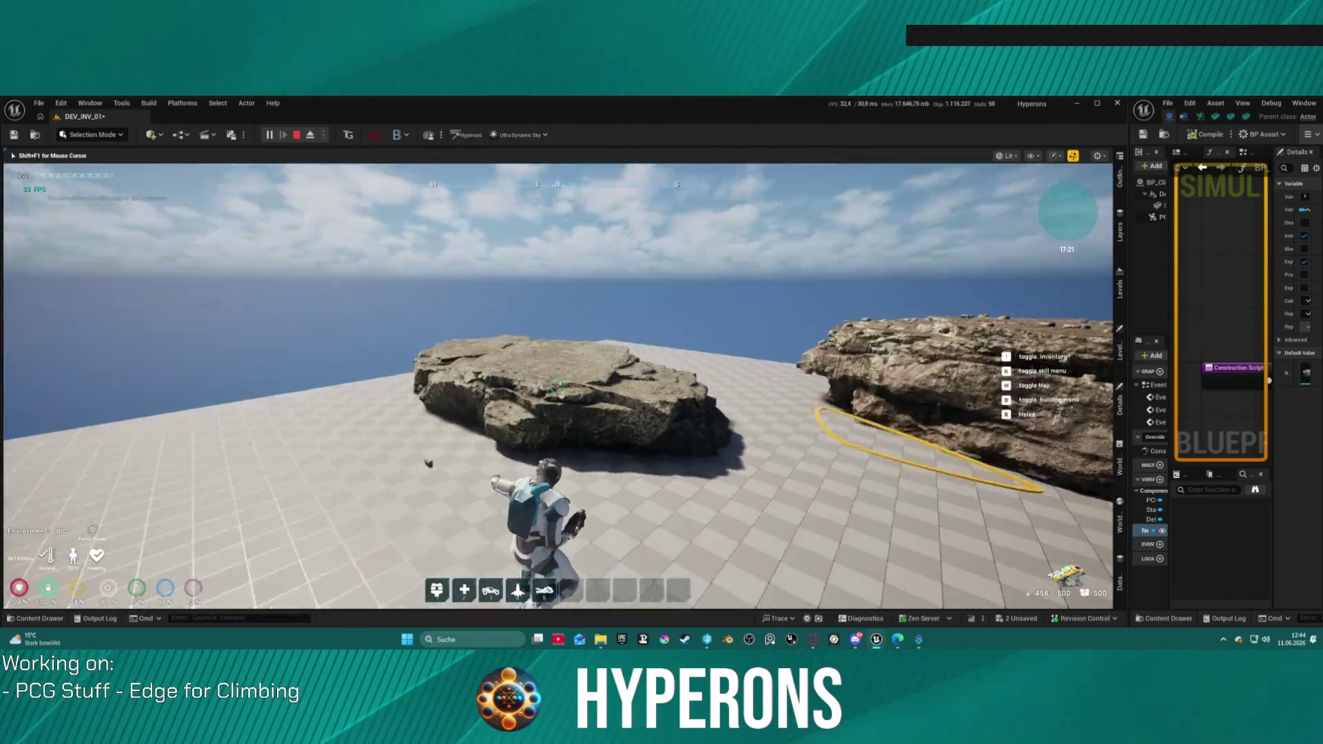
pyautogui.press('w')
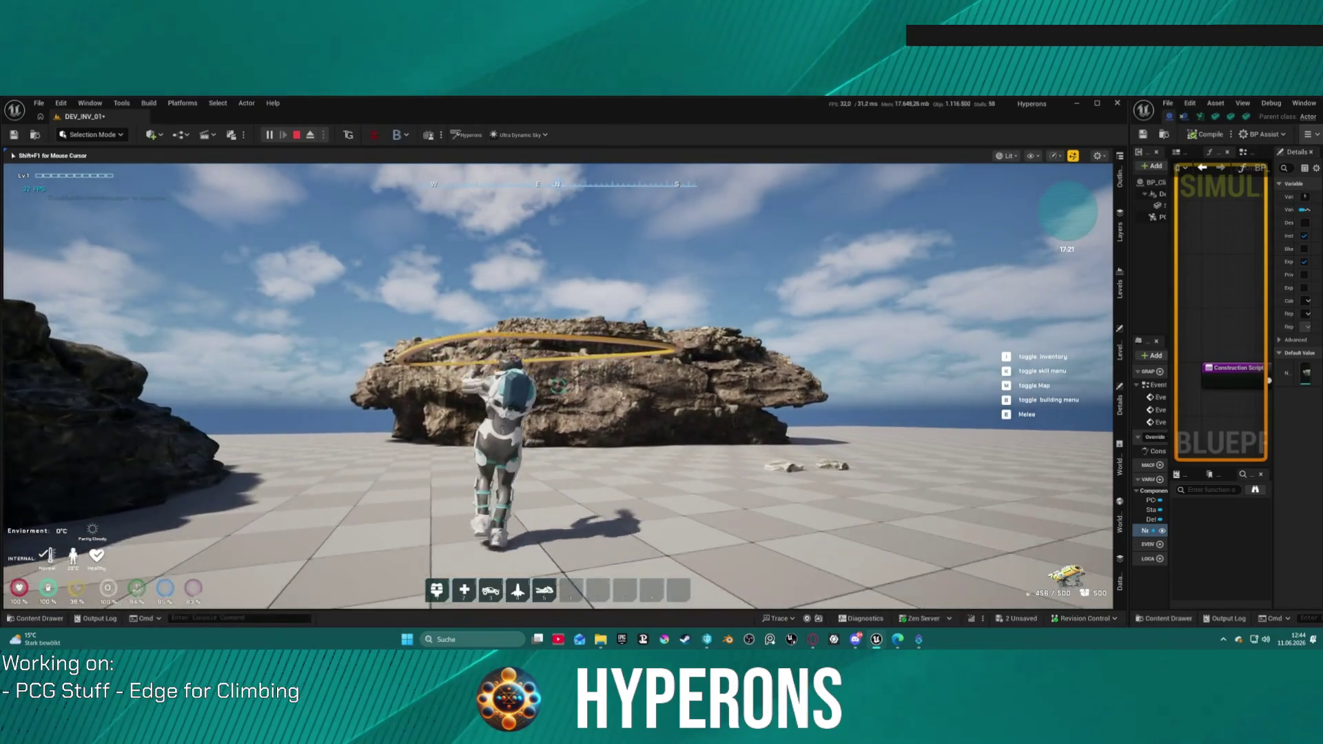
pyautogui.press('w')
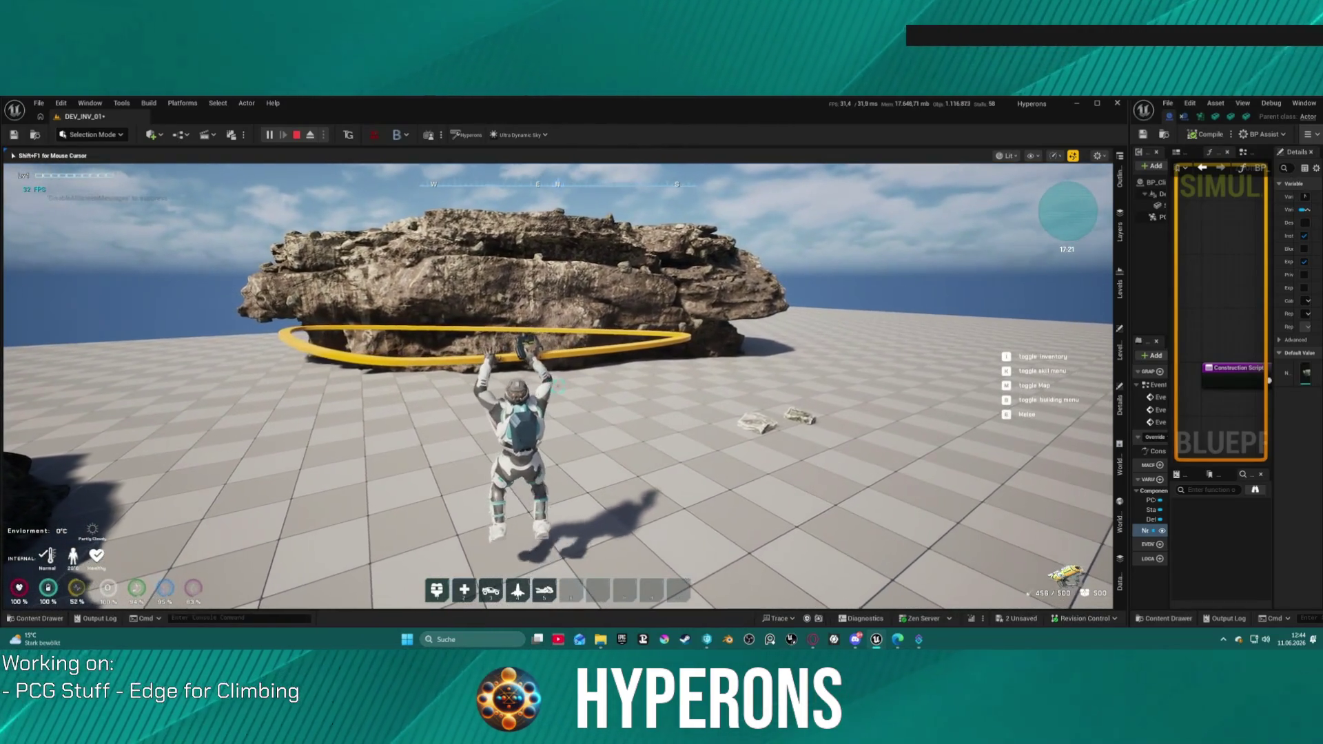
# - Shimmy right along the ledge, drop off and walk back, then stop the play session
pyautogui.press('d')
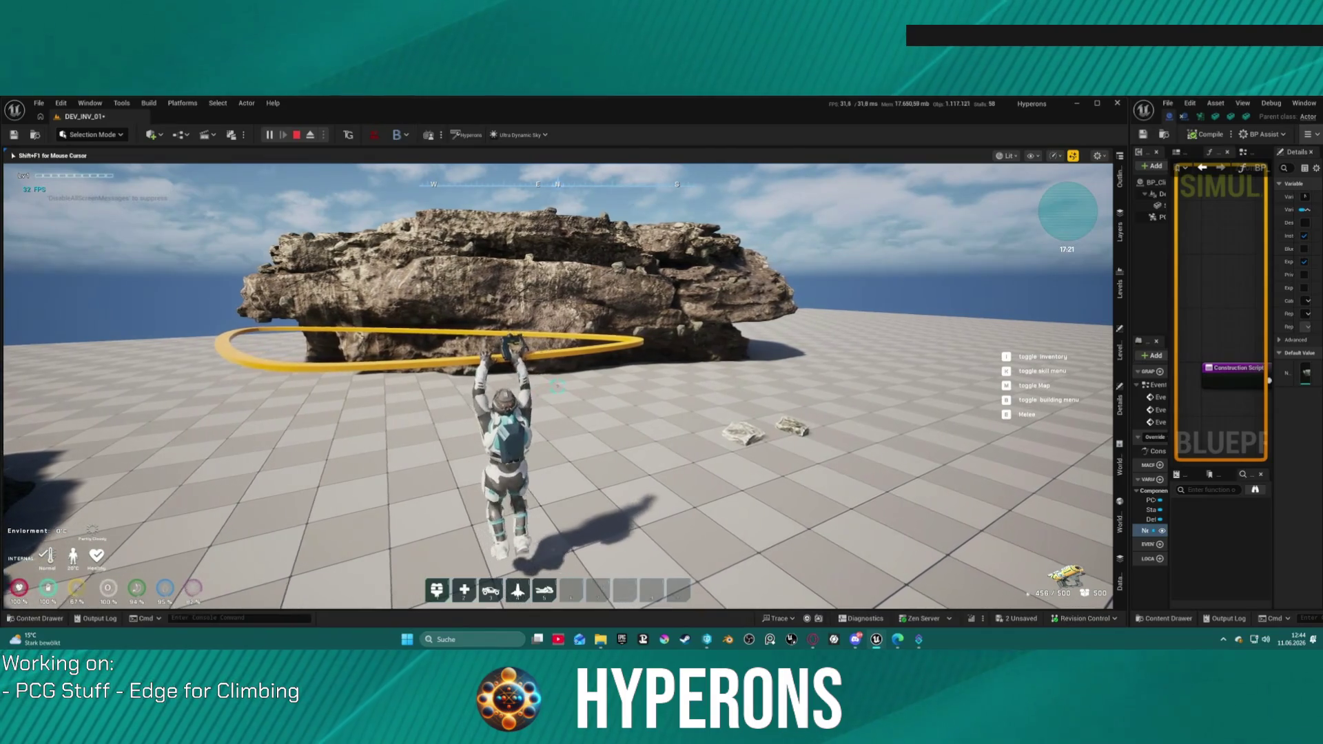
pyautogui.press('d')
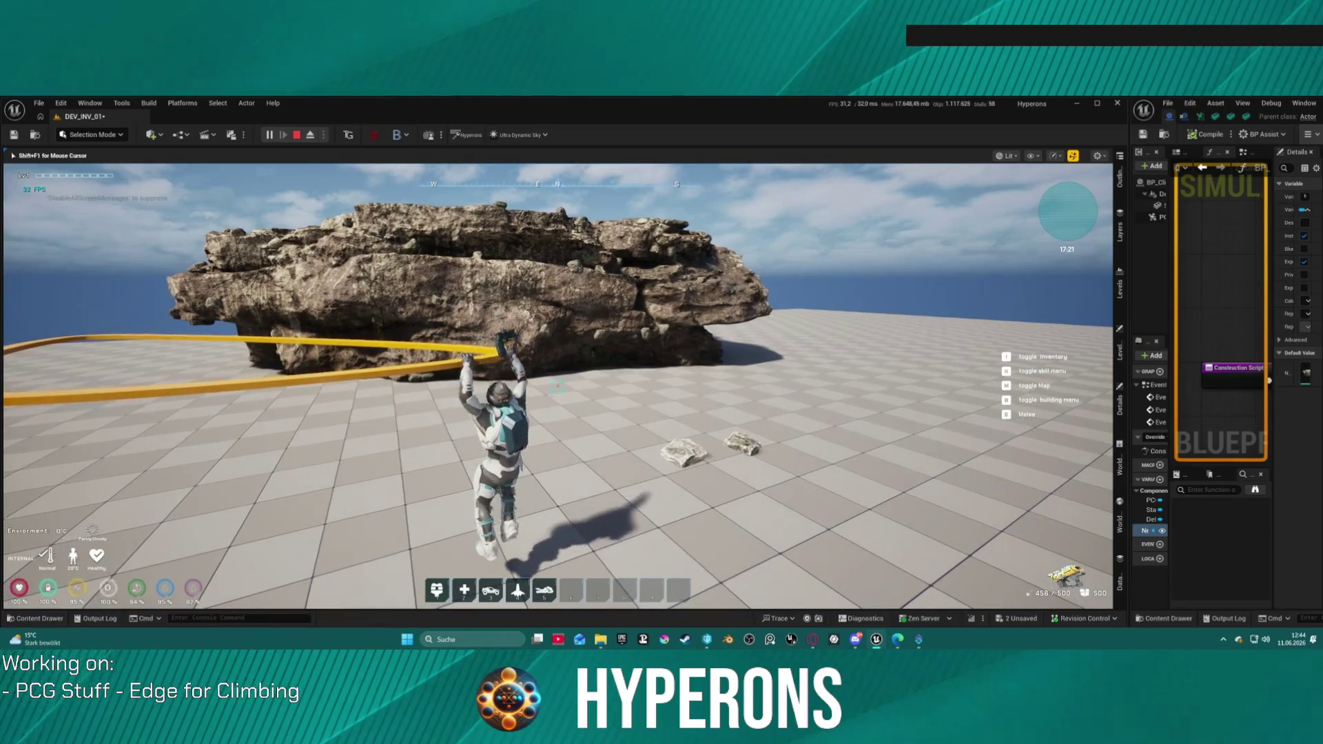
pyautogui.press('s')
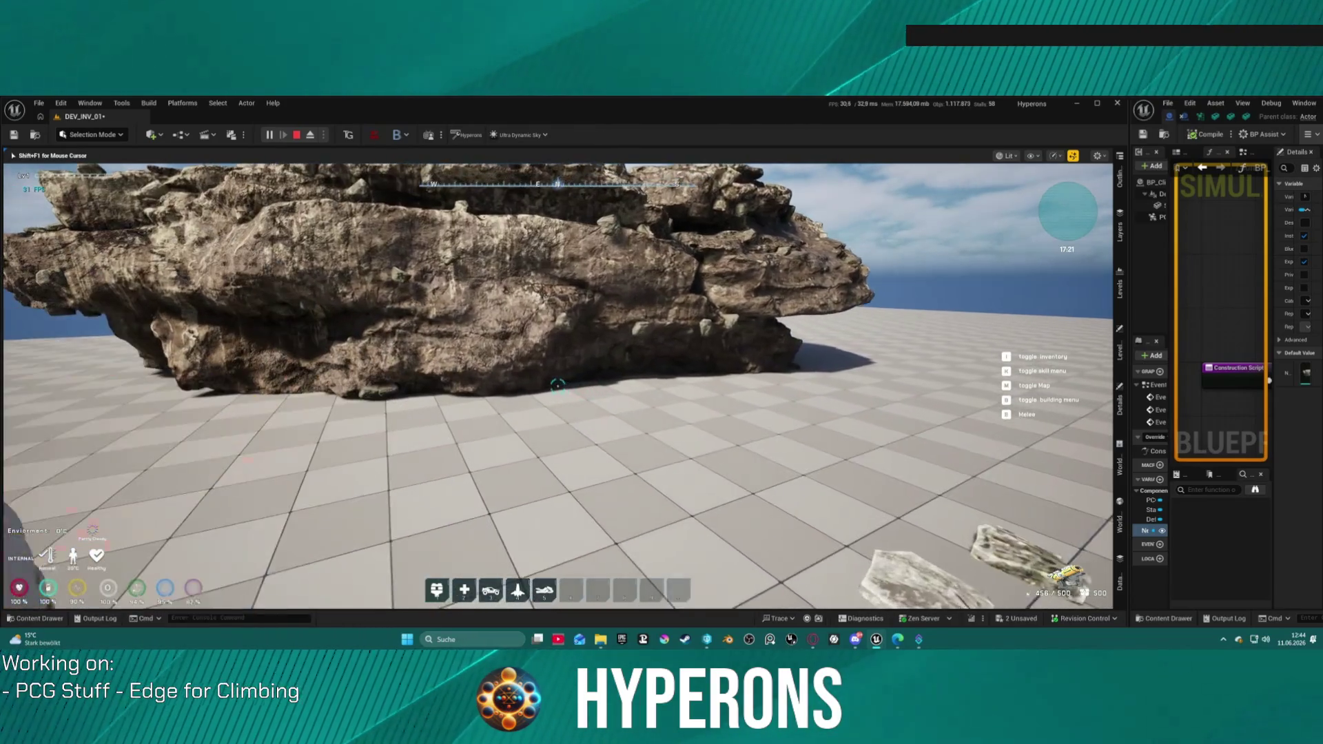
pyautogui.press('w')
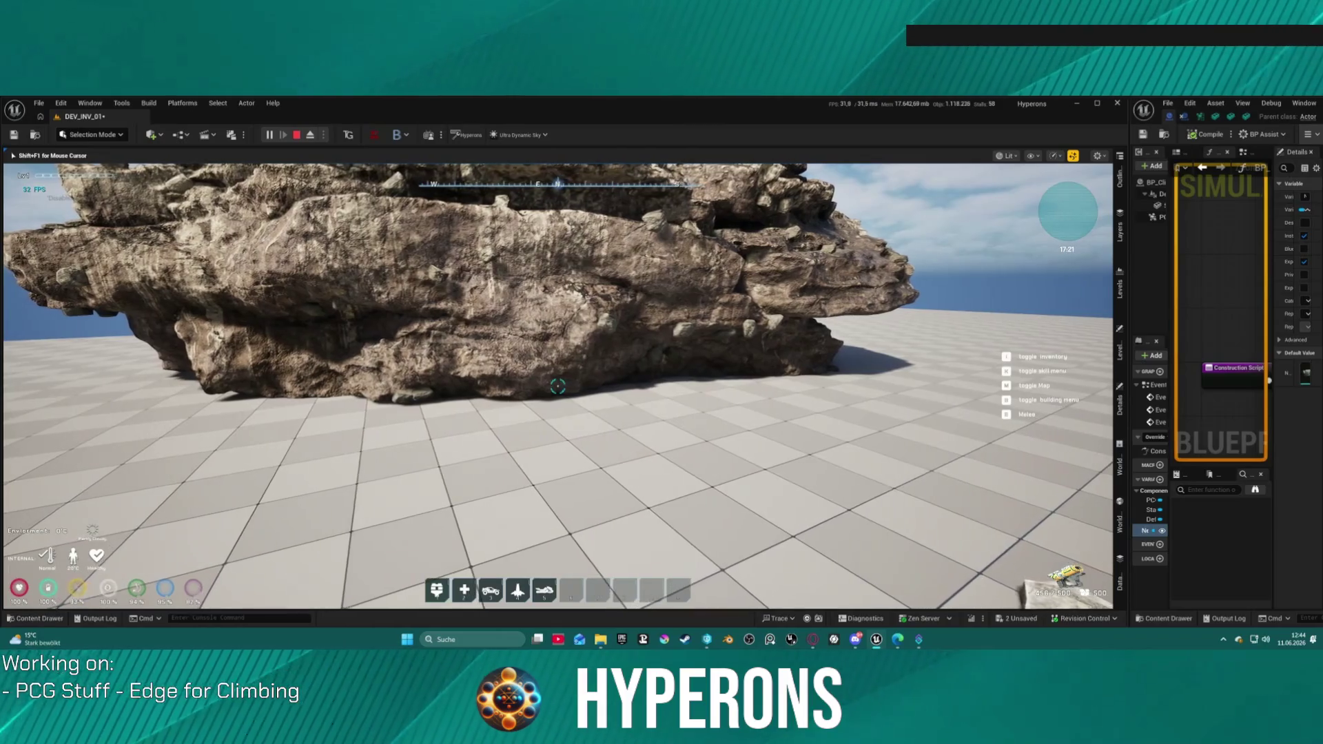
pyautogui.press('w')
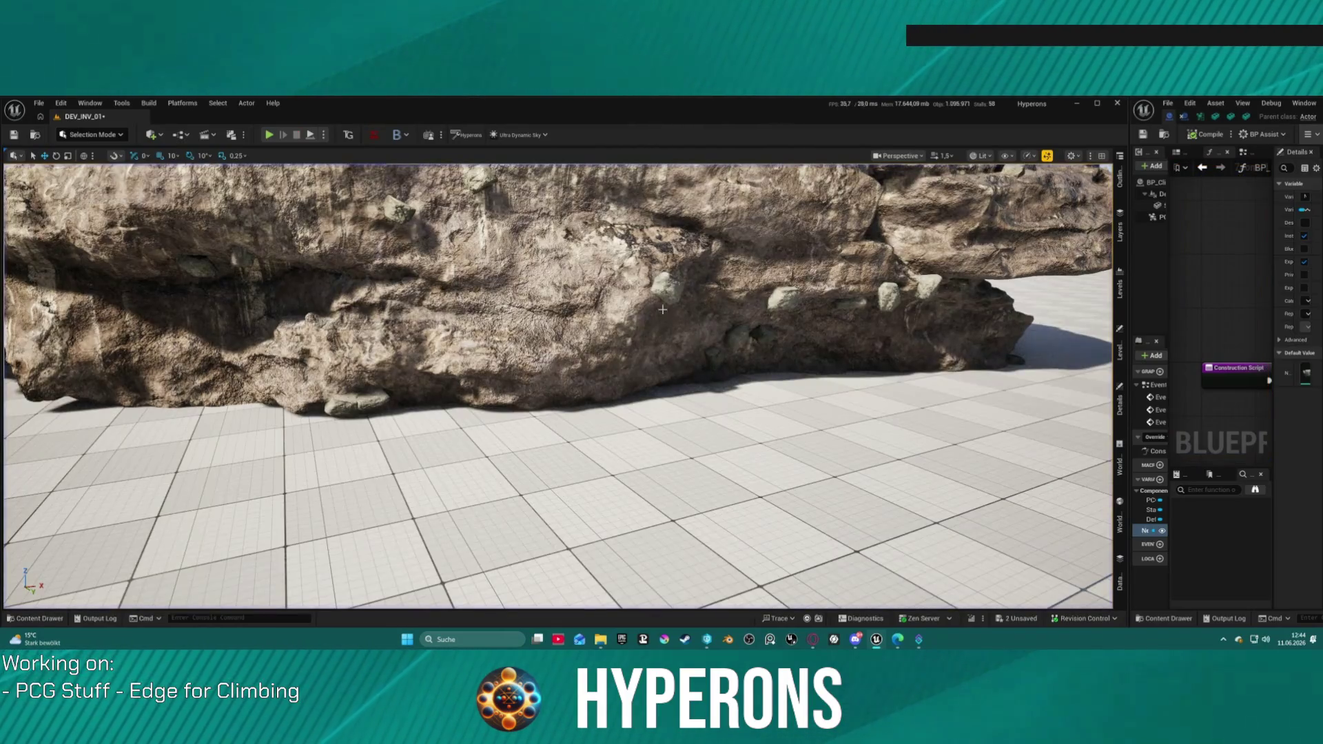
pyautogui.press('Escape')
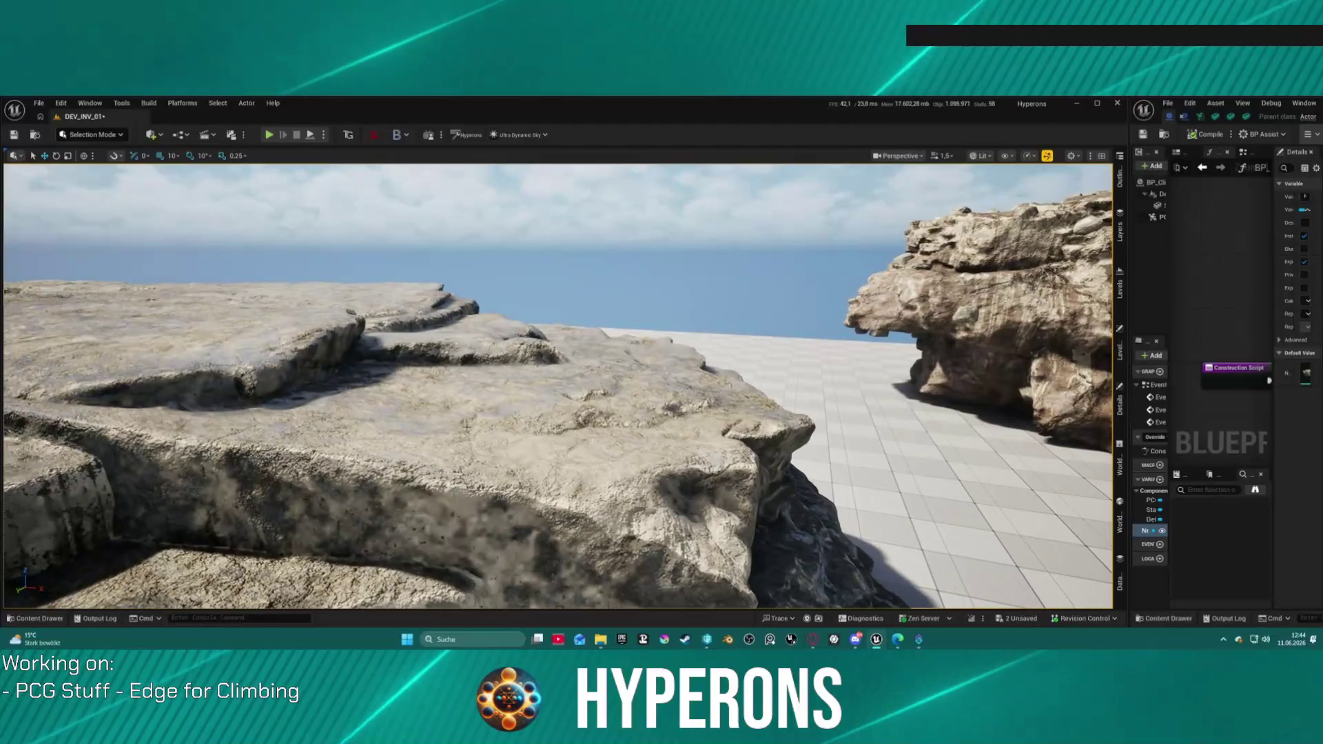
# - Open the selected rock's SM_Cliff_Rock_3 mesh in the Static Mesh editor with Simple Collision shown
pyautogui.click(468, 424)
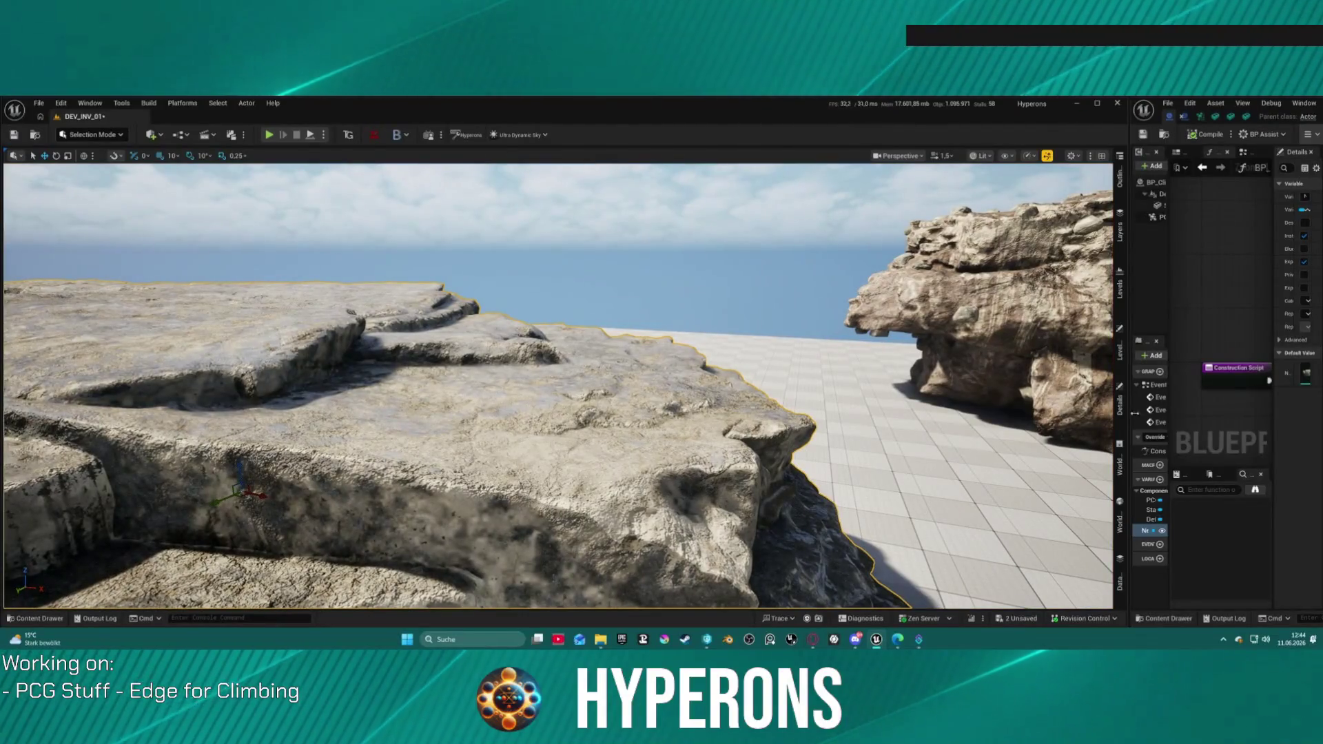
pyautogui.doubleClick(1310, 377)
pyautogui.moveTo(1129, 201); pyautogui.dragTo(260, 207)
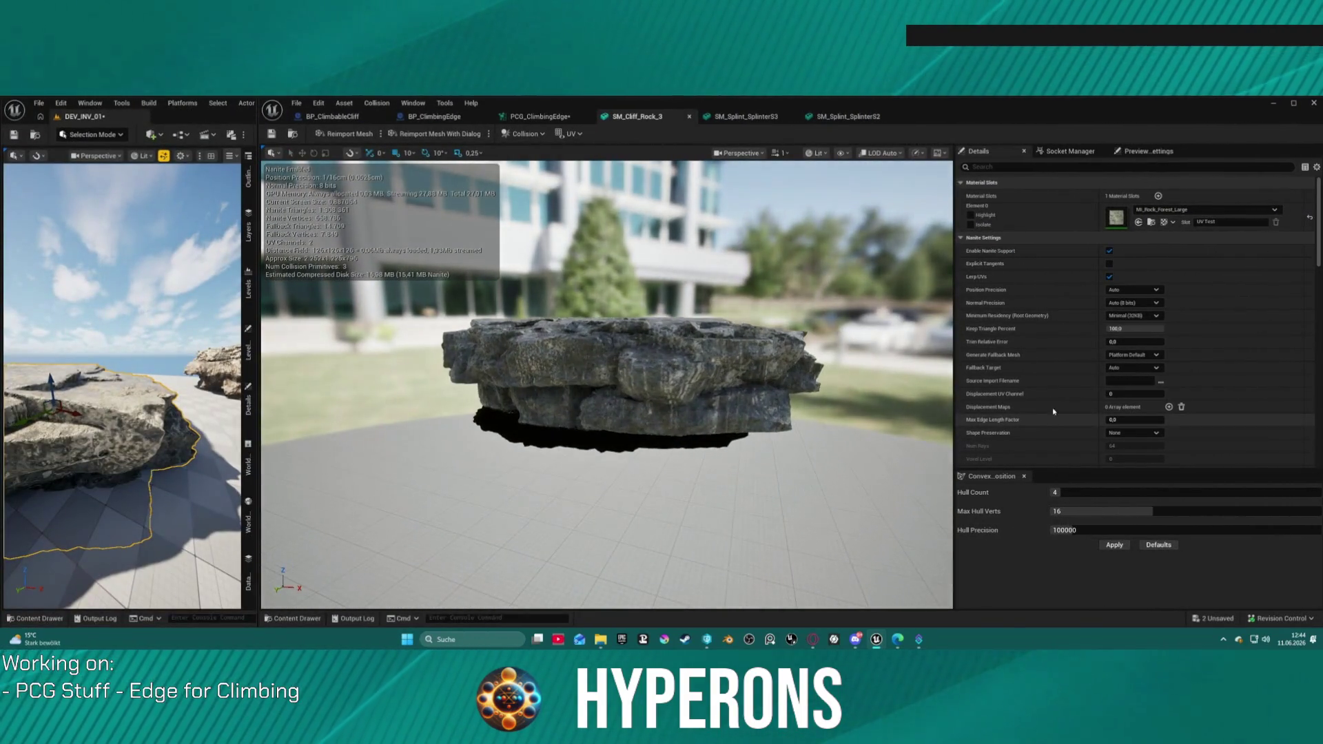
pyautogui.click(844, 153)
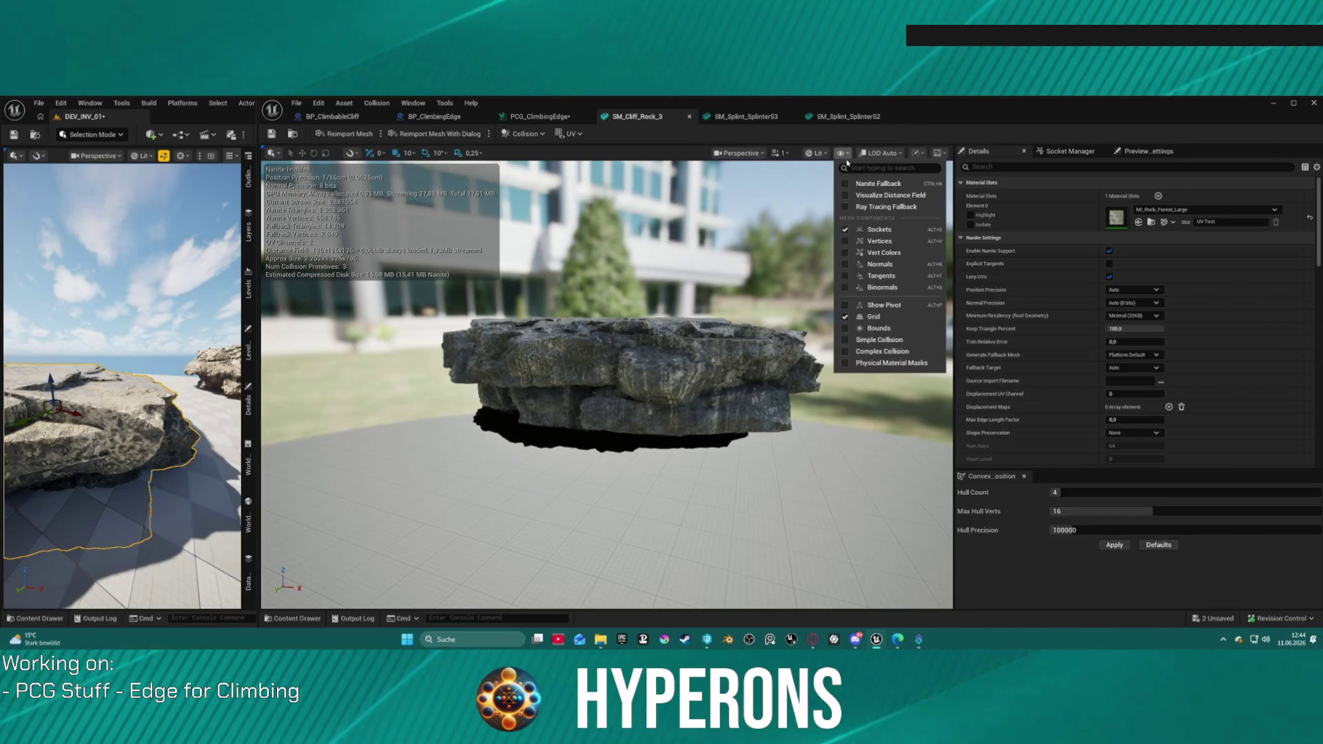
pyautogui.click(889, 334)
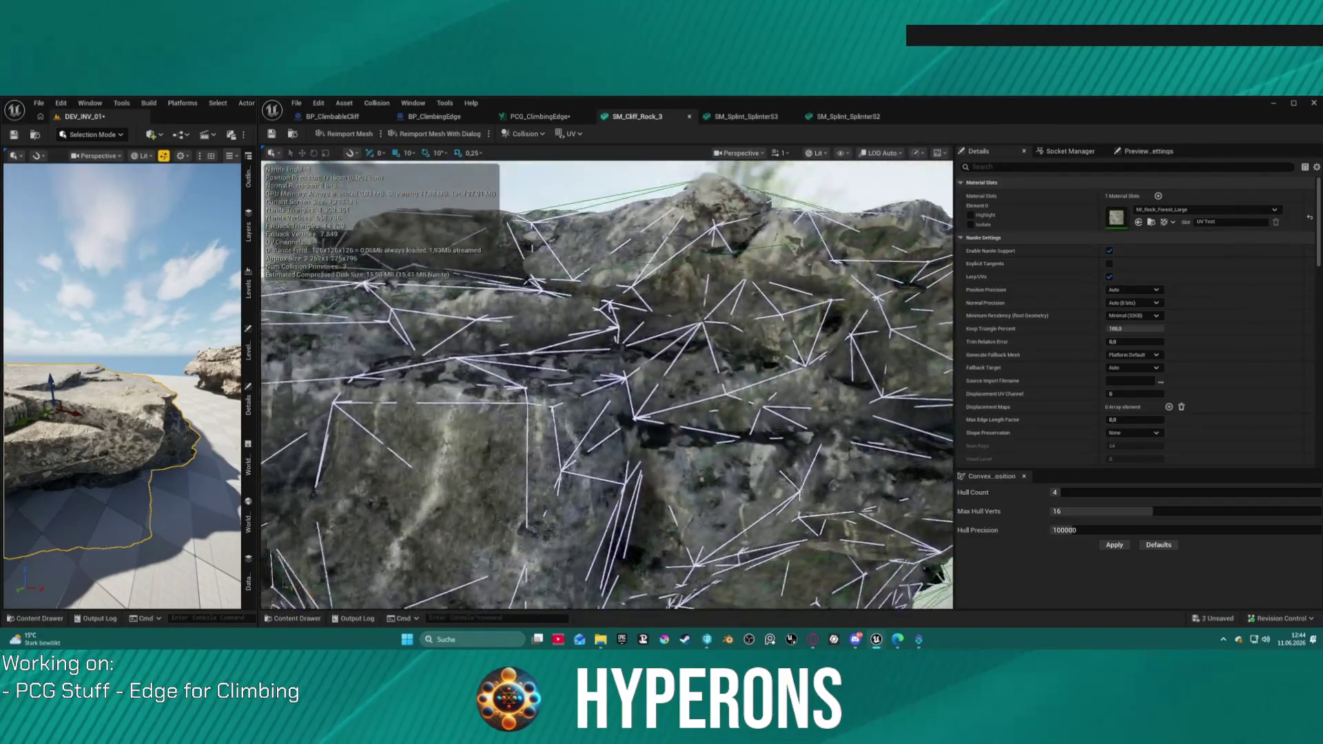
# - Reset the mesh's Collision Complexity to Project Default and save it
pyautogui.moveTo(607, 386)
pyautogui.mouseDown()
pyautogui.moveTo(596, 290)
pyautogui.moveTo(565, 262)
pyautogui.moveTo(547, 279)
pyautogui.mouseUp()
pyautogui.scroll(-10, 1165, 315)
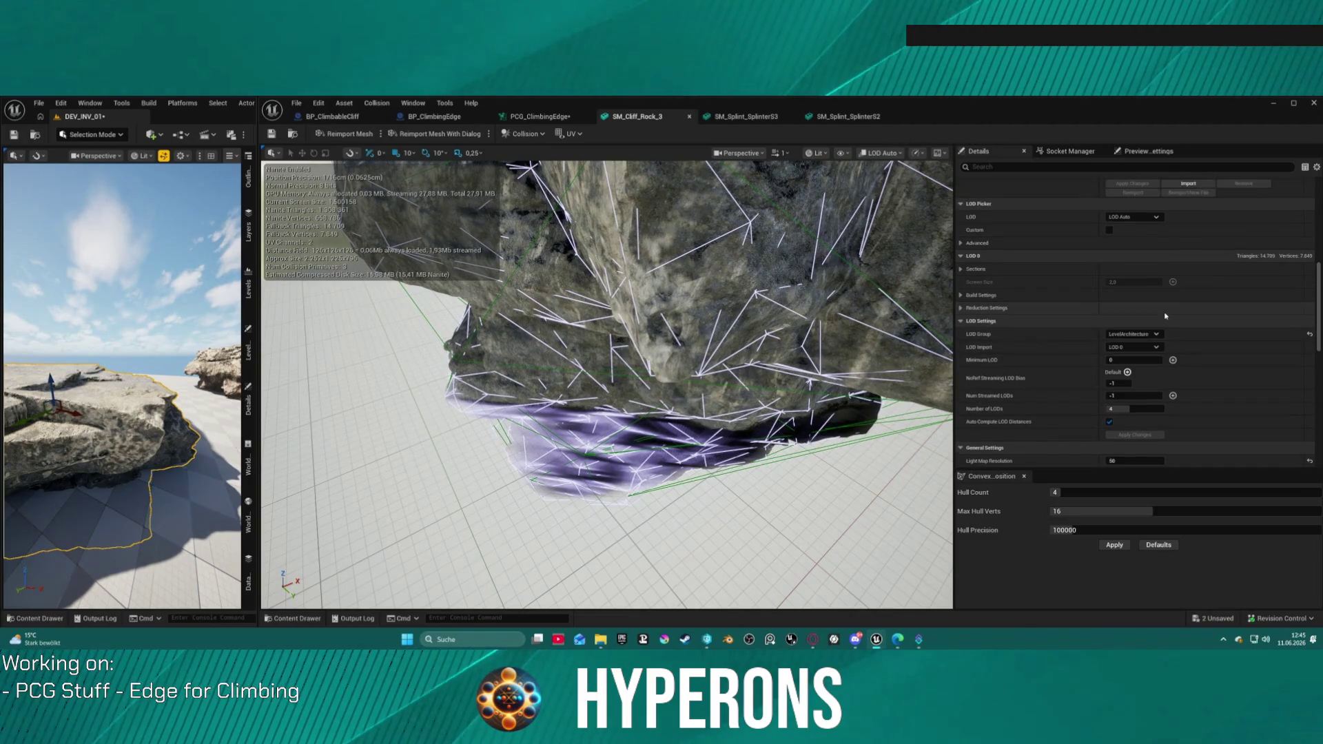
pyautogui.scroll(-8, 1166, 315)
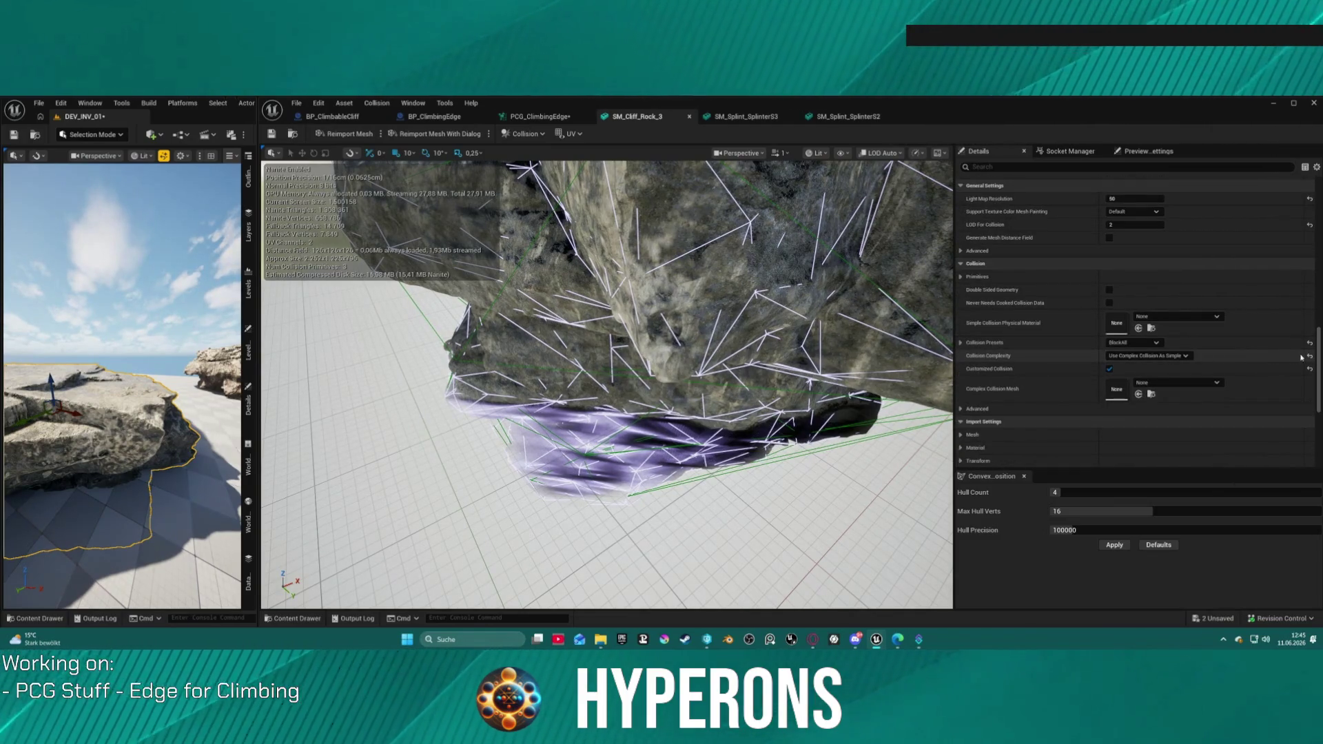
pyautogui.click(1310, 356)
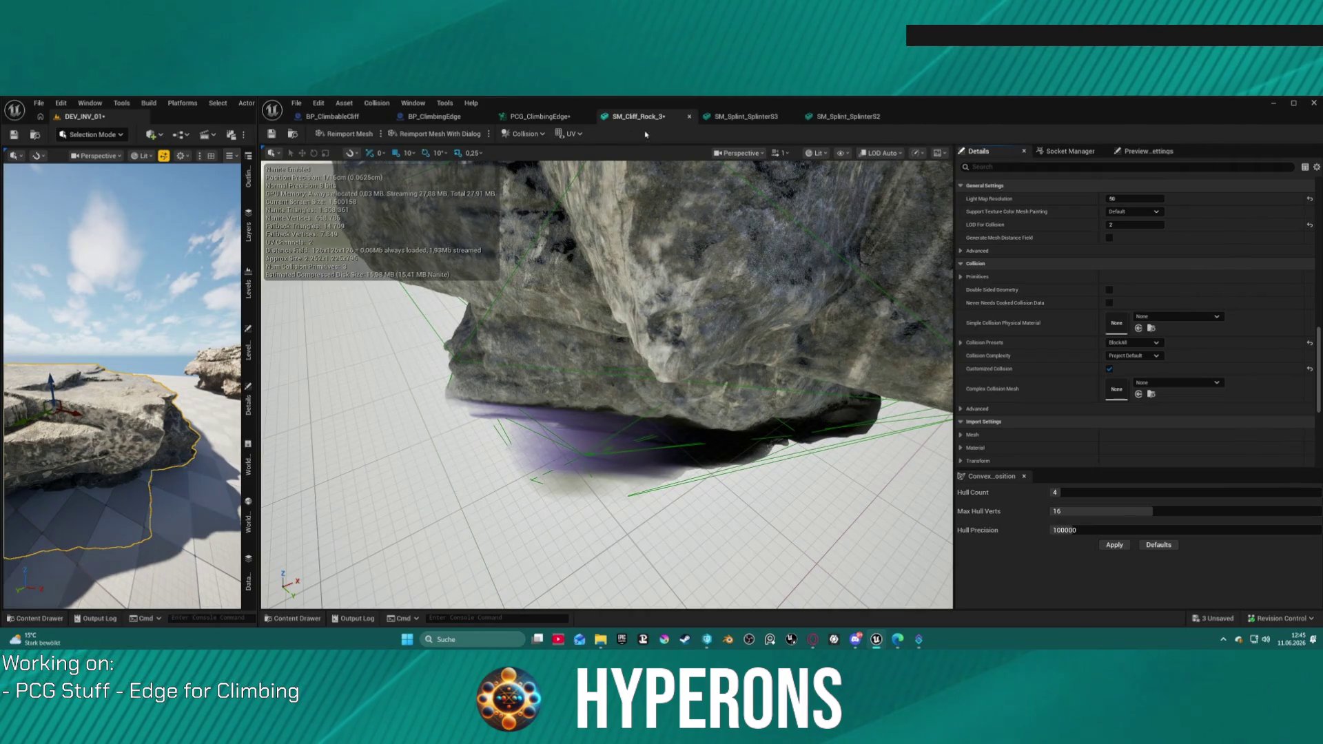
pyautogui.click(413, 134)
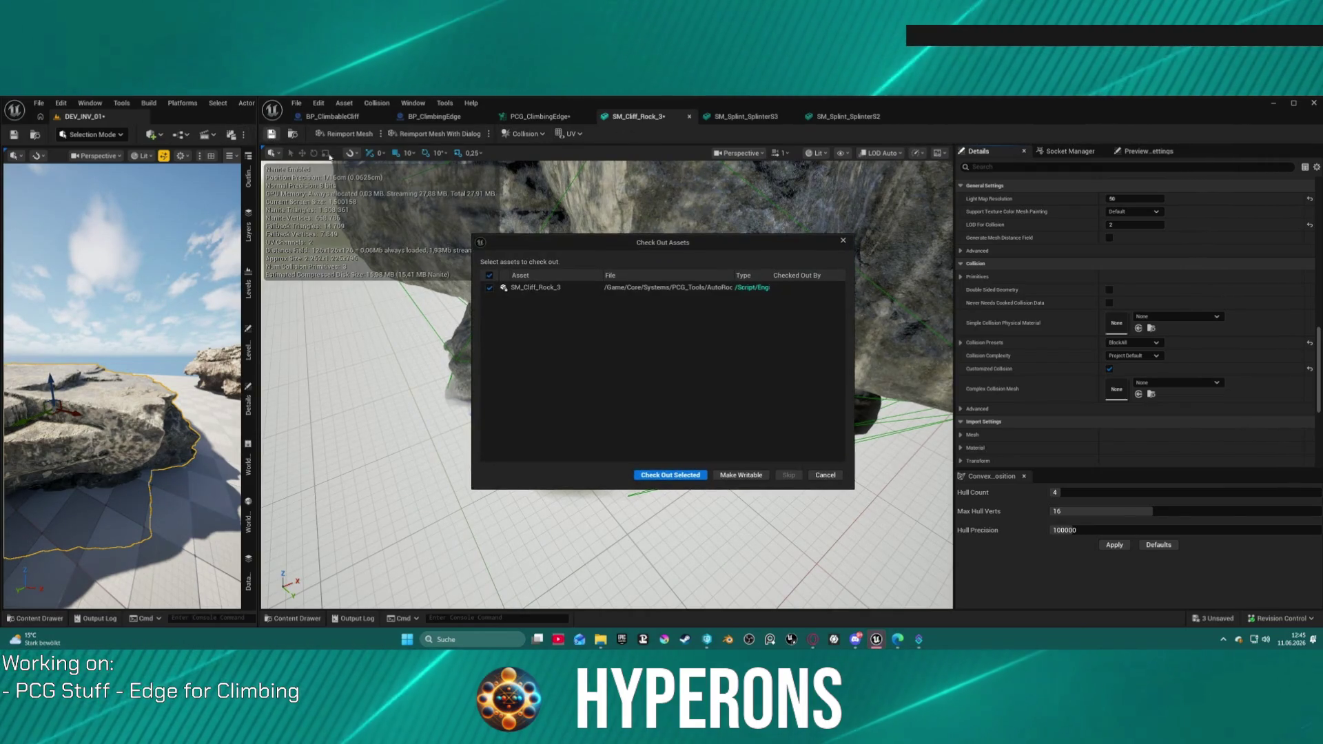
# - Check out SM_Cliff_Rock_3 so it saves, then arrange the level and mesh editors side by side
pyautogui.click(672, 476)
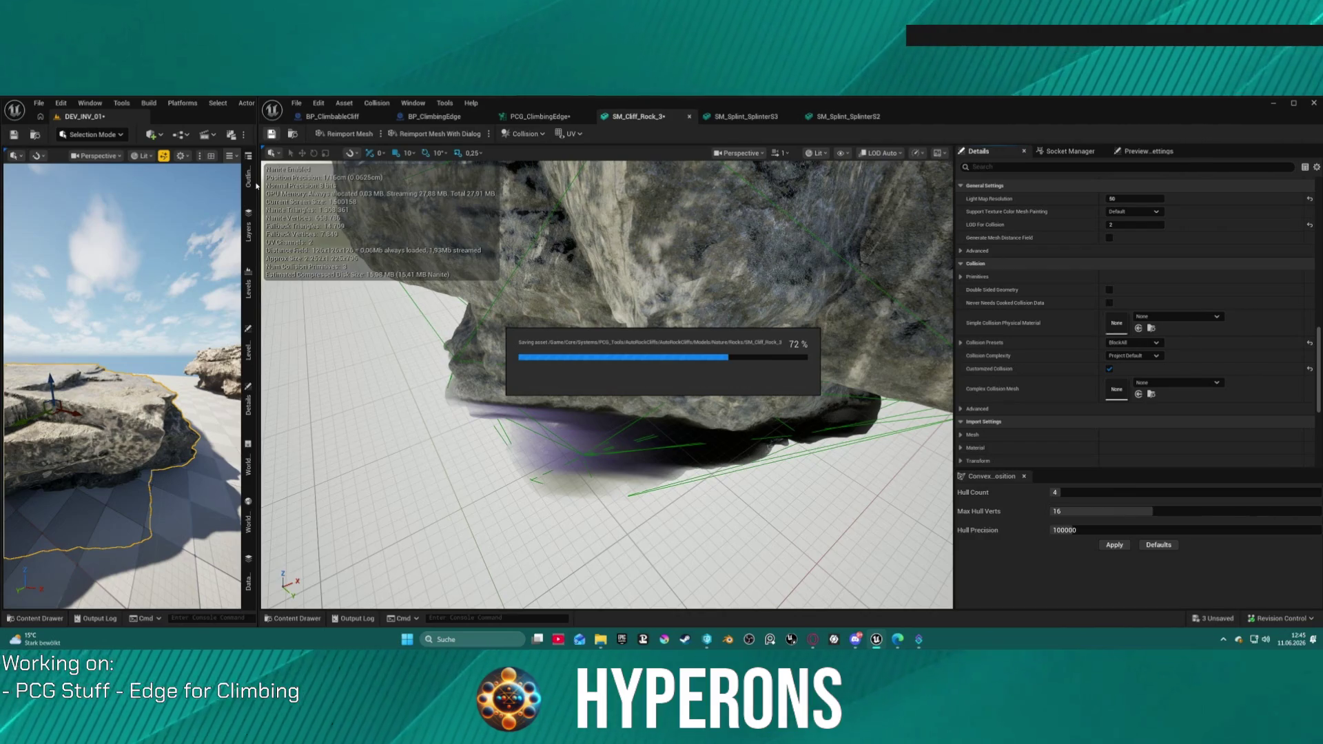
pyautogui.moveTo(255, 198)
pyautogui.mouseDown()
pyautogui.moveTo(1091, 204)
pyautogui.moveTo(928, 205)
pyautogui.mouseUp()
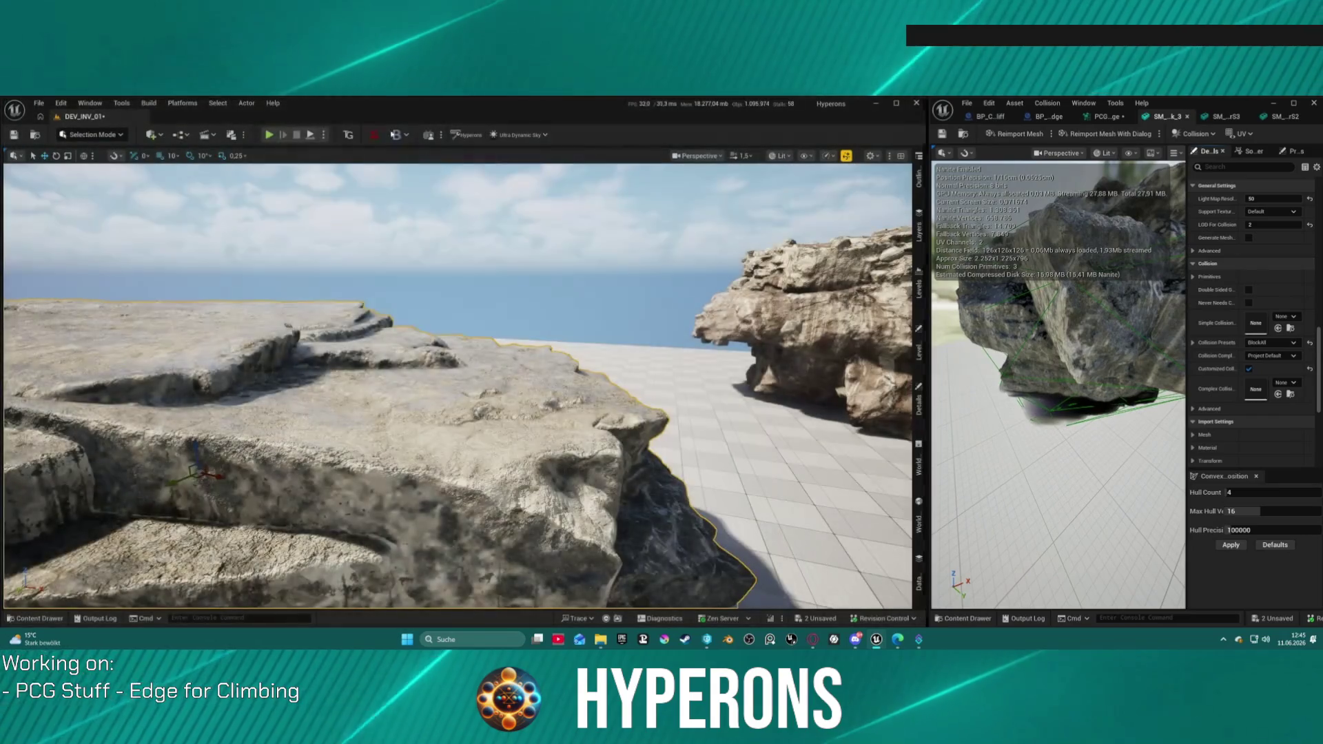
pyautogui.click(268, 135)
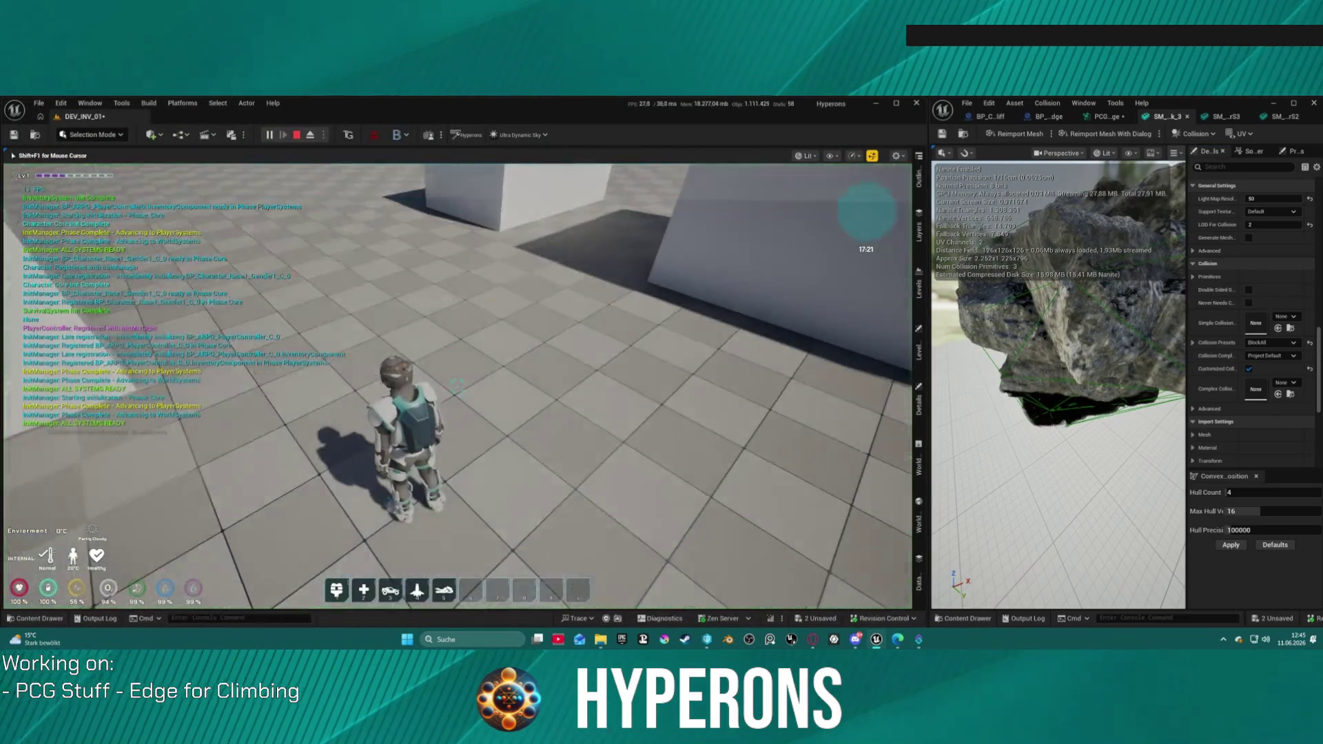
# - Climb onto the rock's top, drop down, then shimmy sideways along the rock face
pyautogui.press('w')
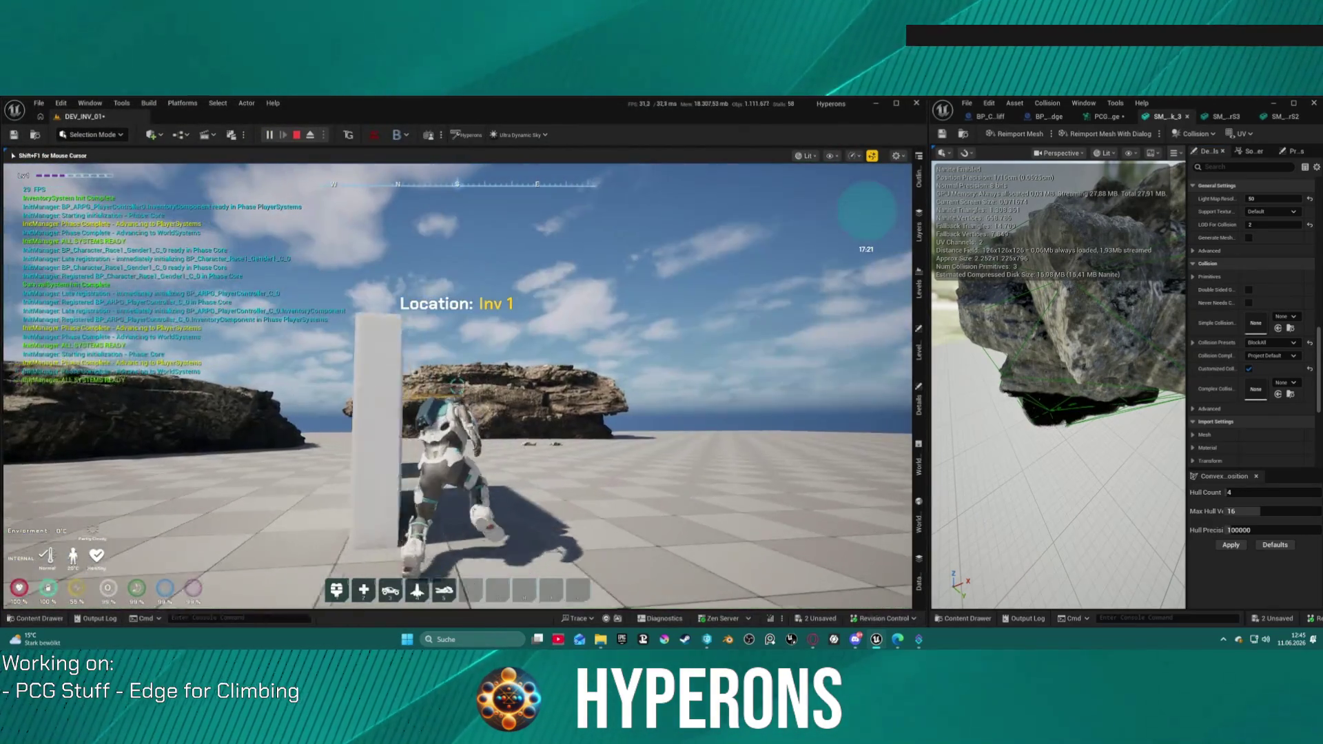
pyautogui.press('w')
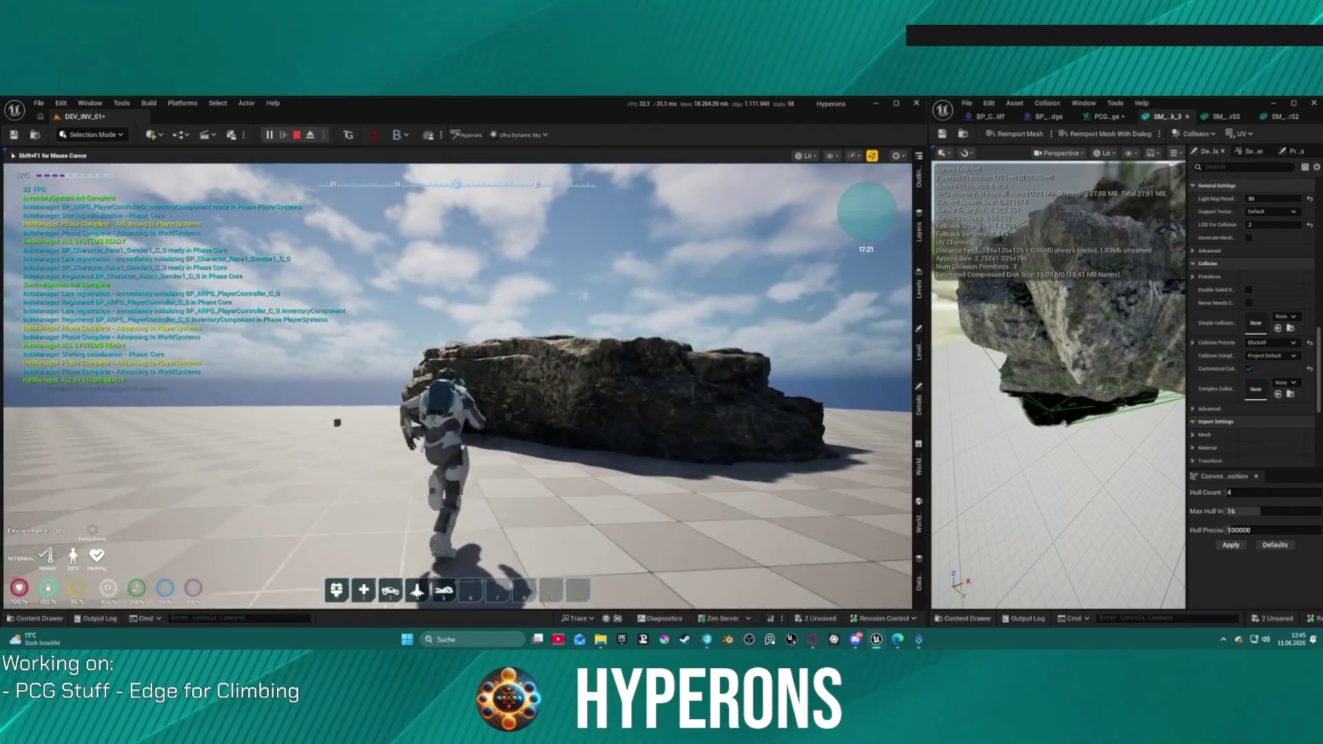
pyautogui.press('w')
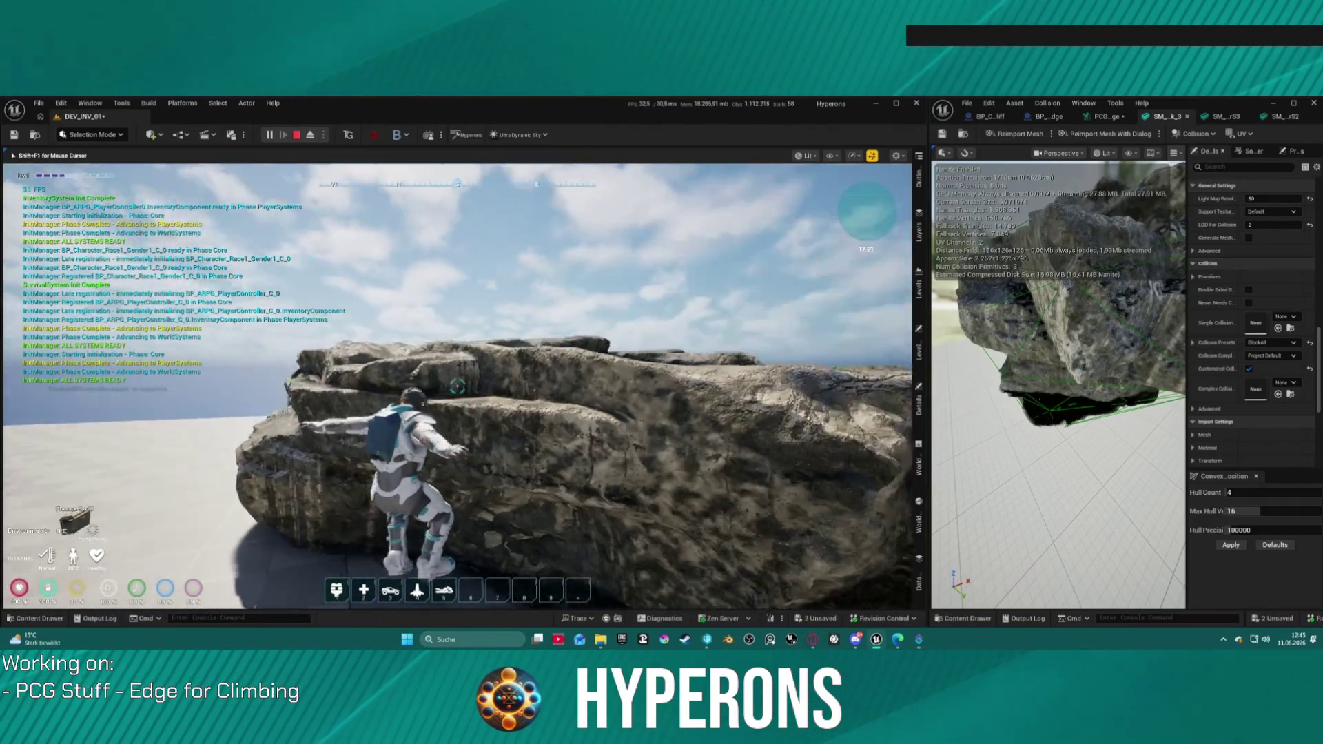
pyautogui.press('s')
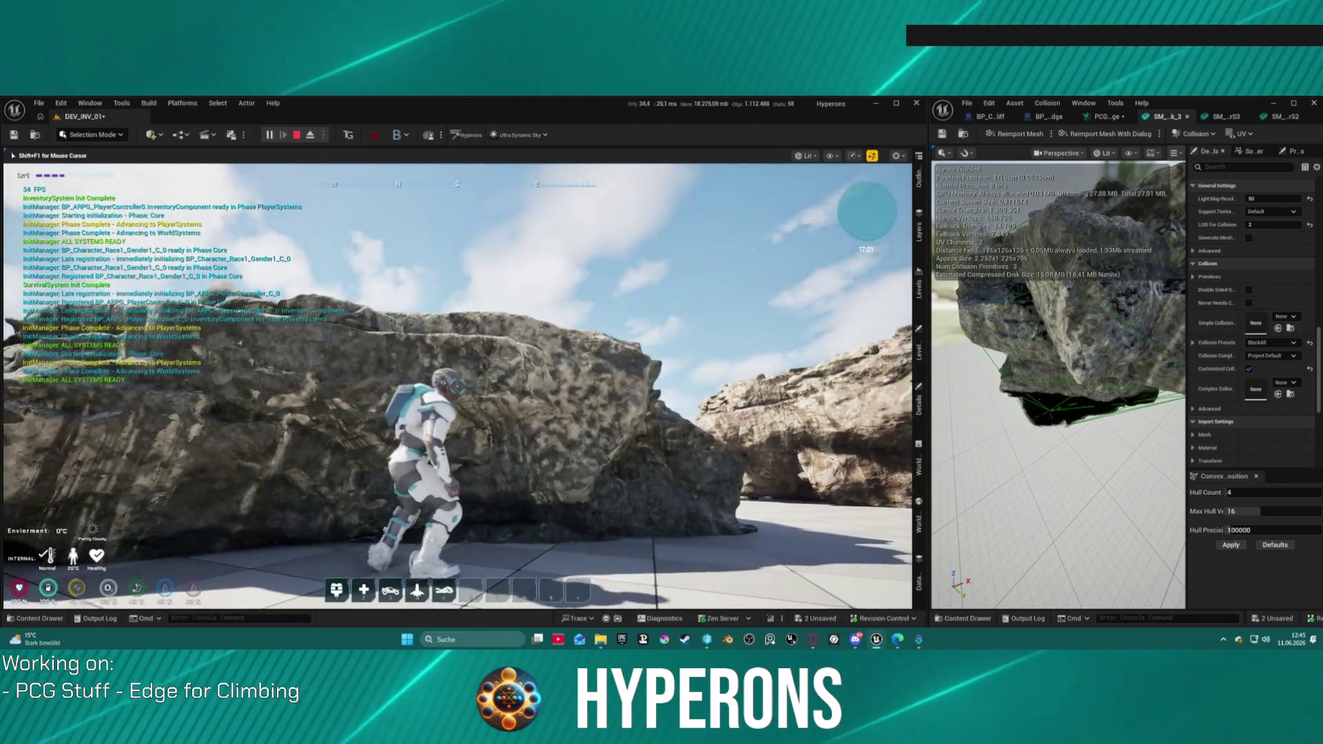
pyautogui.press('w')
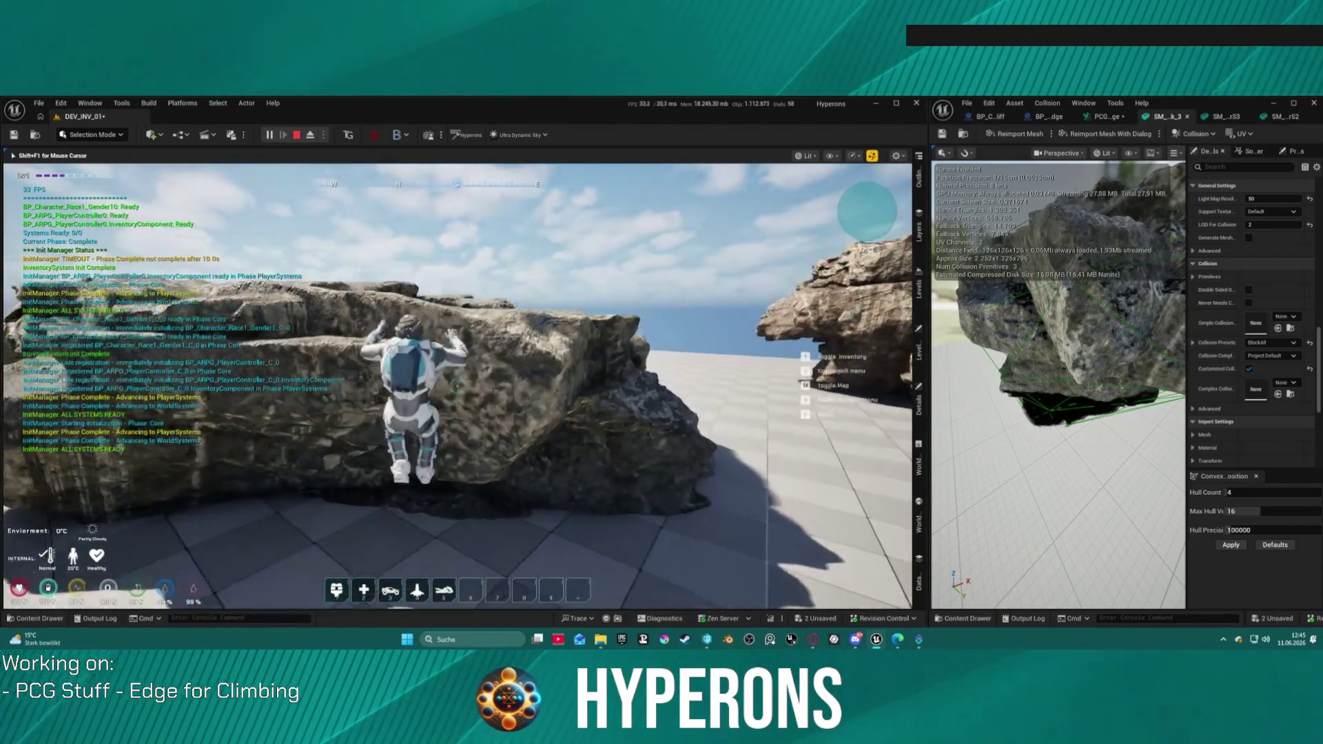
pyautogui.press('a')
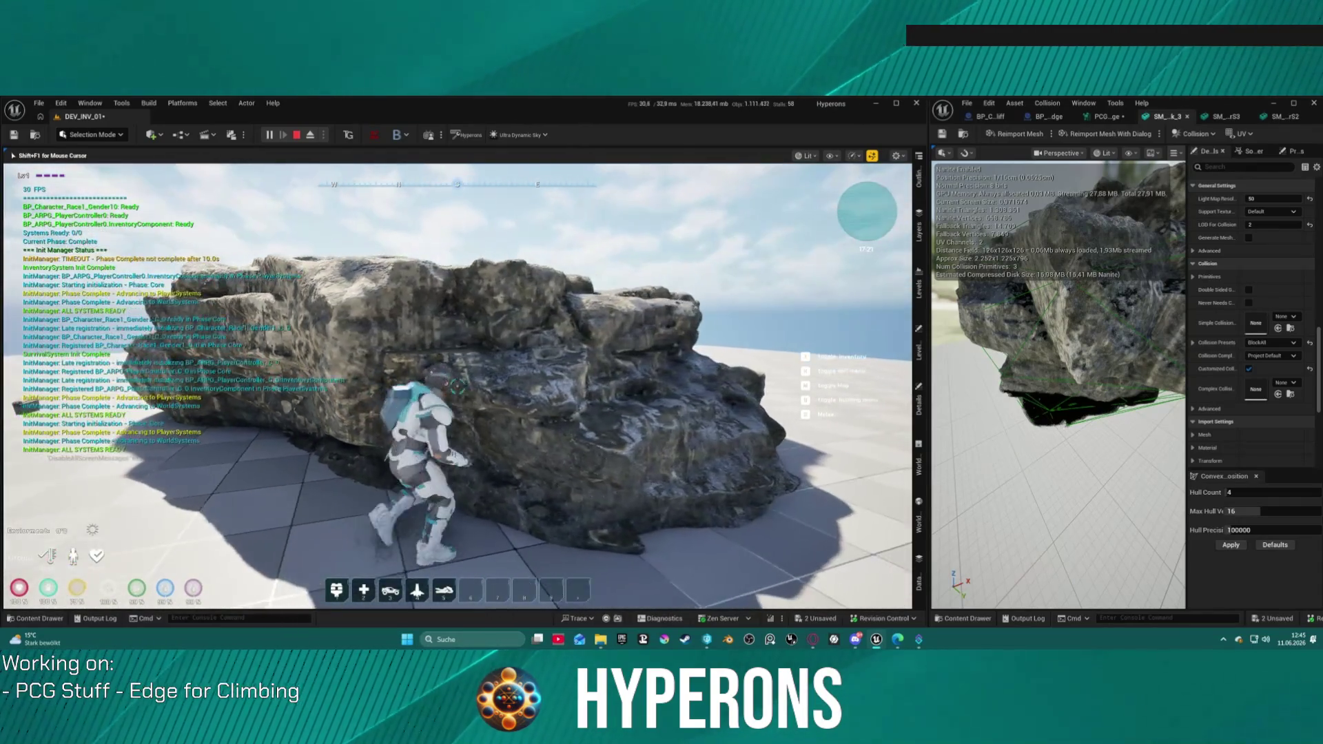
pyautogui.press('a')
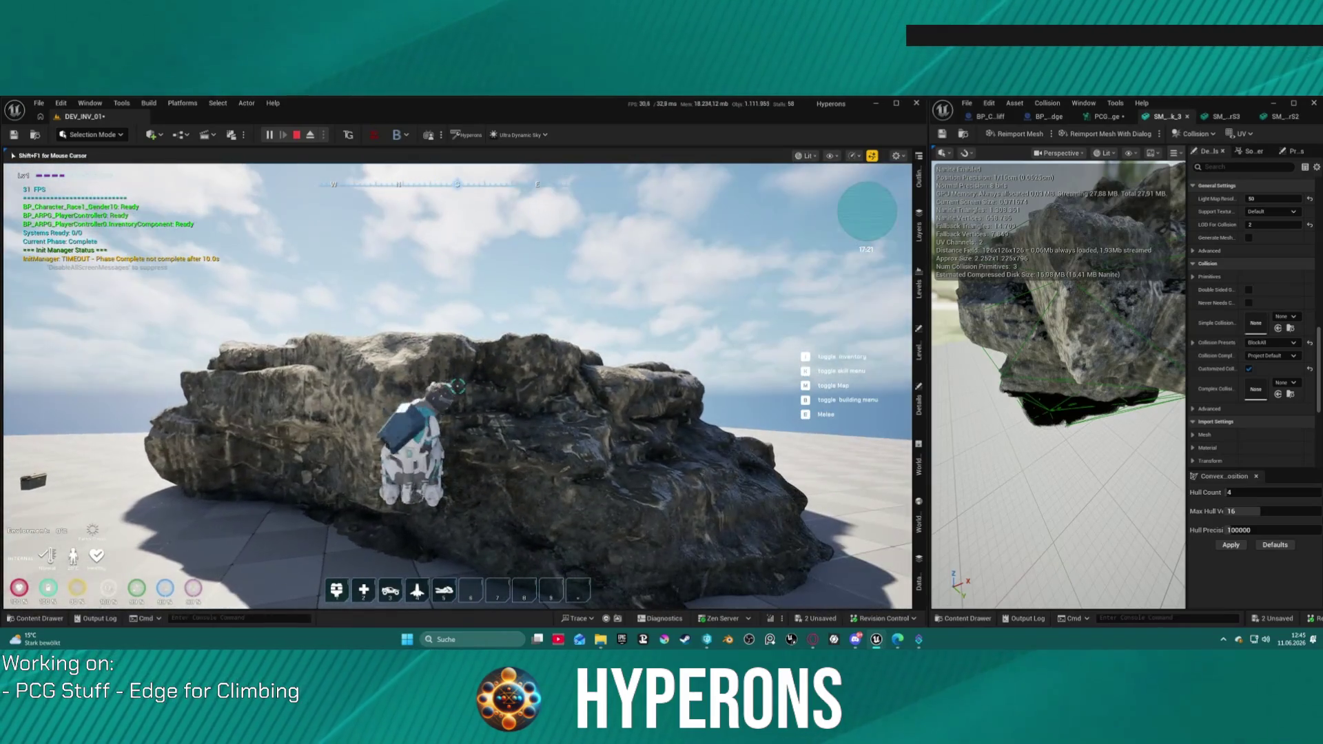
pyautogui.press('s')
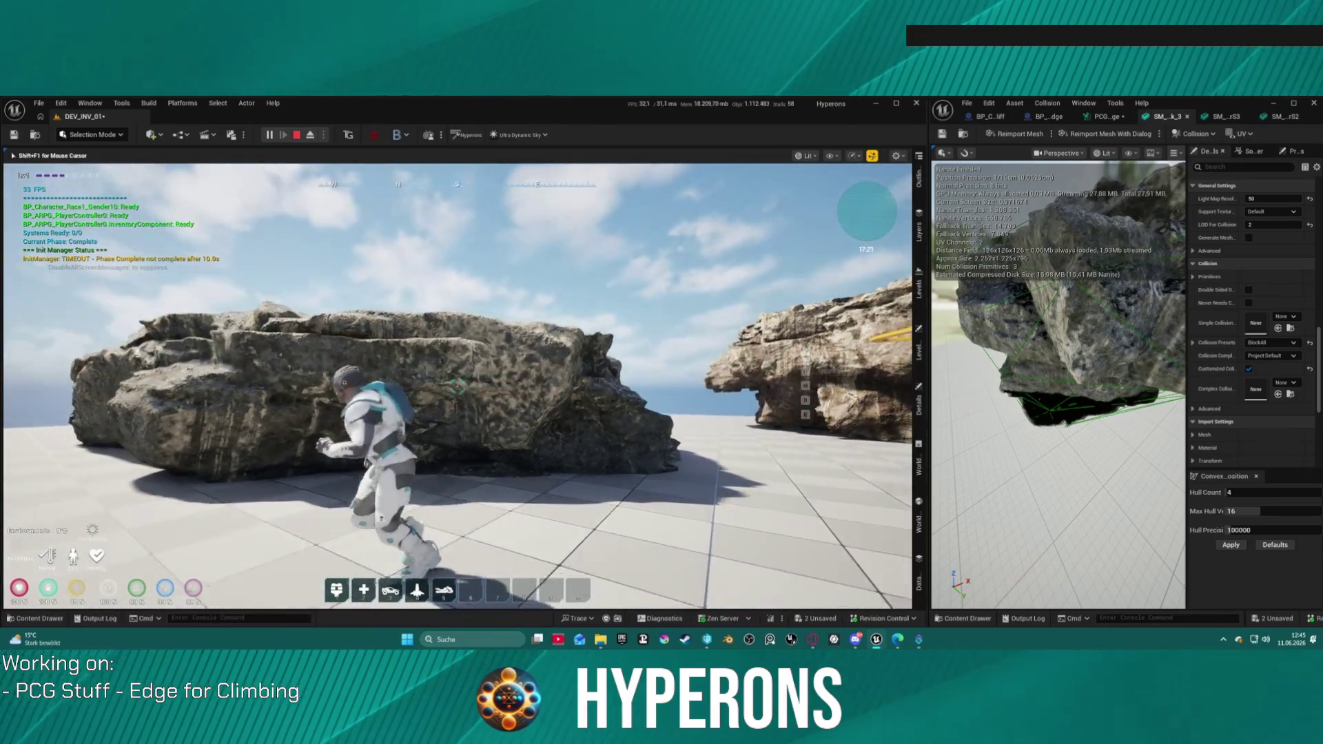
# - Climb another rock face to the top, climb back down, walk off the edge, and stop playing
pyautogui.press('w')
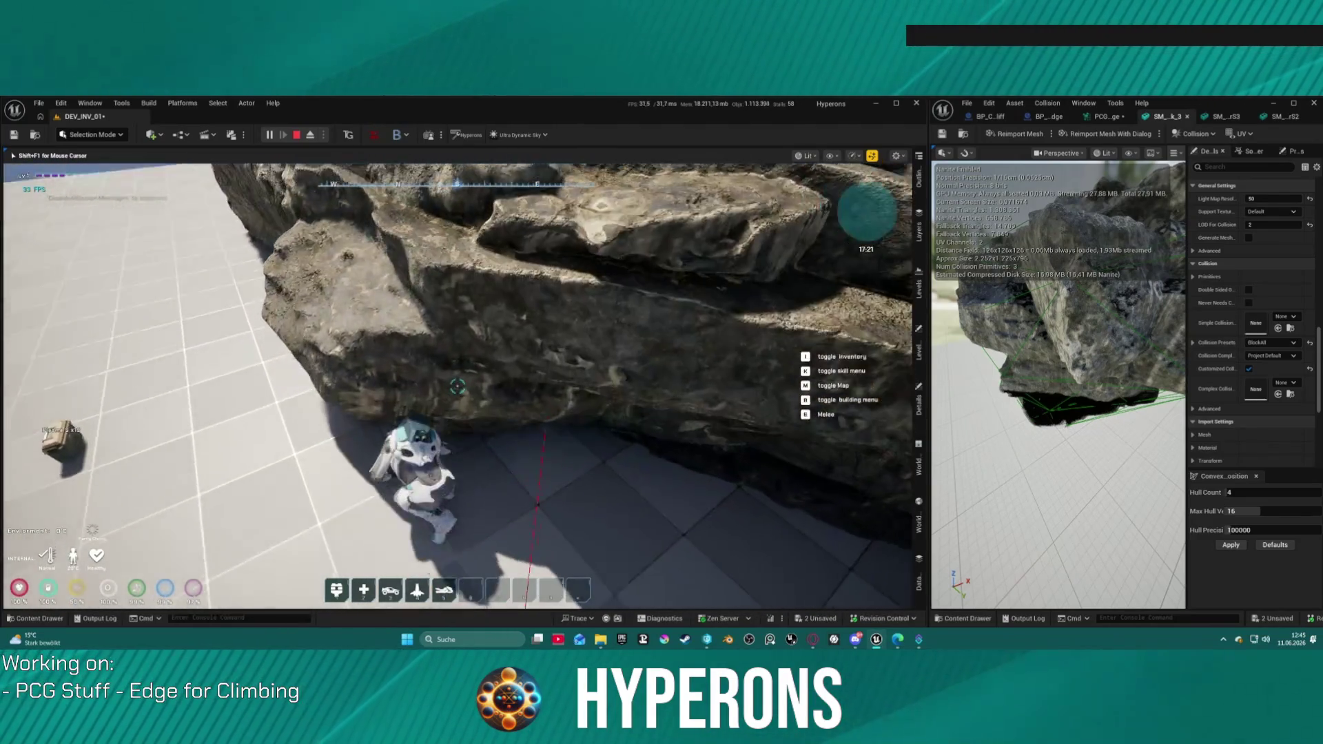
pyautogui.press('w')
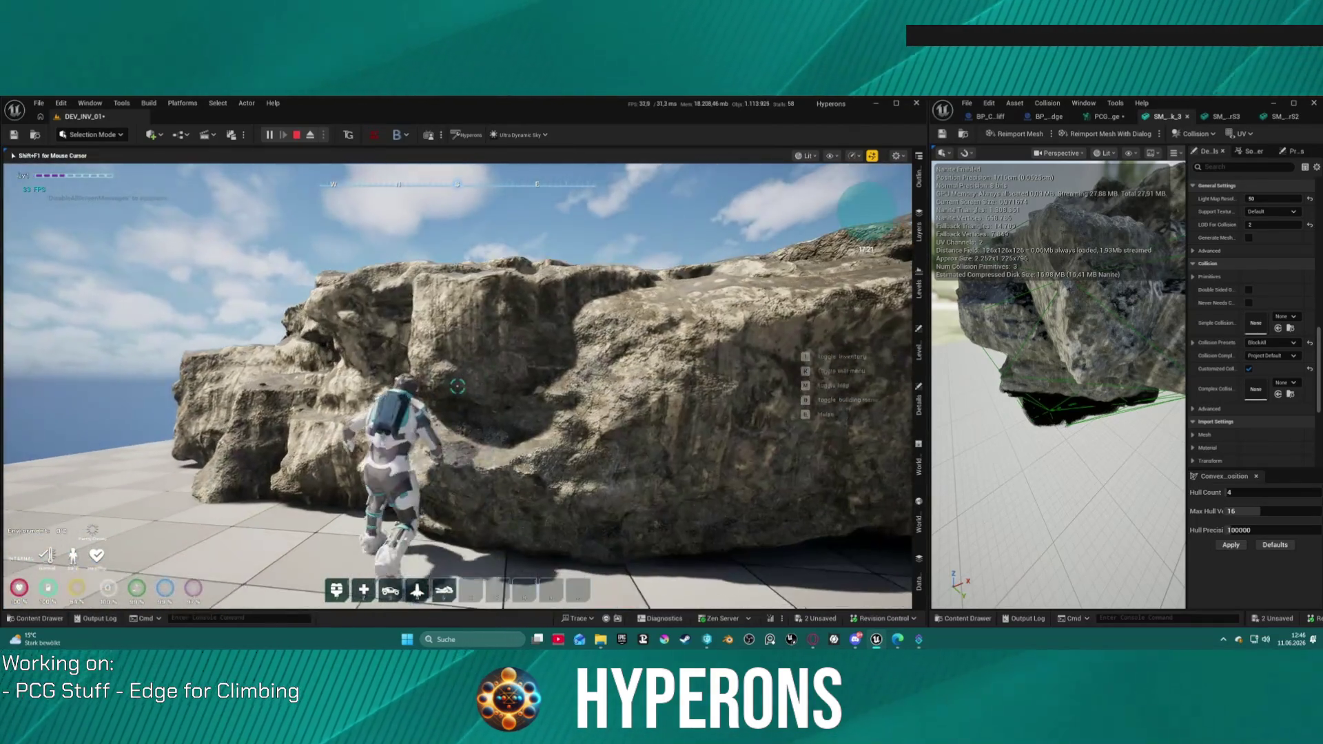
pyautogui.press('w')
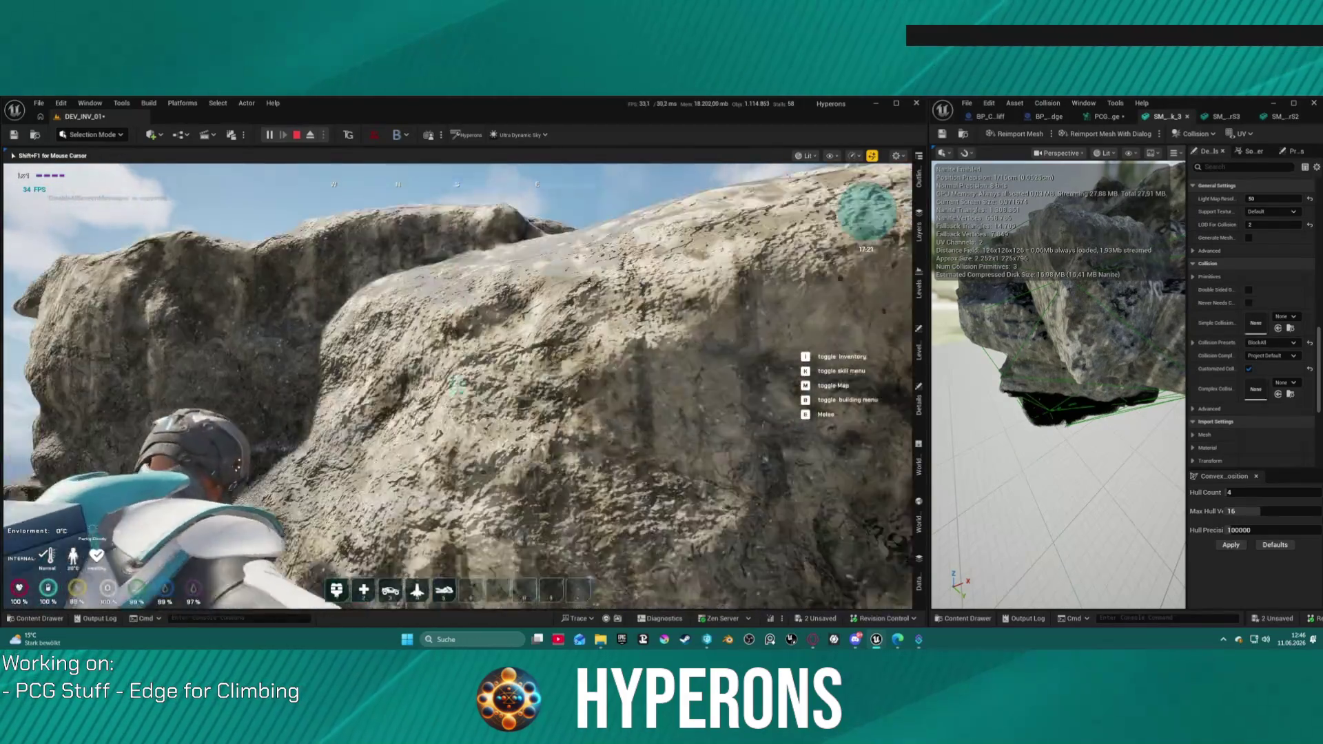
pyautogui.press('w')
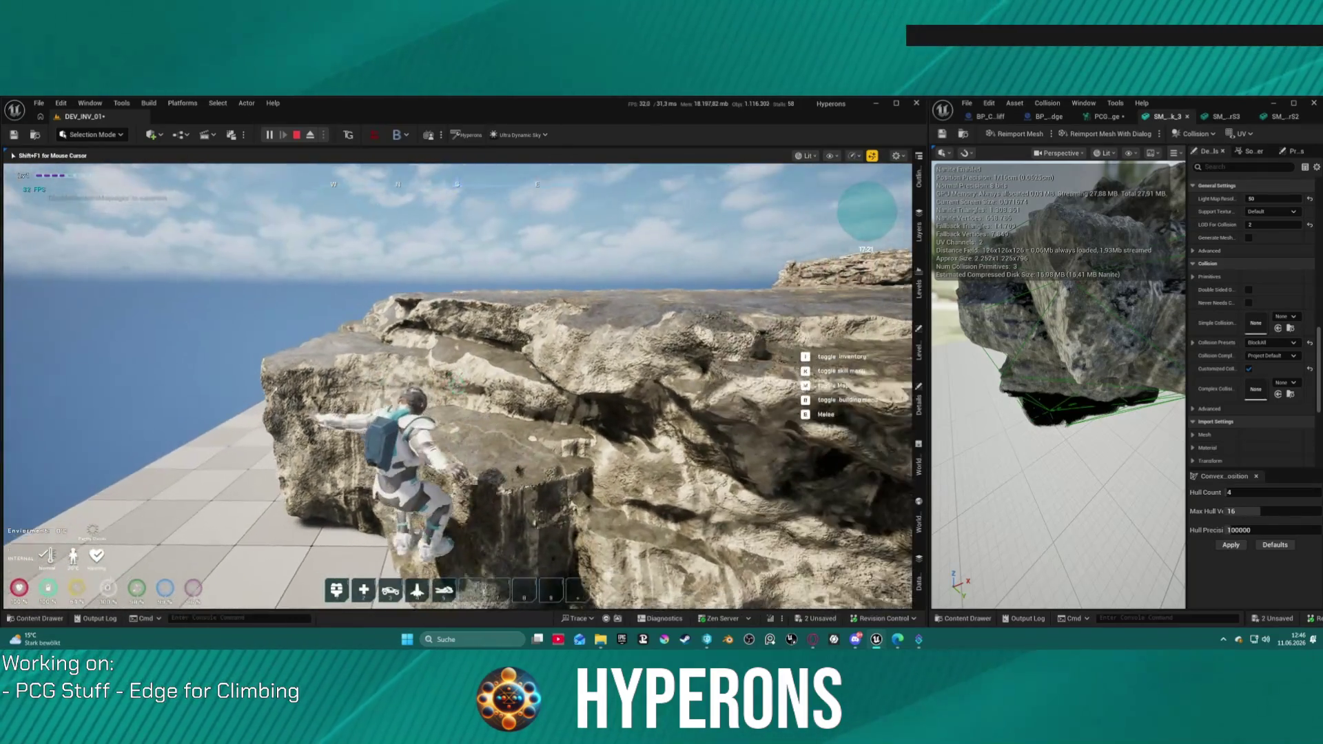
pyautogui.press('s')
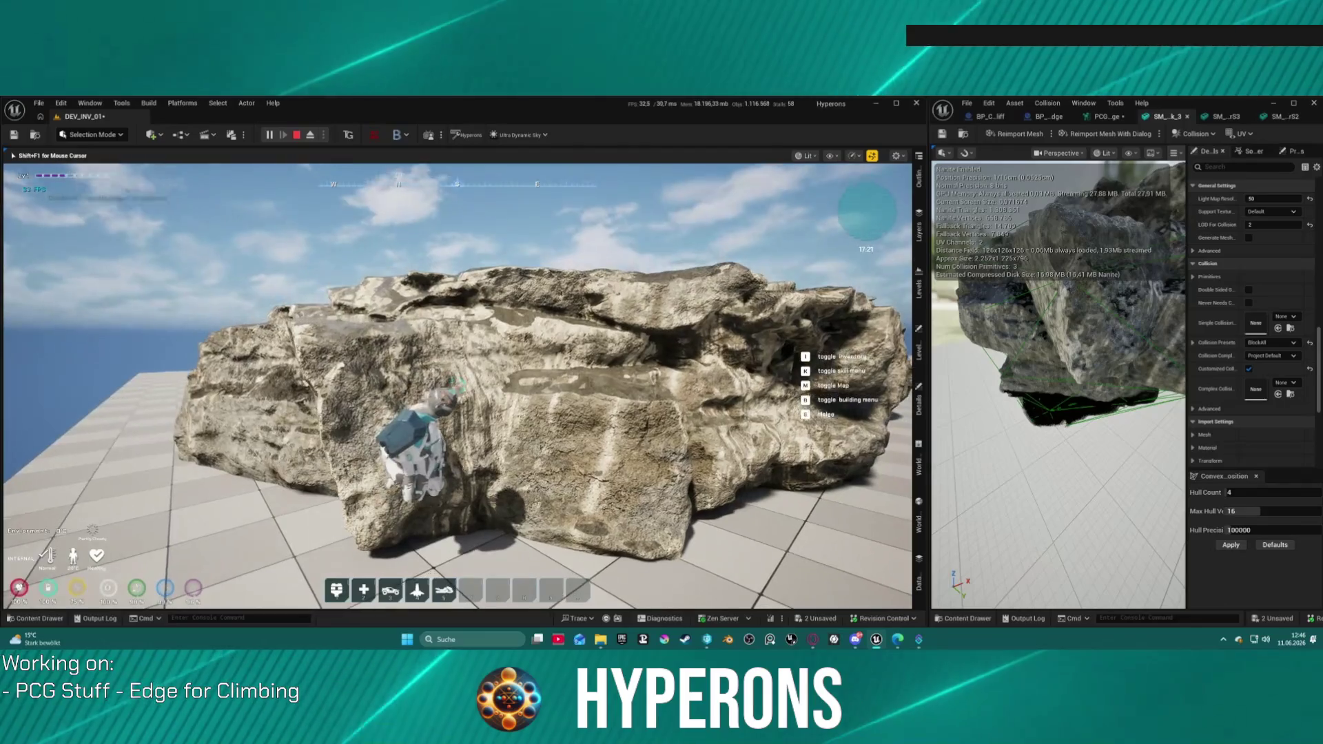
pyautogui.press('s')
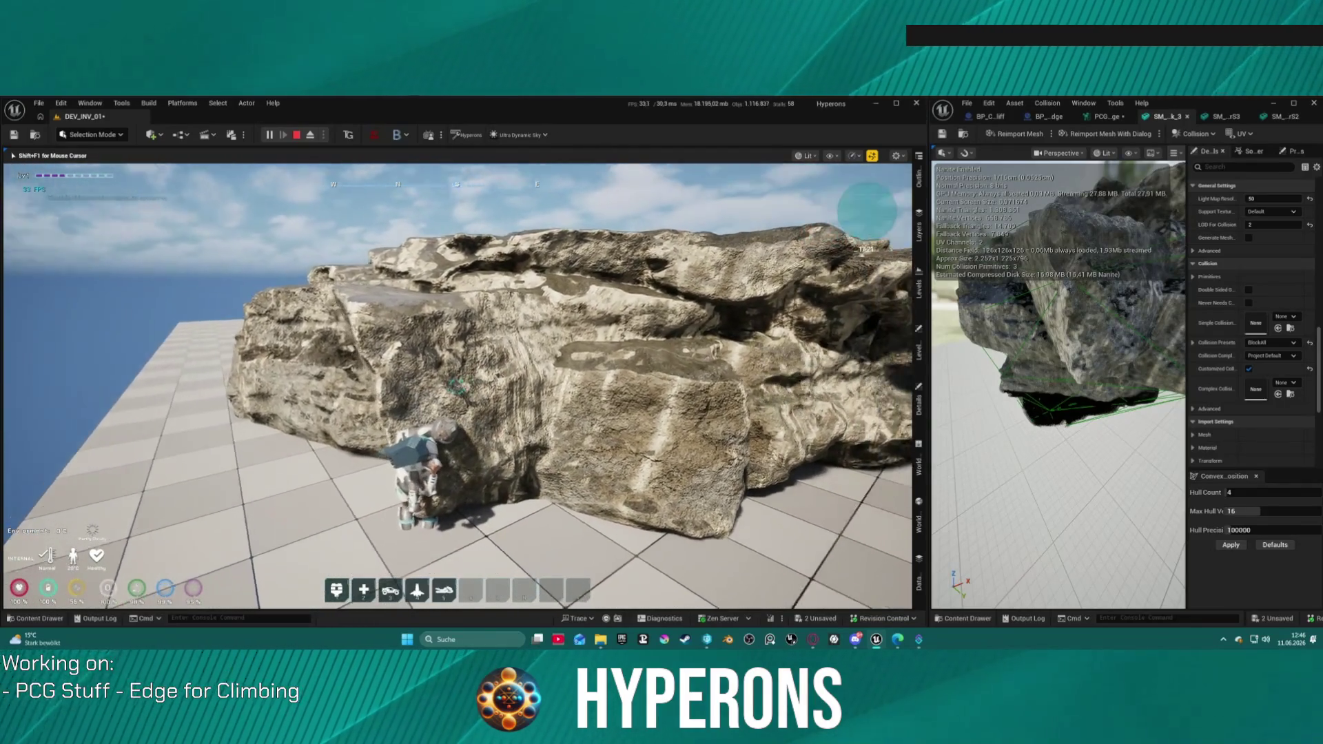
pyautogui.press('s')
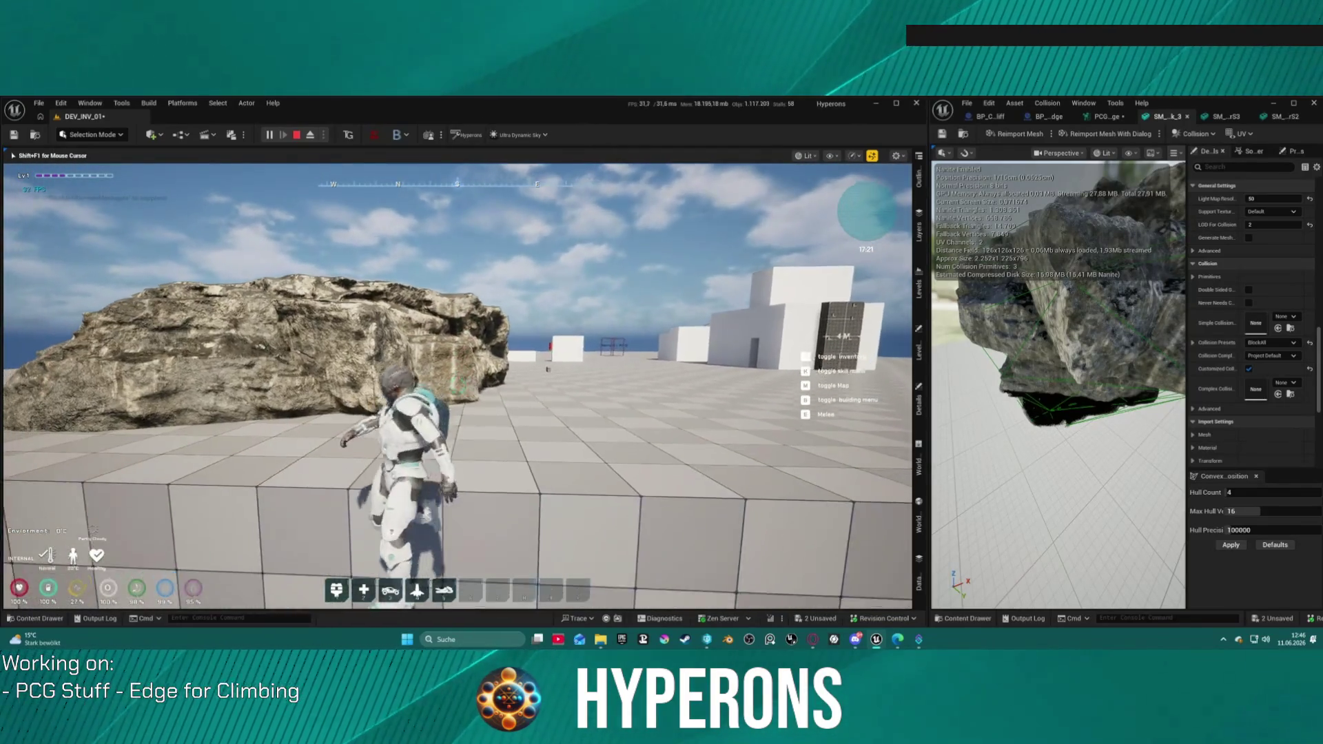
pyautogui.press('s')
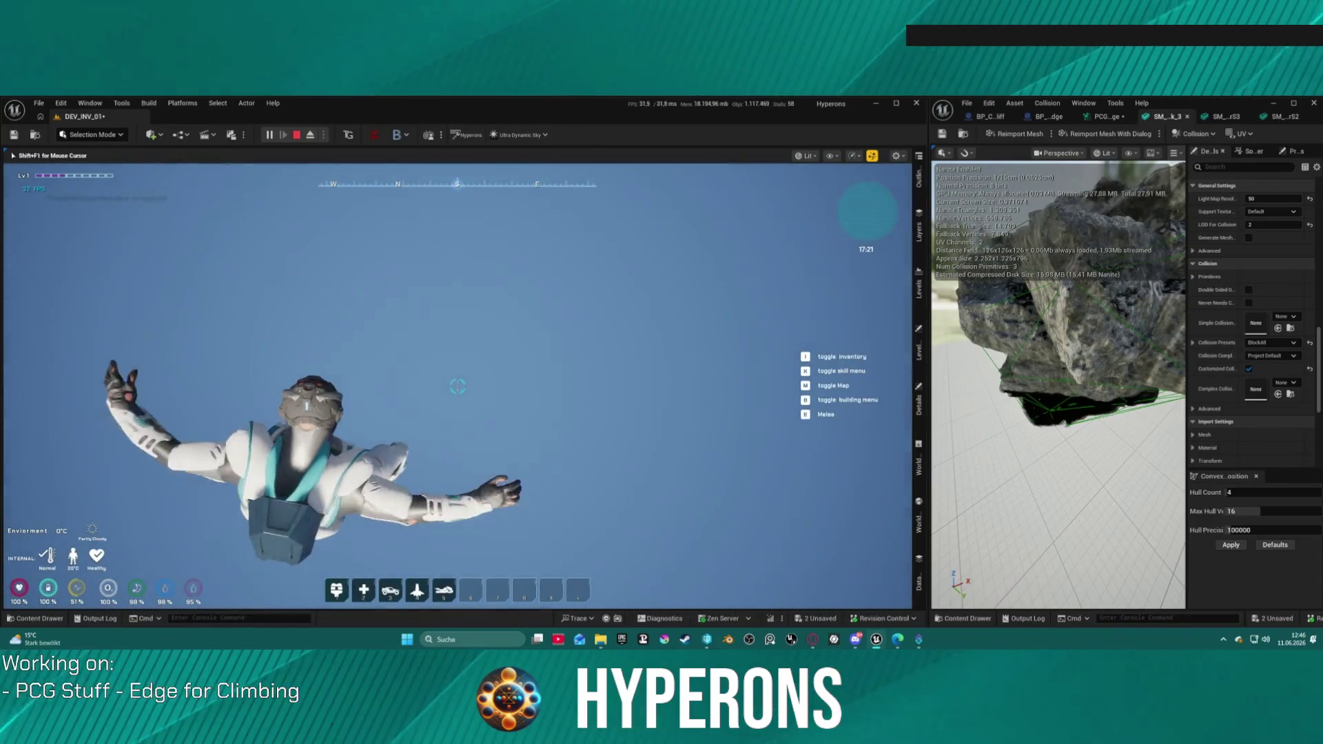
pyautogui.press('Escape')
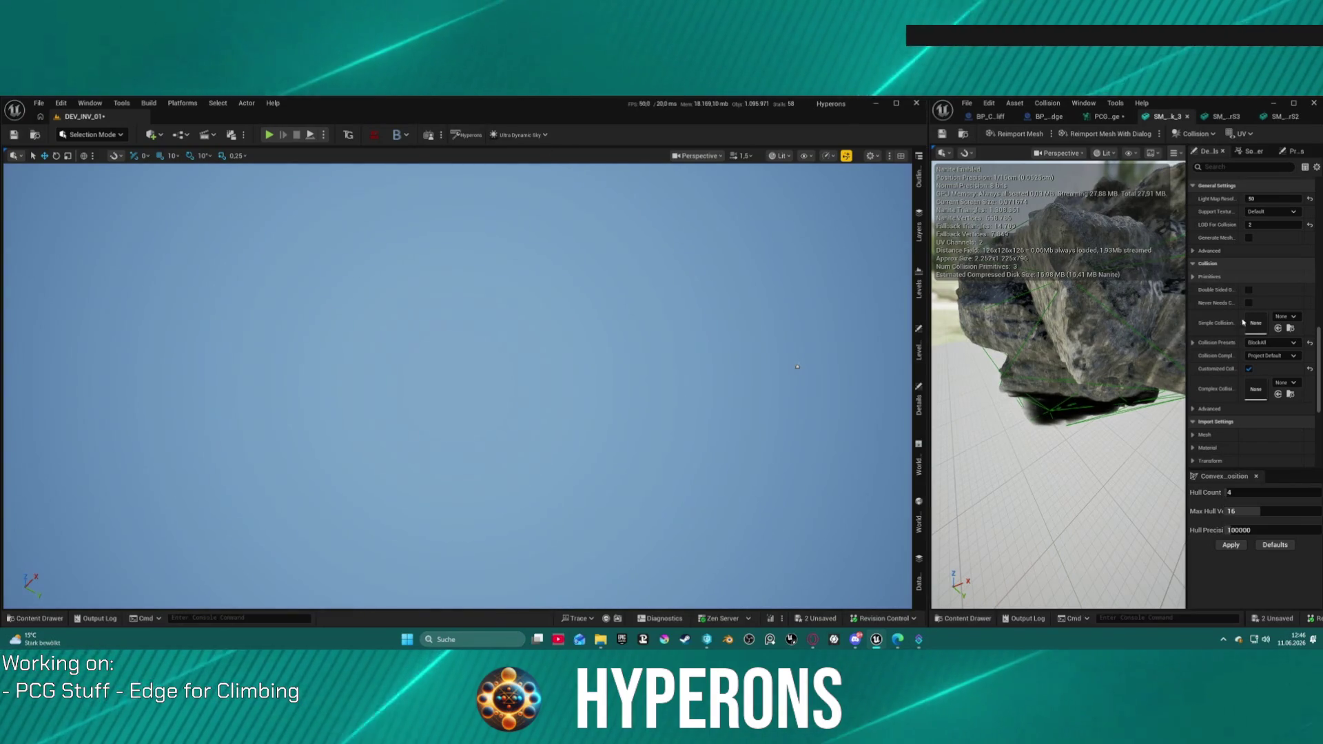
# - Set the rock mesh's Collision Complexity to Use Complex Collision As Simple and inspect its top edge
pyautogui.moveTo(1004, 324)
pyautogui.mouseDown()
pyautogui.moveTo(1115, 318)
pyautogui.moveTo(1176, 357)
pyautogui.moveTo(1014, 432)
pyautogui.mouseUp()
pyautogui.moveTo(1130, 499)
pyautogui.mouseDown()
pyautogui.moveTo(1102, 475)
pyautogui.moveTo(1130, 499)
pyautogui.mouseUp()
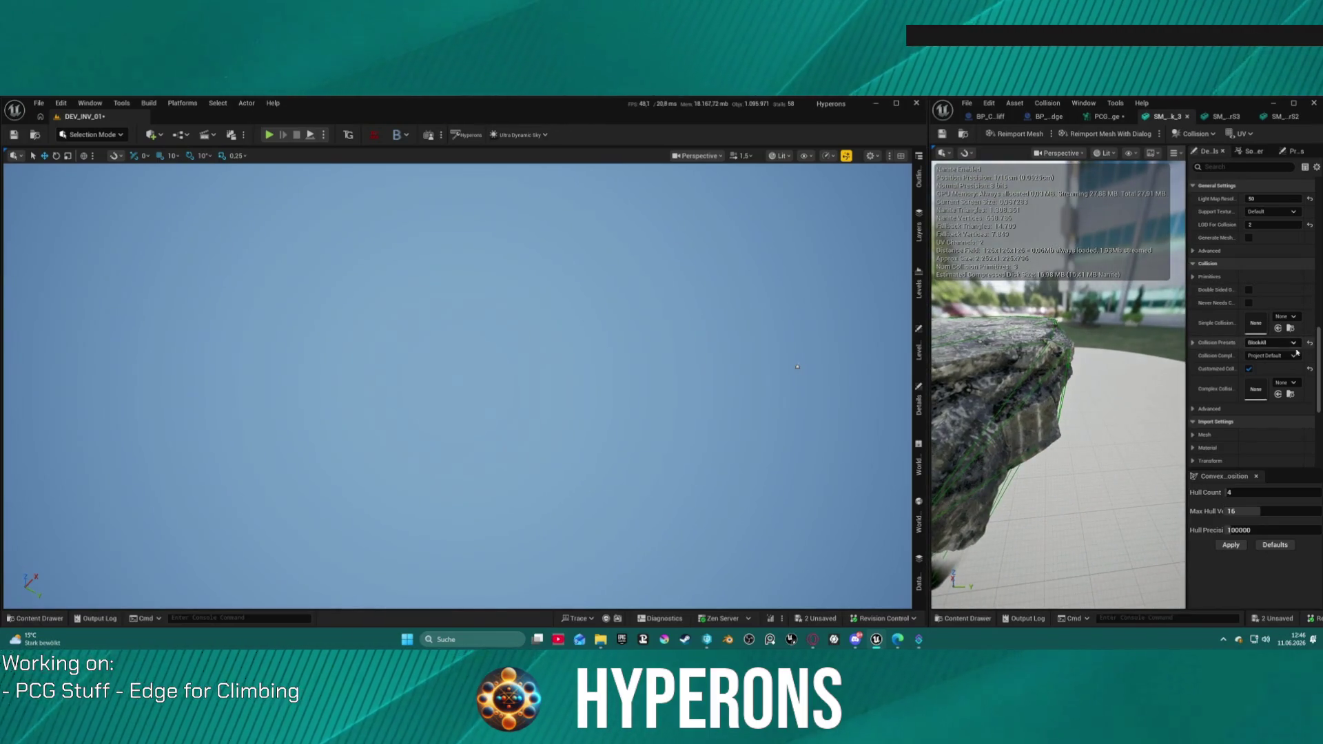
pyautogui.click(1272, 355)
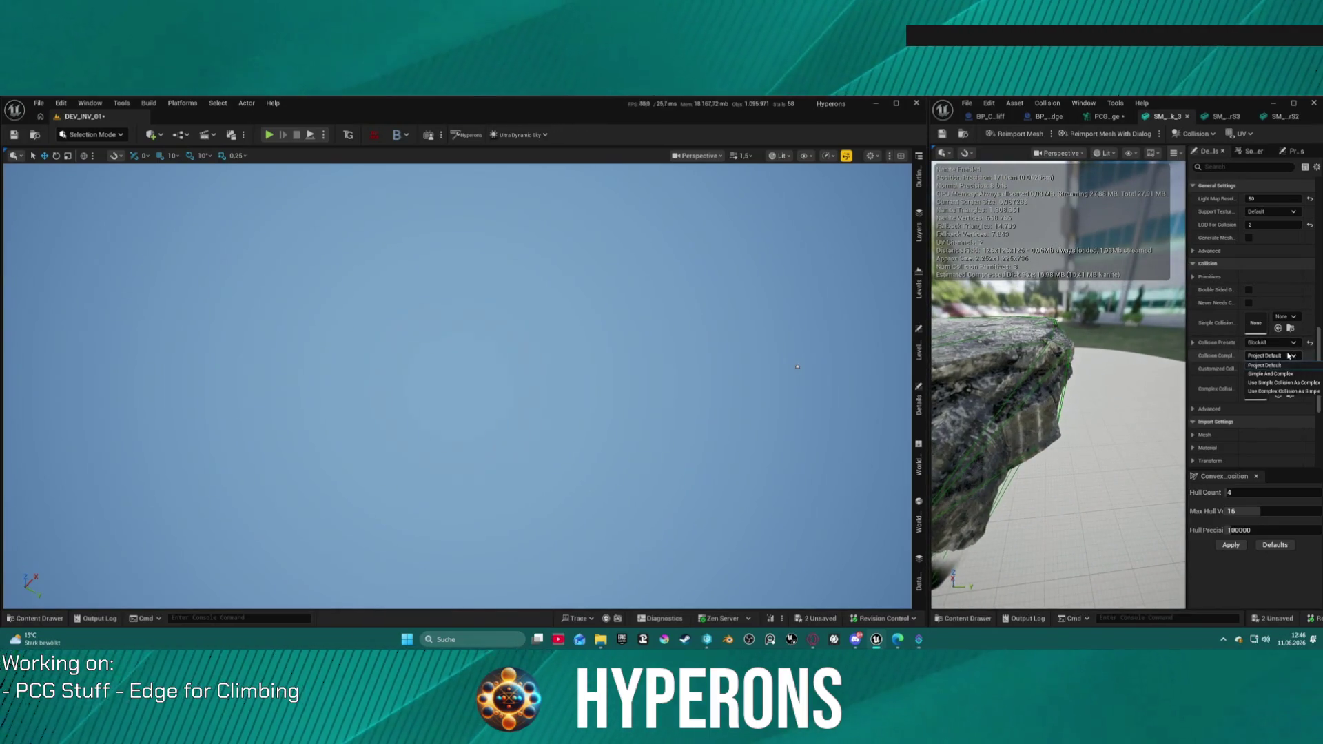
pyautogui.click(1281, 391)
pyautogui.moveTo(1058, 441)
pyautogui.mouseDown()
pyautogui.moveTo(1020, 393)
pyautogui.moveTo(1047, 448)
pyautogui.moveTo(1175, 408)
pyautogui.moveTo(1143, 424)
pyautogui.moveTo(1120, 393)
pyautogui.moveTo(1015, 365)
pyautogui.mouseUp()
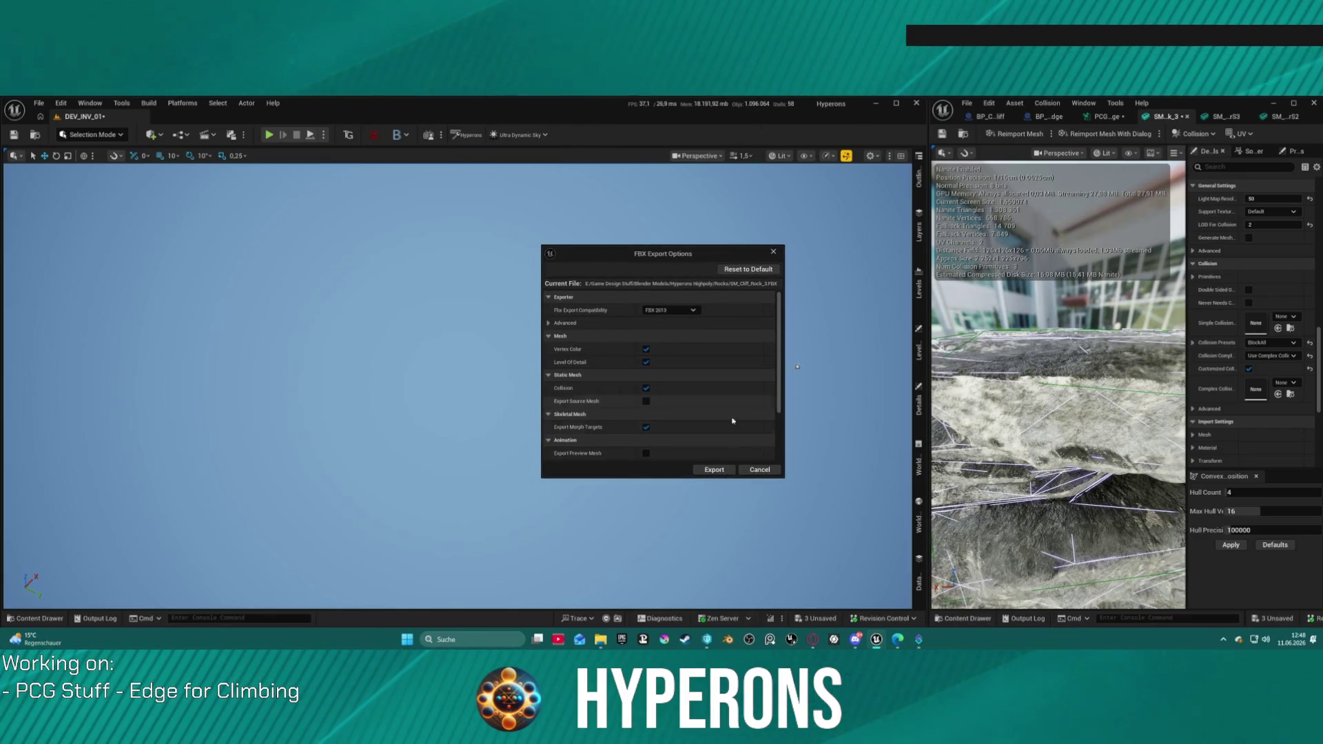
# - Export the cliff rock mesh to FBX with the Collision option left enabled
pyautogui.scroll(-4, 741, 408)
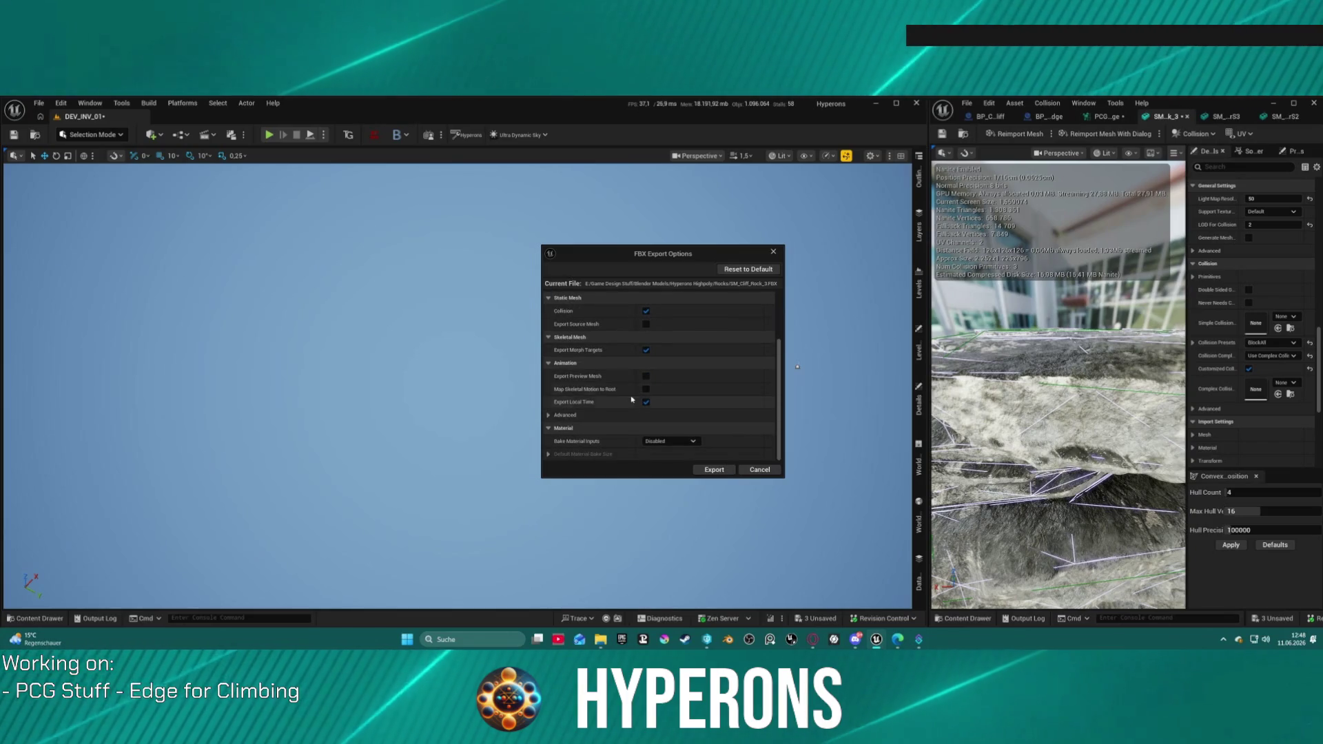
pyautogui.scroll(1, 655, 354)
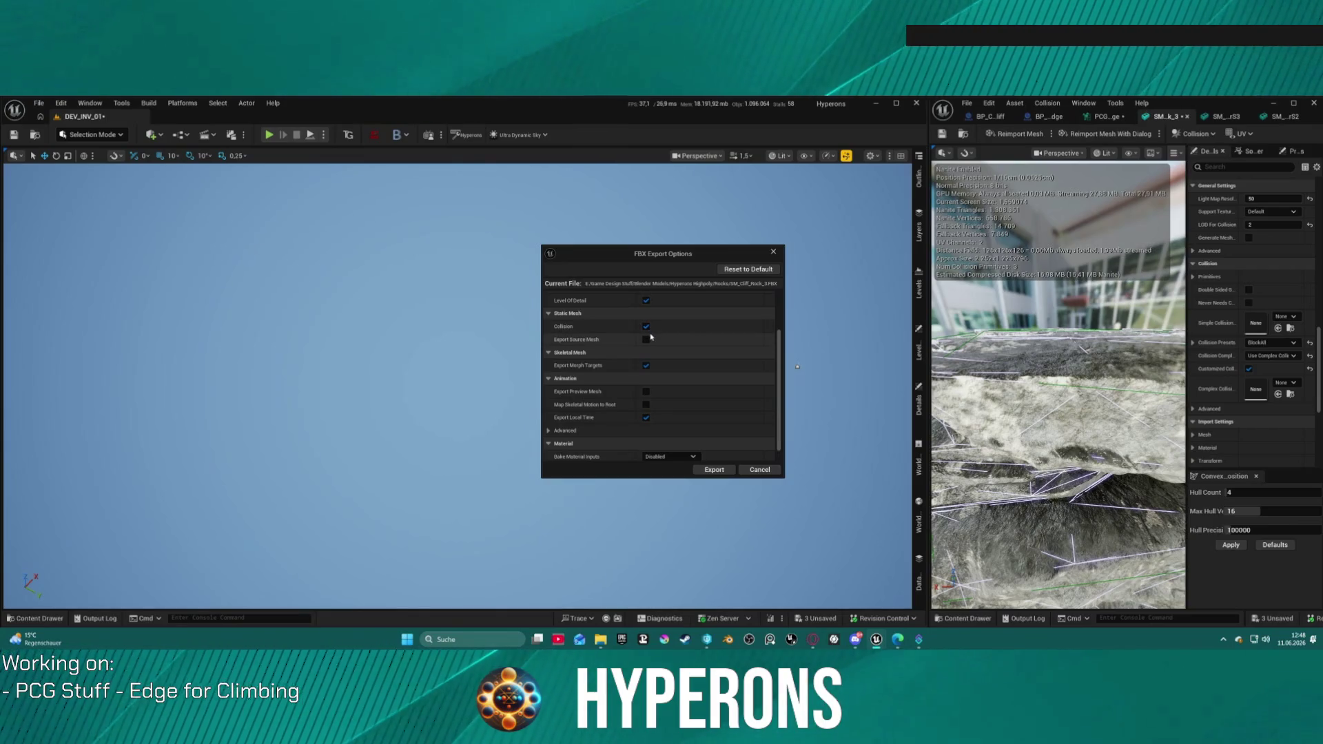
pyautogui.scroll(4, 651, 338)
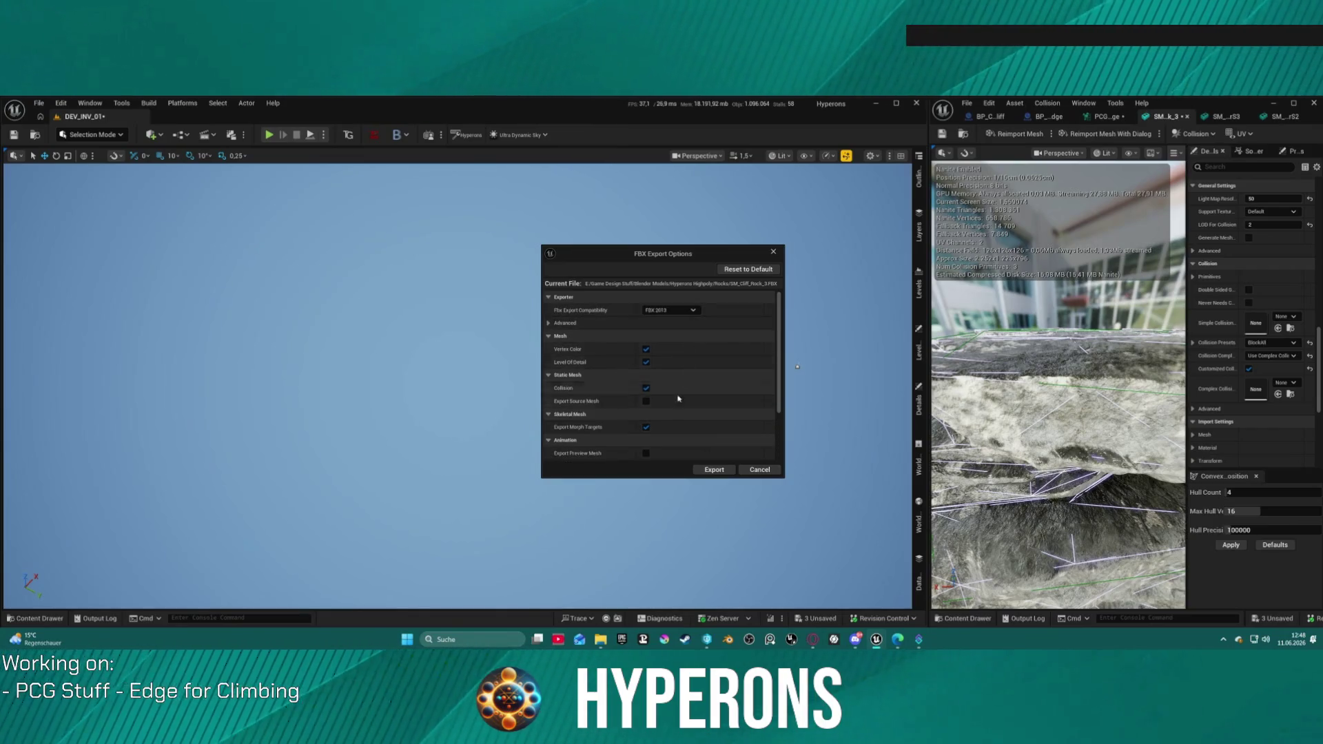
pyautogui.click(714, 469)
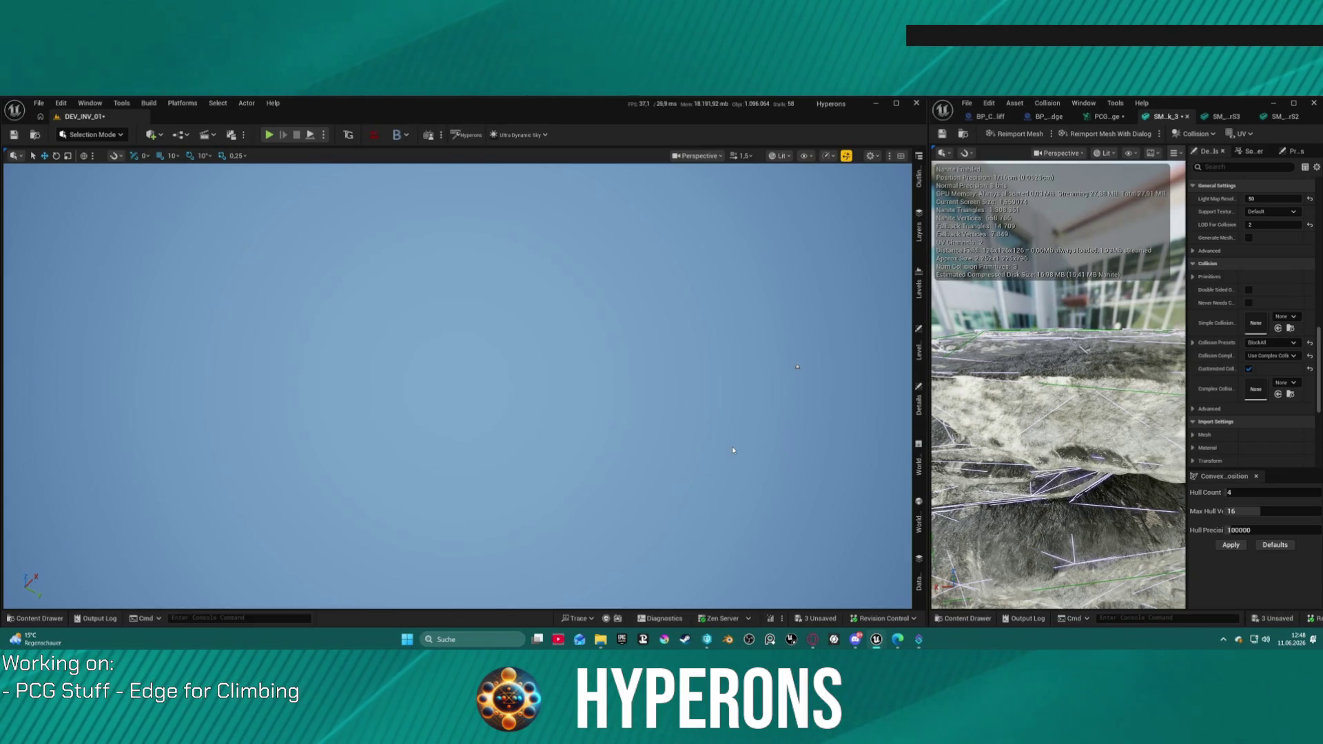
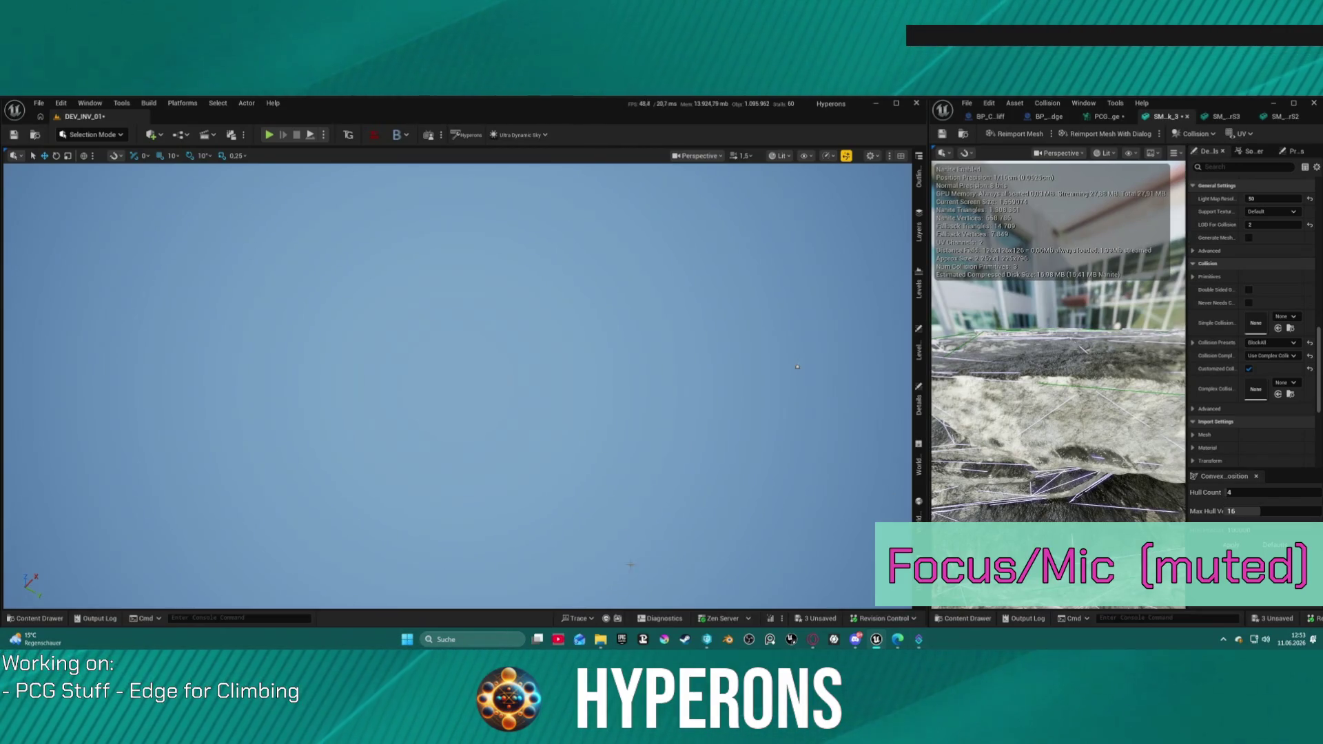
# - Switch to the open Blender 5.0 session and start a new General scene
pyautogui.click(730, 639)
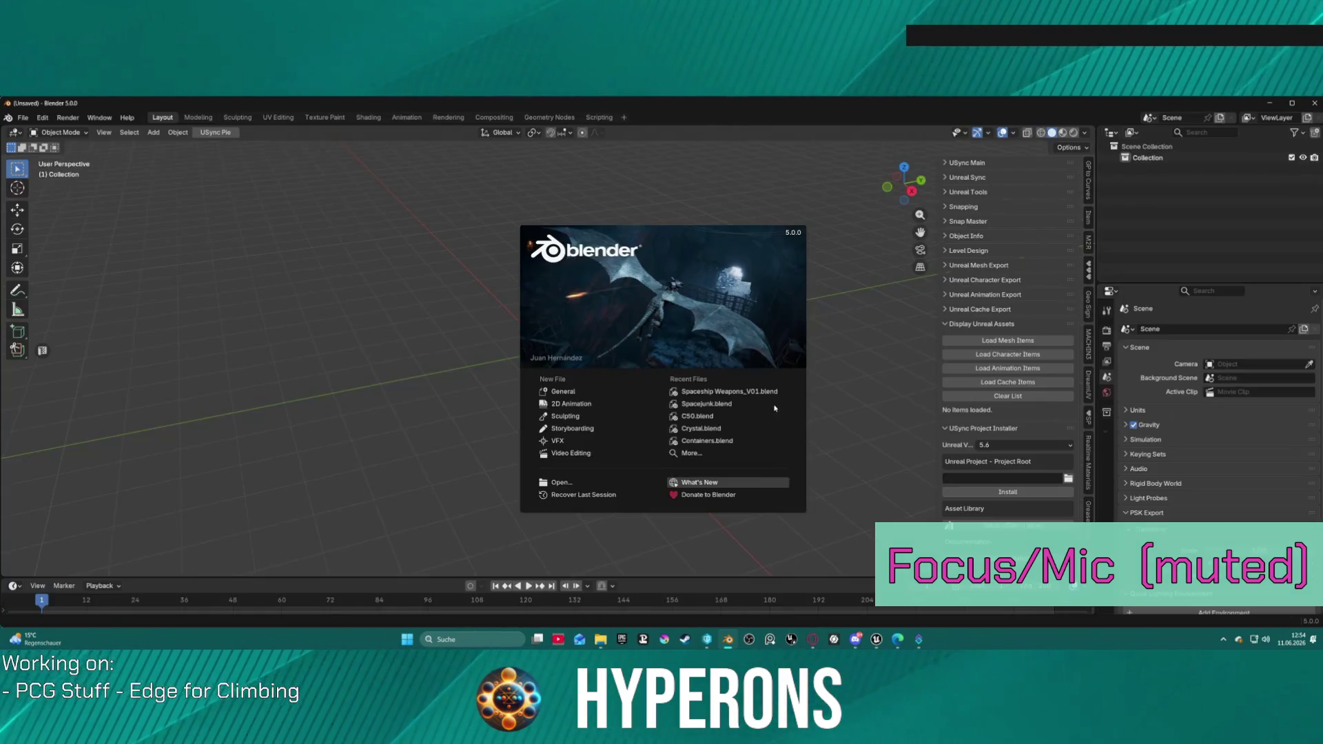
pyautogui.click(567, 394)
# - Import the SM_Cliff_Rock_3 FBX and shade the rock smooth
pyautogui.click(23, 117)
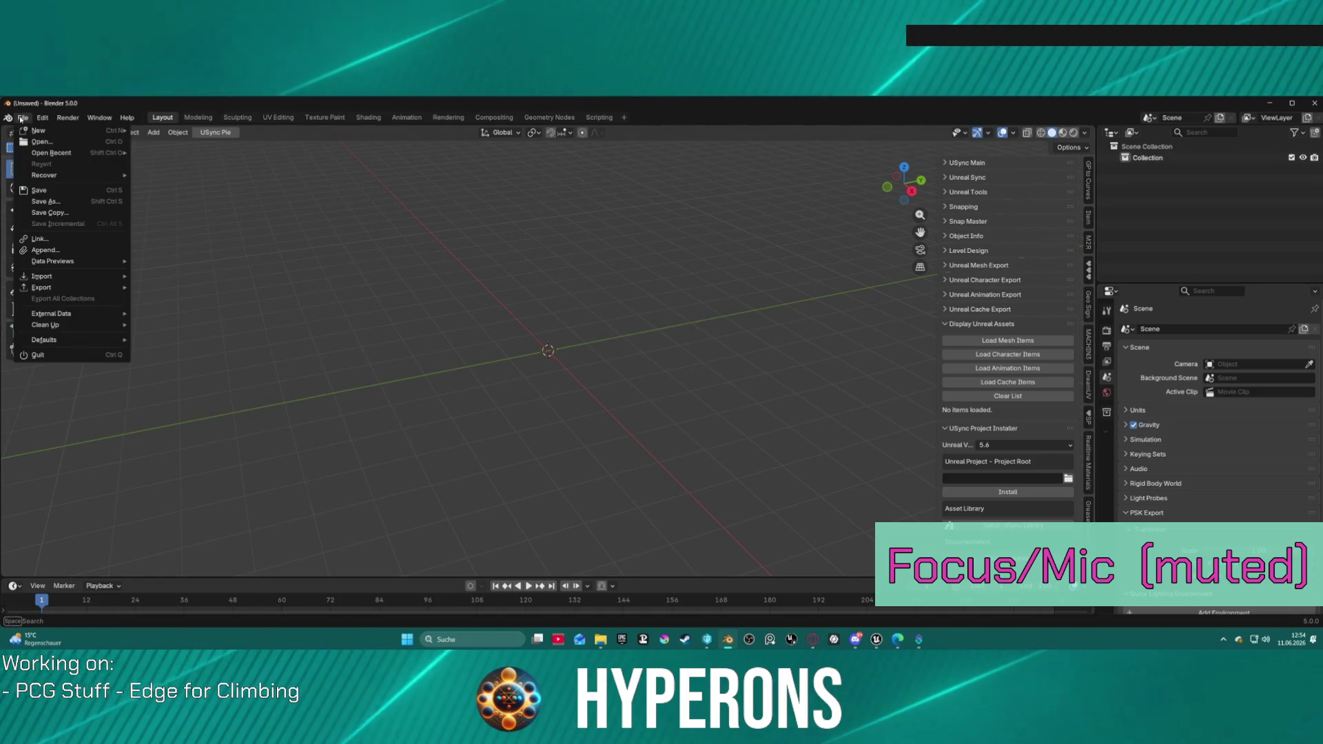
pyautogui.moveTo(96, 278)
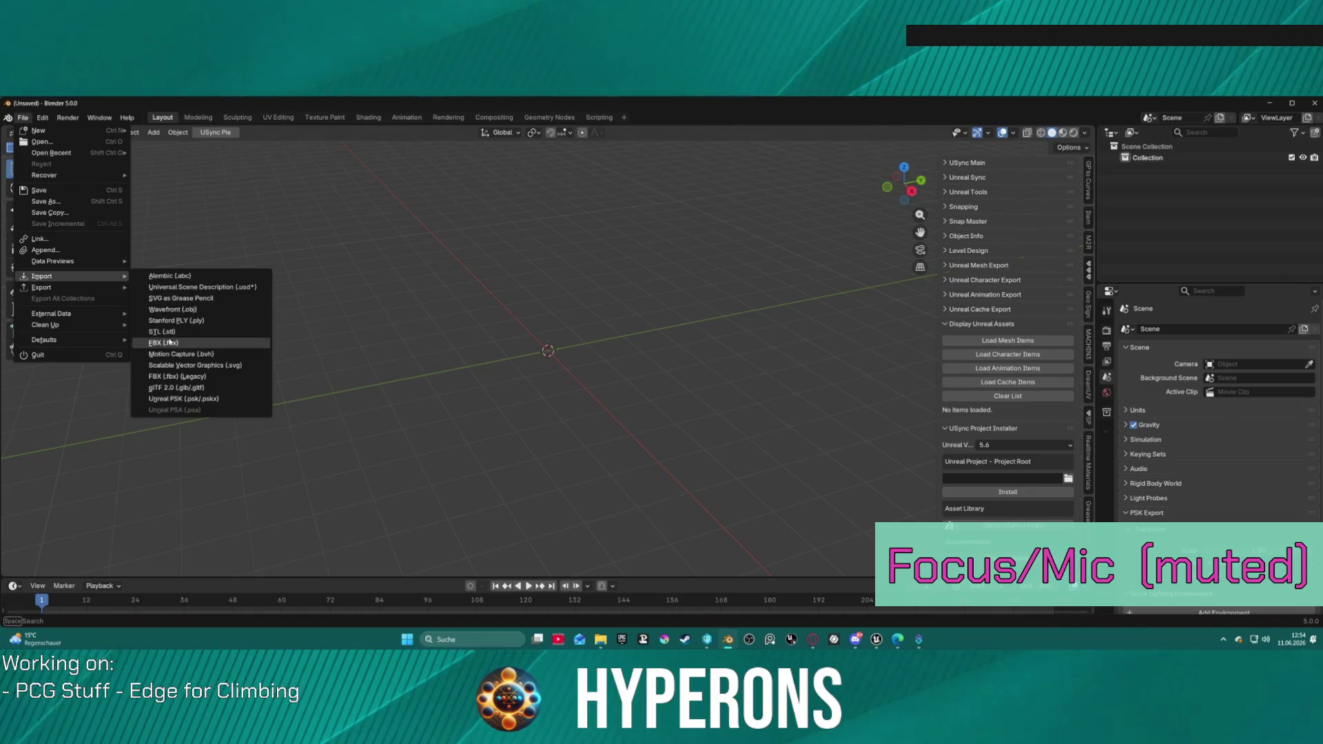
pyautogui.click(210, 344)
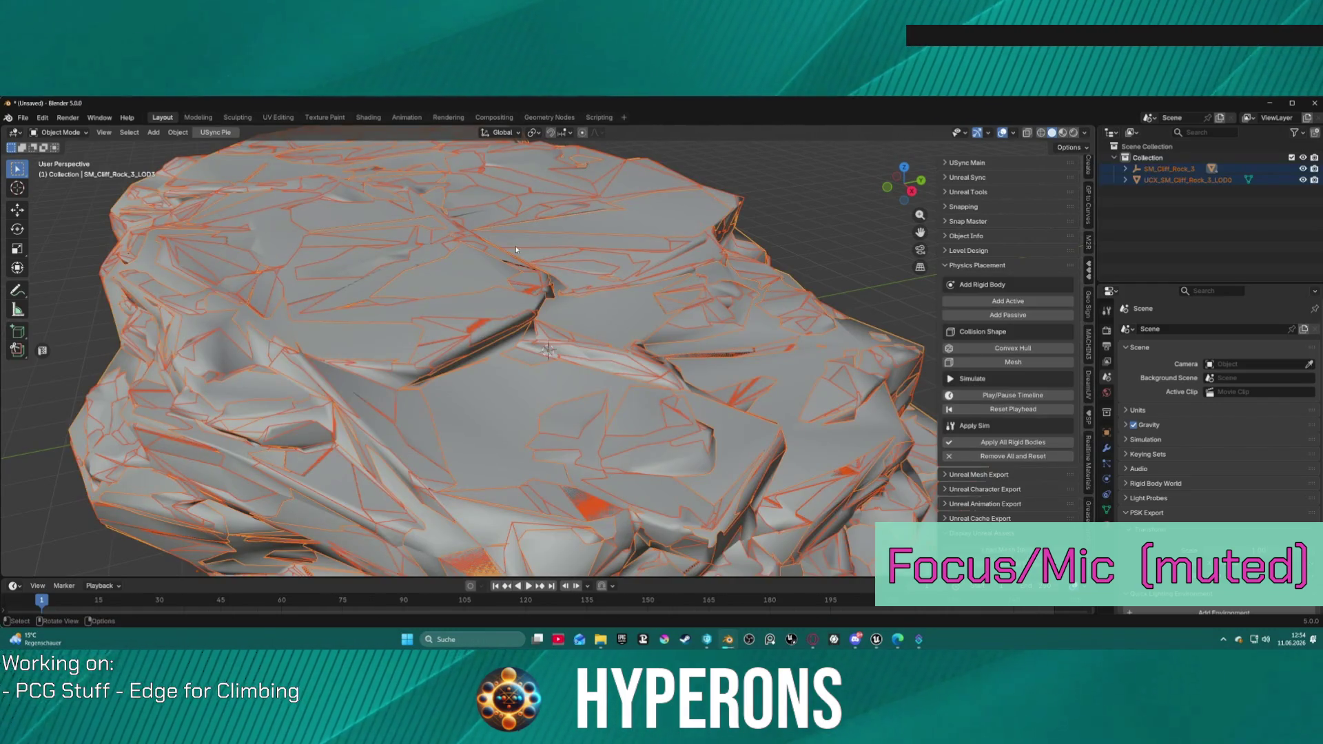
pyautogui.rightClick(484, 220)
pyautogui.click(484, 224)
pyautogui.scroll(-6, 484, 221)
pyautogui.scroll(3, 483, 220)
pyautogui.moveTo(484, 220); pyautogui.dragTo(737, 296)
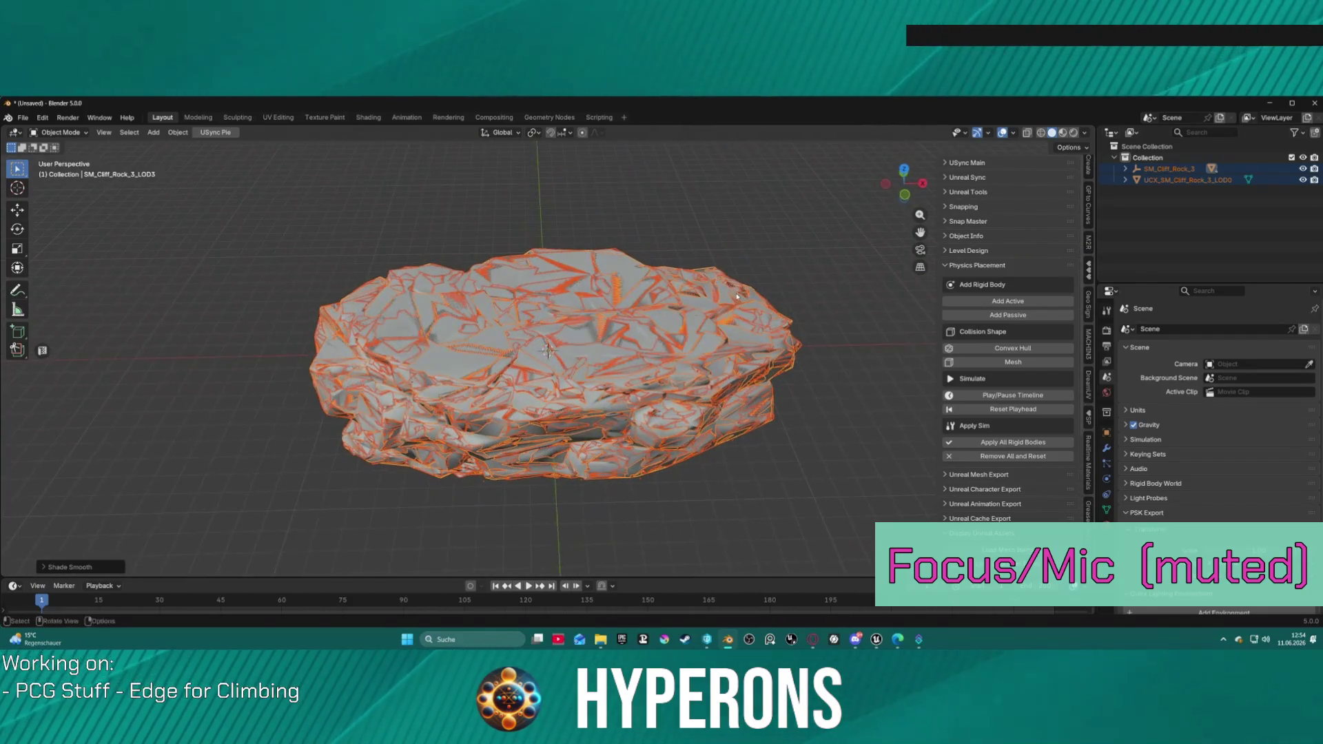
# - Delete the rock's UCX collision mesh
pyautogui.click(1174, 181)
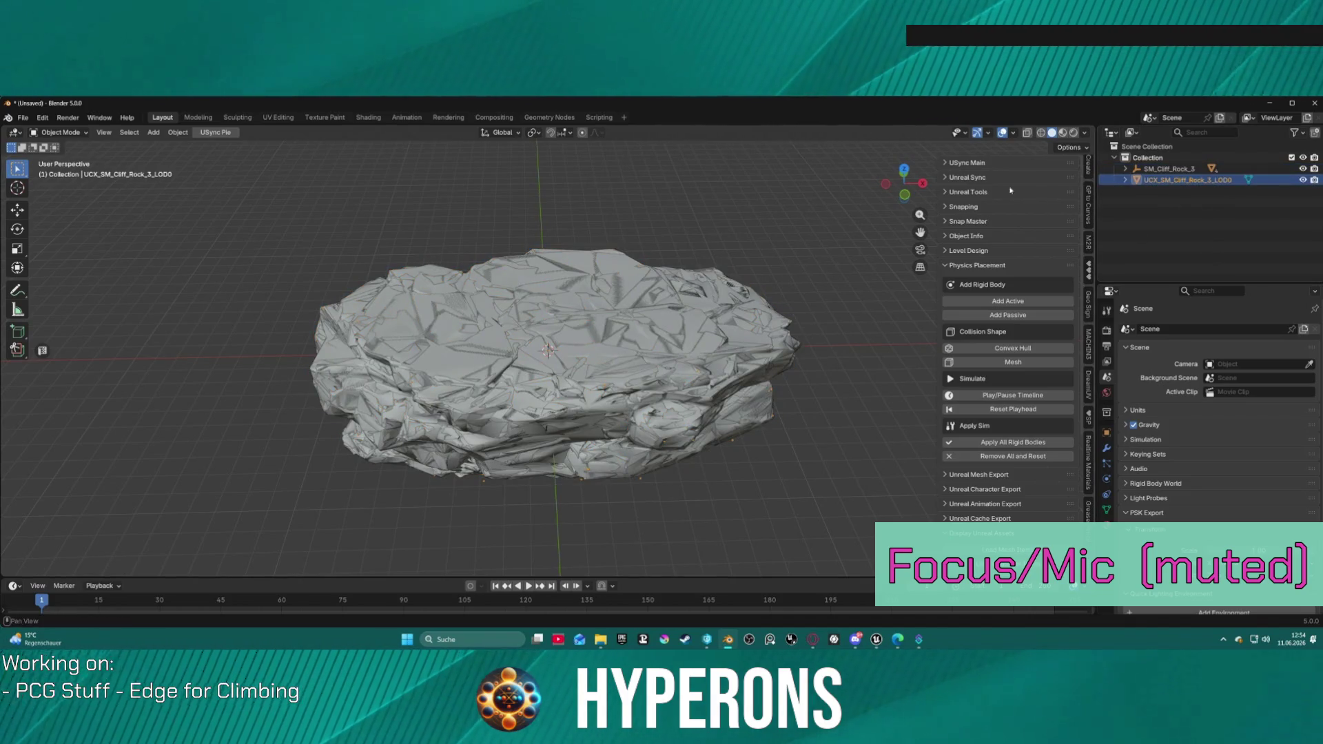
pyautogui.scroll(2, 711, 416)
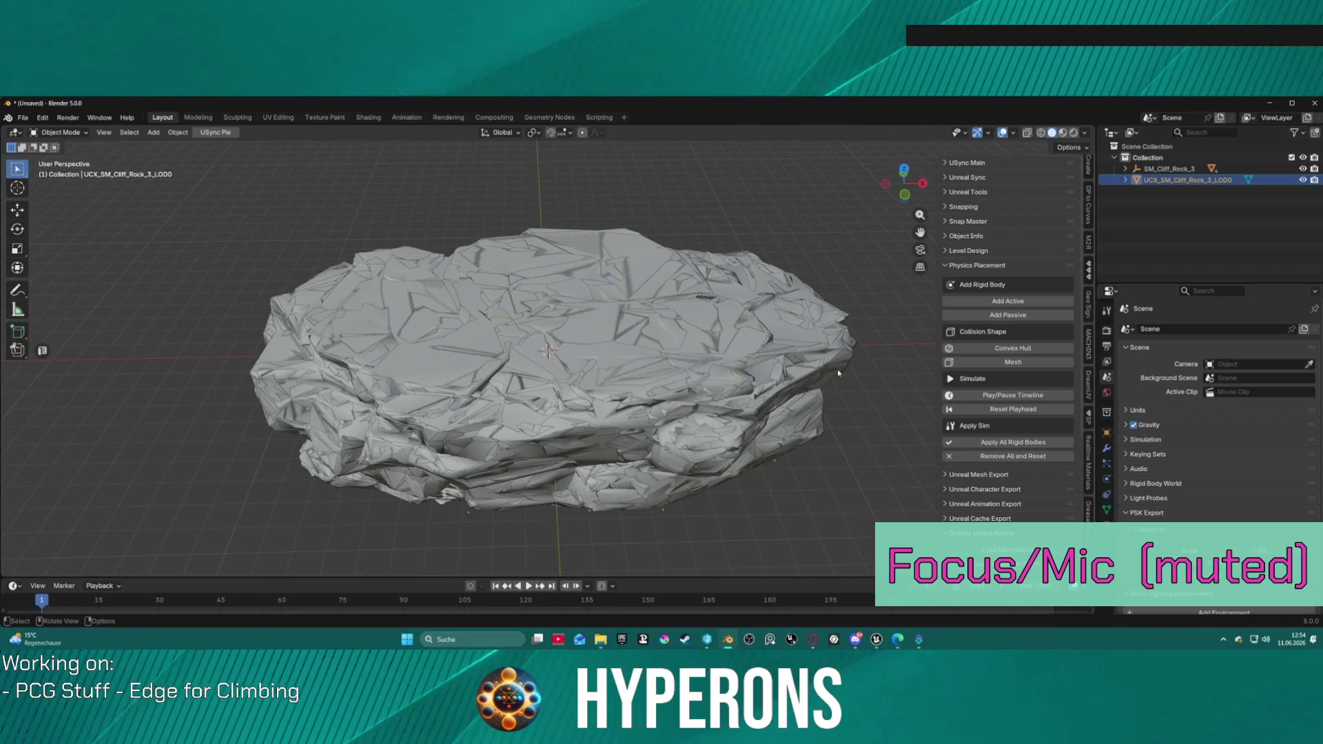
pyautogui.press('Delete')
# - Toggle LOD0–LOD3 visibility in the Outliner to compare them, ending with only LOD3 shown
pyautogui.click(1126, 169)
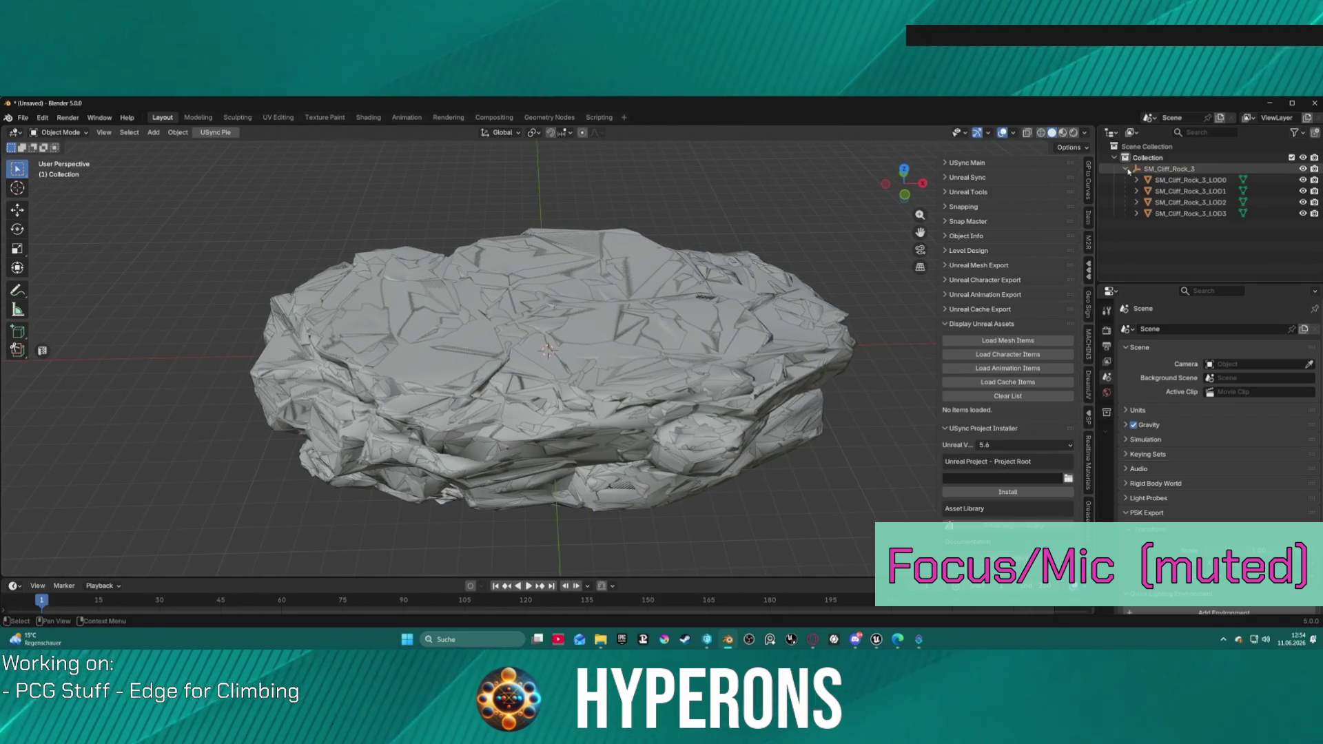
pyautogui.click(1179, 180)
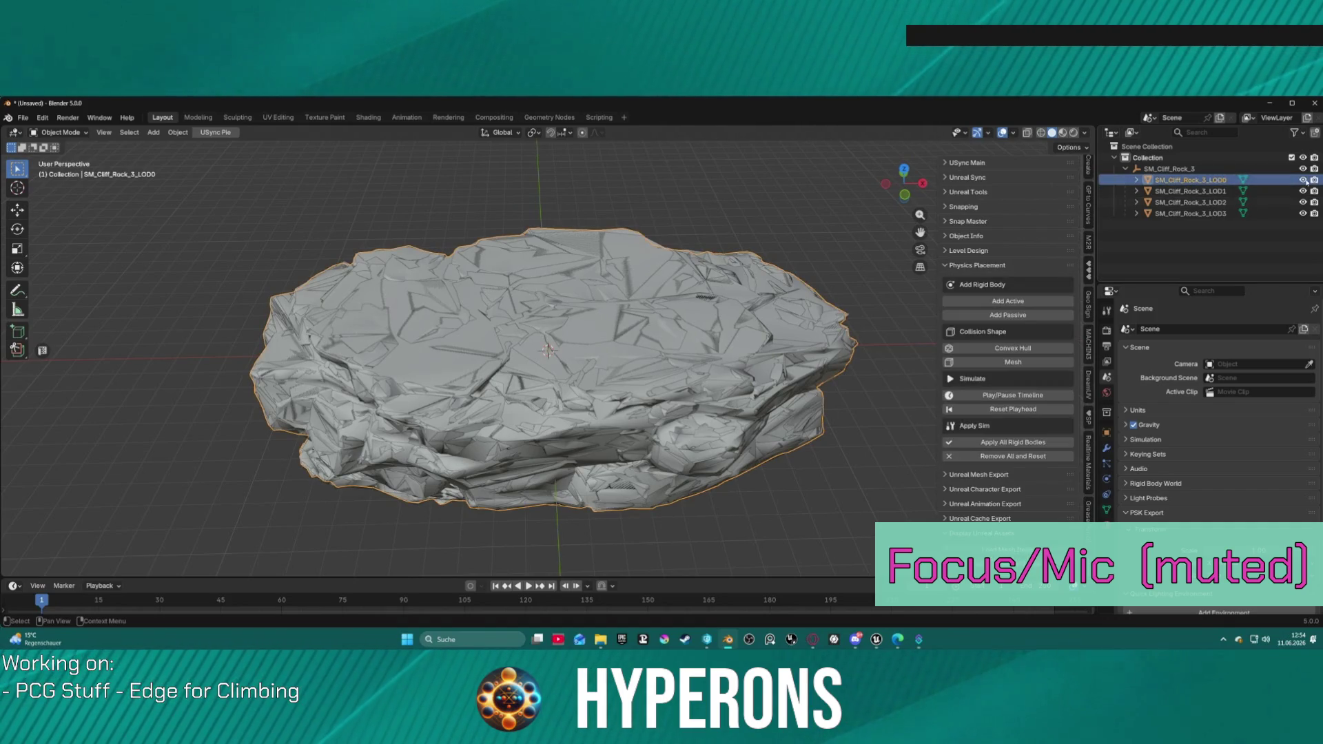
pyautogui.scroll(-3, 729, 386)
pyautogui.scroll(4, 726, 389)
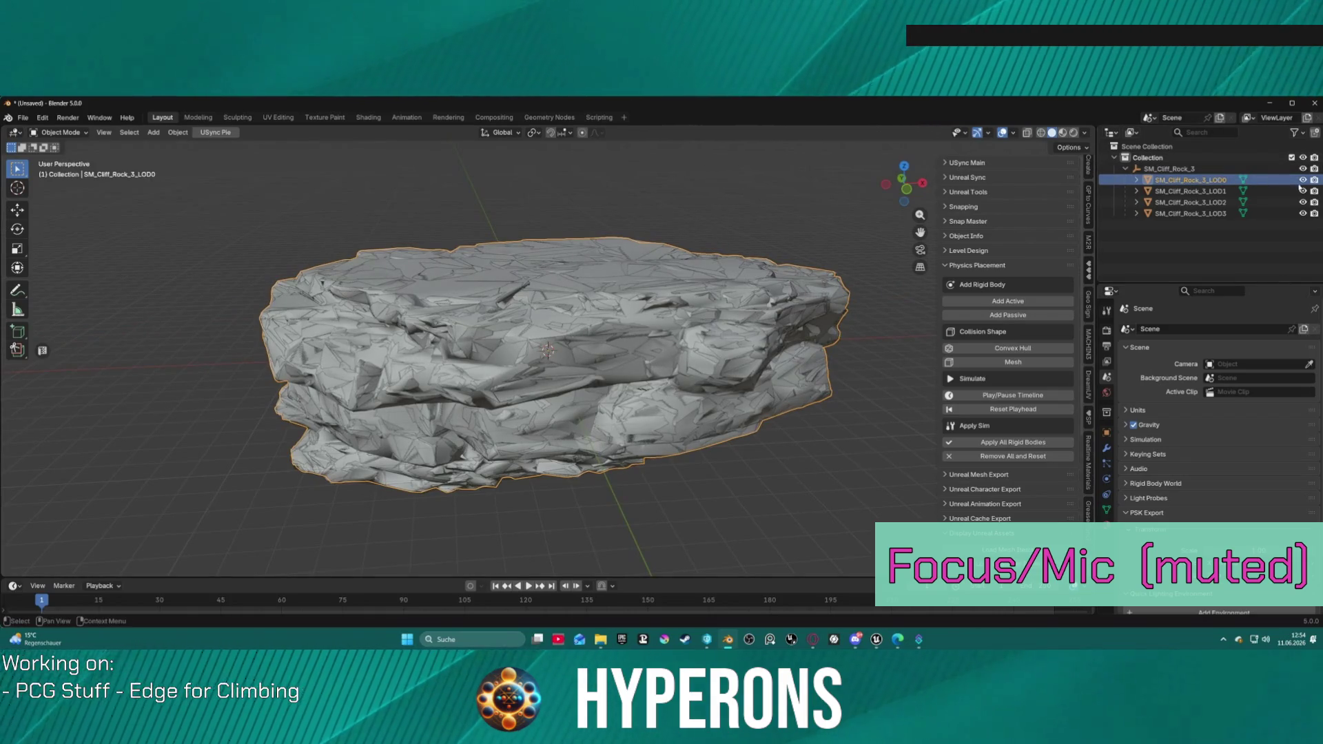
pyautogui.moveTo(1302, 191); pyautogui.dragTo(1302, 214)
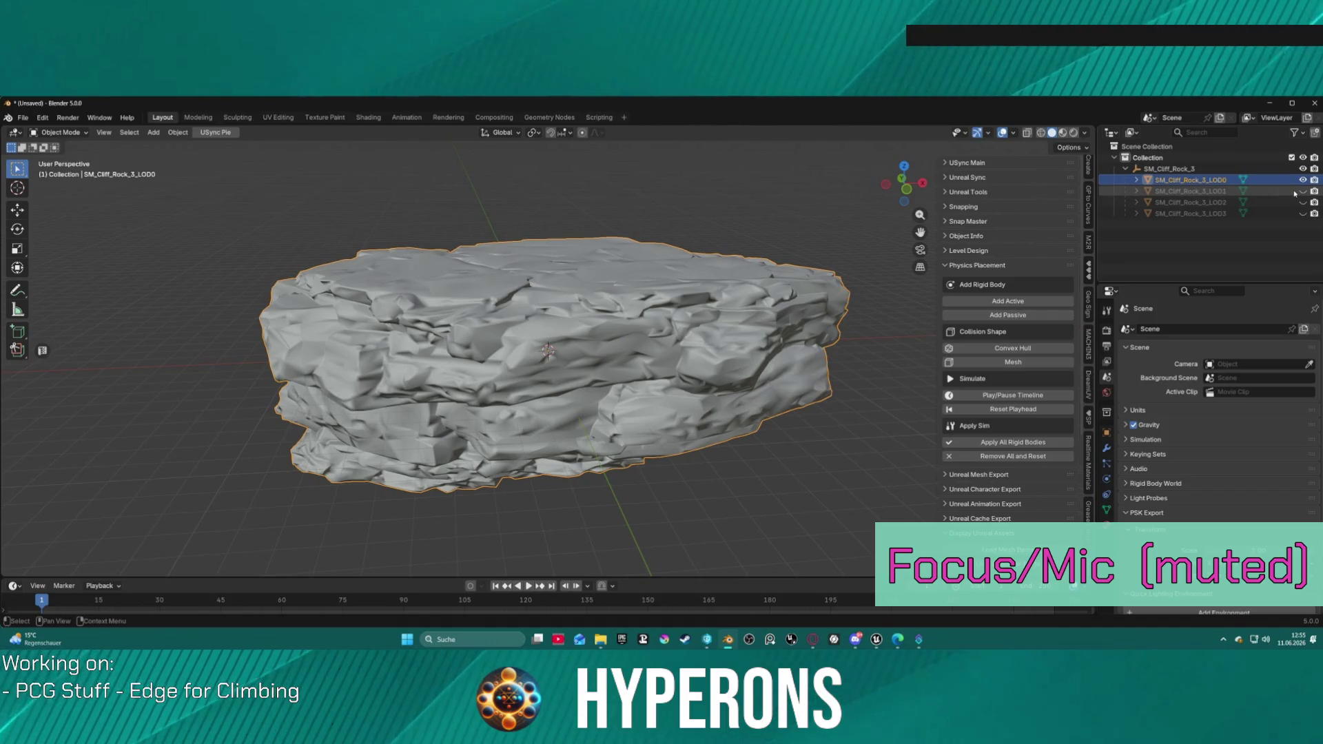
pyautogui.click(1302, 214)
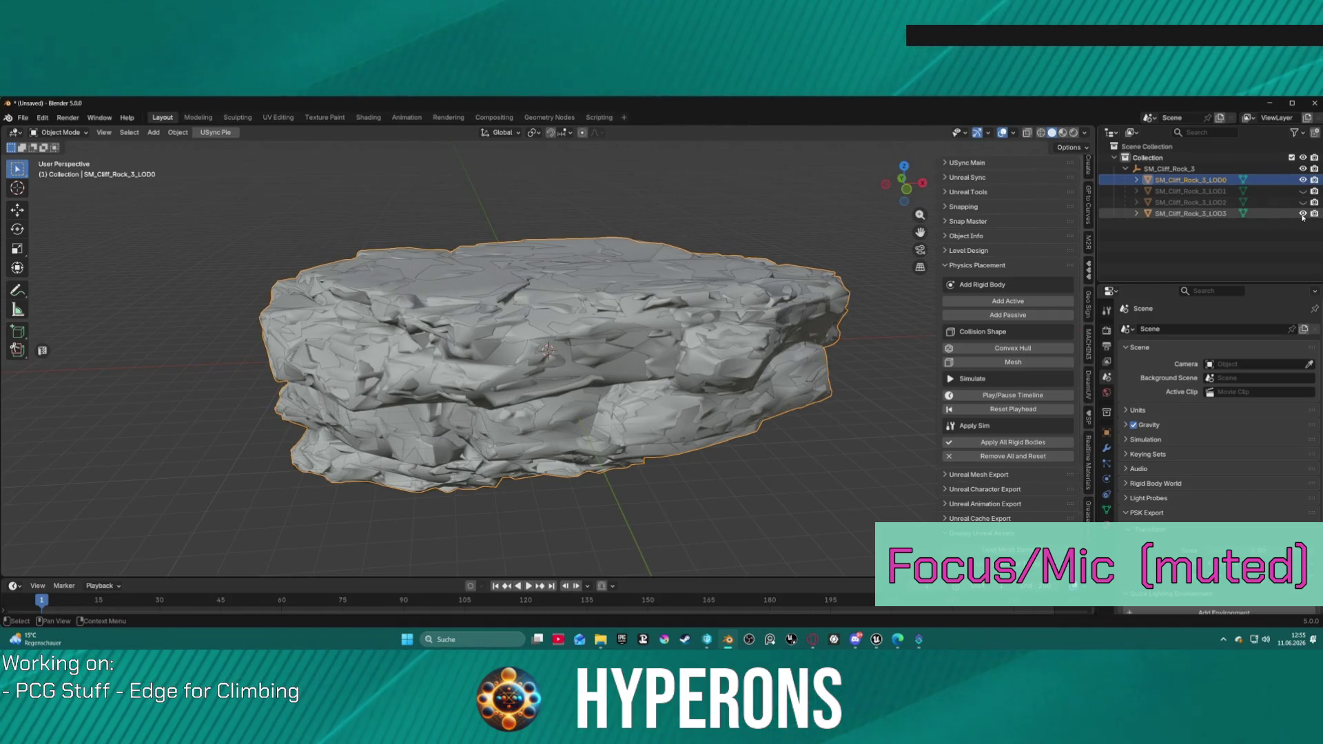
pyautogui.click(1302, 202)
pyautogui.click(1302, 191)
pyautogui.click(1302, 179)
pyautogui.click(1302, 191)
pyautogui.click(1302, 202)
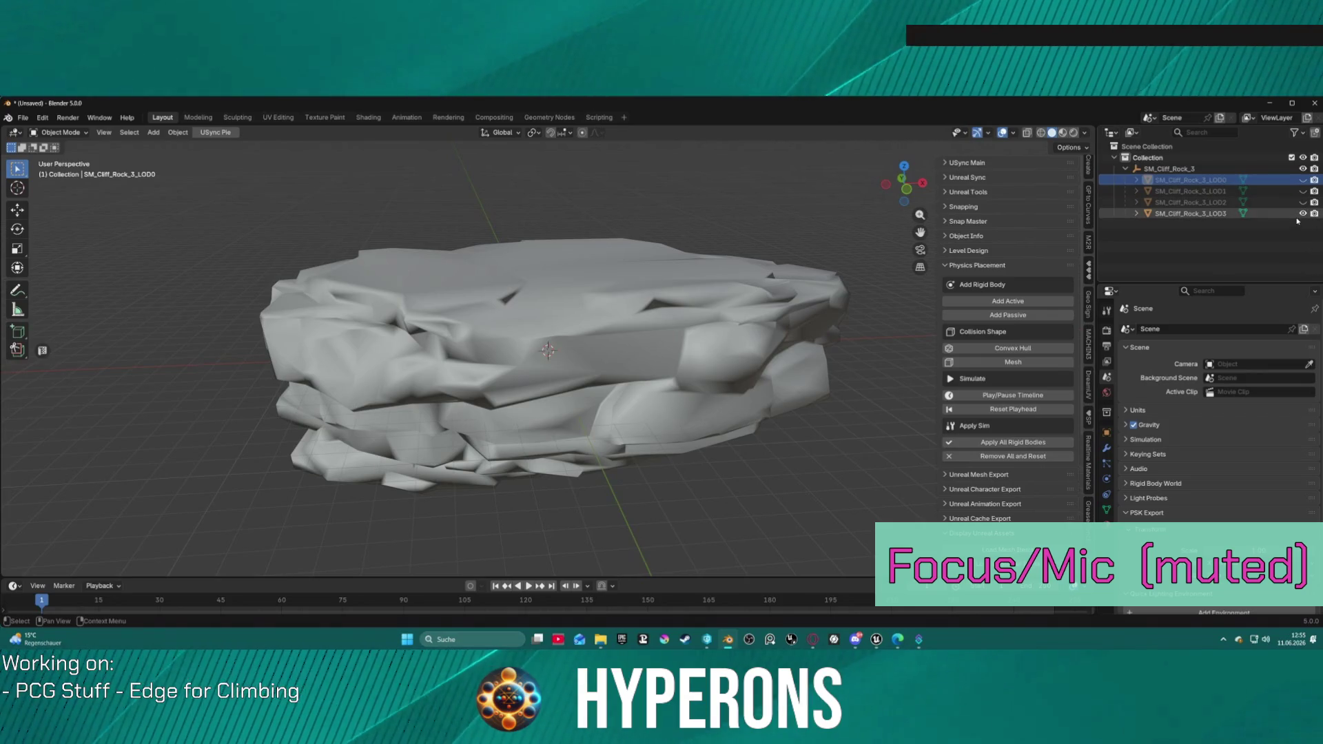
pyautogui.moveTo(496, 241)
pyautogui.mouseDown()
pyautogui.moveTo(636, 315)
pyautogui.moveTo(987, 258)
pyautogui.moveTo(773, 316)
pyautogui.moveTo(786, 284)
pyautogui.mouseUp()
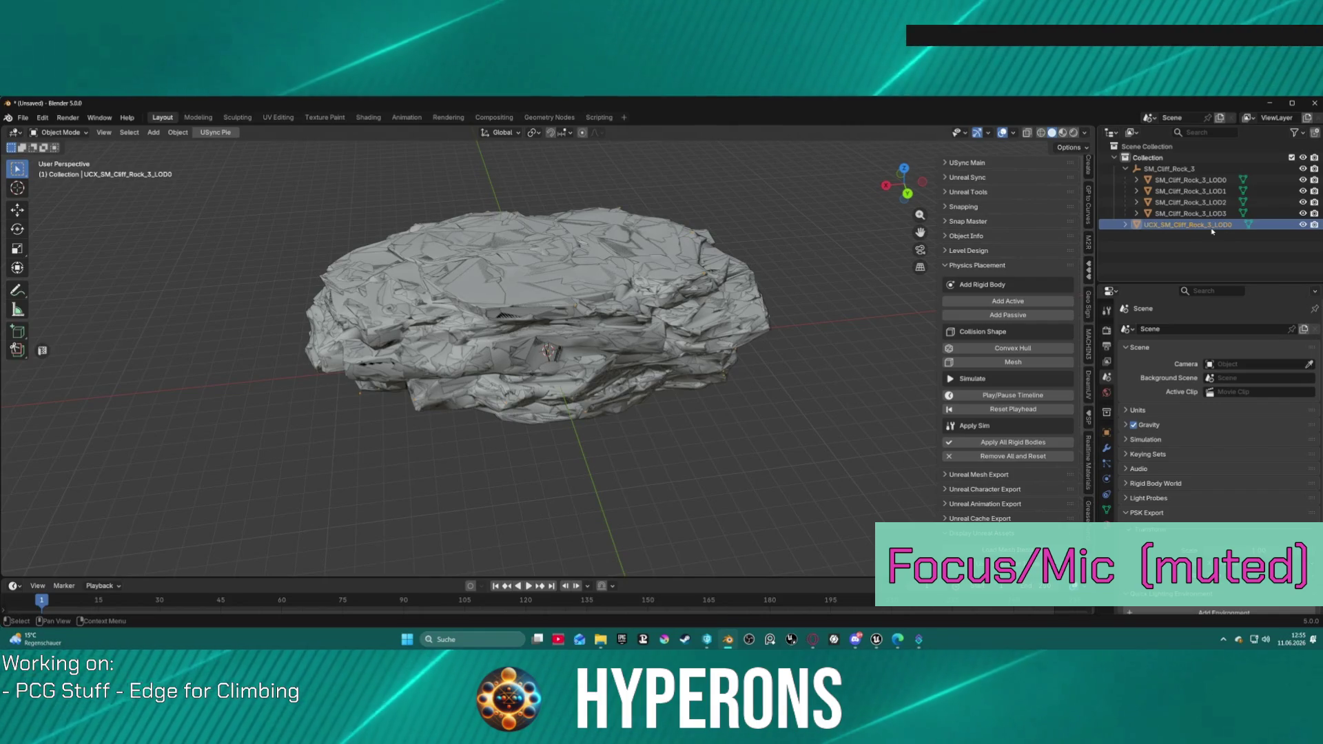
# - Hide LOD0, LOD1, LOD2 and LOD3 of SM_Cliff_Rock_3 in the Outliner
pyautogui.click(1303, 169)
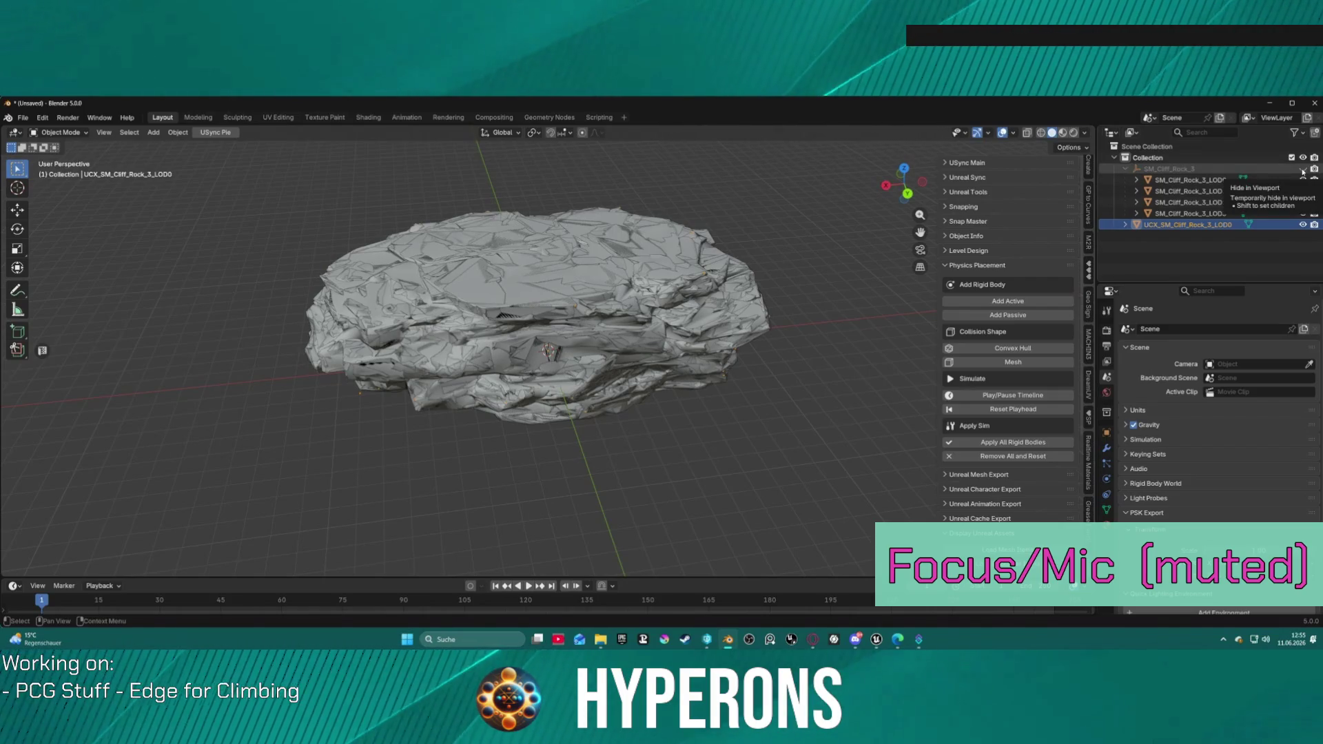
pyautogui.click(1303, 169)
pyautogui.moveTo(1302, 180); pyautogui.dragTo(1302, 202)
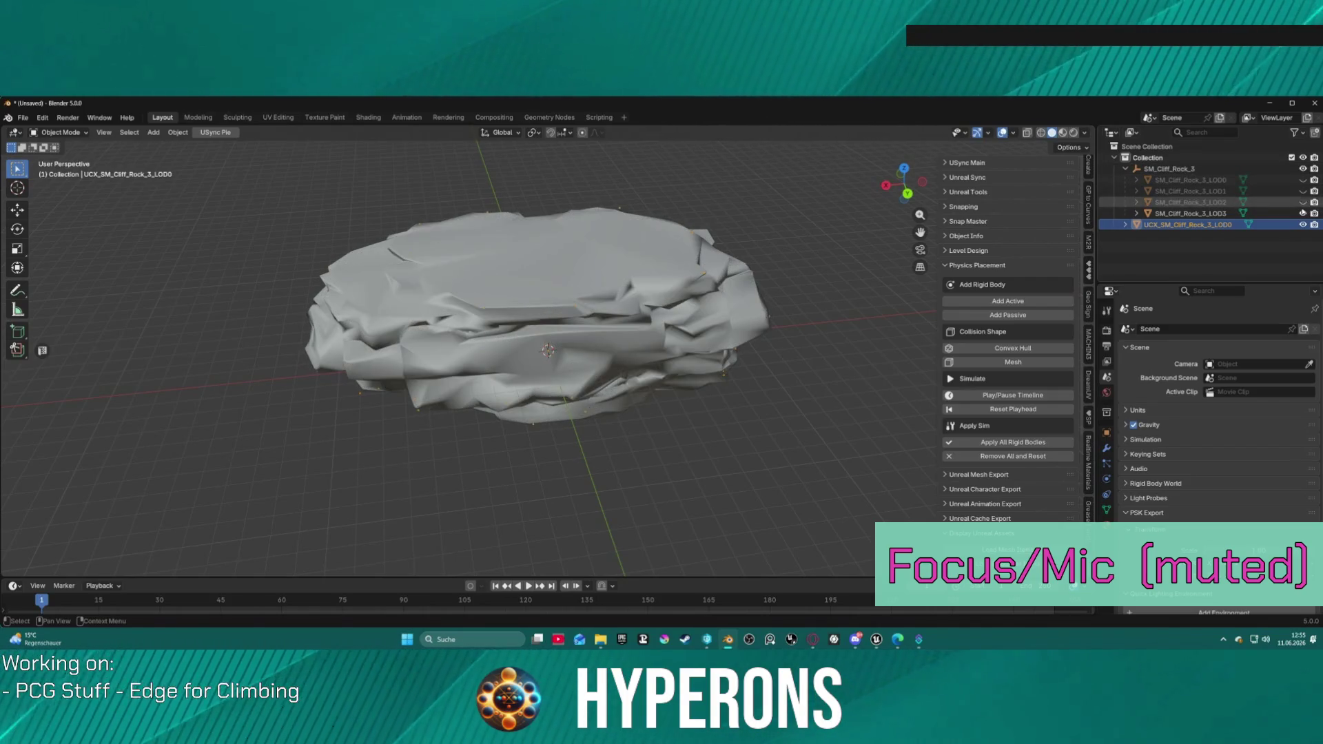
pyautogui.click(1302, 213)
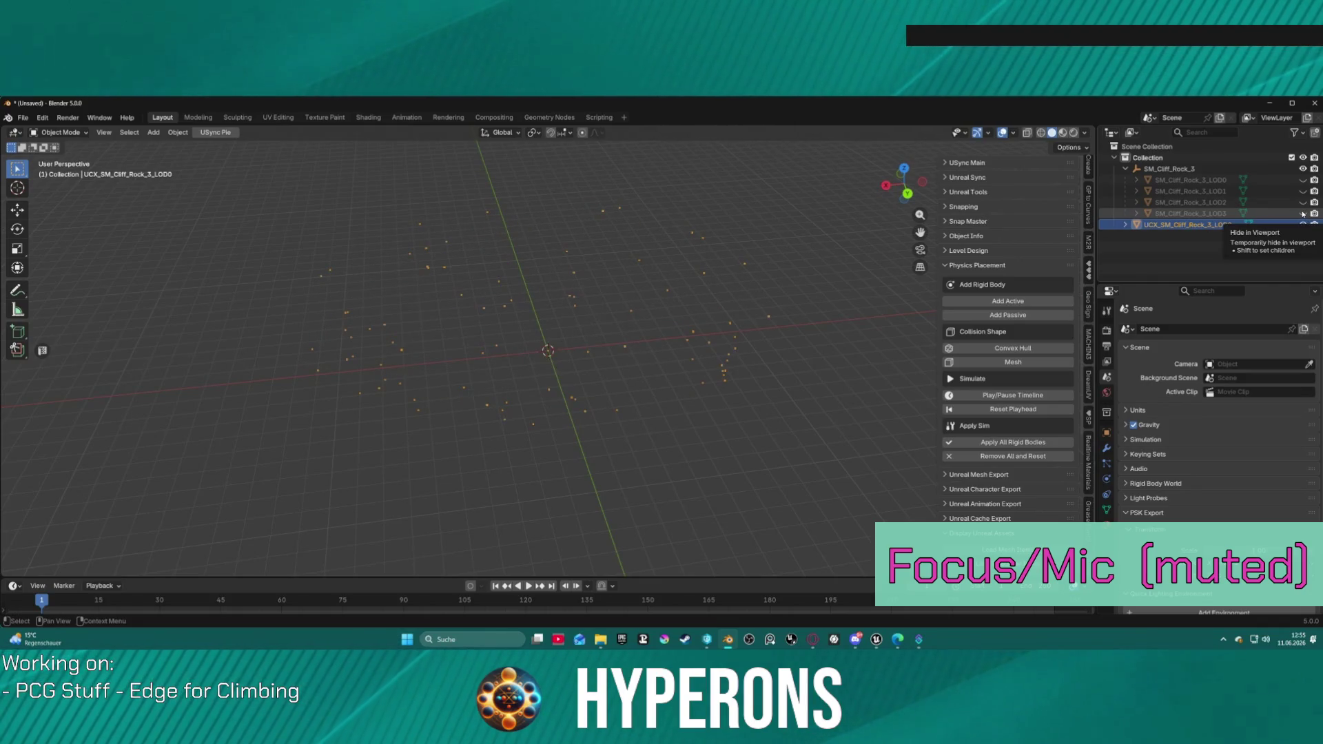
pyautogui.scroll(4, 540, 320)
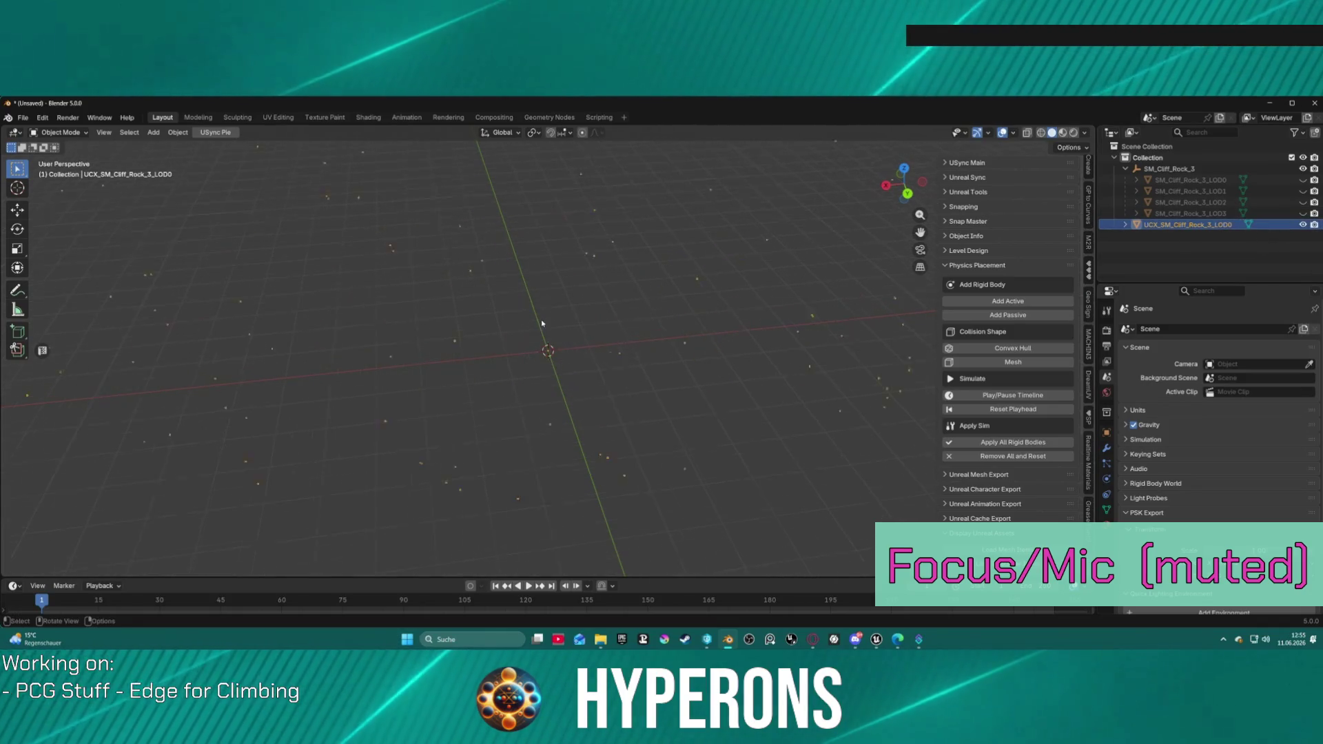
pyautogui.scroll(-2, 514, 296)
pyautogui.scroll(-1, 957, 310)
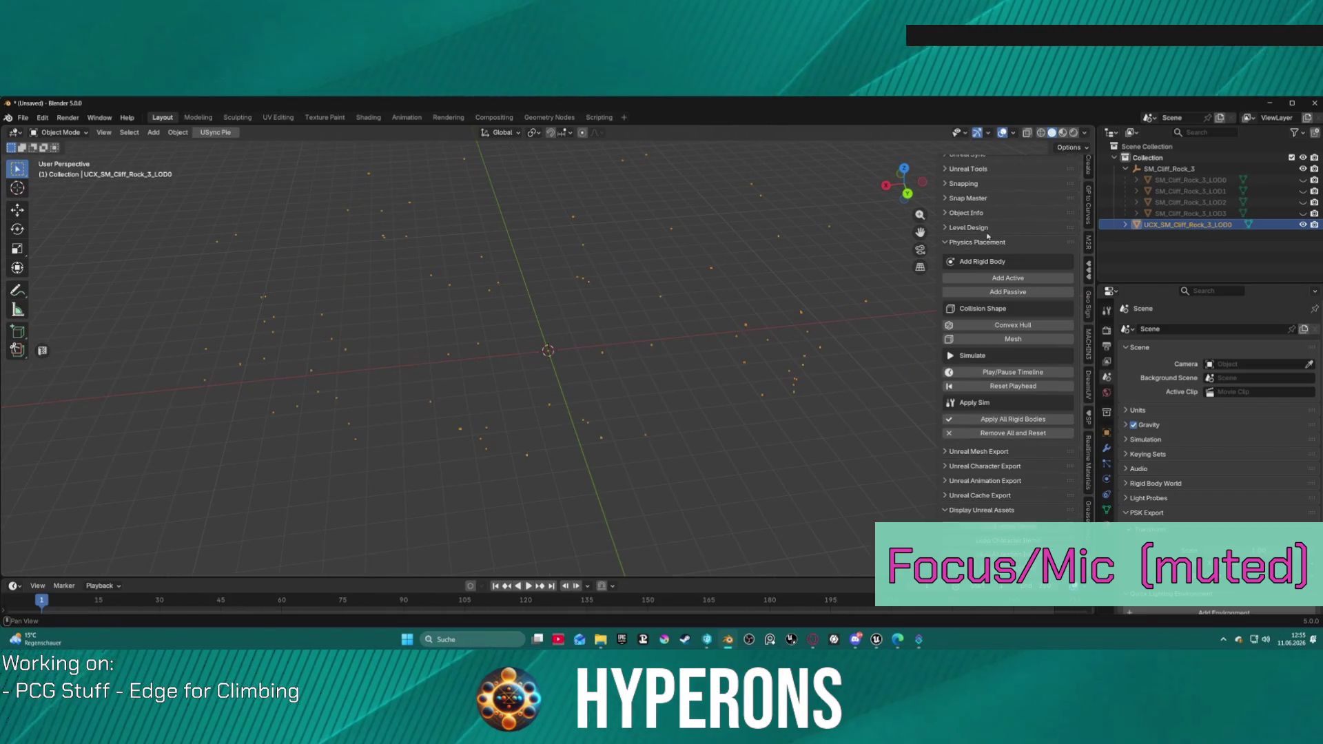
pyautogui.click(1302, 215)
pyautogui.click(1302, 216)
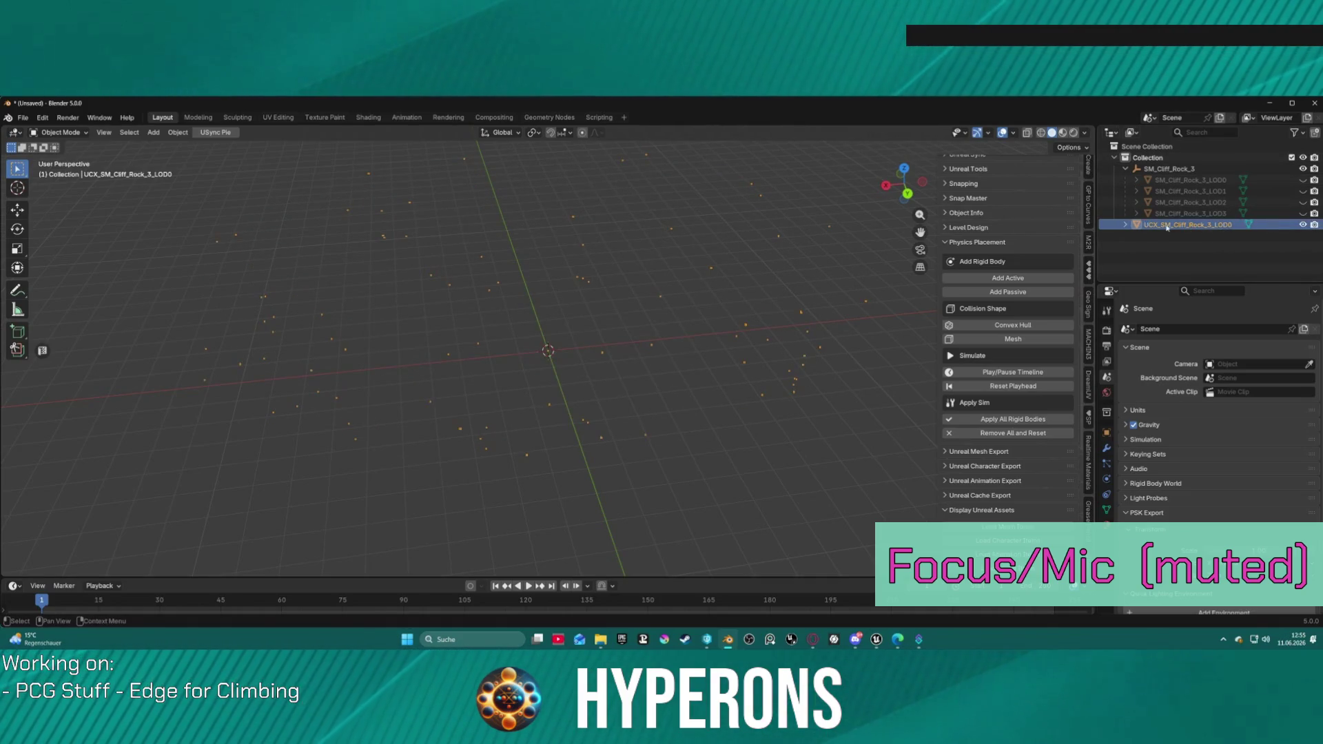
# - Select the SM_Cliff_Rock_3_LOD3 mesh, unhide it and copy it
pyautogui.click(1124, 225)
pyautogui.click(1136, 214)
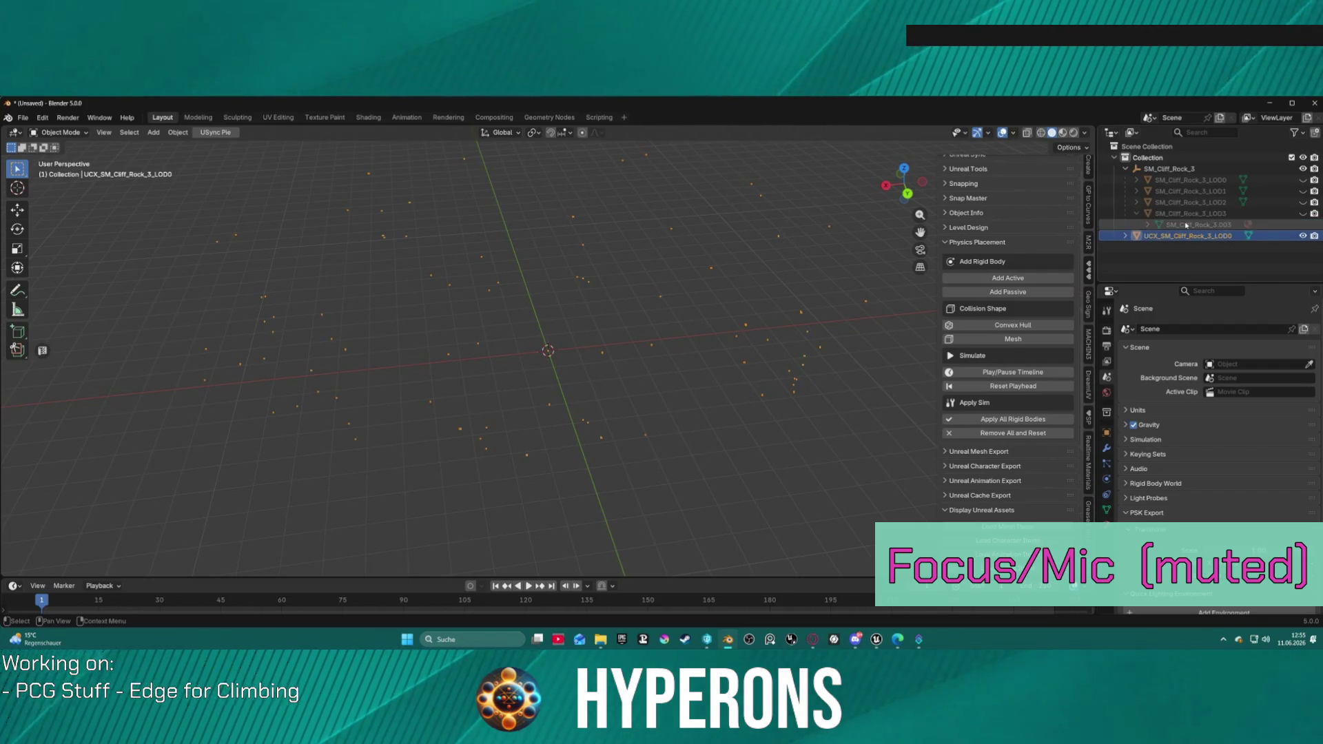
pyautogui.click(1209, 224)
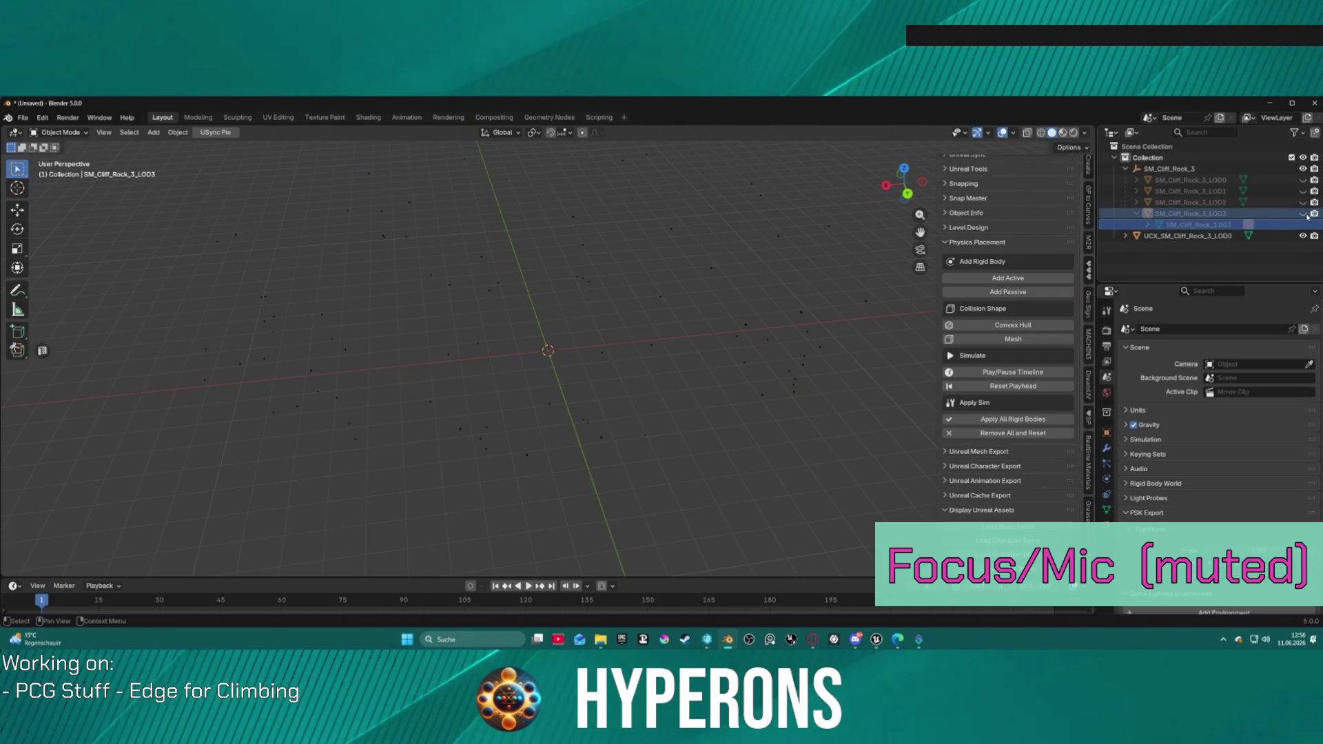
pyautogui.press('h')
pyautogui.hotkey('ctrl', 'c')
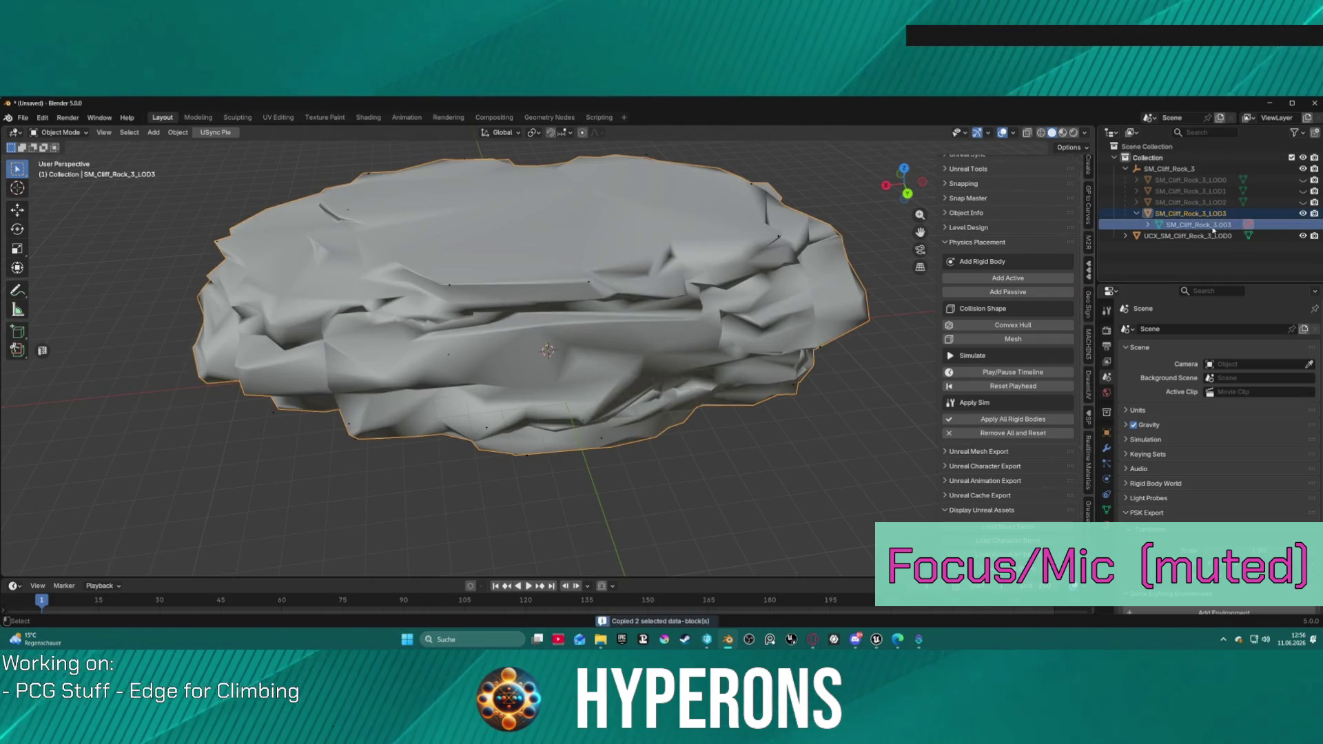
# - Reveal the LOD3 mesh's material and enter Edit Mode on it
pyautogui.click(1136, 214)
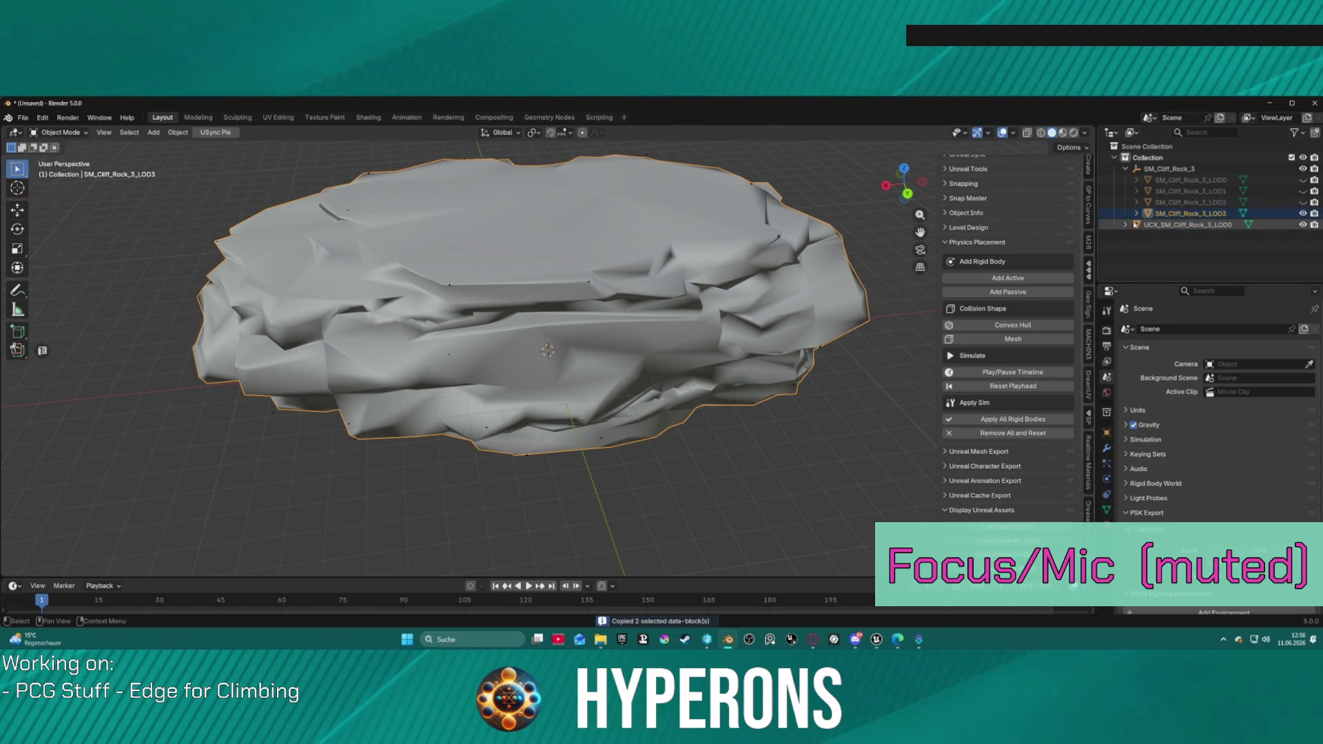
pyautogui.click(1137, 213)
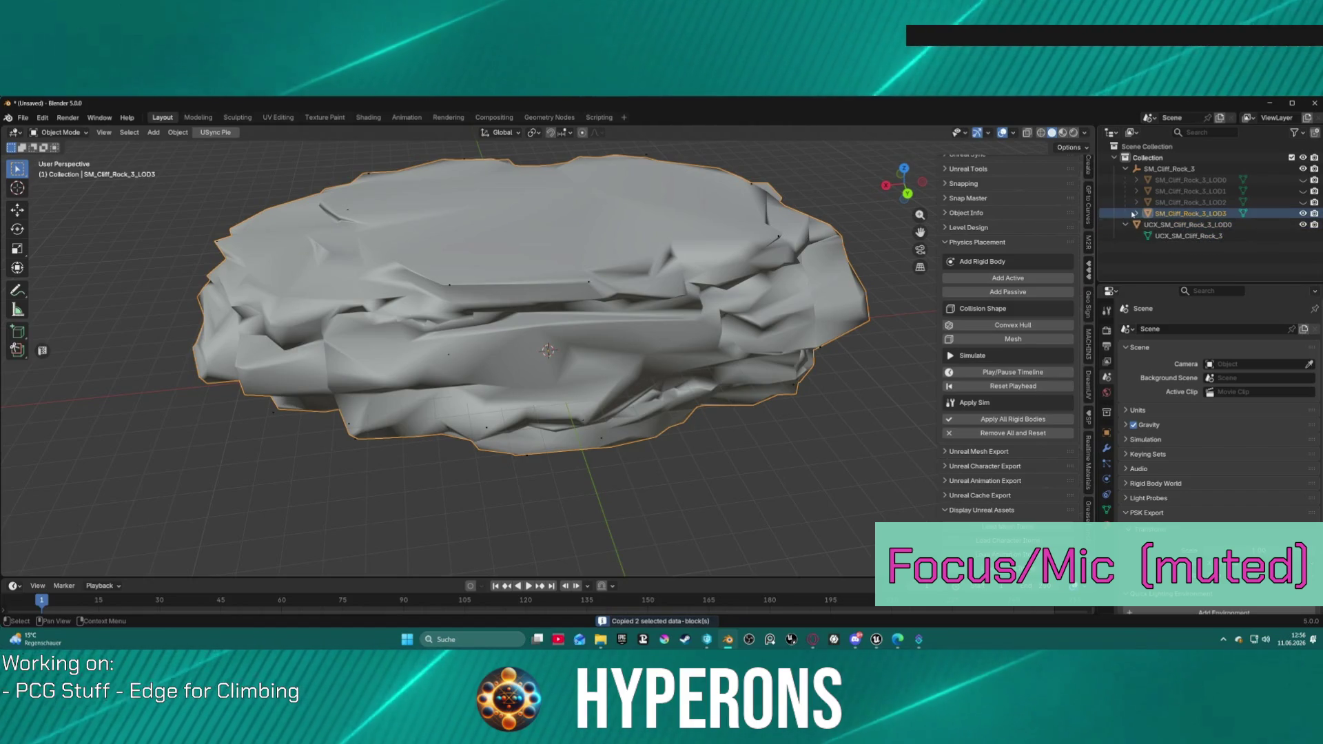
pyautogui.click(1147, 225)
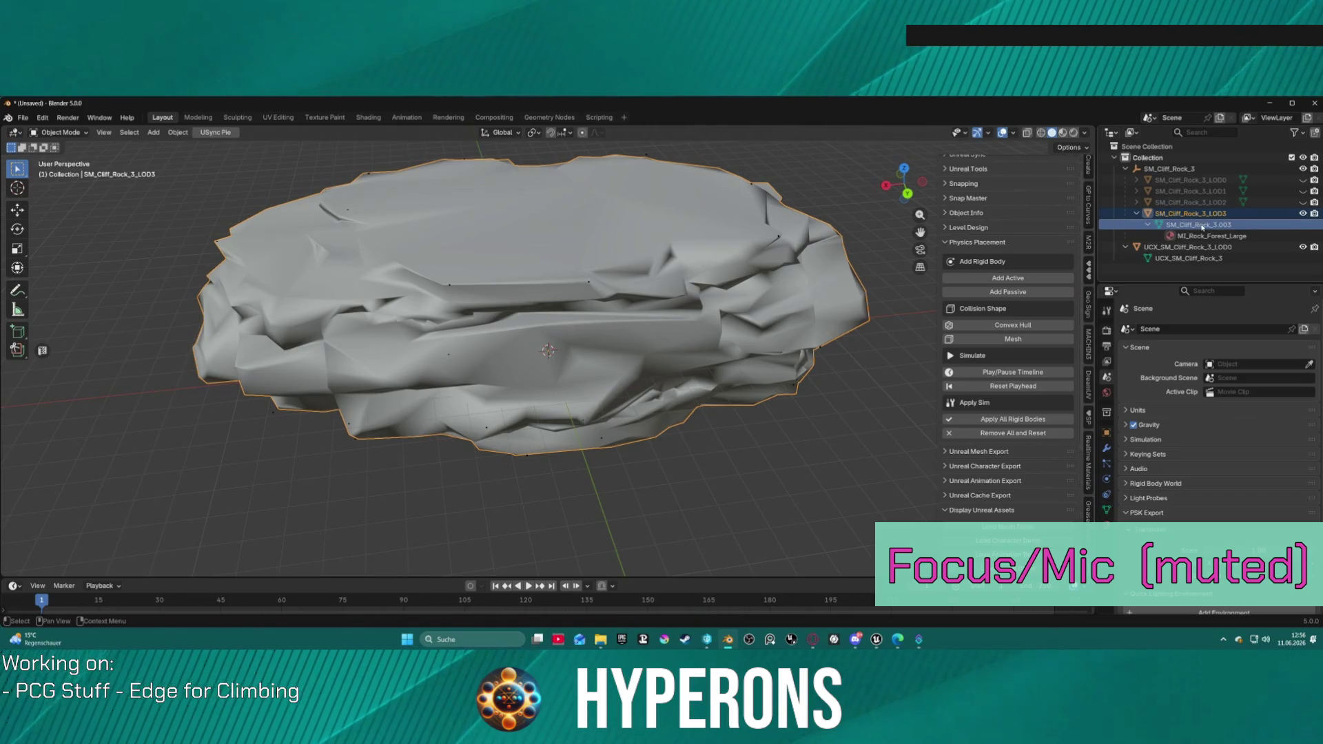
pyautogui.press('Tab')
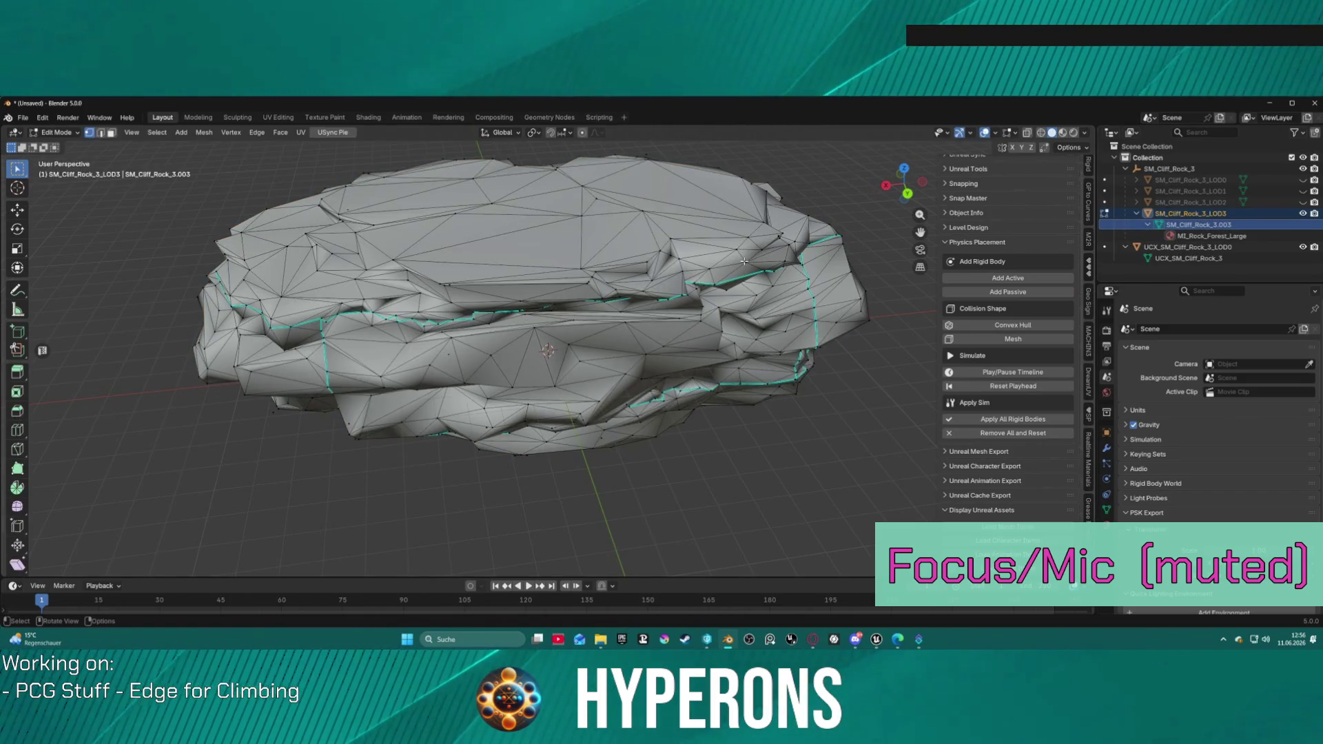
# - Select and copy all LOD3 rock geometry, then return to the 'Hyperons - Unreal' window
pyautogui.press('a')
pyautogui.hotkey('ctrl', 'c')
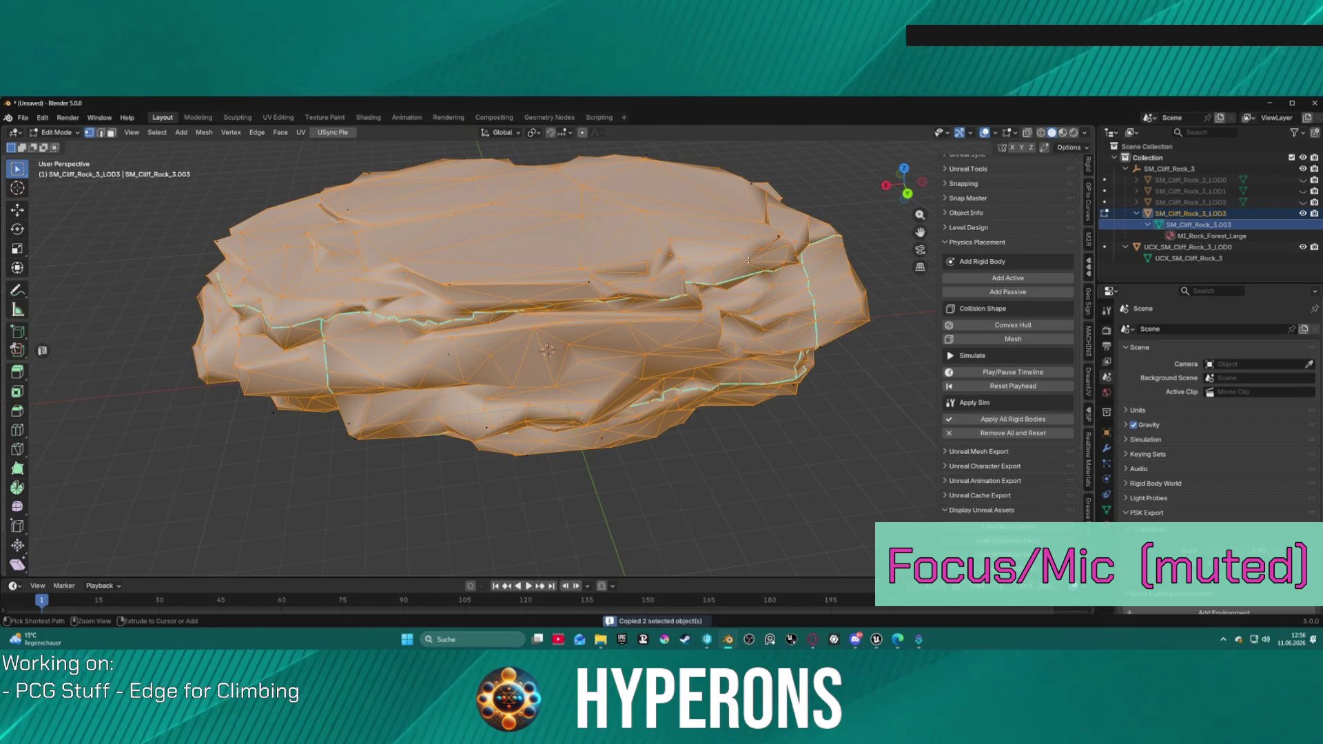
pyautogui.moveTo(687, 248)
pyautogui.mouseDown()
pyautogui.moveTo(788, 228)
pyautogui.moveTo(783, 271)
pyautogui.moveTo(1157, 211)
pyautogui.mouseUp()
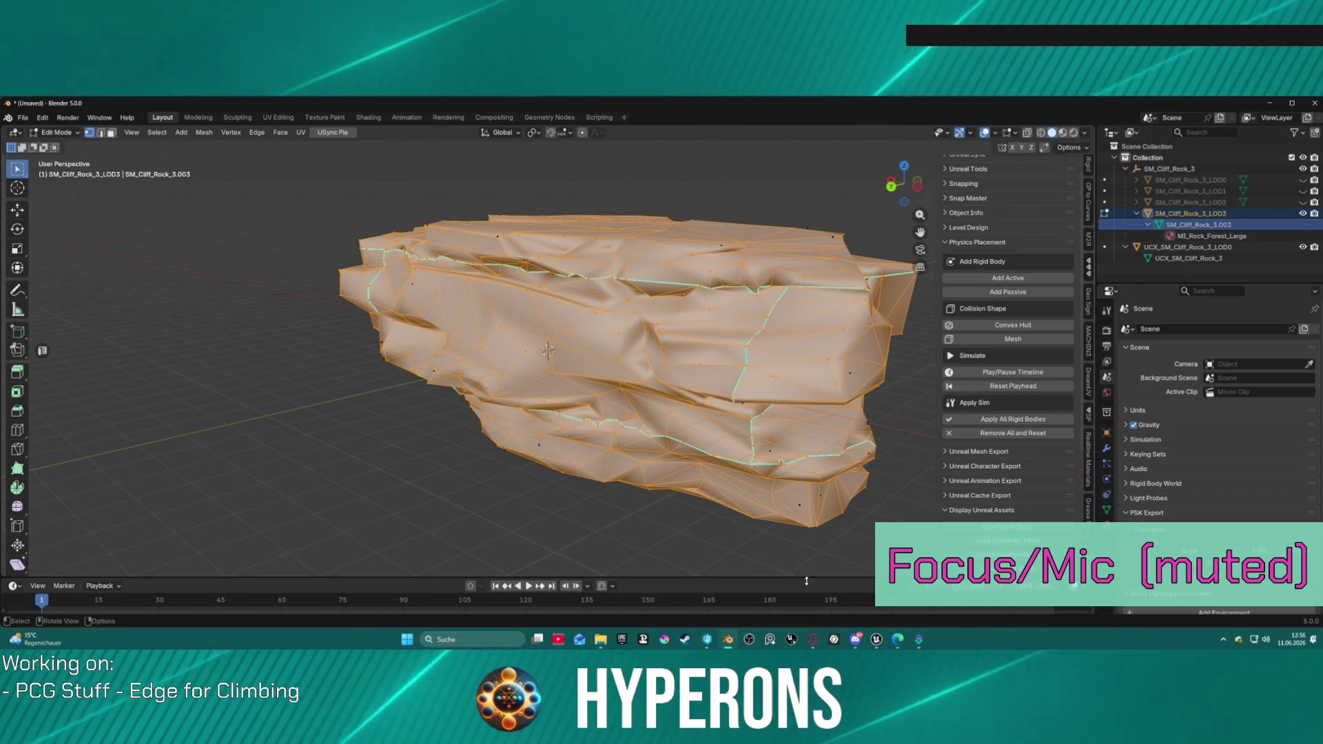
pyautogui.click(877, 639)
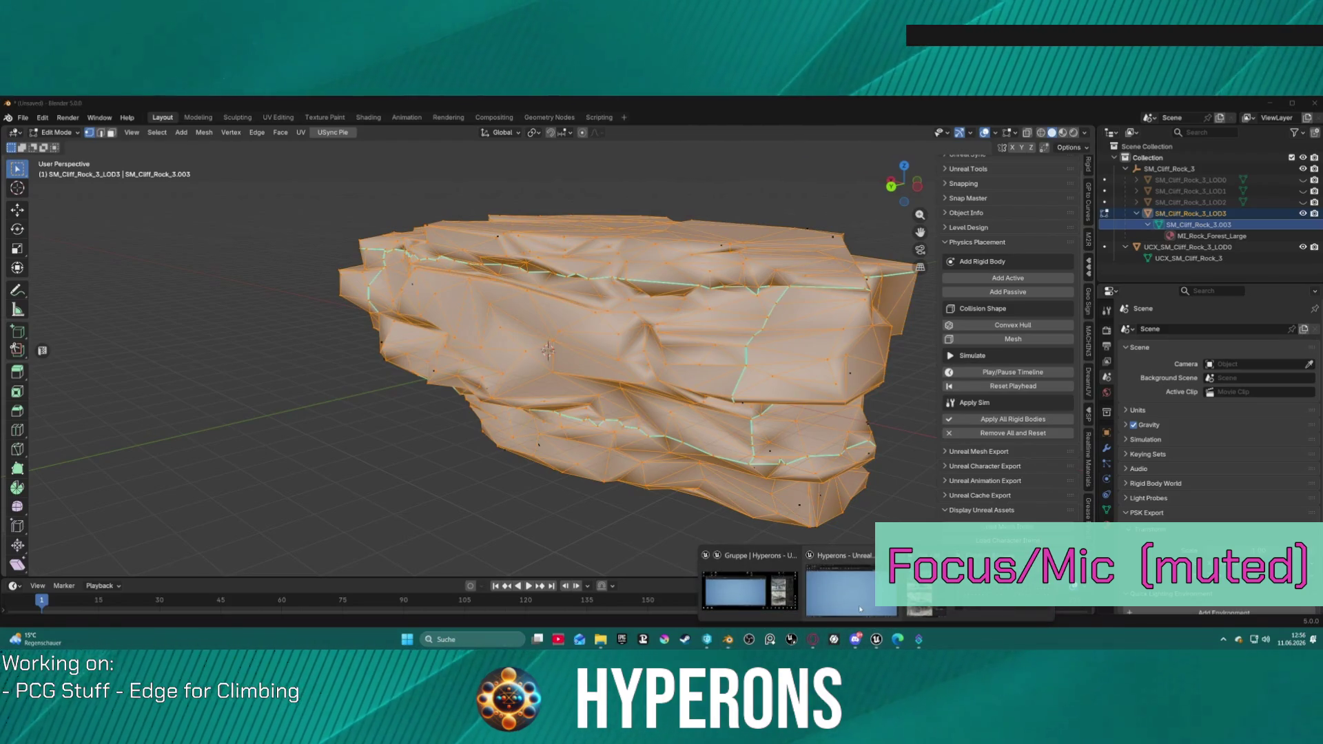
pyautogui.click(861, 609)
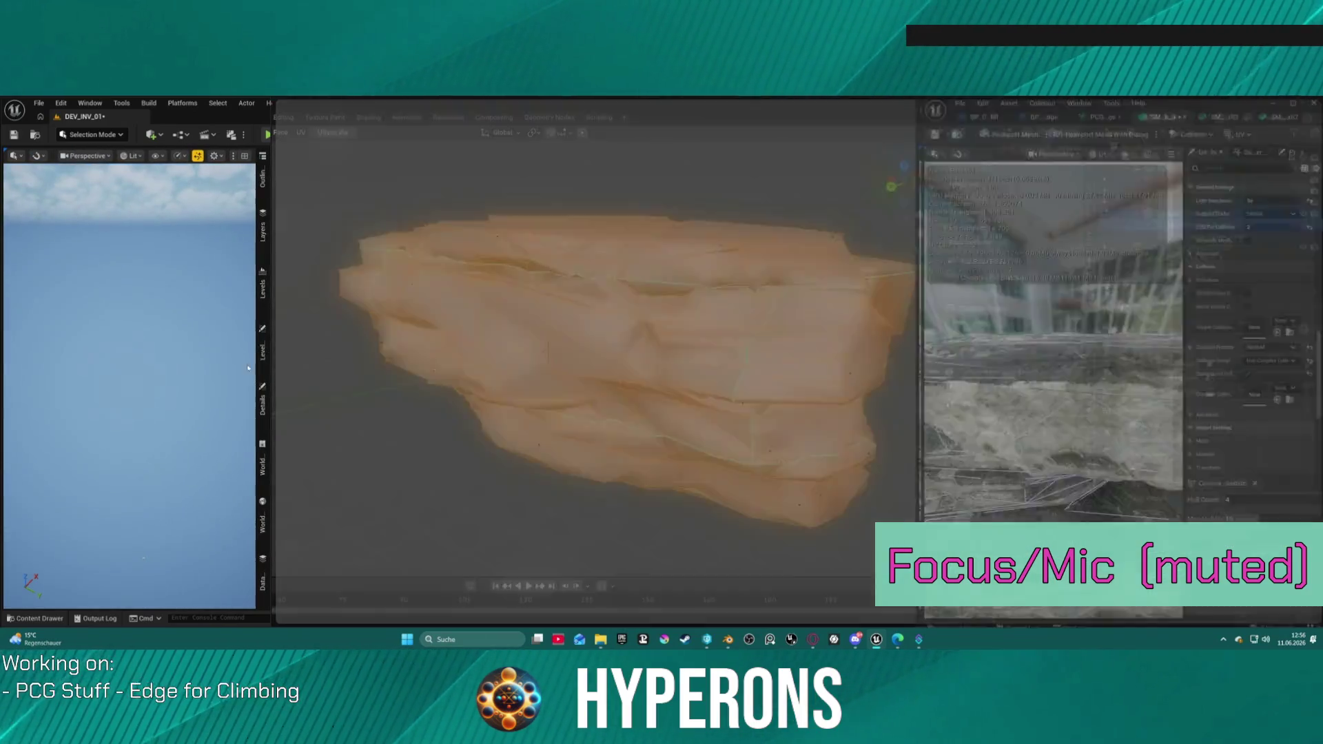
# - Frame SM_Cliff_Rock_3 and display its collision in the mesh viewport
pyautogui.press('f')
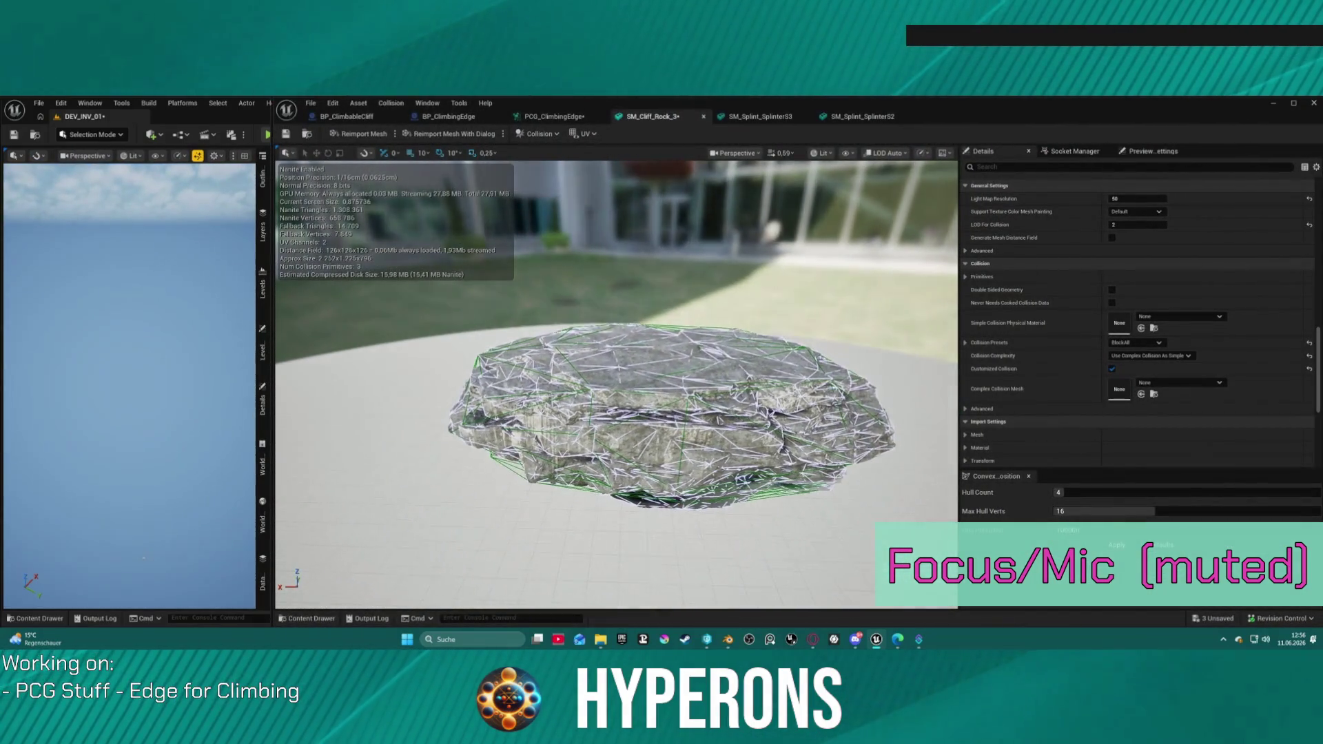
pyautogui.scroll(5, 617, 385)
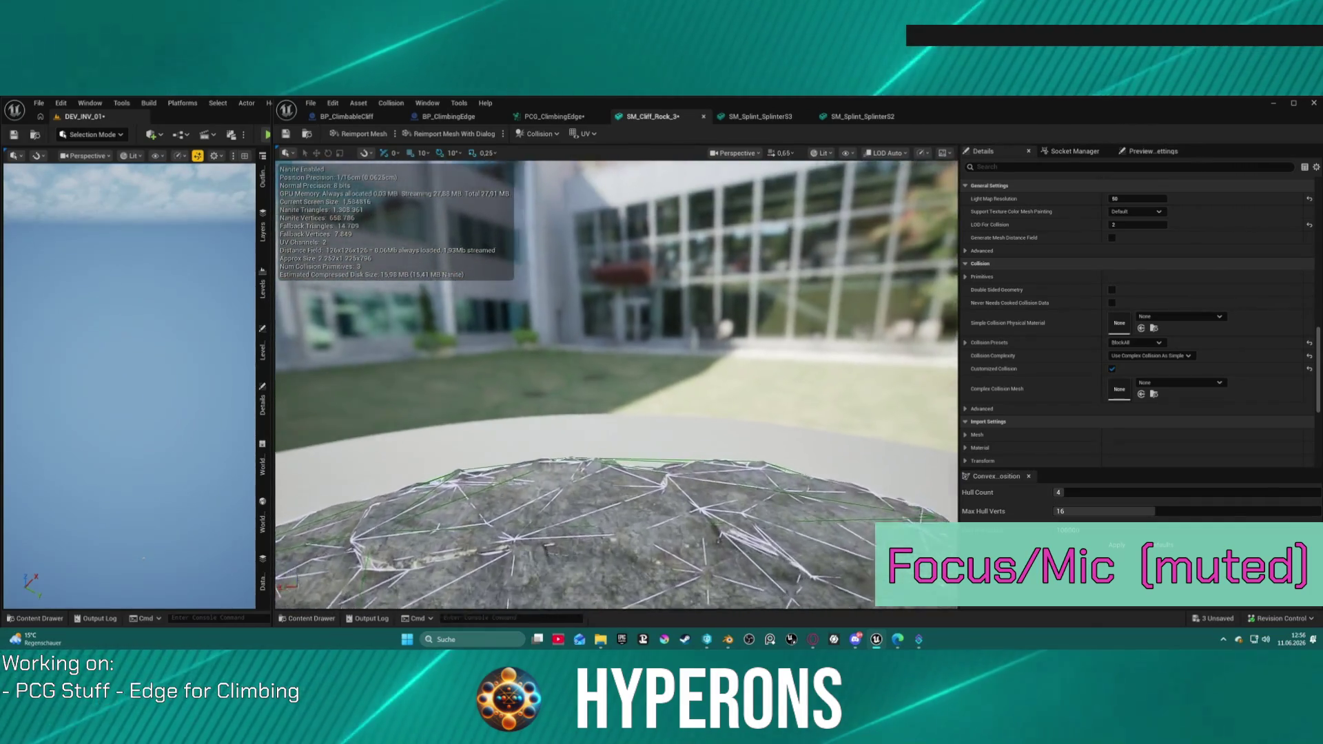
pyautogui.press('f')
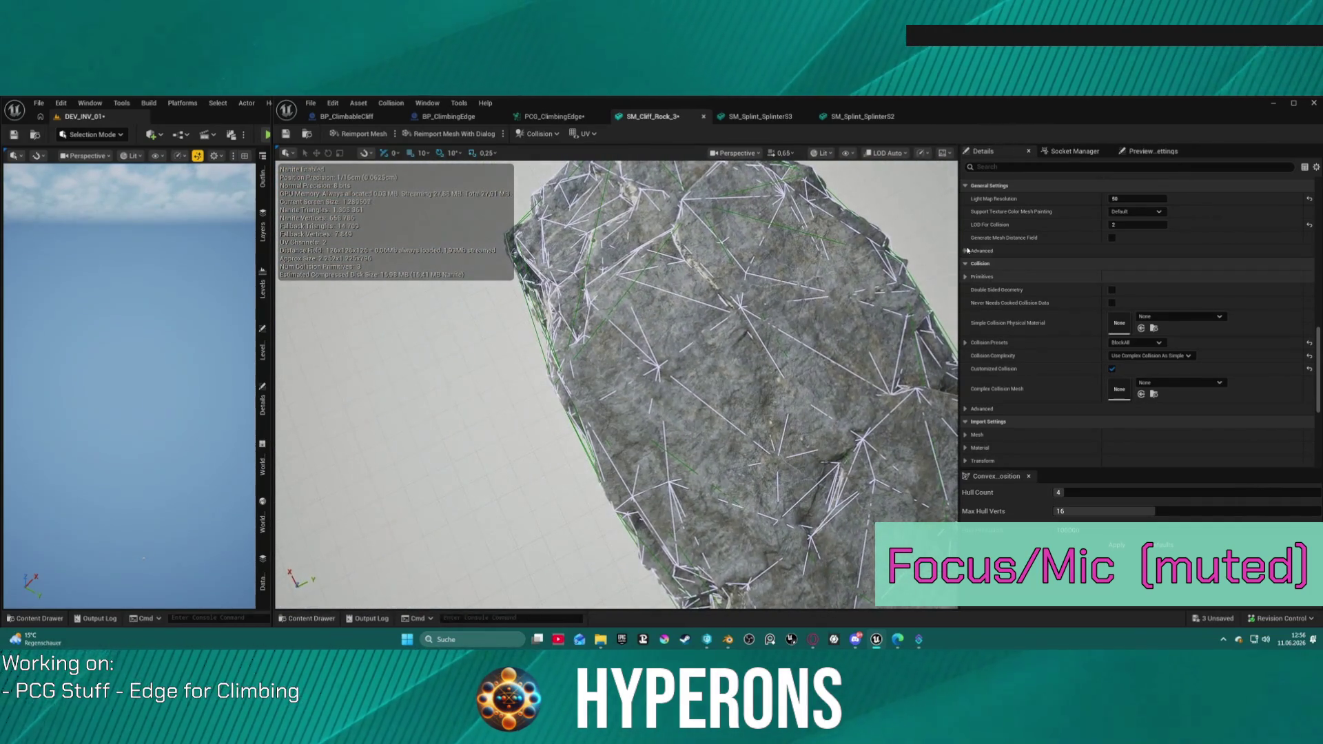
pyautogui.click(853, 153)
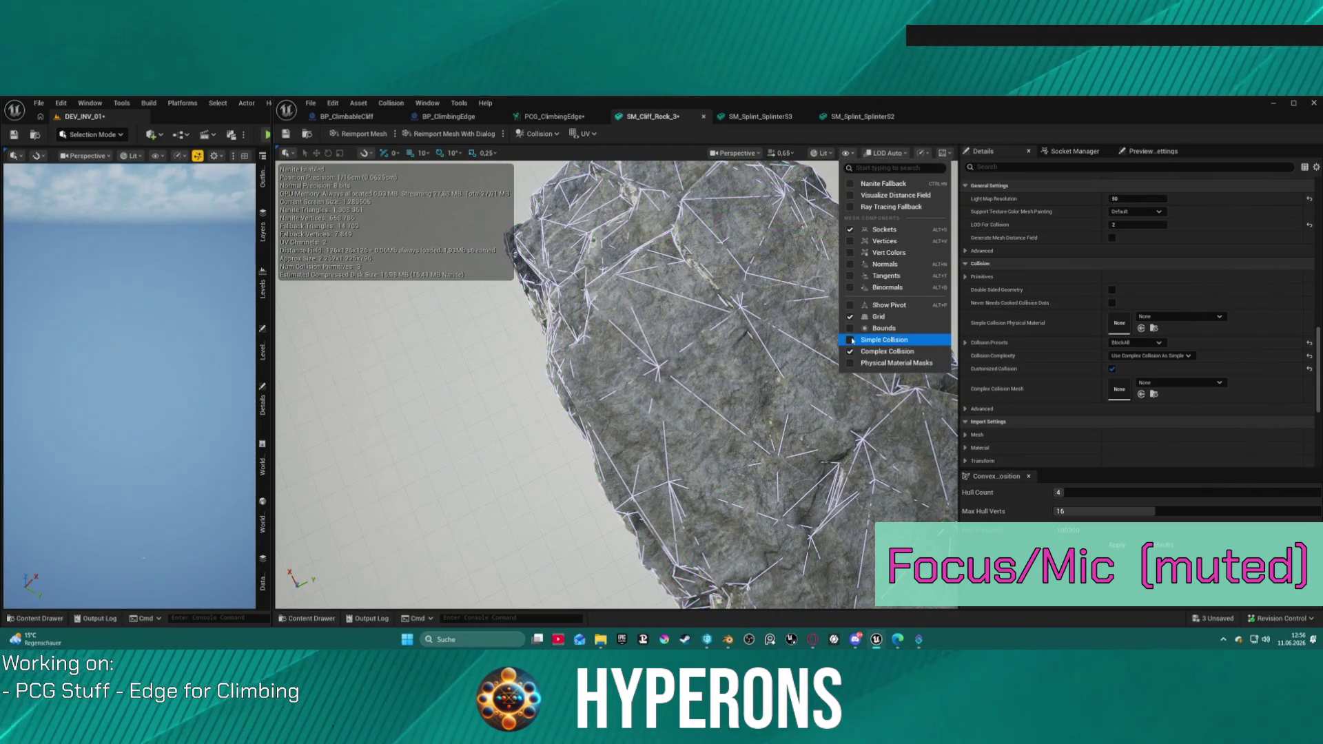
pyautogui.moveTo(848, 414)
pyautogui.mouseDown()
pyautogui.moveTo(551, 386)
pyautogui.moveTo(551, 275)
pyautogui.moveTo(565, 249)
pyautogui.moveTo(558, 296)
pyautogui.moveTo(489, 289)
pyautogui.mouseUp()
pyautogui.press('f')
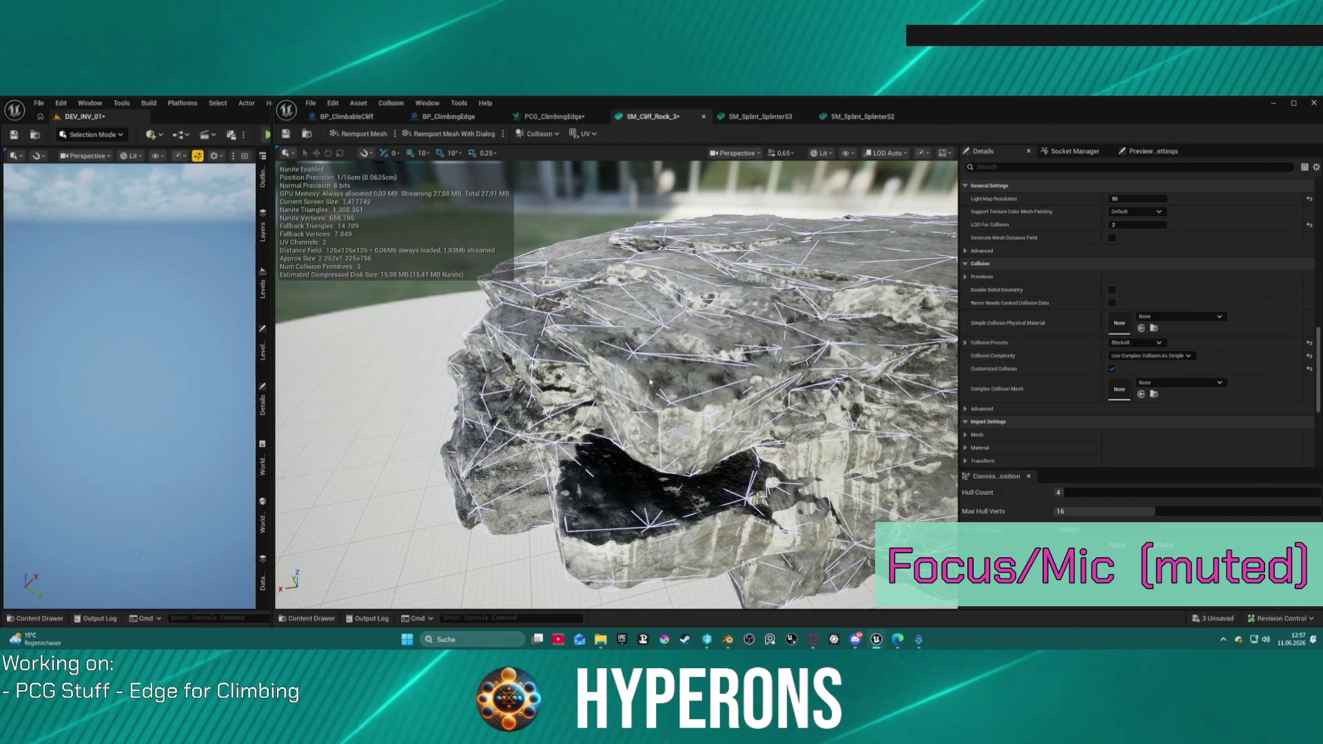
# - Set the mesh's LOD For Collision to 3
pyautogui.click(1137, 225)
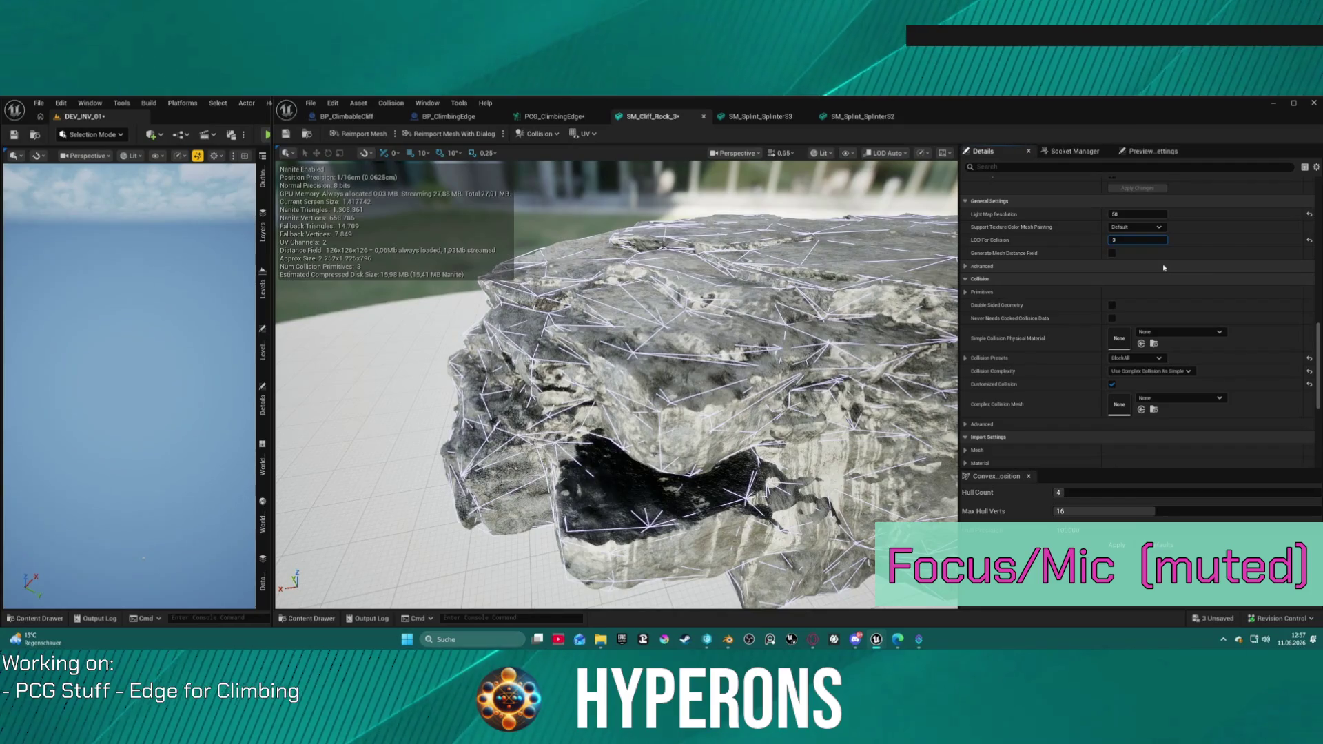
pyautogui.press('Return')
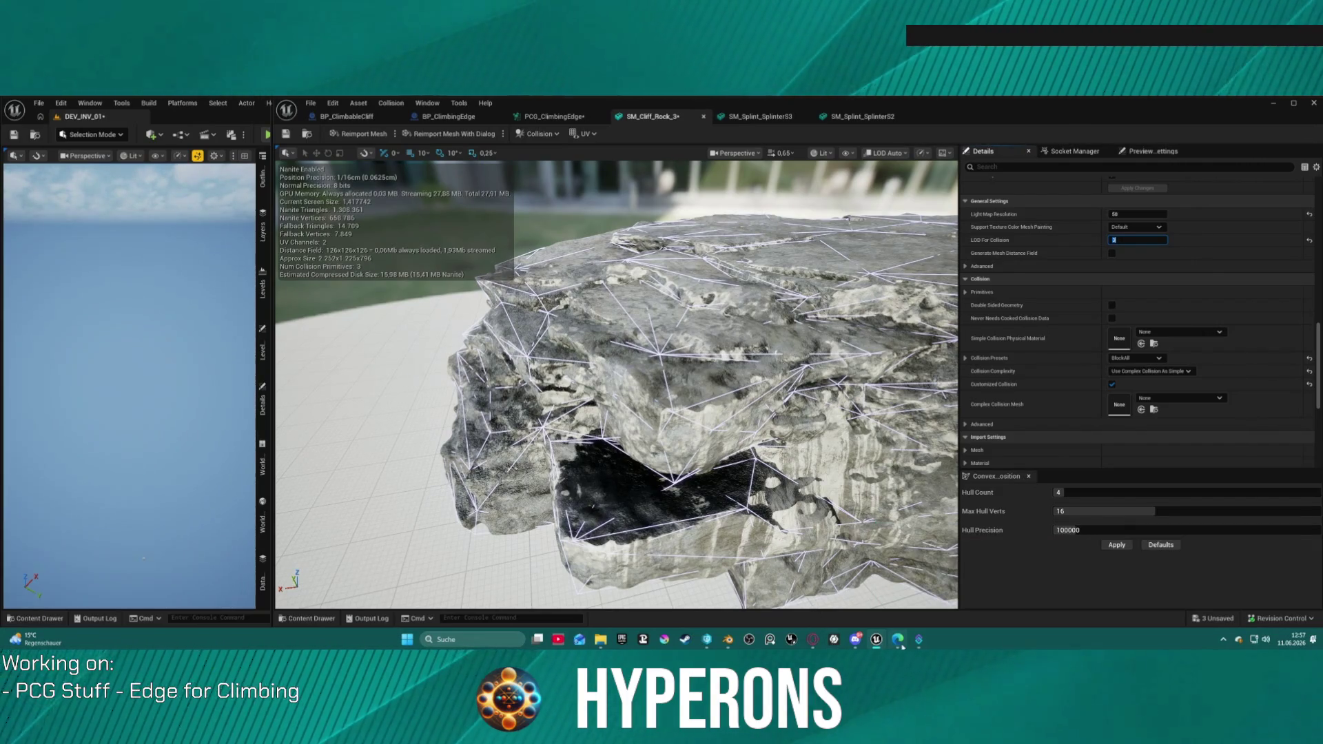
pyautogui.rightClick(728, 640)
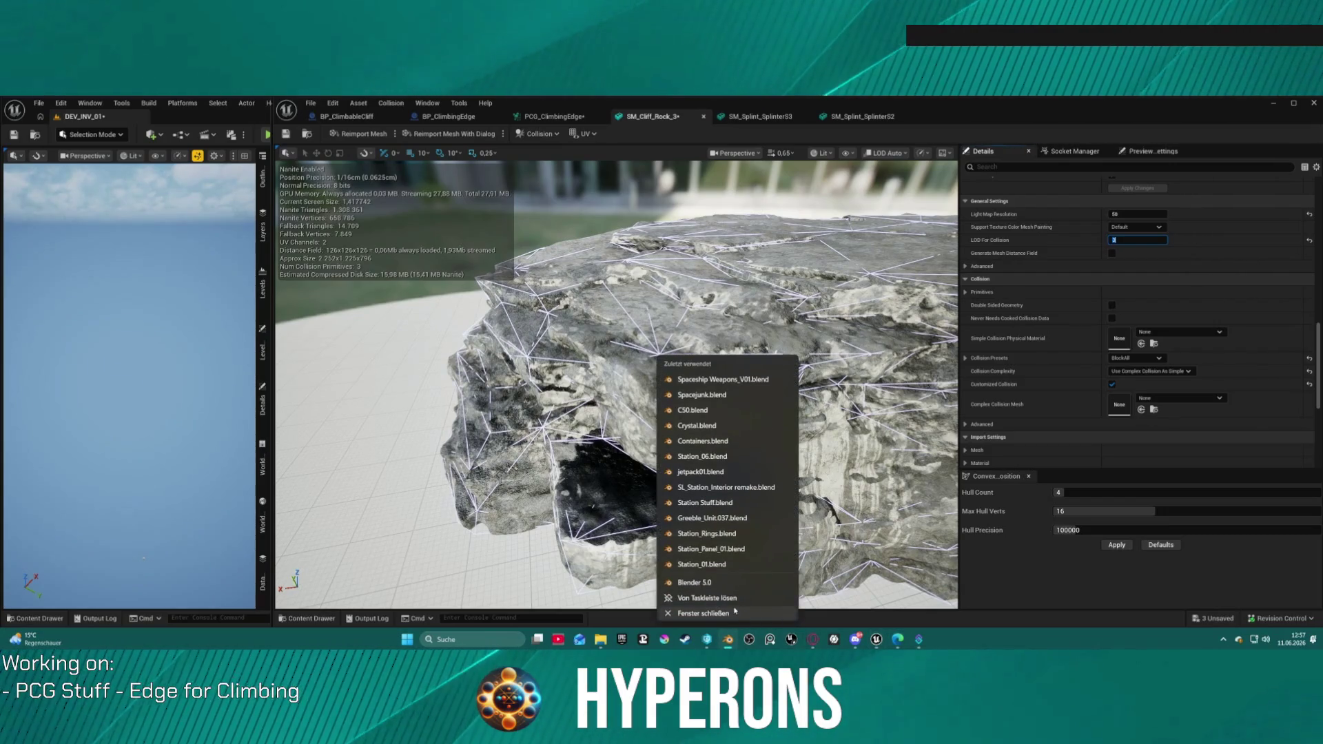
# - Close Blender, discarding the Untitled.blend changes
pyautogui.click(735, 610)
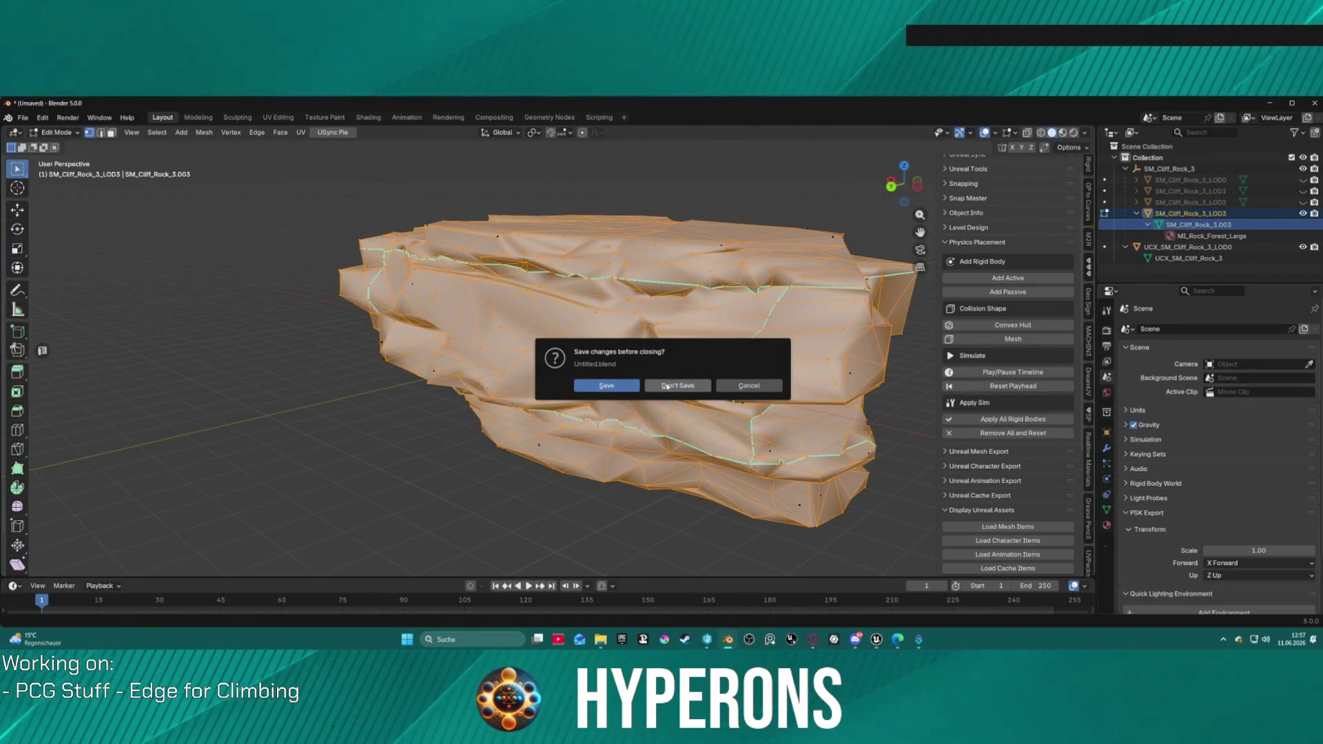
pyautogui.click(666, 385)
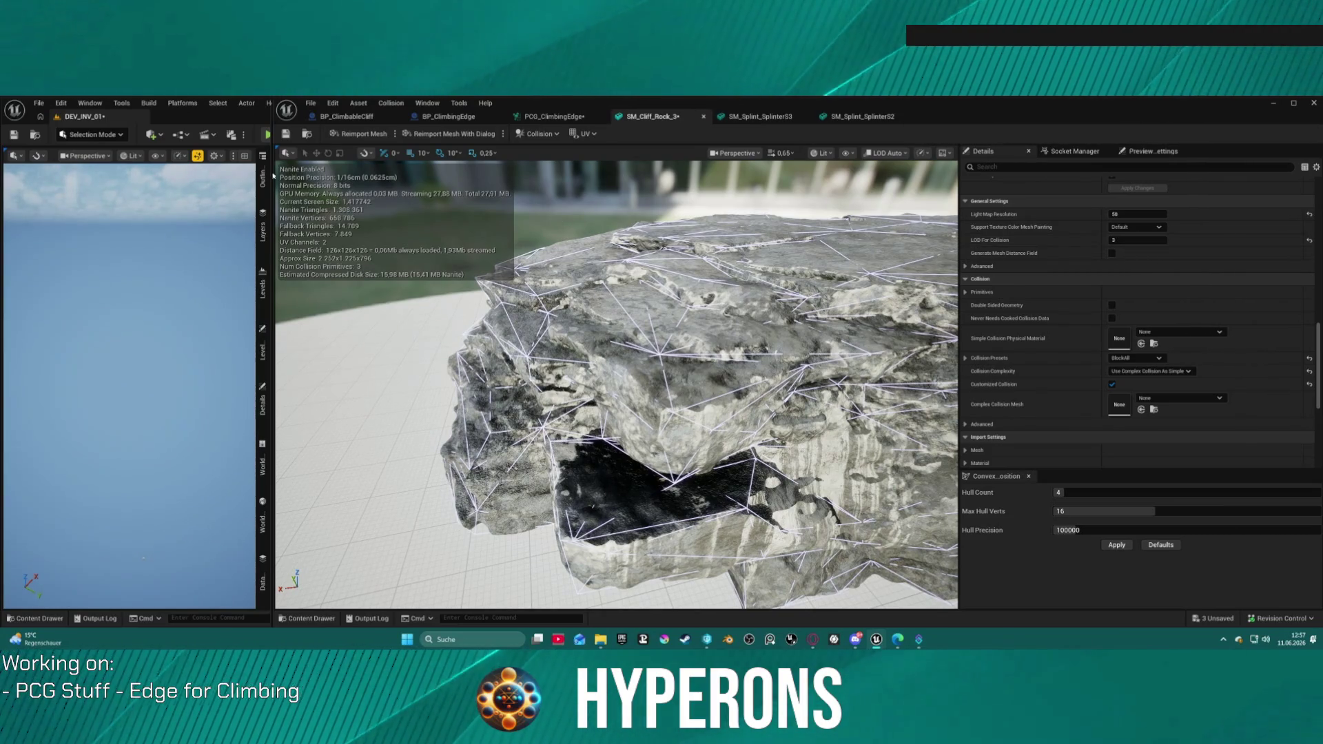
# - Save SM_Cliff_Rock_3, then play-test running to, climbing and shimmying along the rock
pyautogui.click(288, 134)
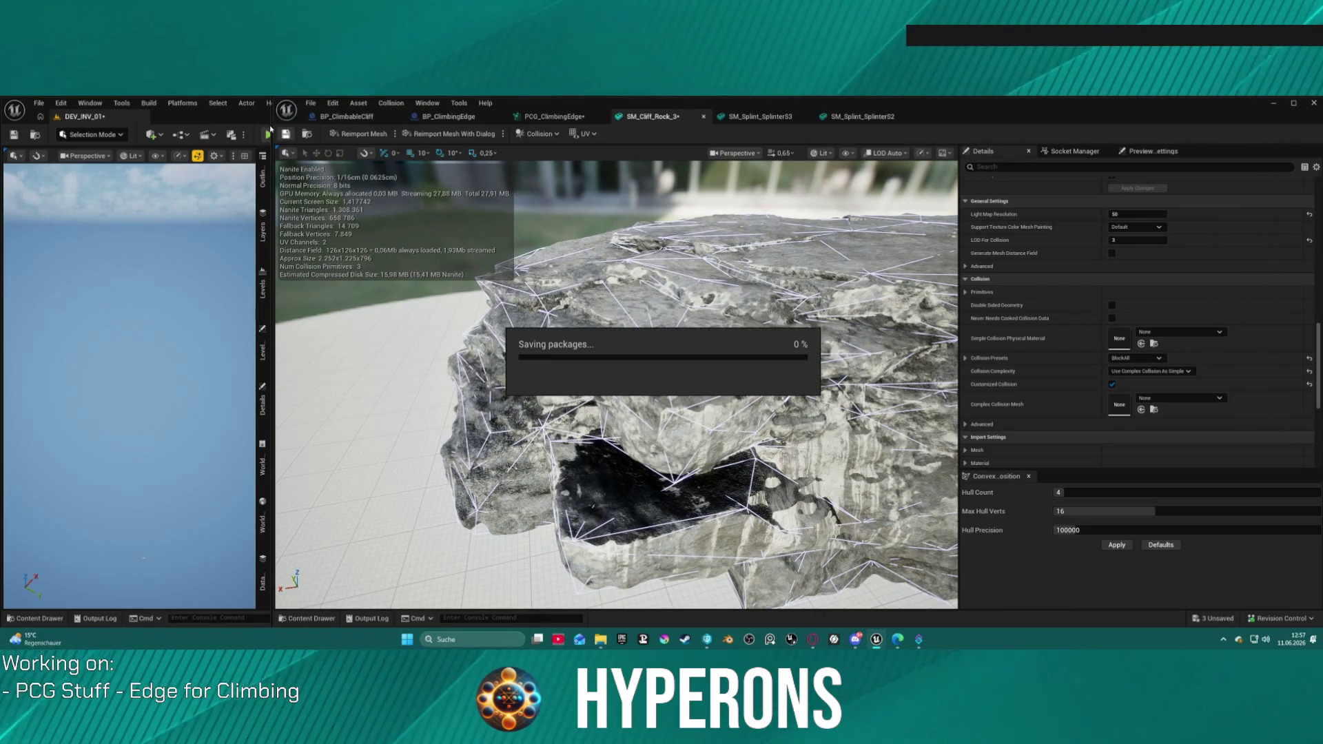
pyautogui.moveTo(272, 119); pyautogui.dragTo(993, 135)
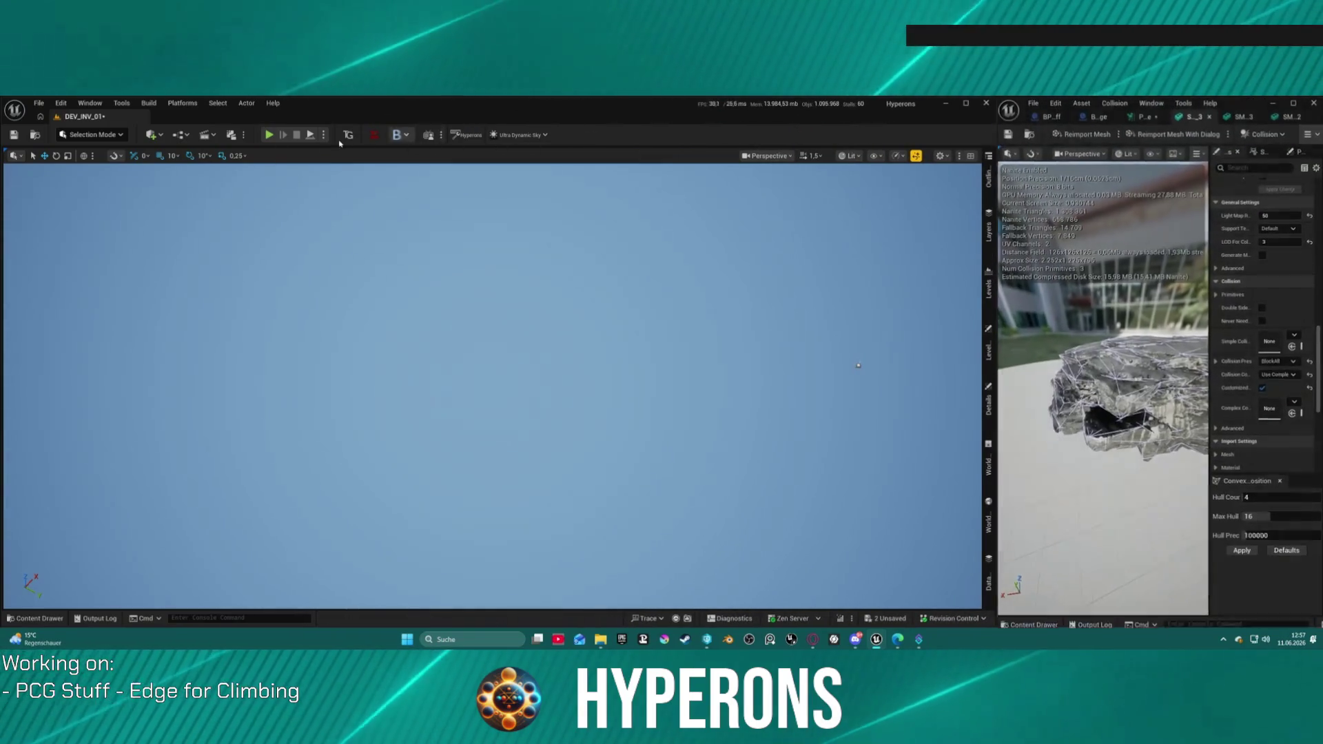
pyautogui.hotkey('alt', 'p')
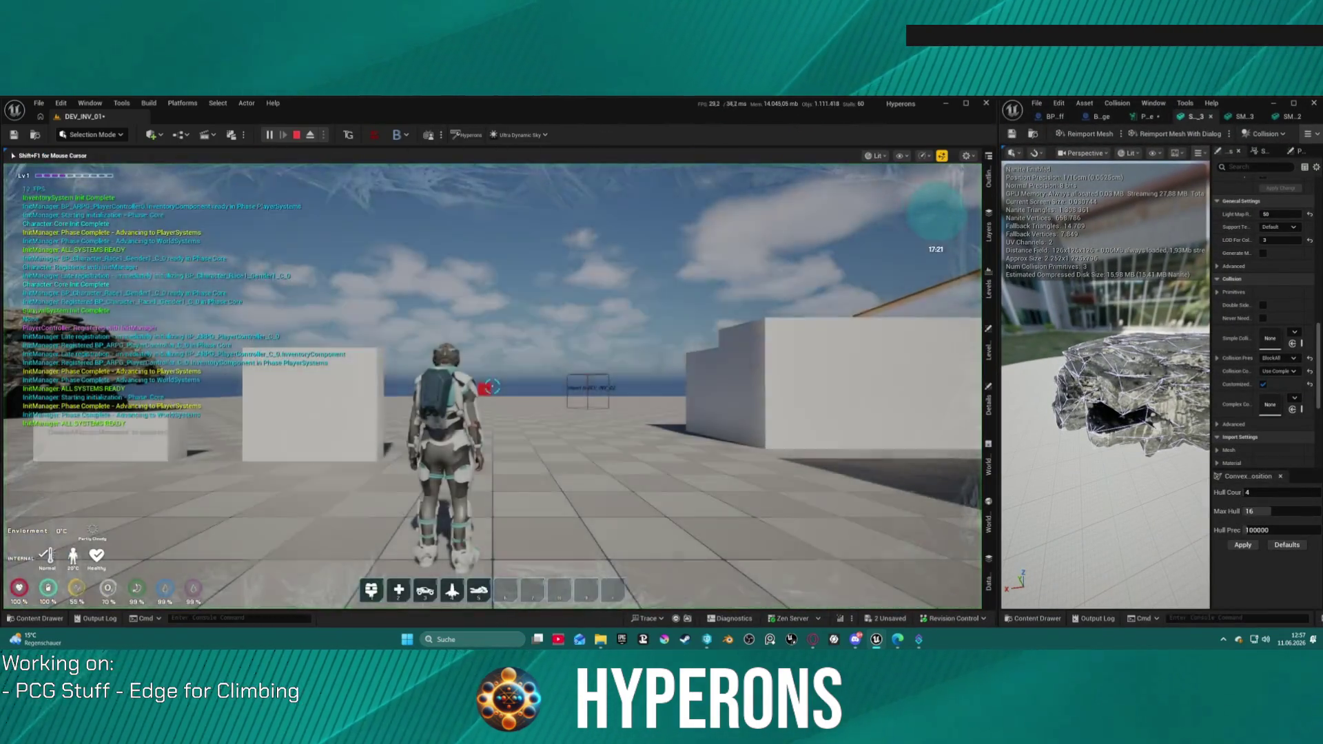
pyautogui.press('w')
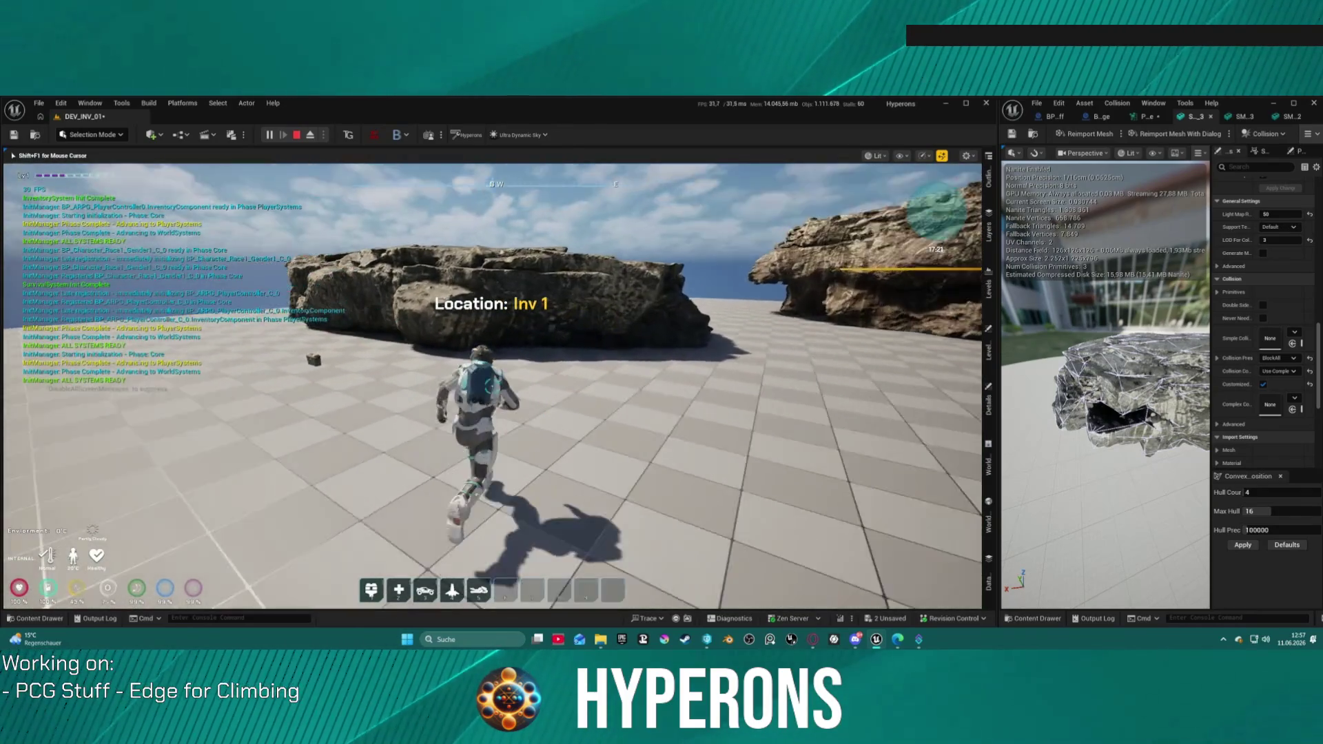
pyautogui.press('a')
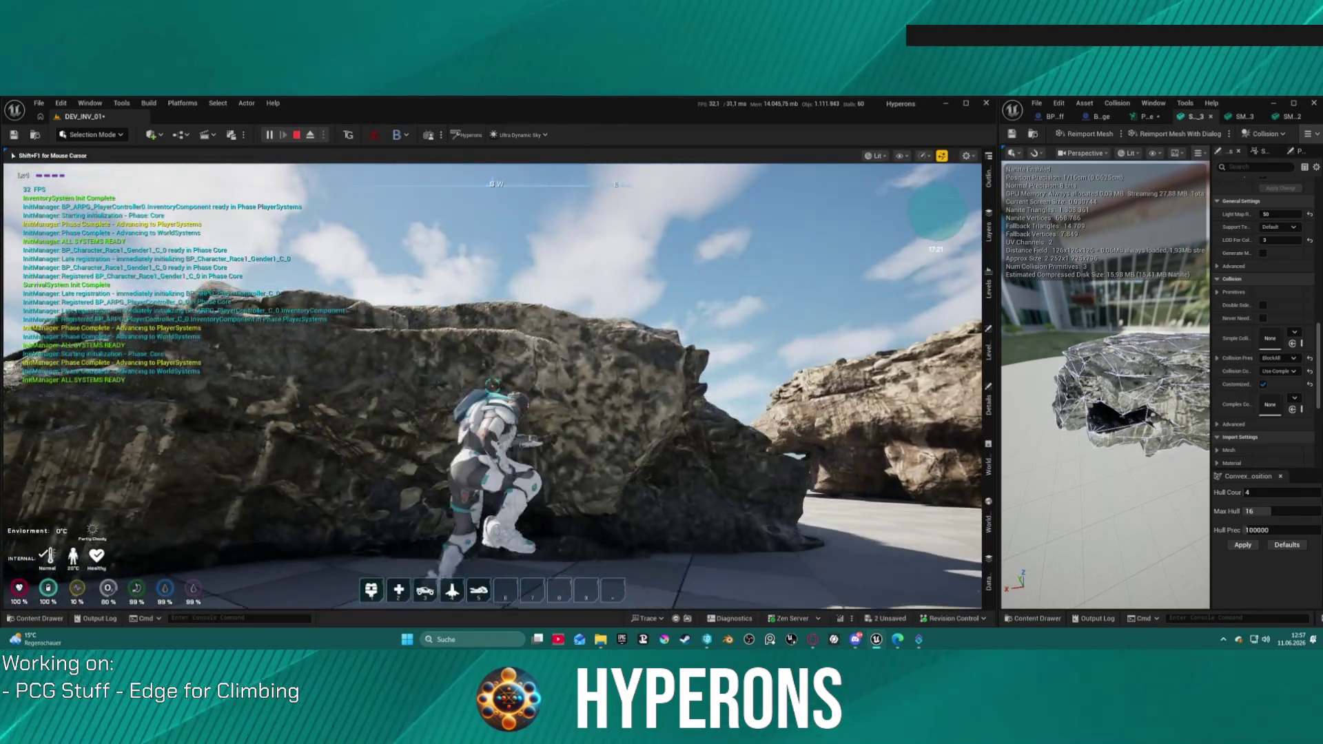
pyautogui.press('space')
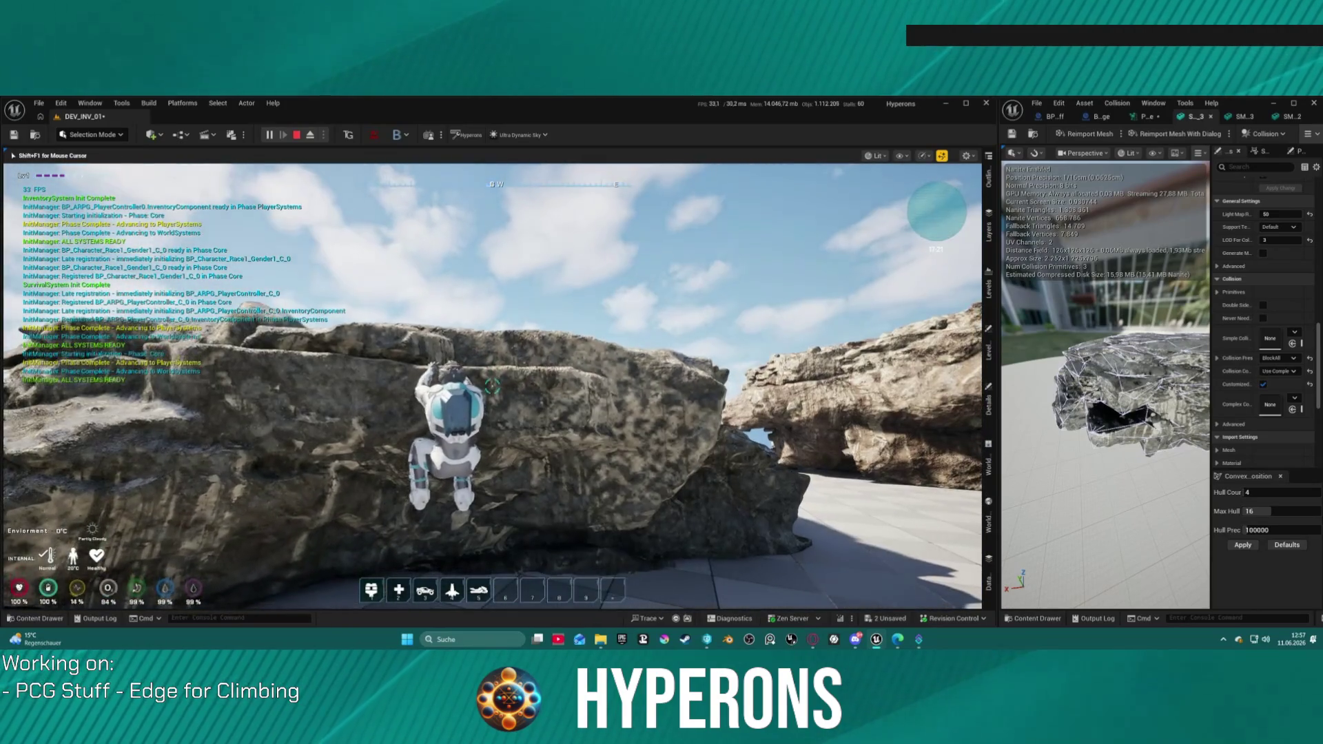
pyautogui.press('d')
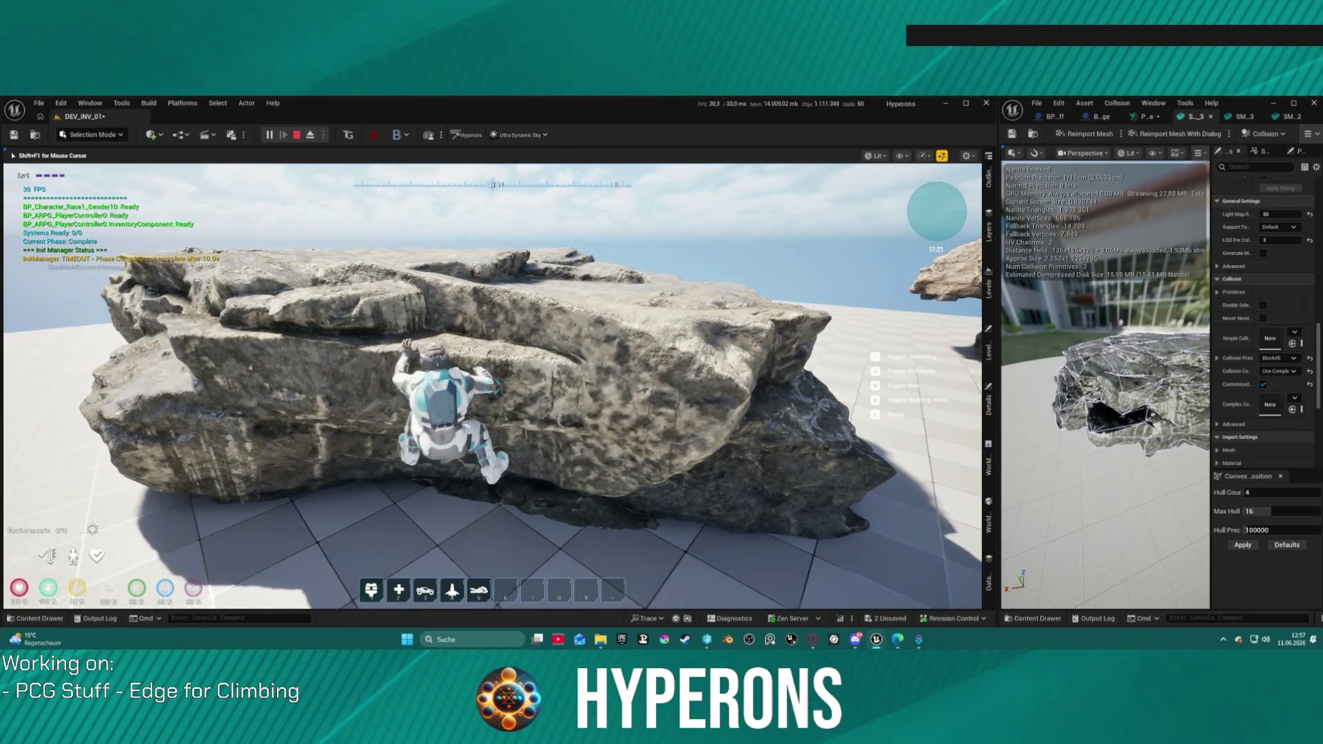
pyautogui.press('a')
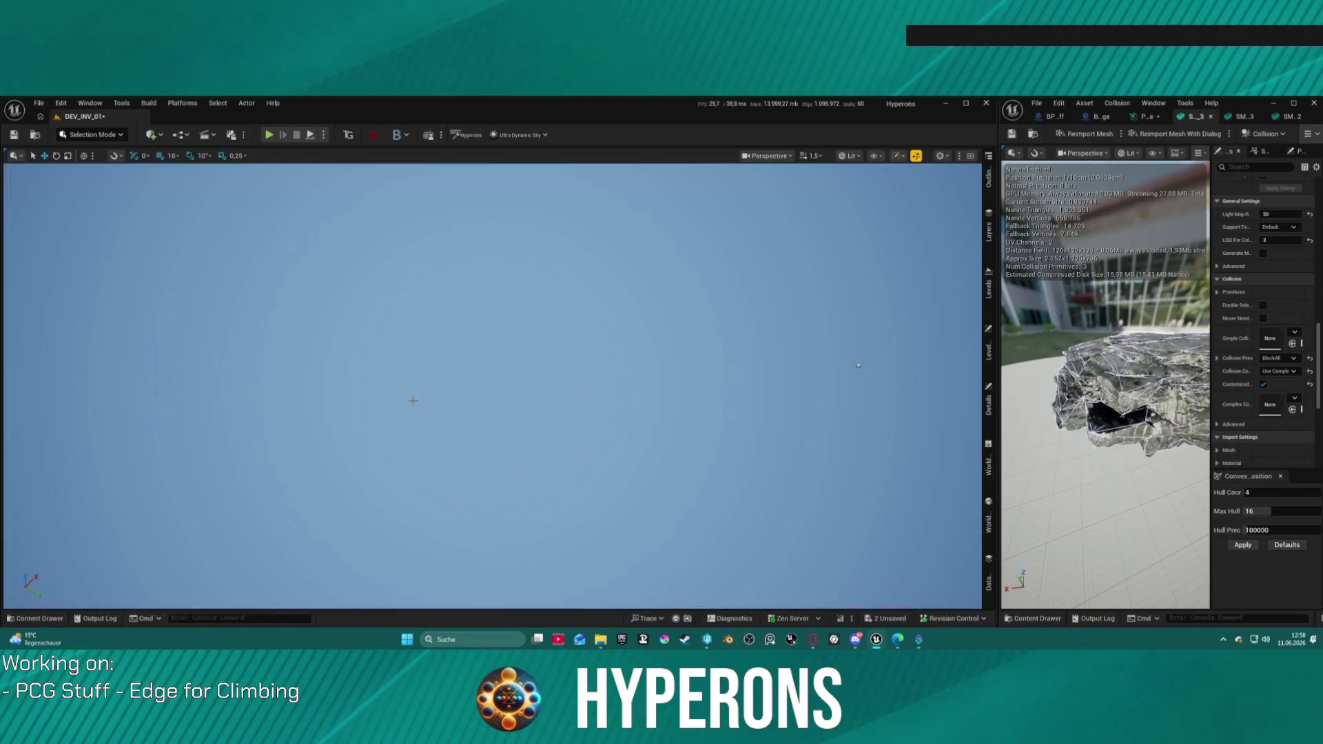
pyautogui.press('f')
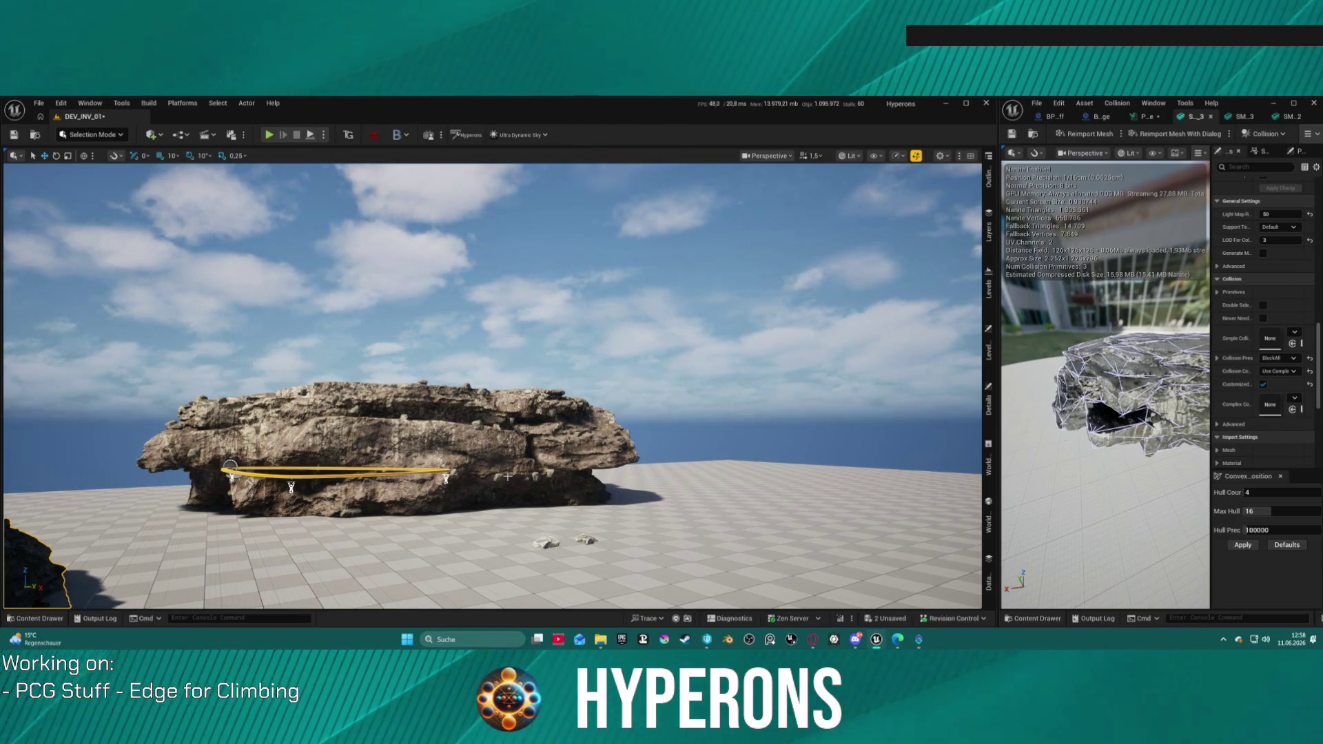
pyautogui.click(269, 134)
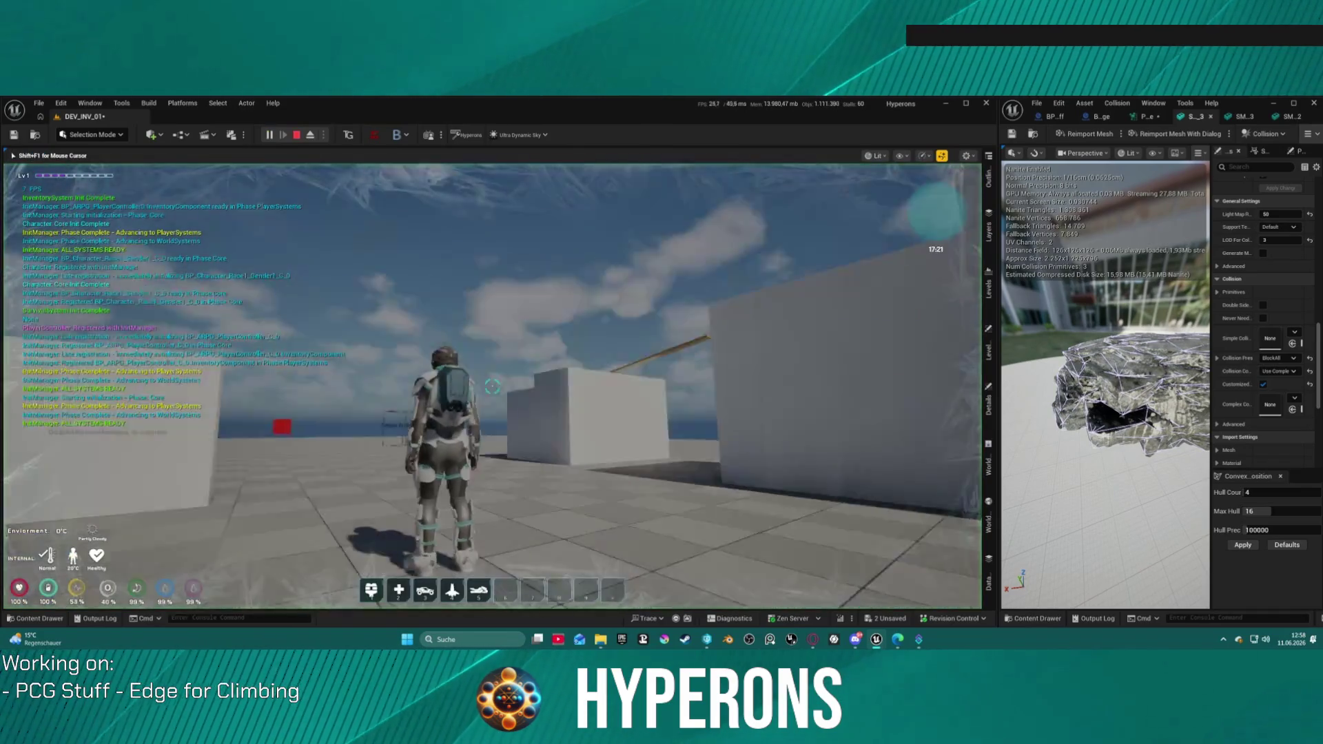
pyautogui.press('w')
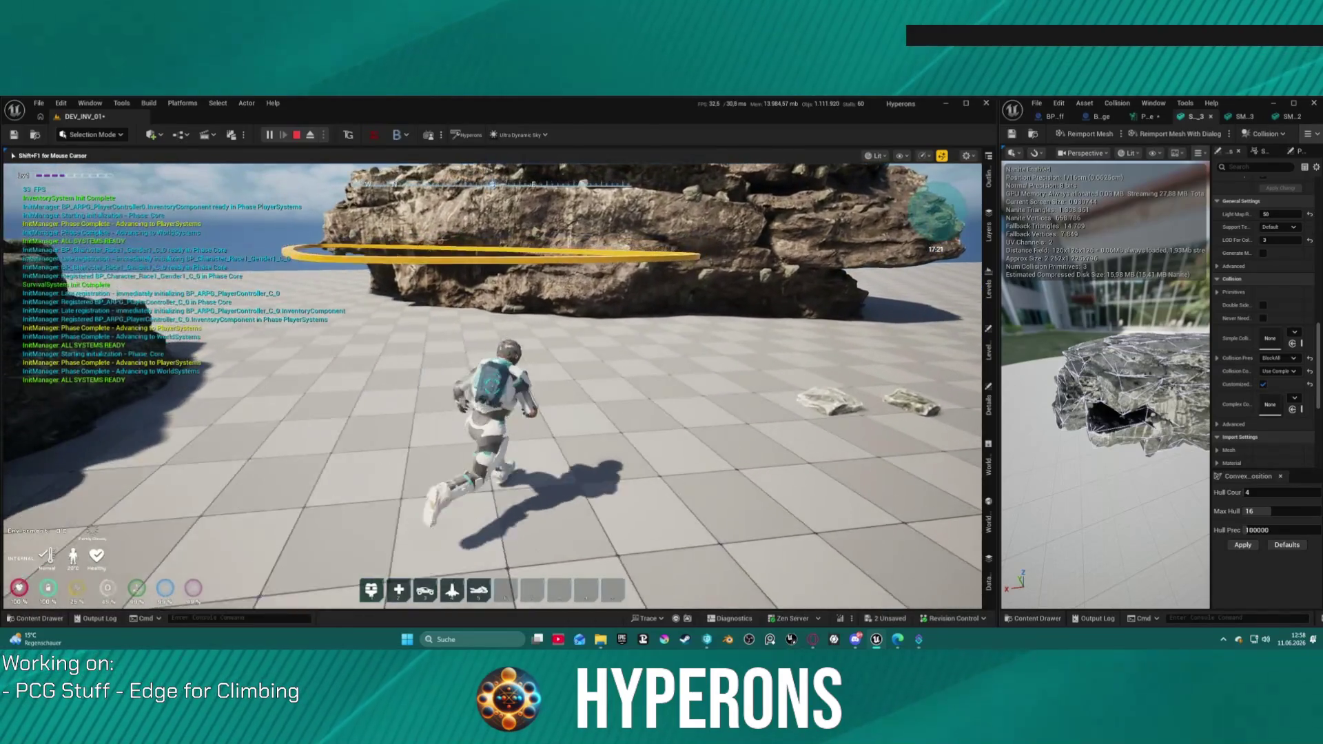
pyautogui.press('w')
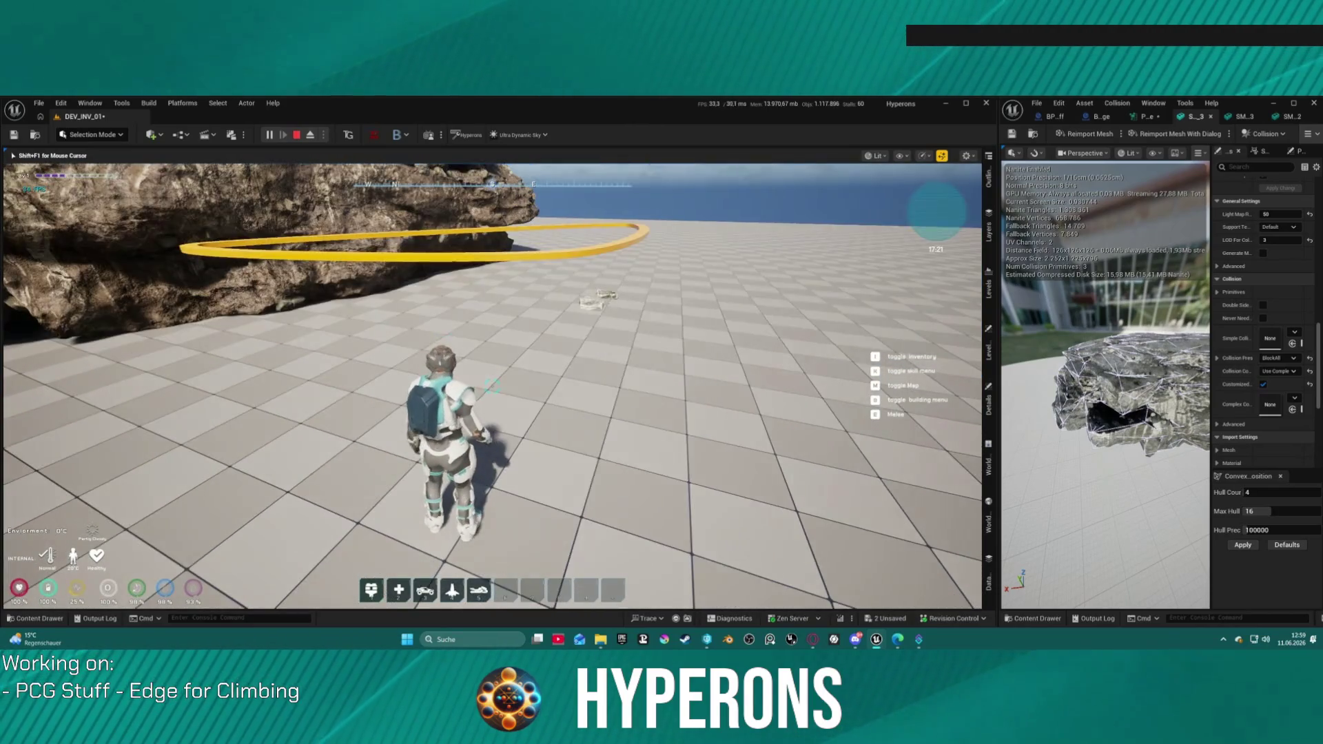
pyautogui.press('Escape')
pyautogui.moveTo(276, 345); pyautogui.dragTo(310, 399)
pyautogui.click(640, 263)
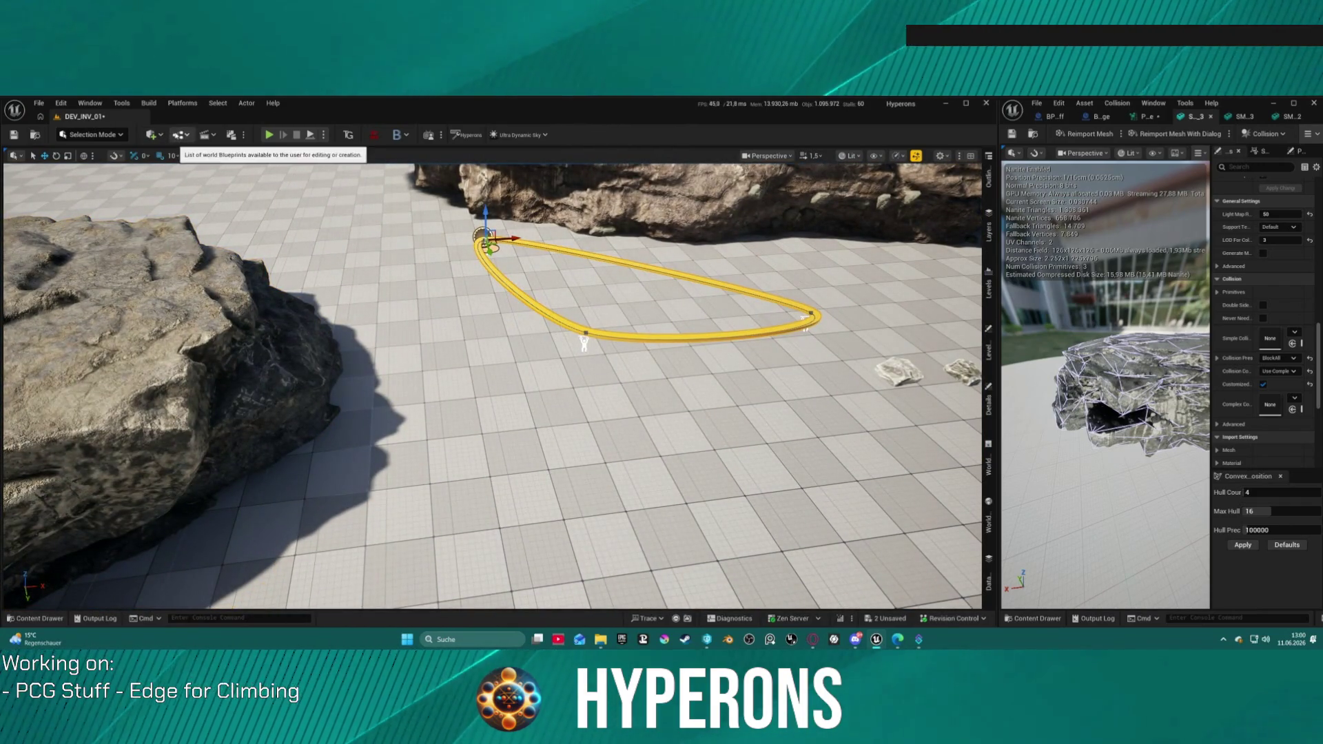
# - Place a new cylinder actor in the level
pyautogui.click(177, 135)
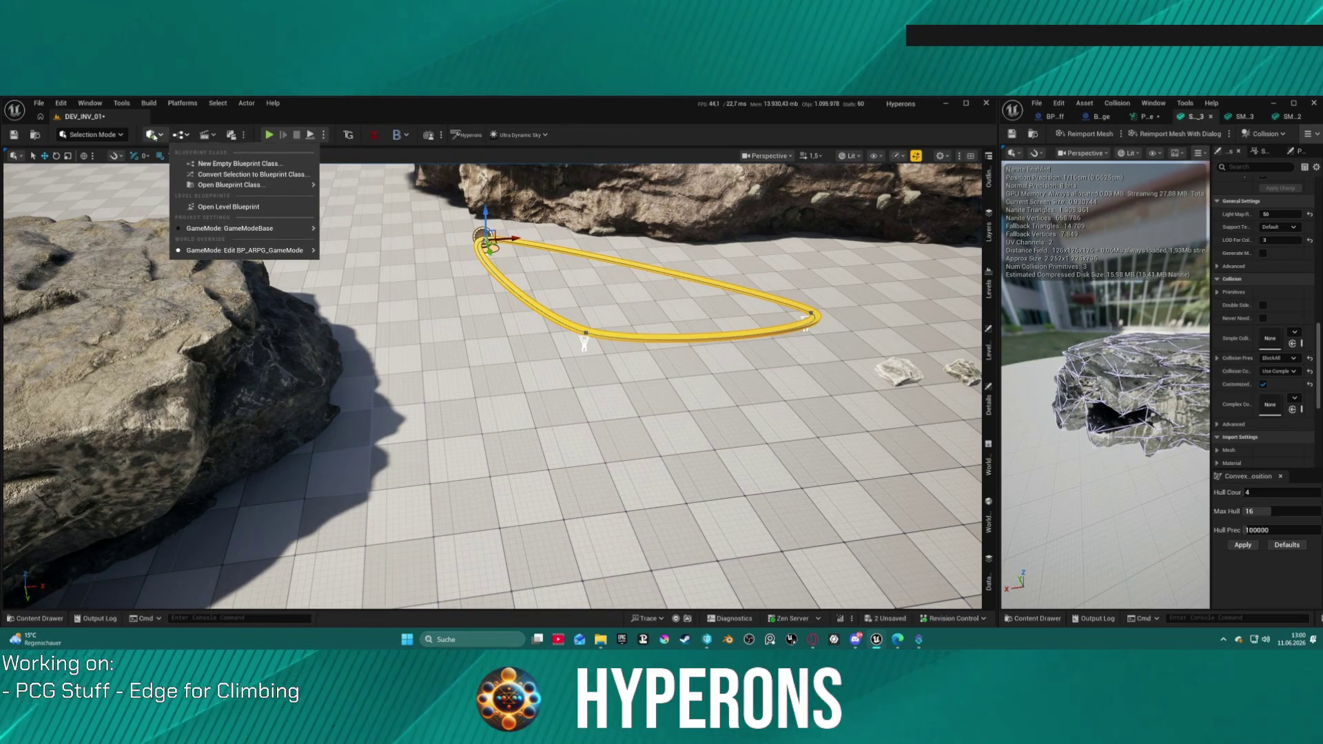
pyautogui.click(152, 135)
pyautogui.moveTo(200, 261)
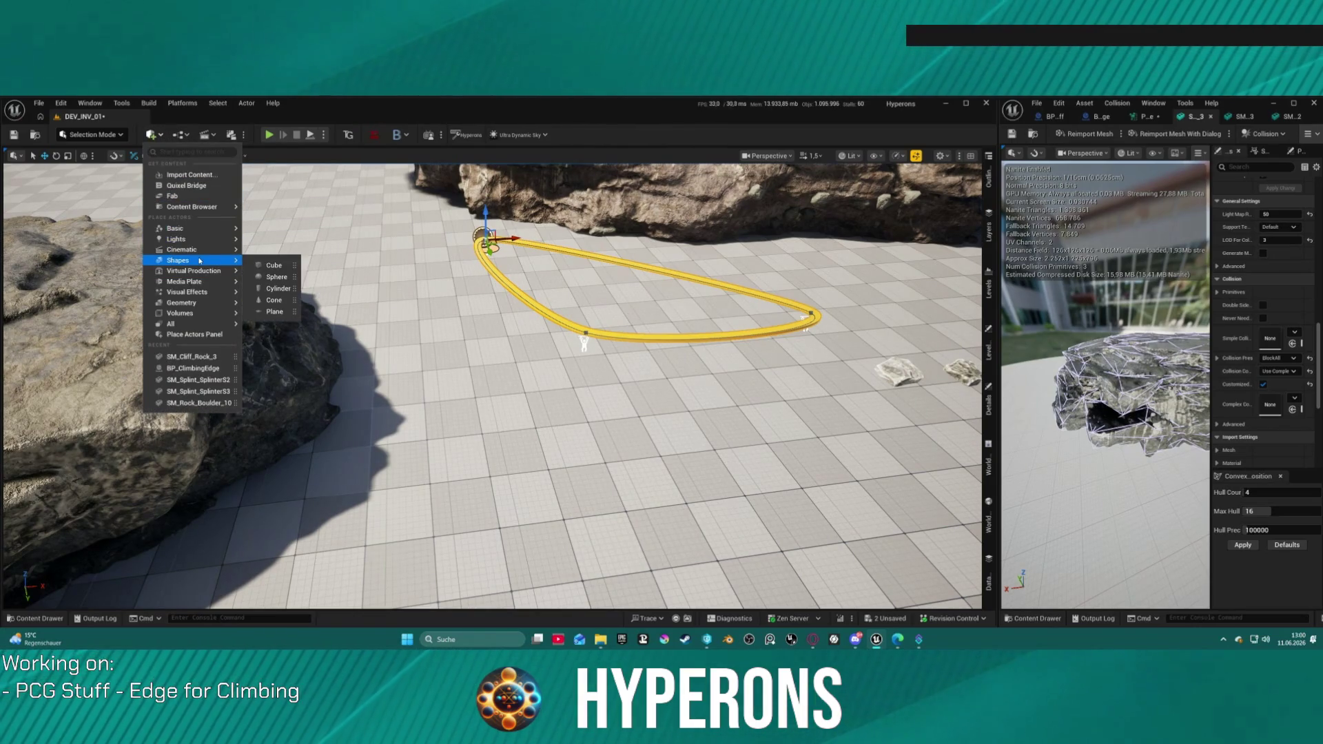
pyautogui.click(276, 288)
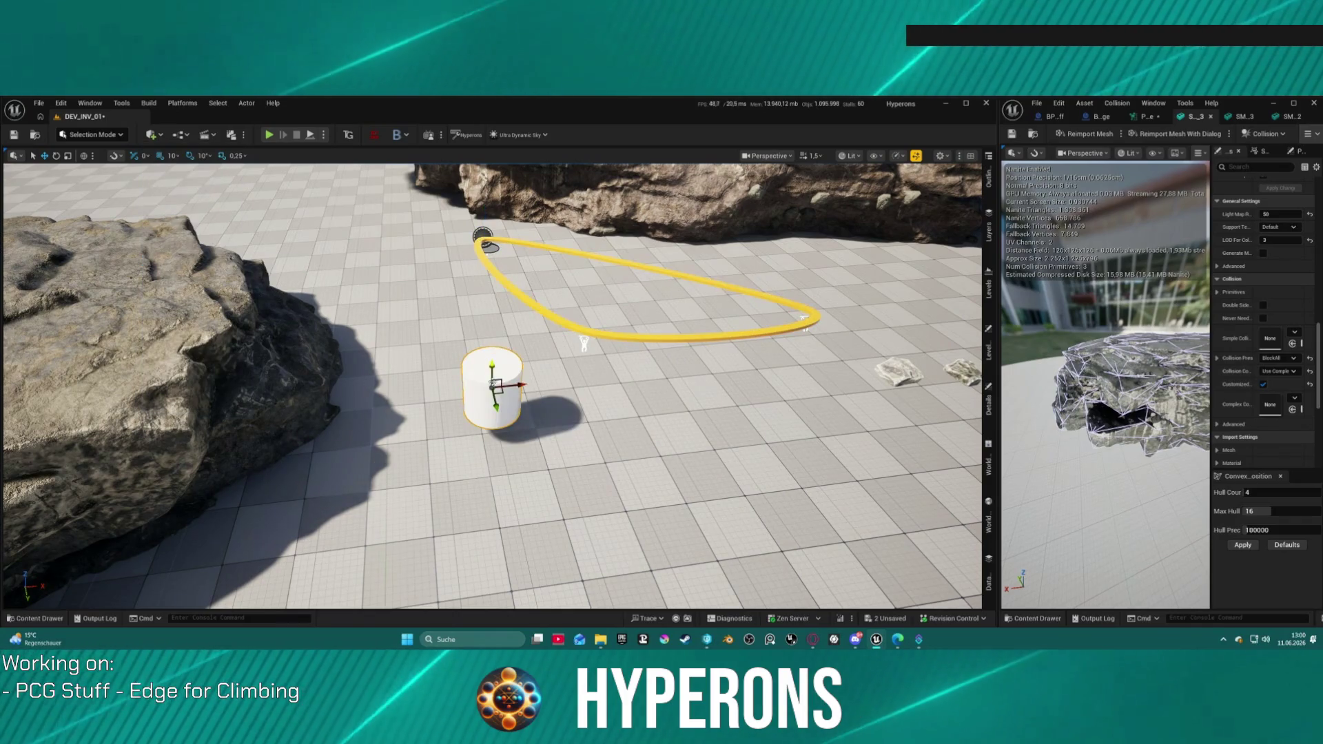
# - Move the cylinder onto the yellow spline loop between the cliff rocks
pyautogui.moveTo(491, 381)
pyautogui.mouseDown()
pyautogui.moveTo(631, 353)
pyautogui.moveTo(602, 403)
pyautogui.moveTo(603, 379)
pyautogui.moveTo(604, 405)
pyautogui.mouseUp()
pyautogui.press('w')
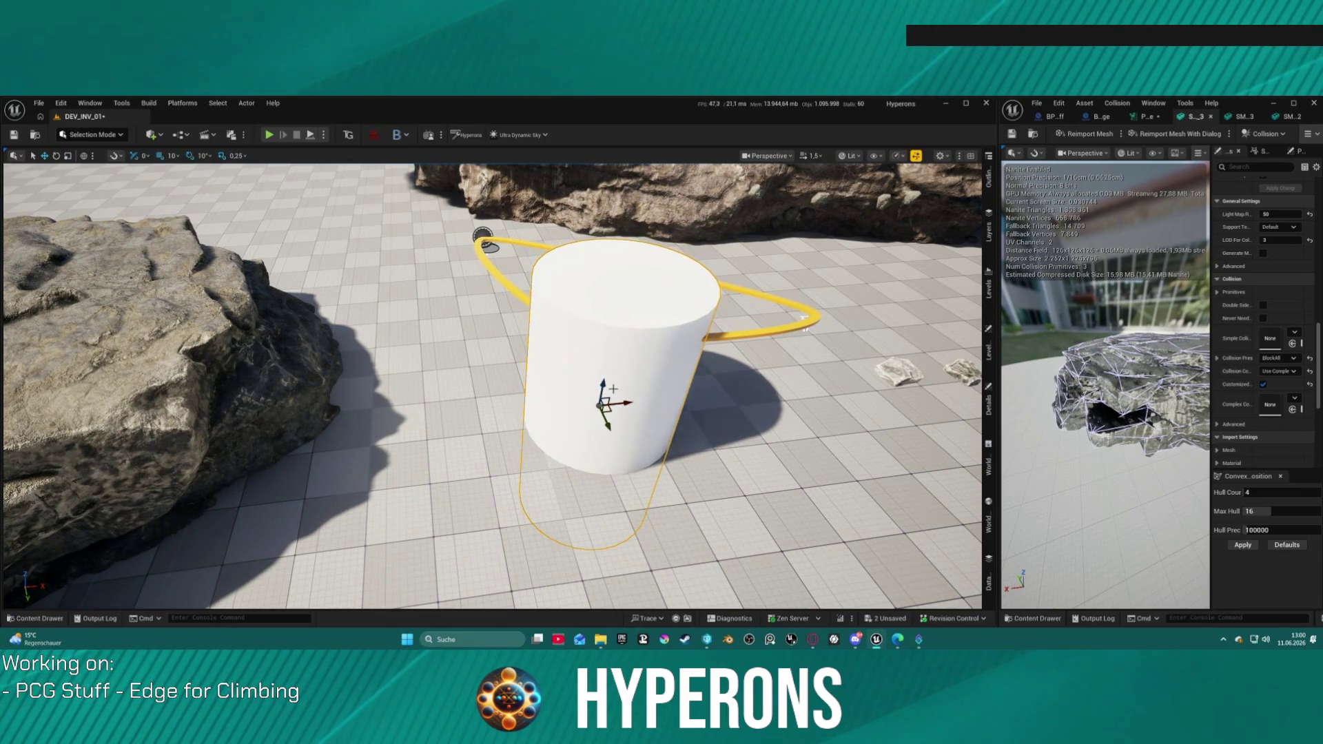
pyautogui.moveTo(604, 405)
pyautogui.mouseDown()
pyautogui.moveTo(543, 349)
pyautogui.moveTo(558, 366)
pyautogui.mouseUp()
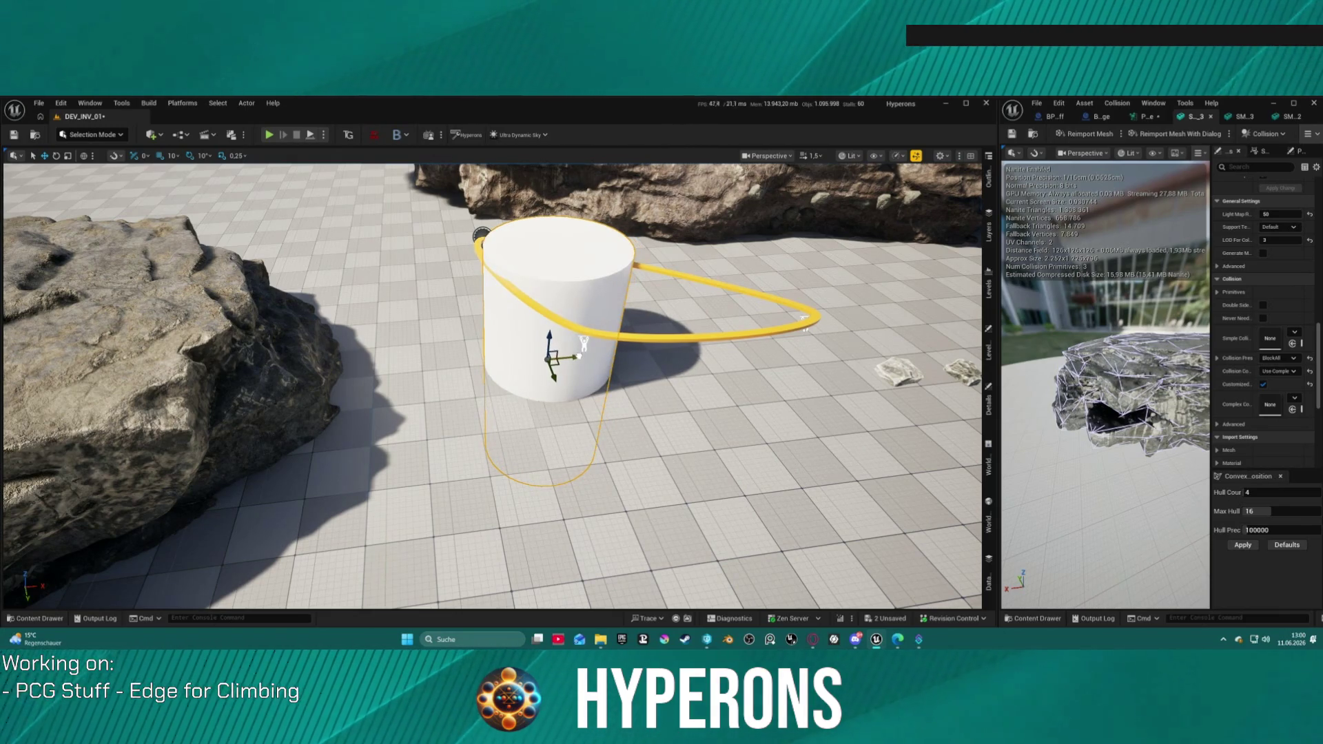
pyautogui.moveTo(551, 358)
pyautogui.mouseDown()
pyautogui.moveTo(578, 422)
pyautogui.moveTo(629, 422)
pyautogui.moveTo(622, 411)
pyautogui.mouseUp()
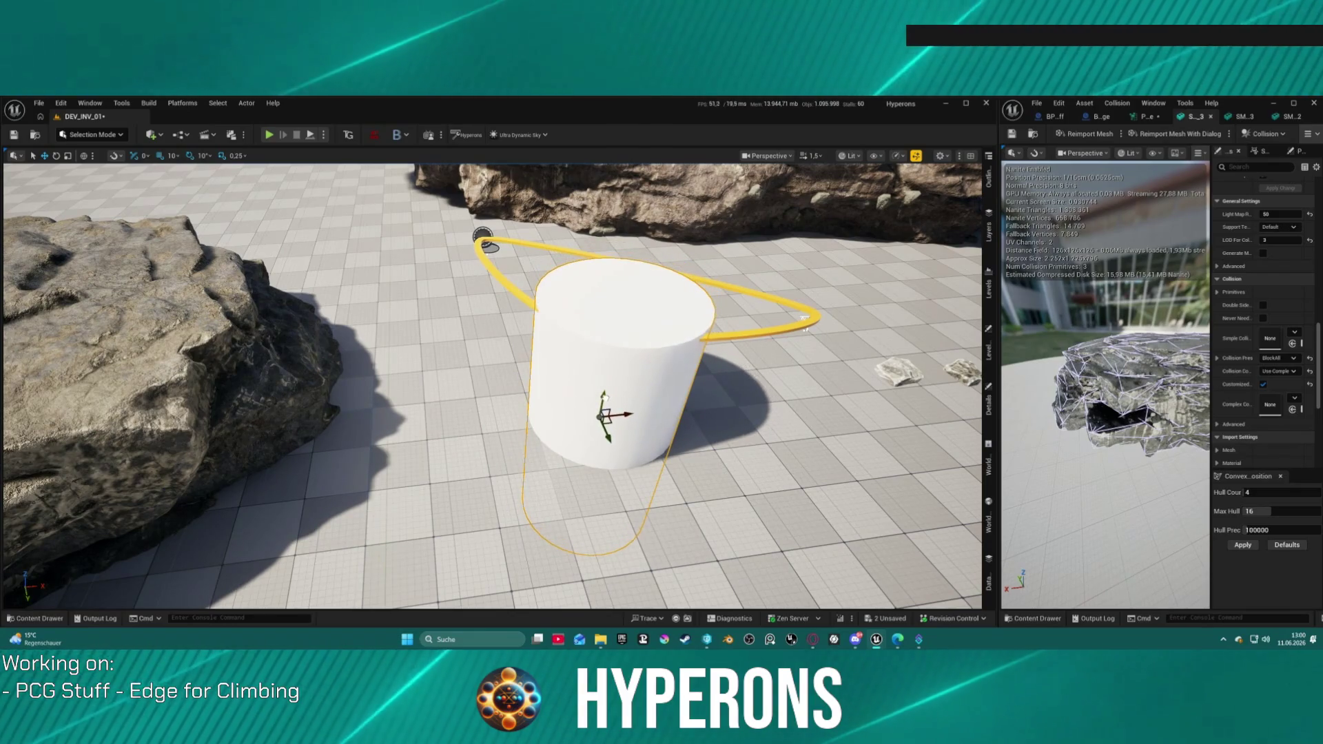
pyautogui.moveTo(623, 411)
pyautogui.mouseDown()
pyautogui.moveTo(609, 427)
pyautogui.moveTo(625, 396)
pyautogui.moveTo(607, 424)
pyautogui.mouseUp()
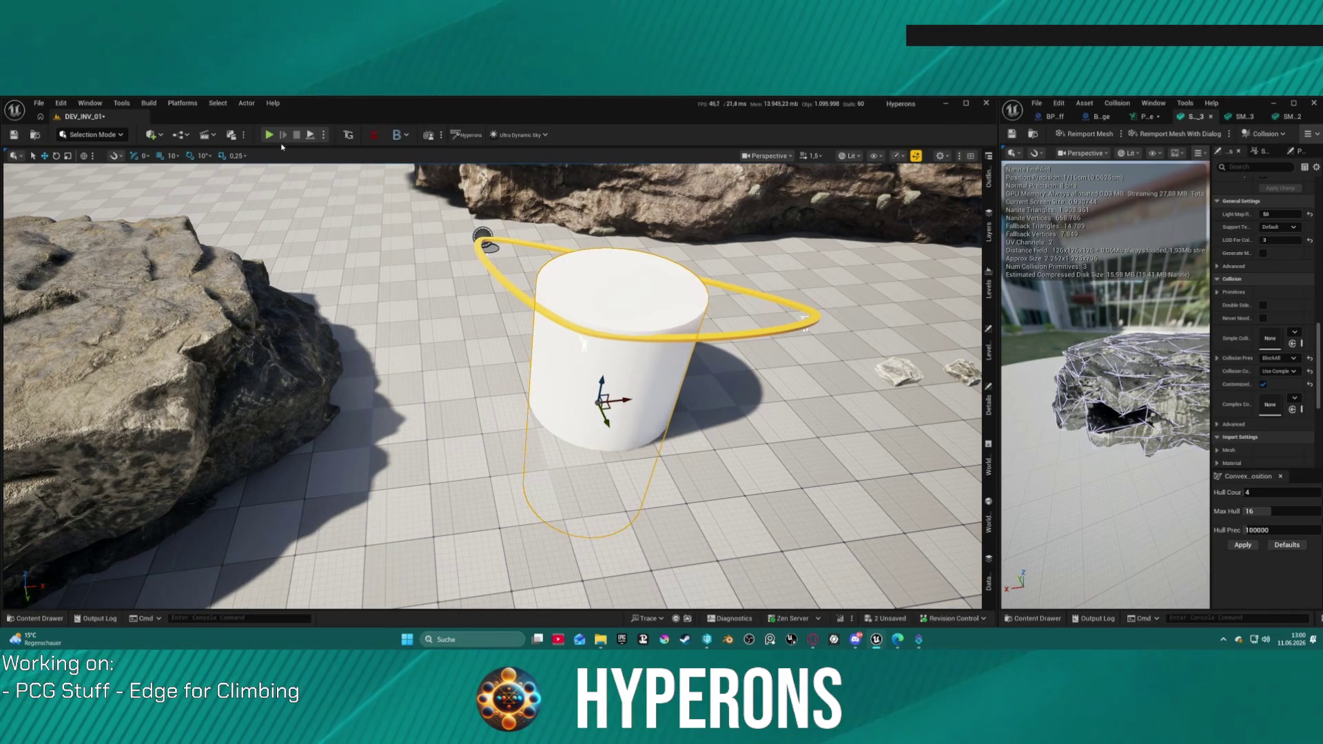
# - Play-test running to the white cylinder and grabbing its edge, then stop
pyautogui.hotkey('alt', 'p')
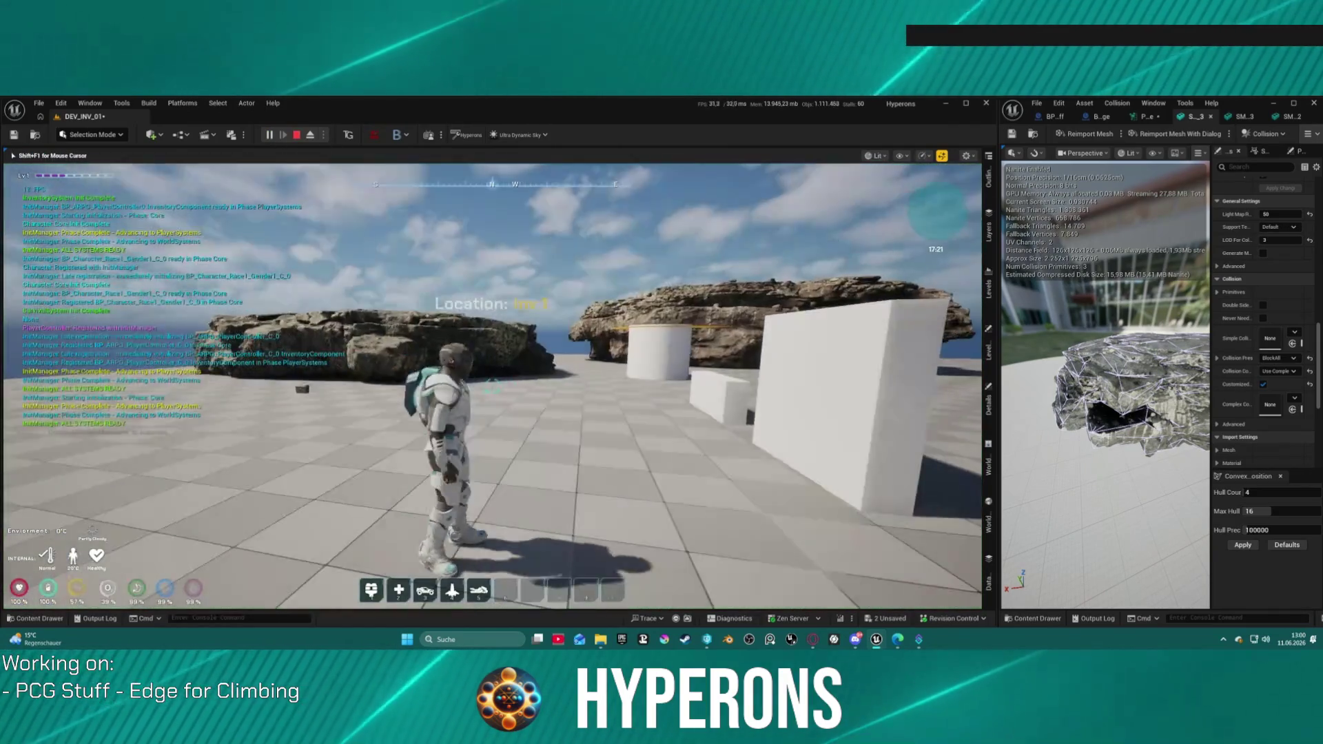
pyautogui.press('w')
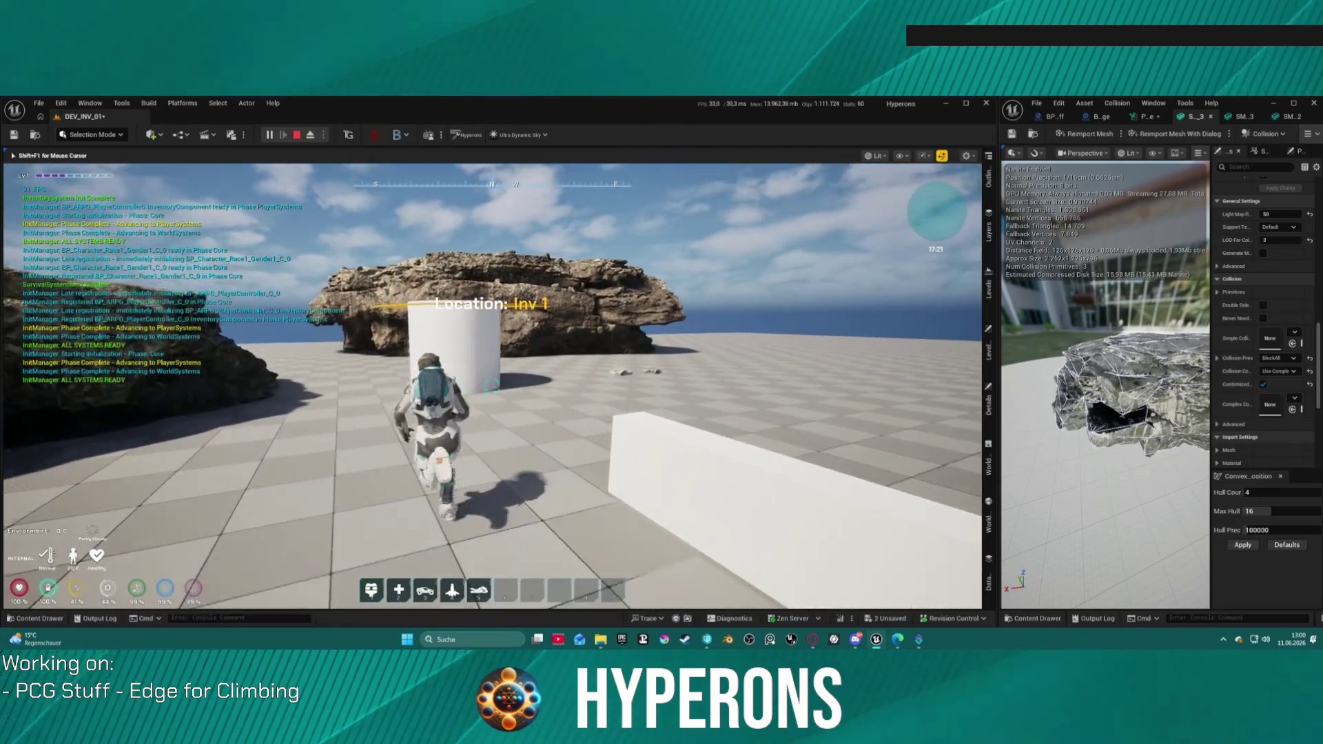
pyautogui.press('space')
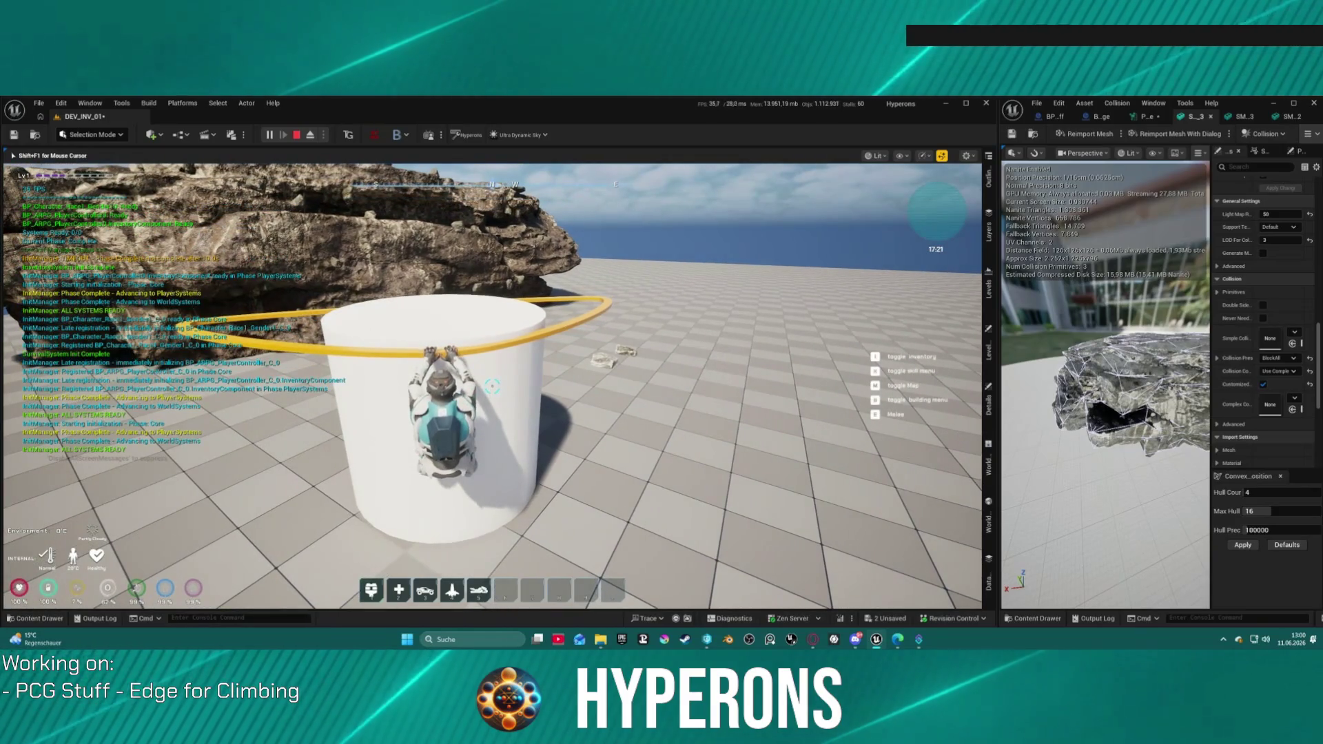
pyautogui.press('Escape')
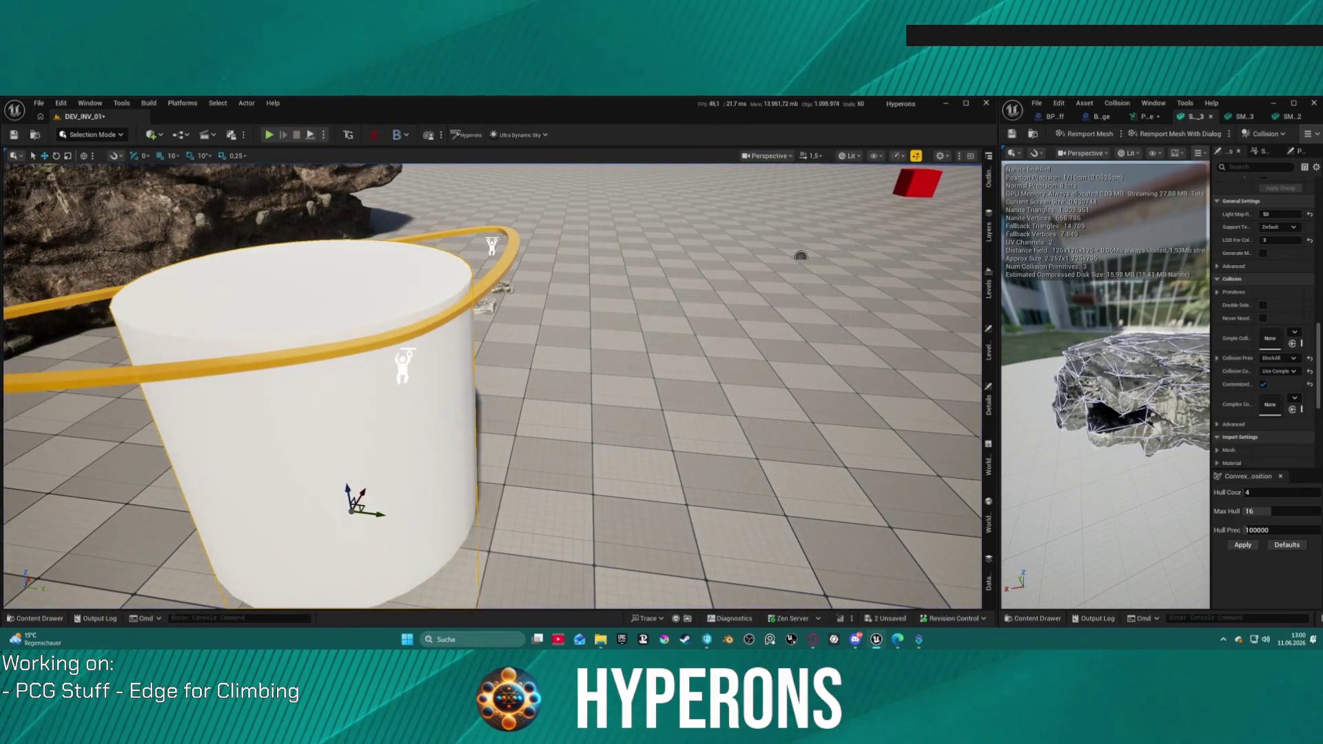
# - Play again, hang from the cylinder's orange edge and shimmy around its ledge
pyautogui.press('e')
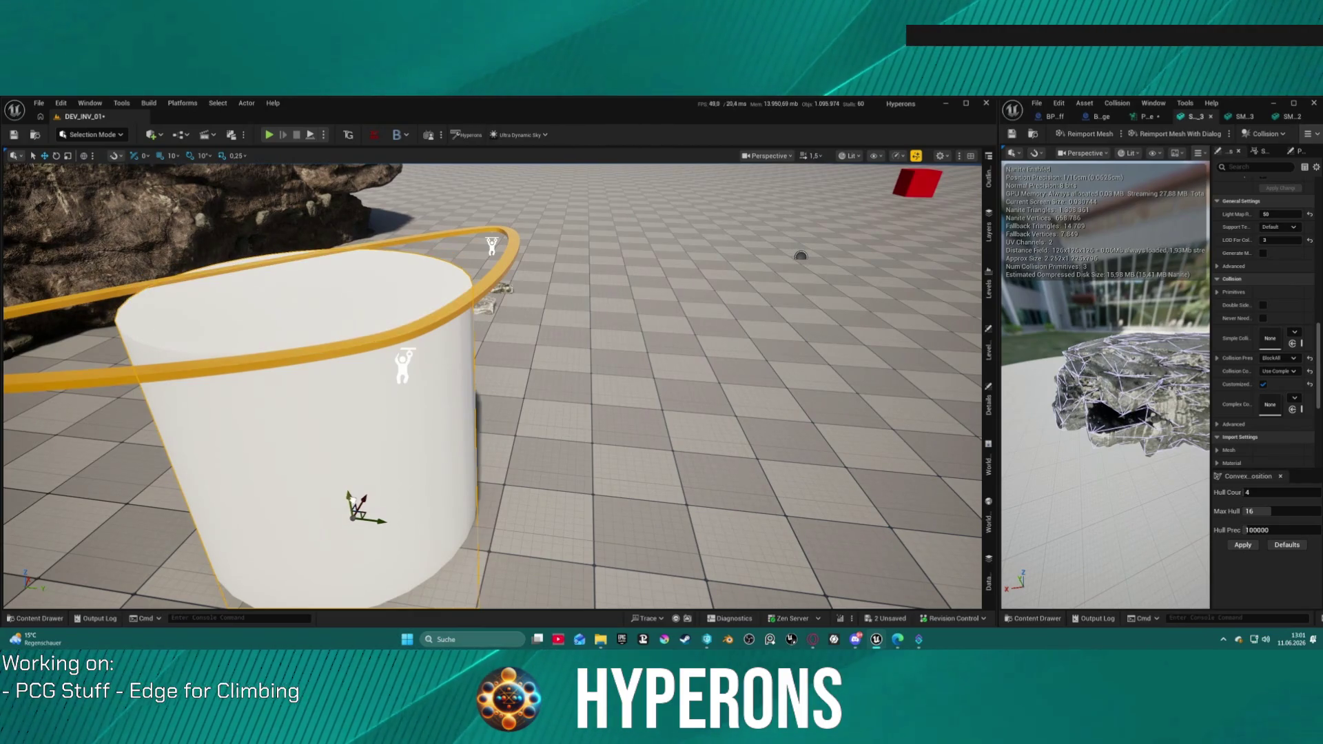
pyautogui.hotkey('alt', 'p')
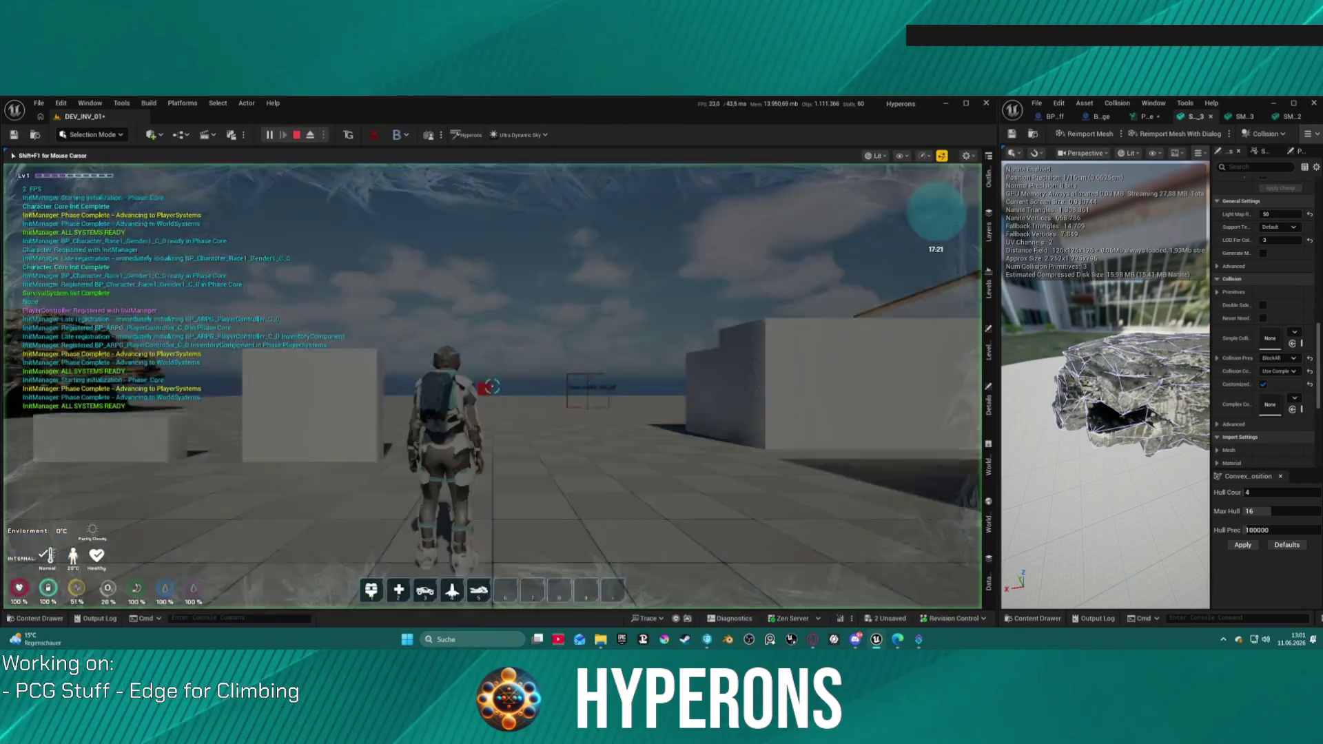
pyautogui.press('w')
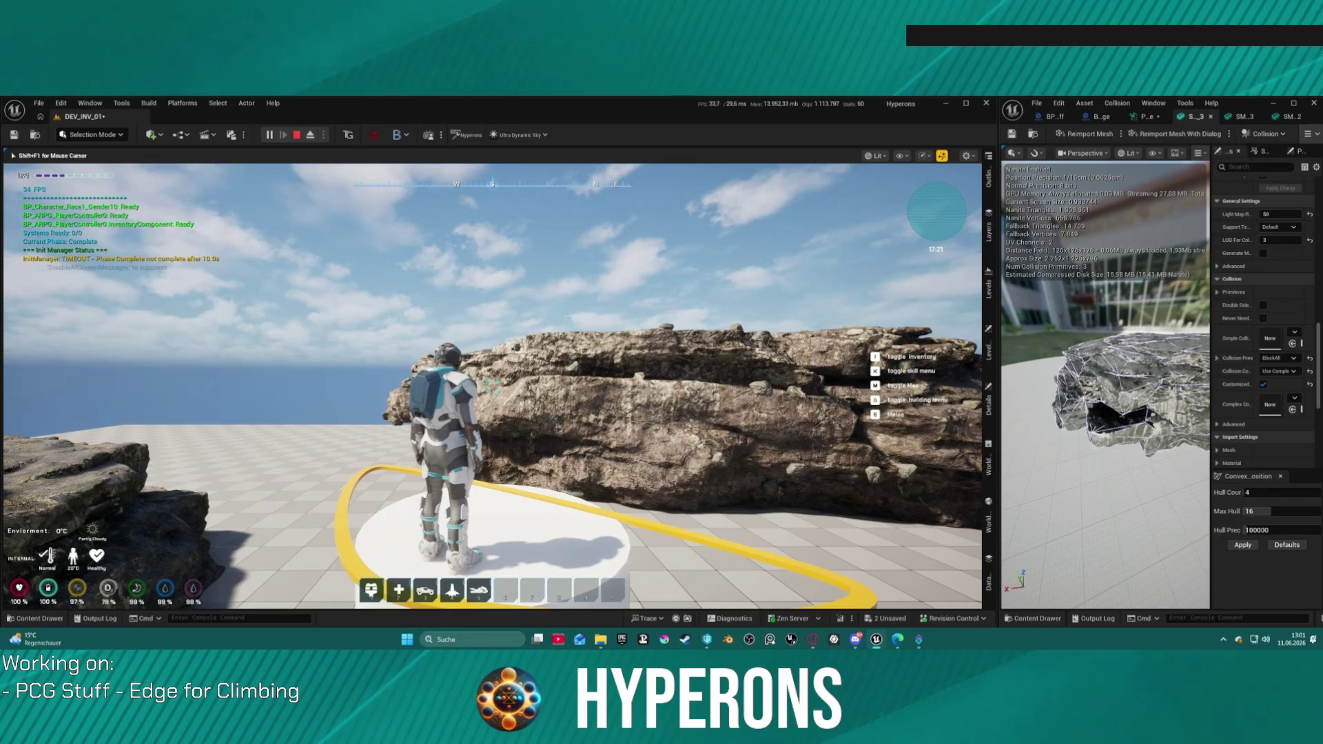
pyautogui.moveTo(492, 386)
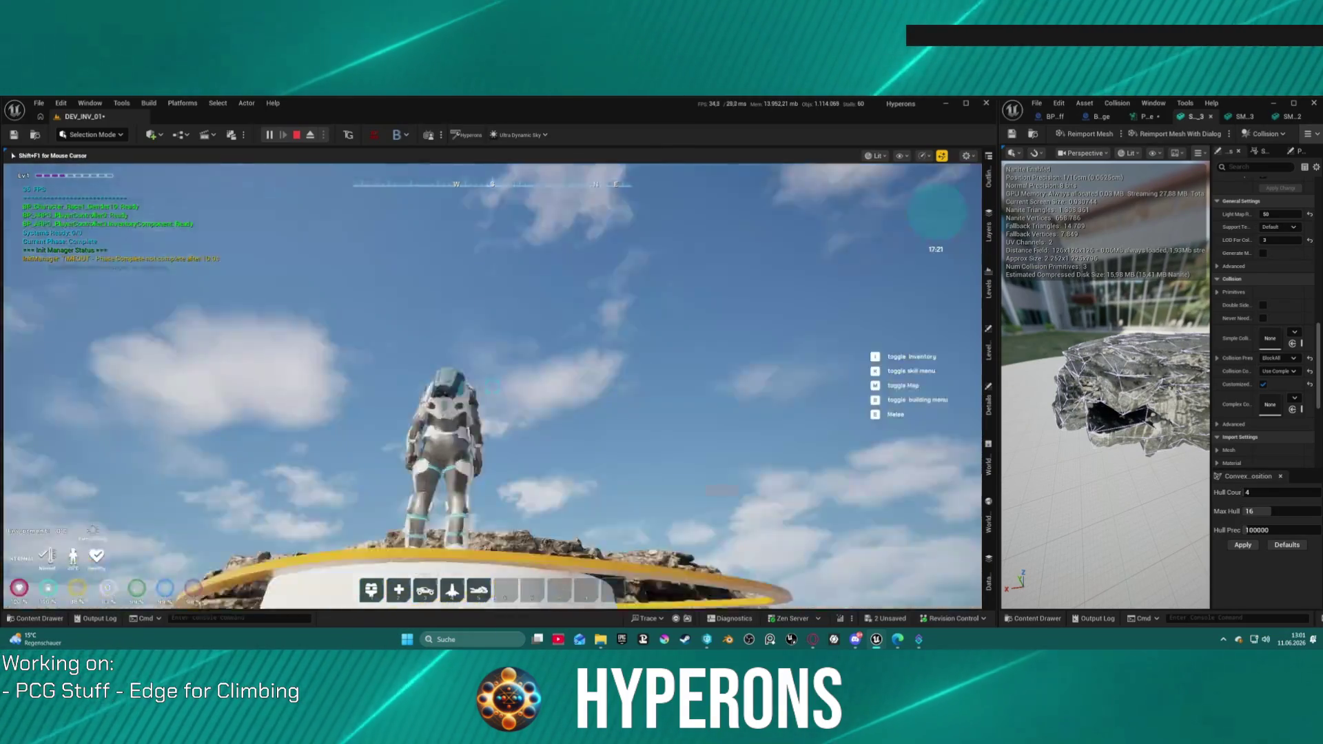
pyautogui.press('w')
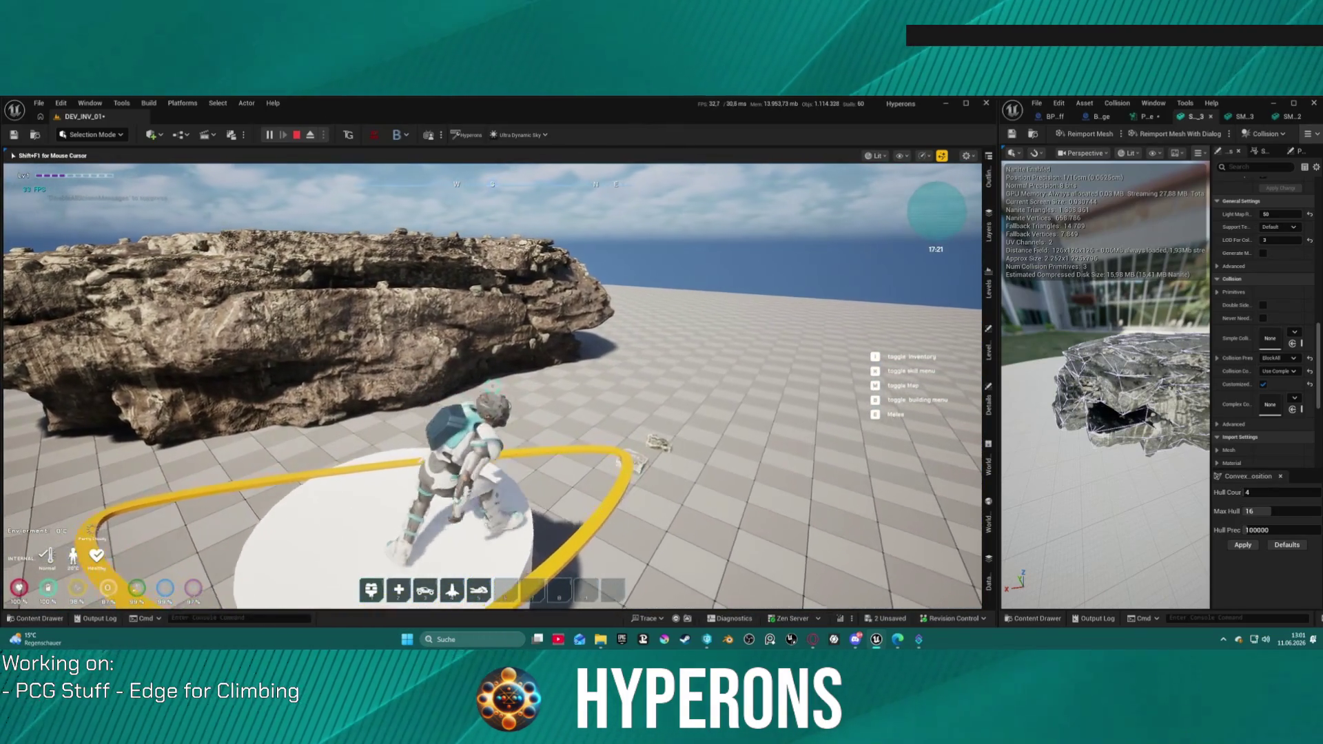
pyautogui.press('w')
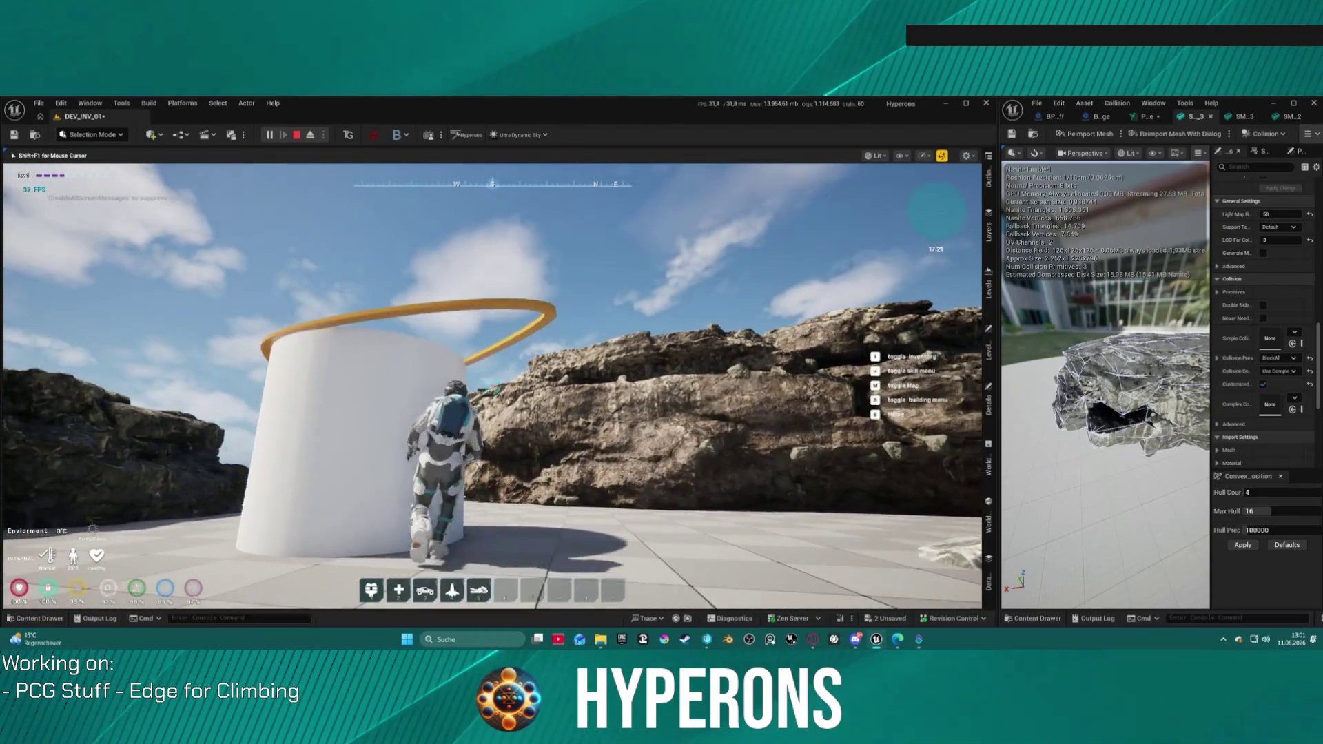
pyautogui.press('a')
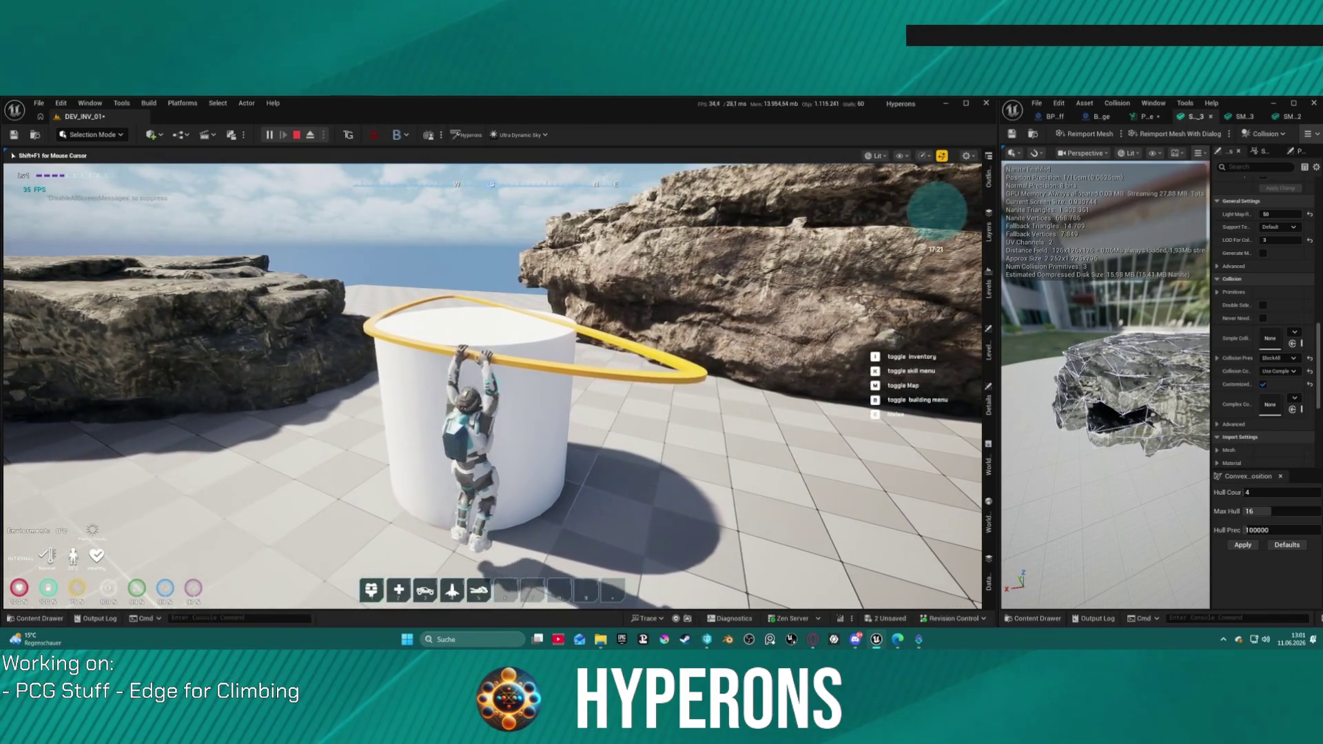
pyautogui.press('a')
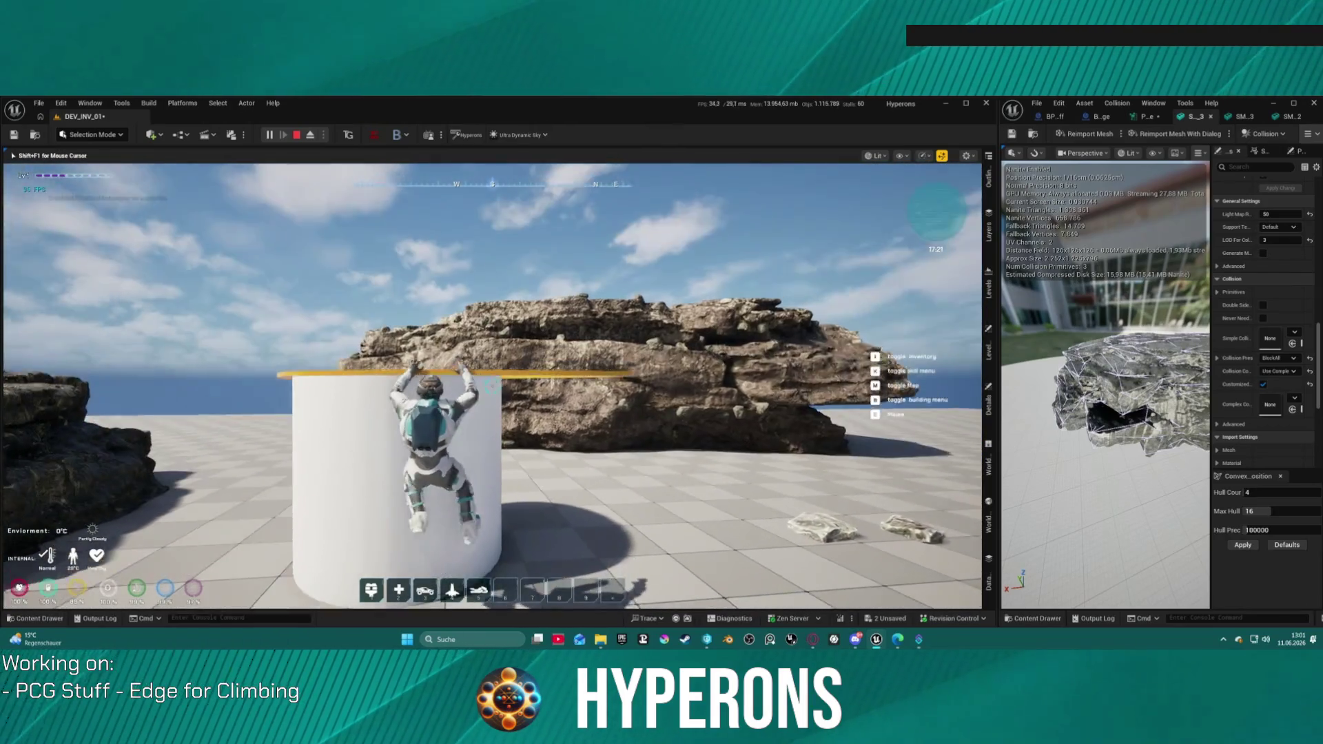
pyautogui.press('a')
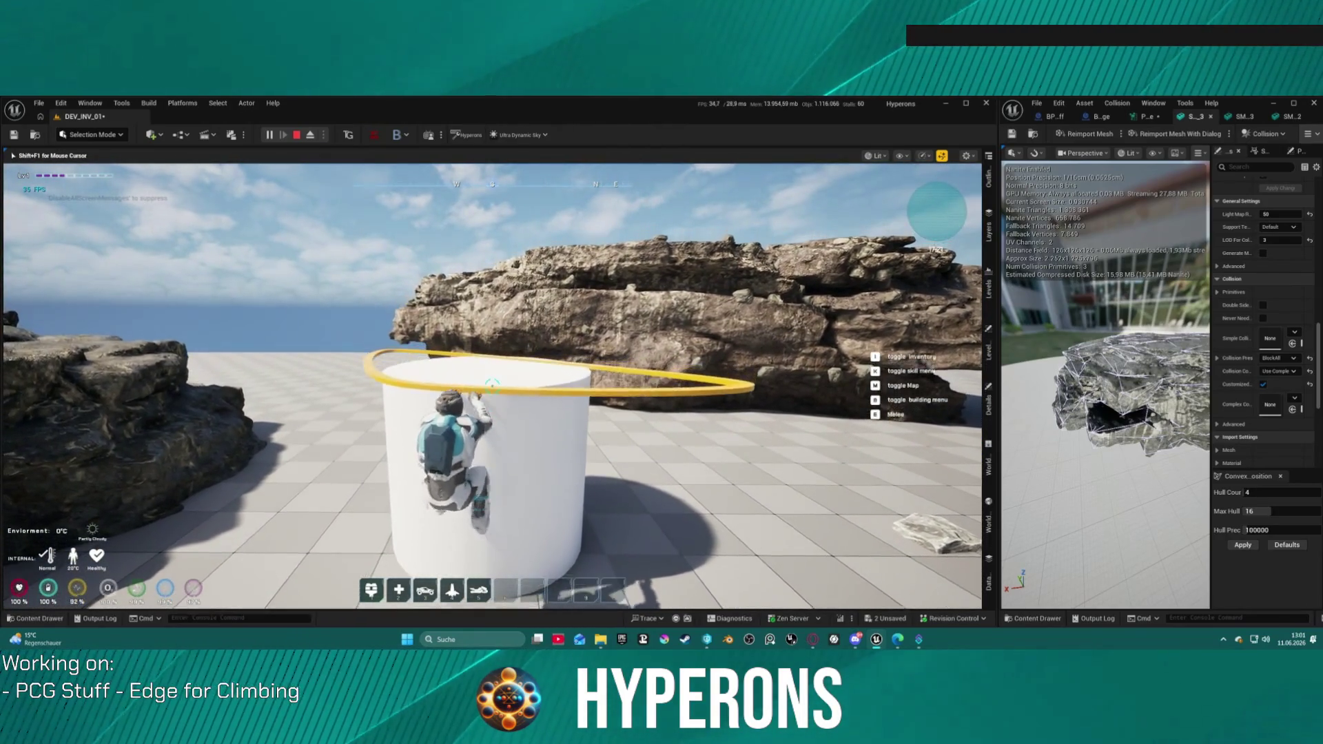
pyautogui.press('w')
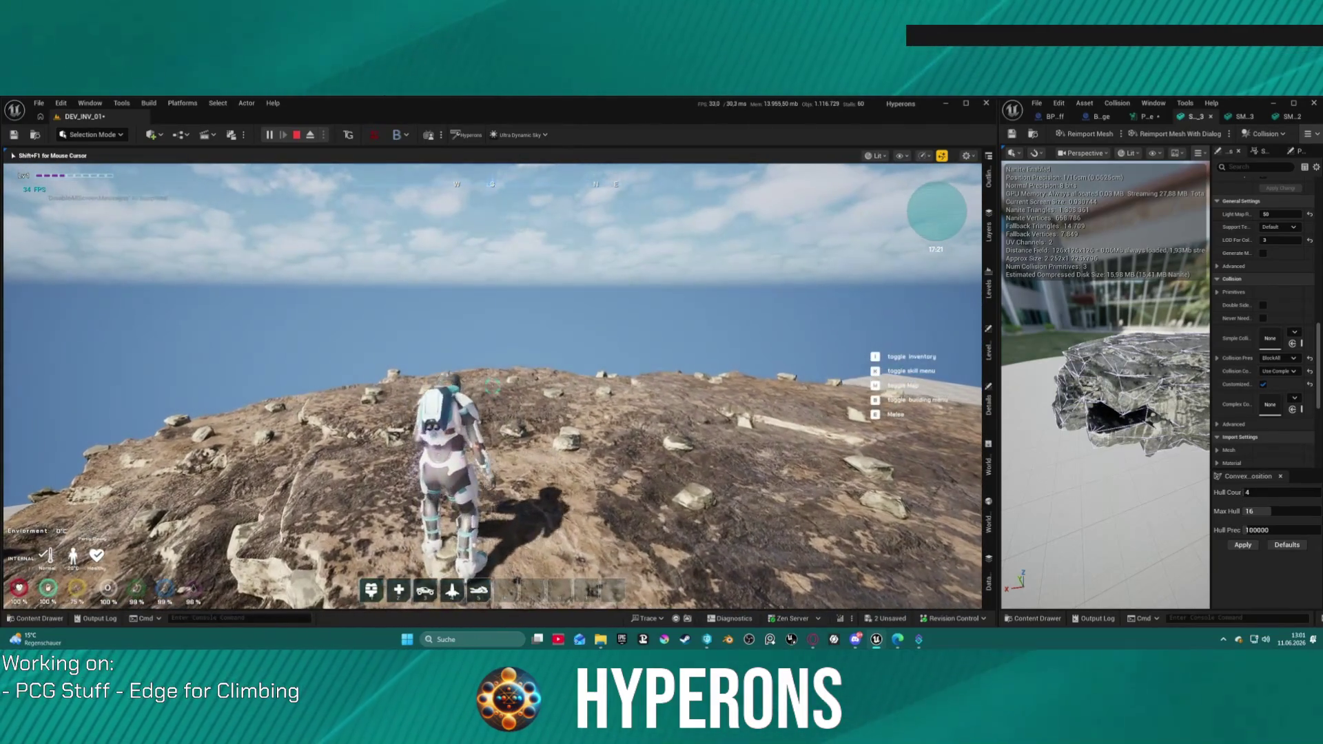
# - Climb the large cliff rock's face in the running game, then stop playing
pyautogui.press('d')
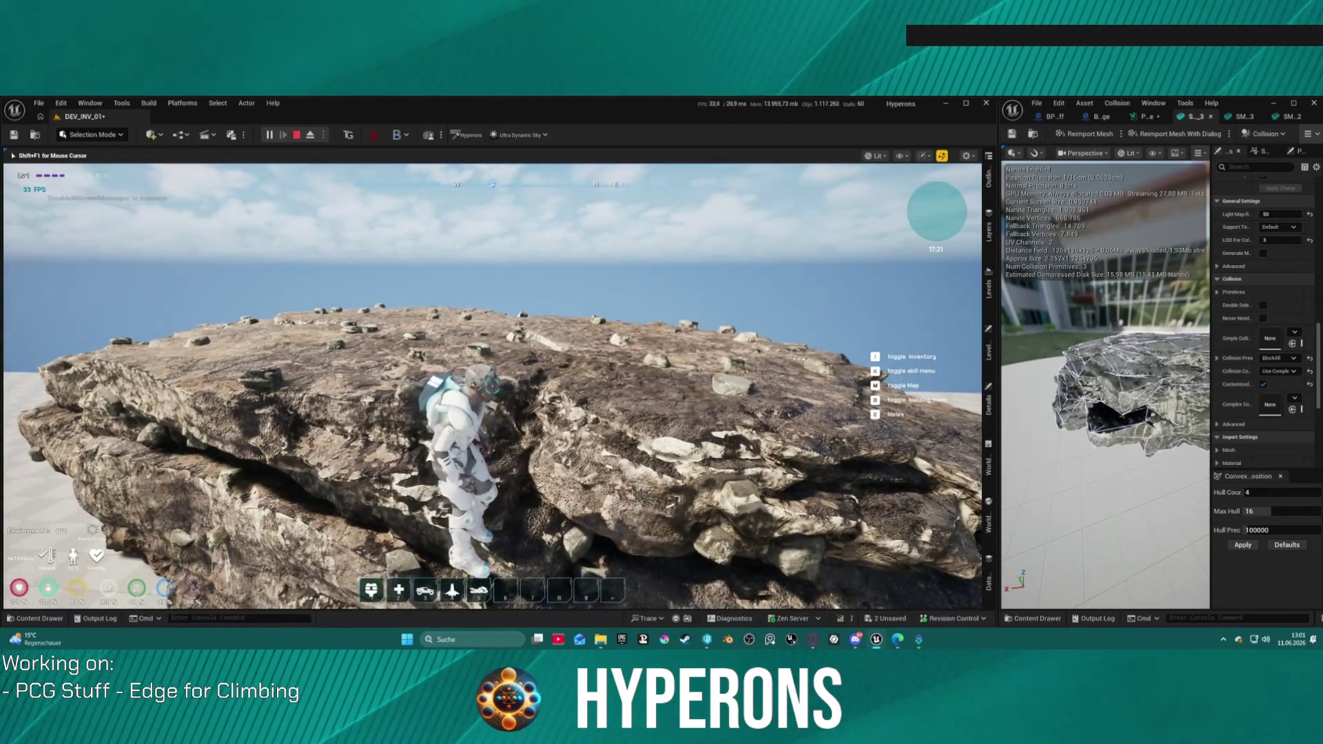
pyautogui.press('w')
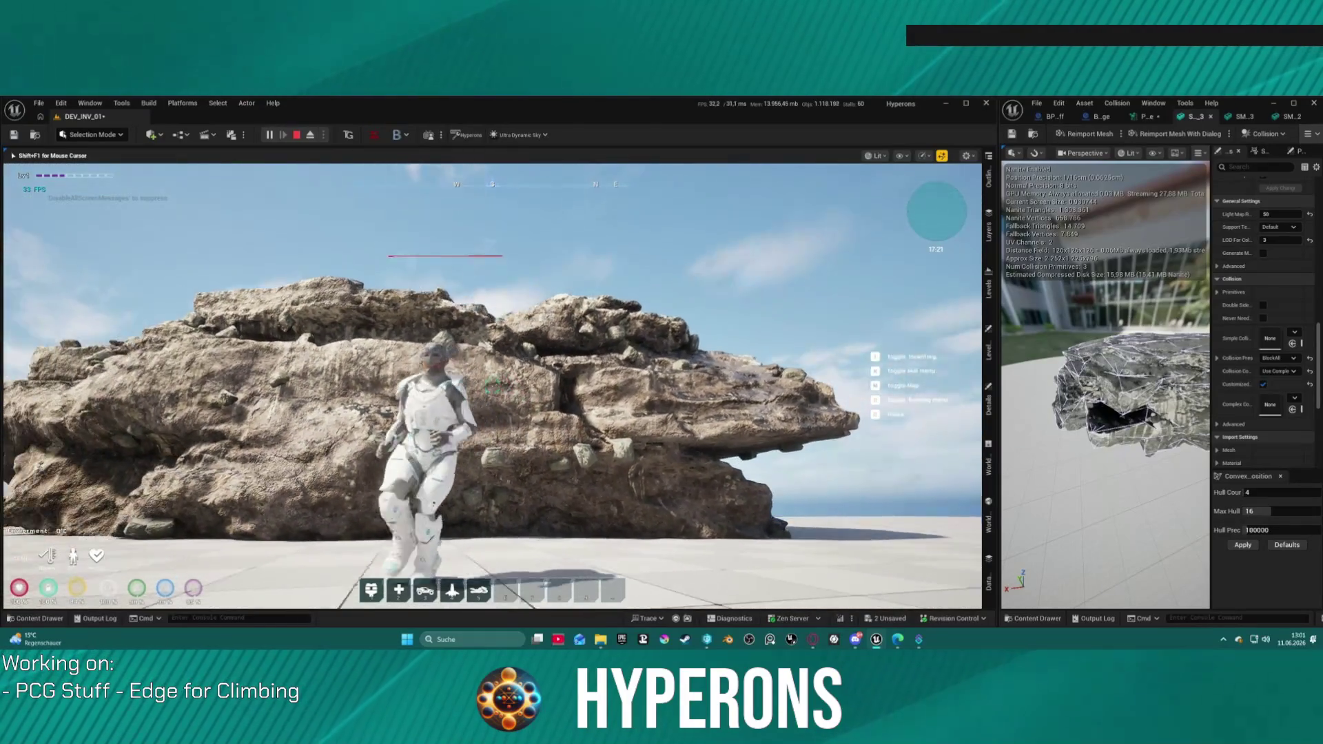
pyautogui.press('w')
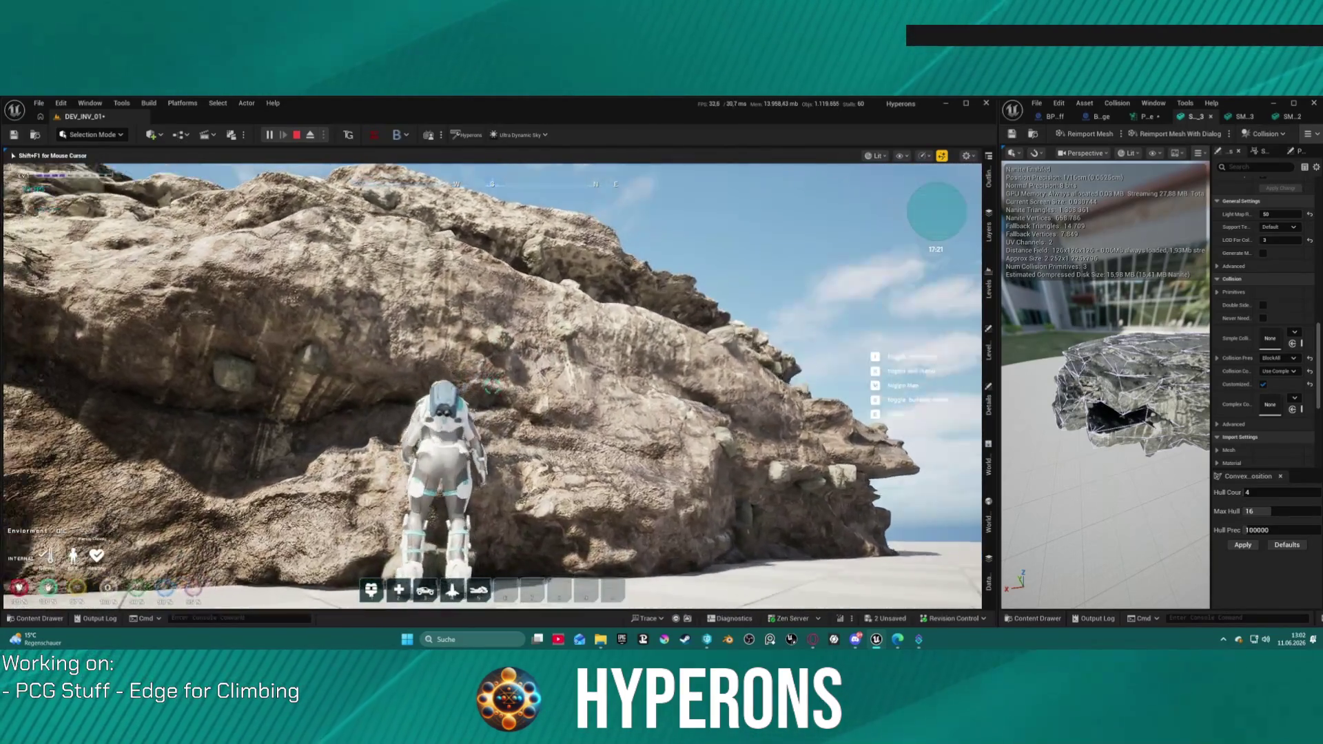
pyautogui.press('w')
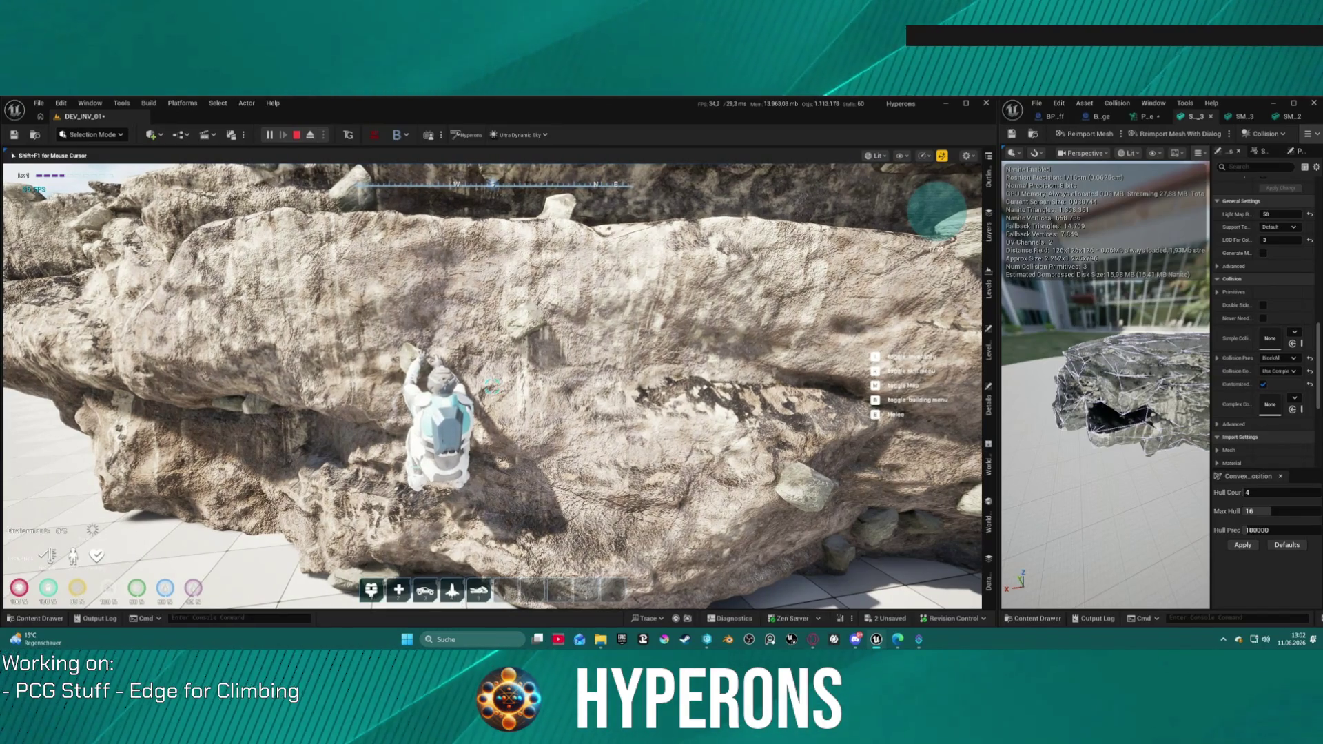
pyautogui.press('Escape')
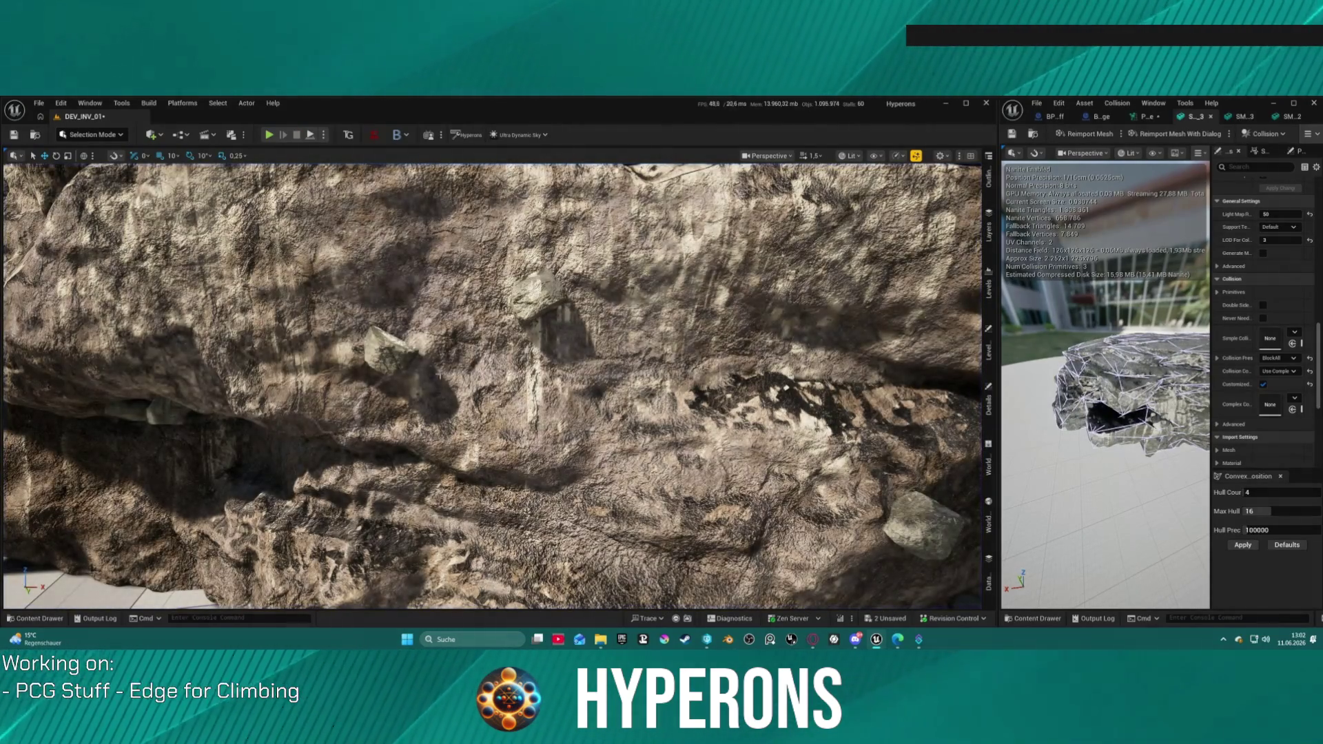
pyautogui.scroll(-10, 419, 366)
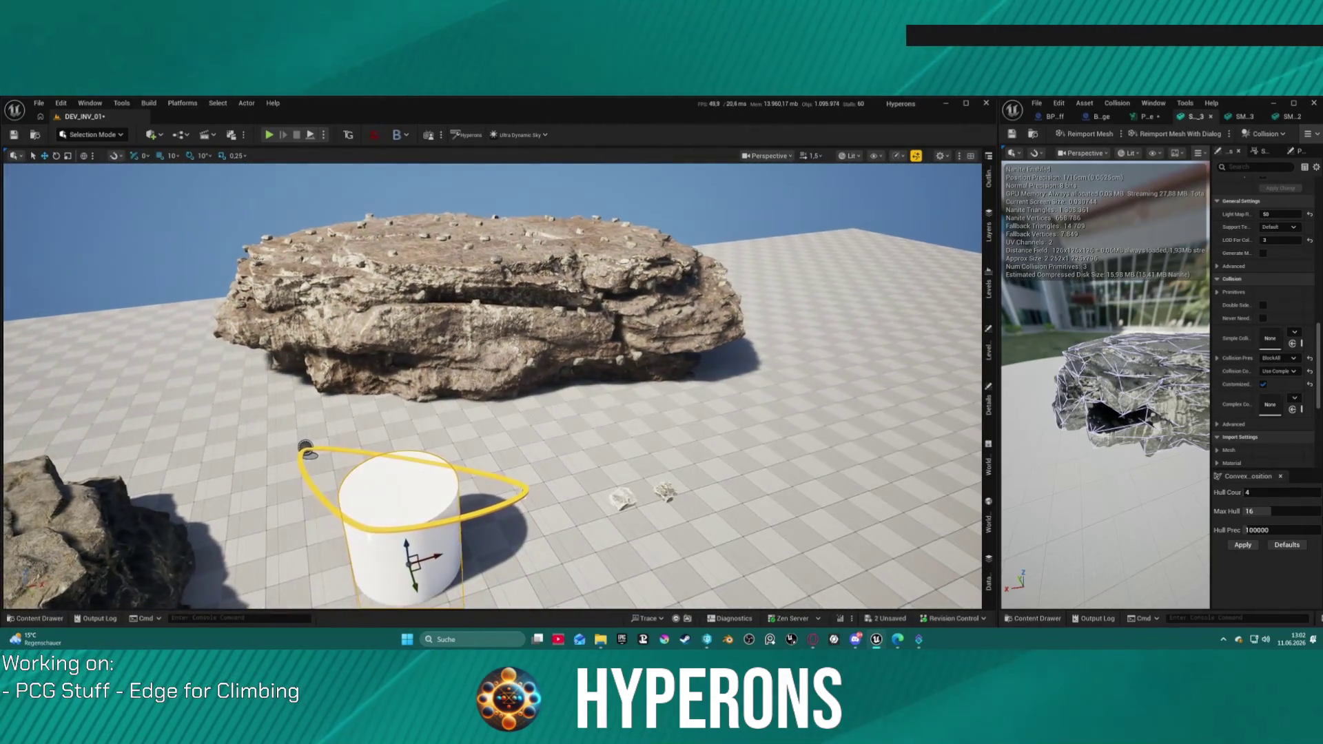
# - Select the small floor rock, switch to Scriptable Tools mode and narrow the tools panel
pyautogui.scroll(5, 492, 386)
pyautogui.click(616, 453)
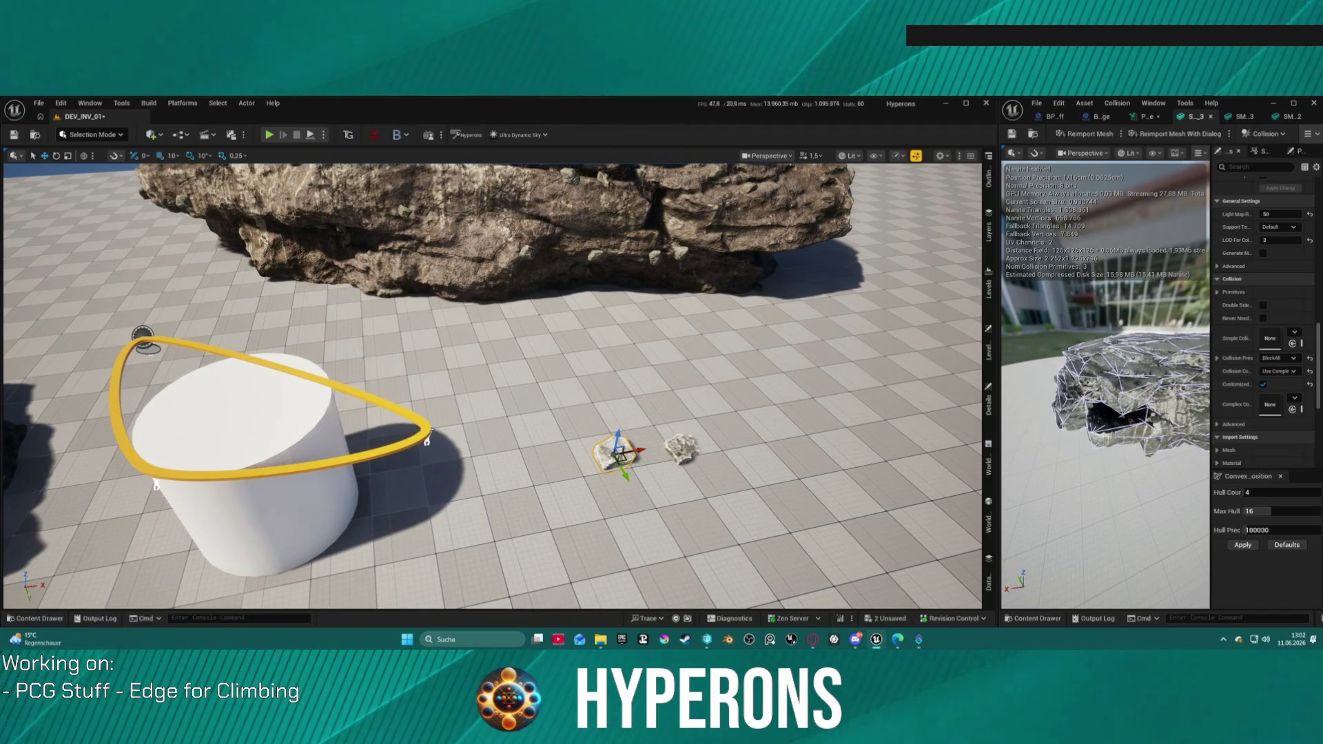
pyautogui.click(89, 136)
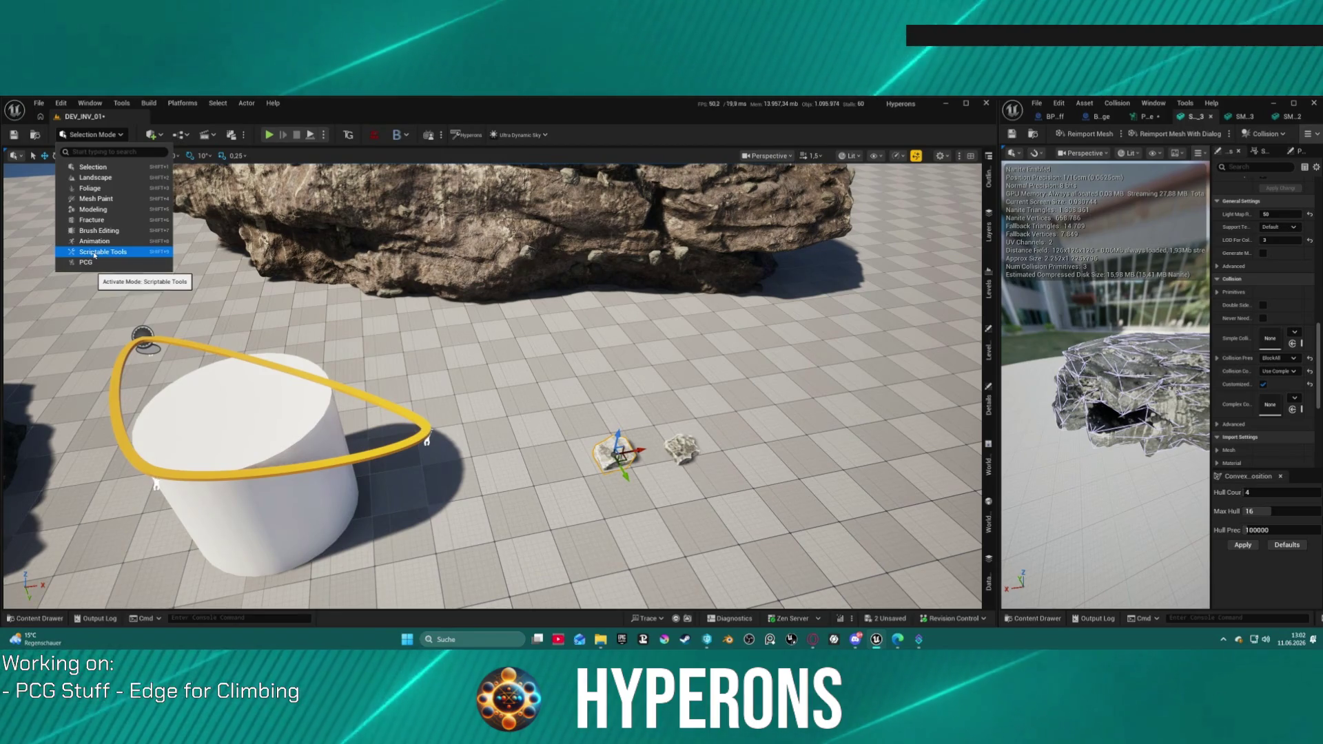
pyautogui.press('Escape')
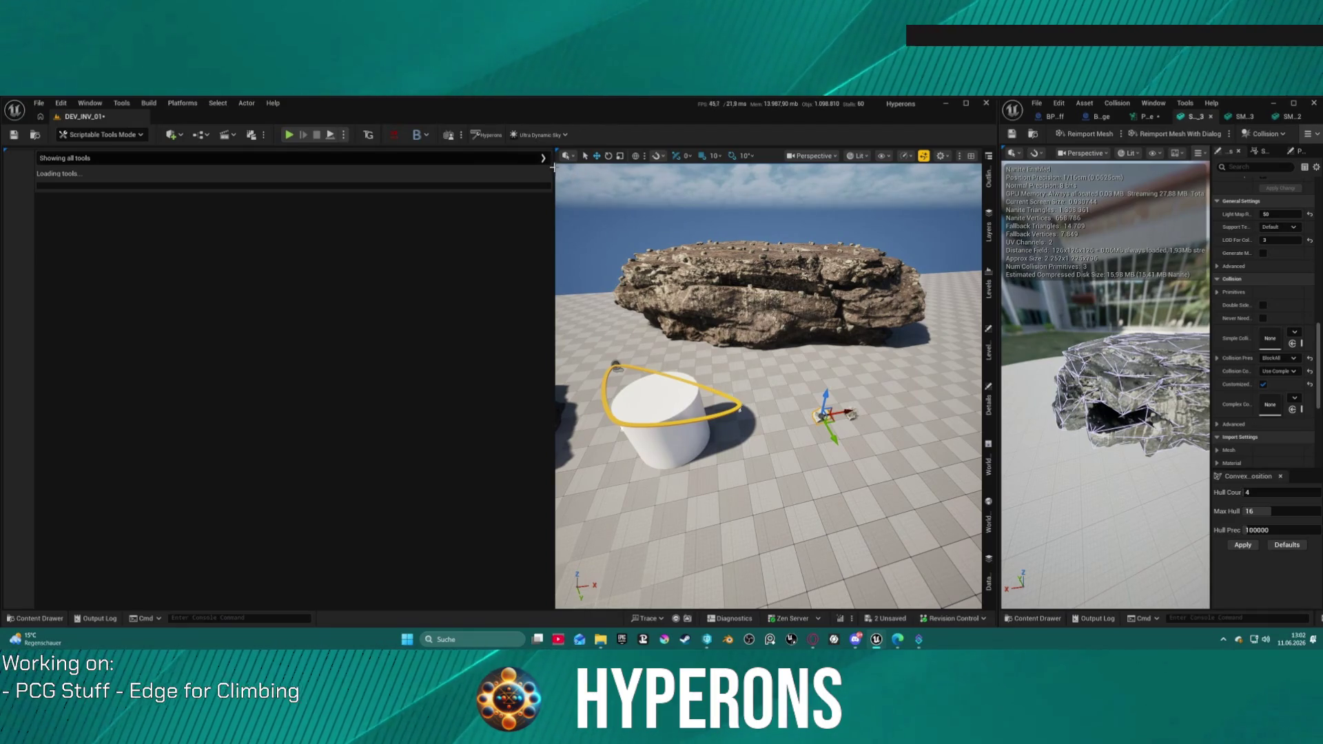
pyautogui.moveTo(552, 158); pyautogui.dragTo(158, 179)
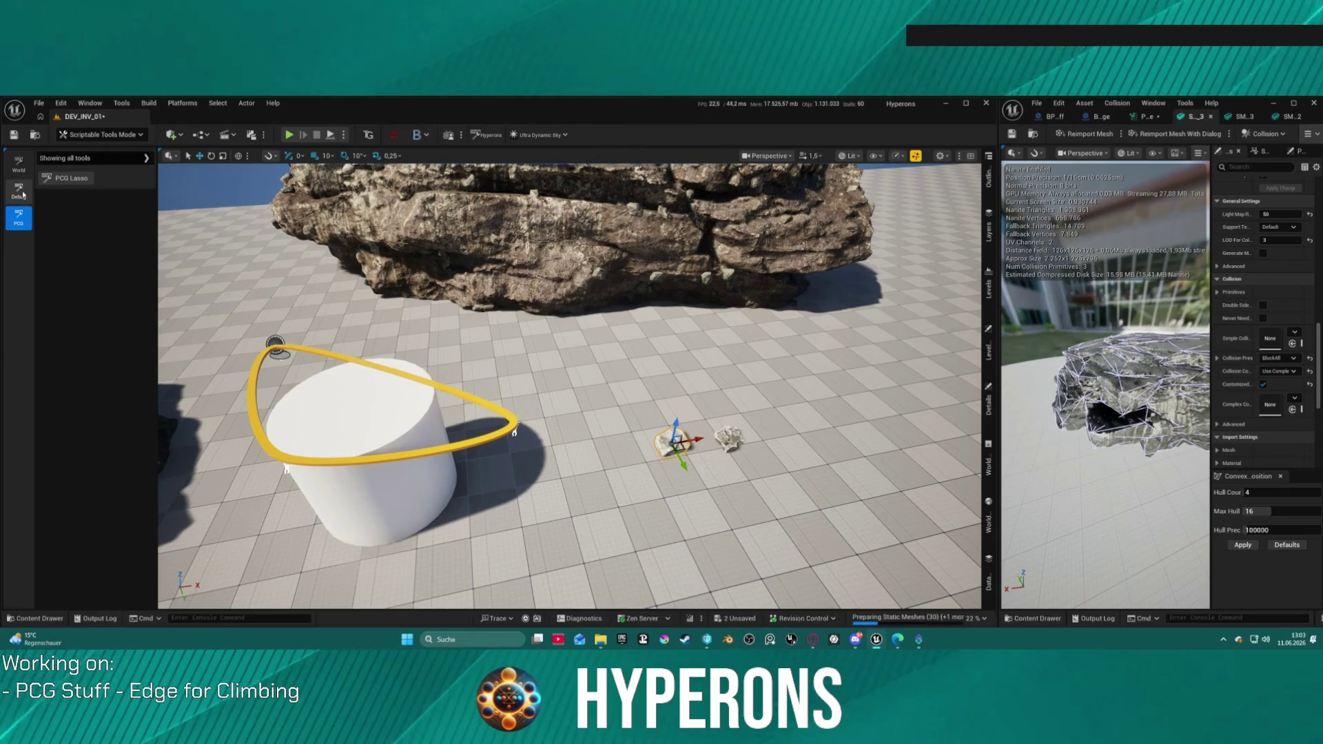
# - Run the Debug Tool, then show the World tools such as Draw Cliff and Draw River
pyautogui.click(19, 191)
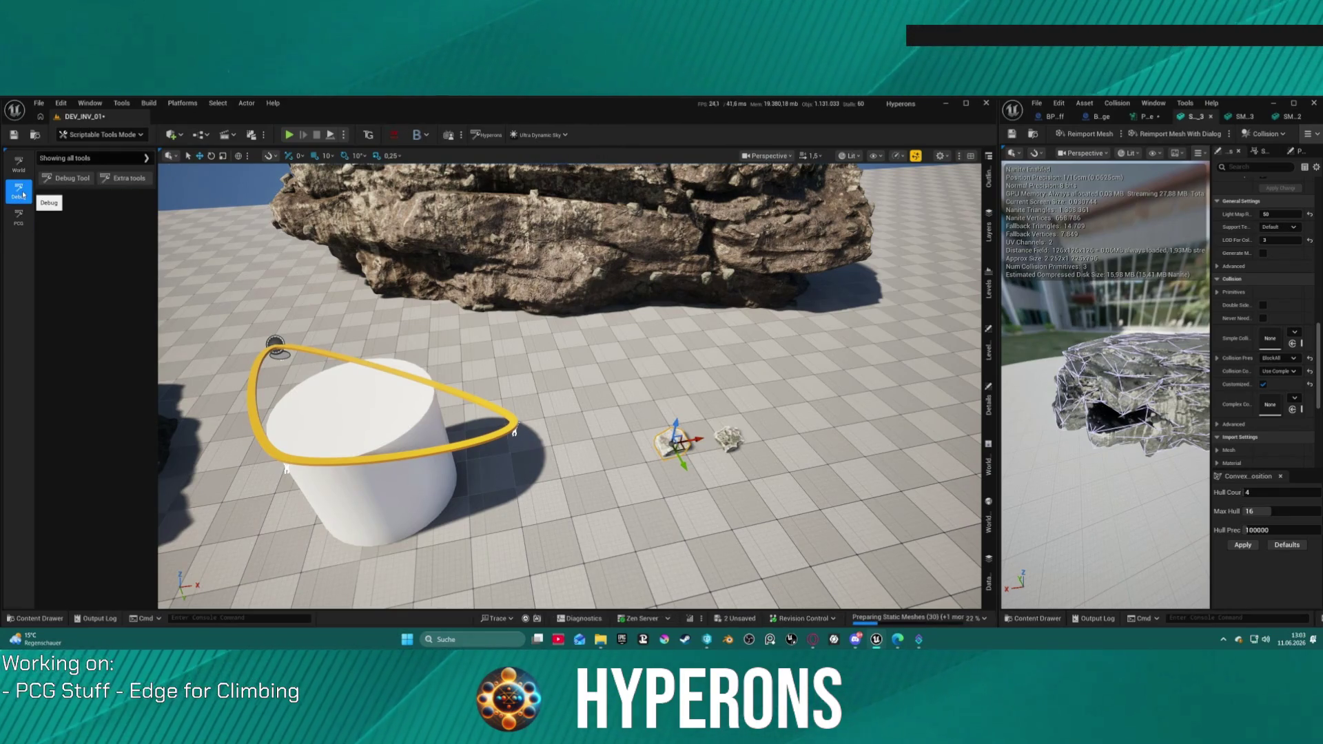
pyautogui.click(127, 181)
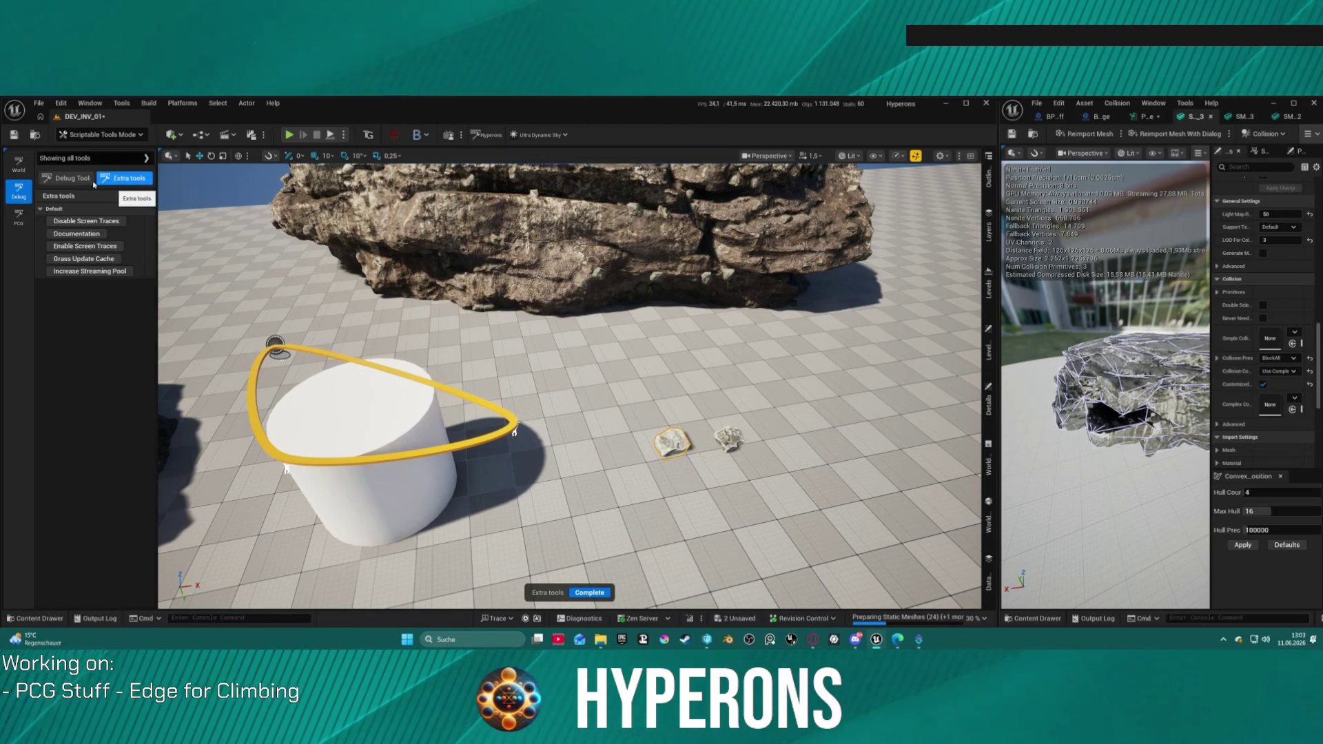
pyautogui.click(69, 177)
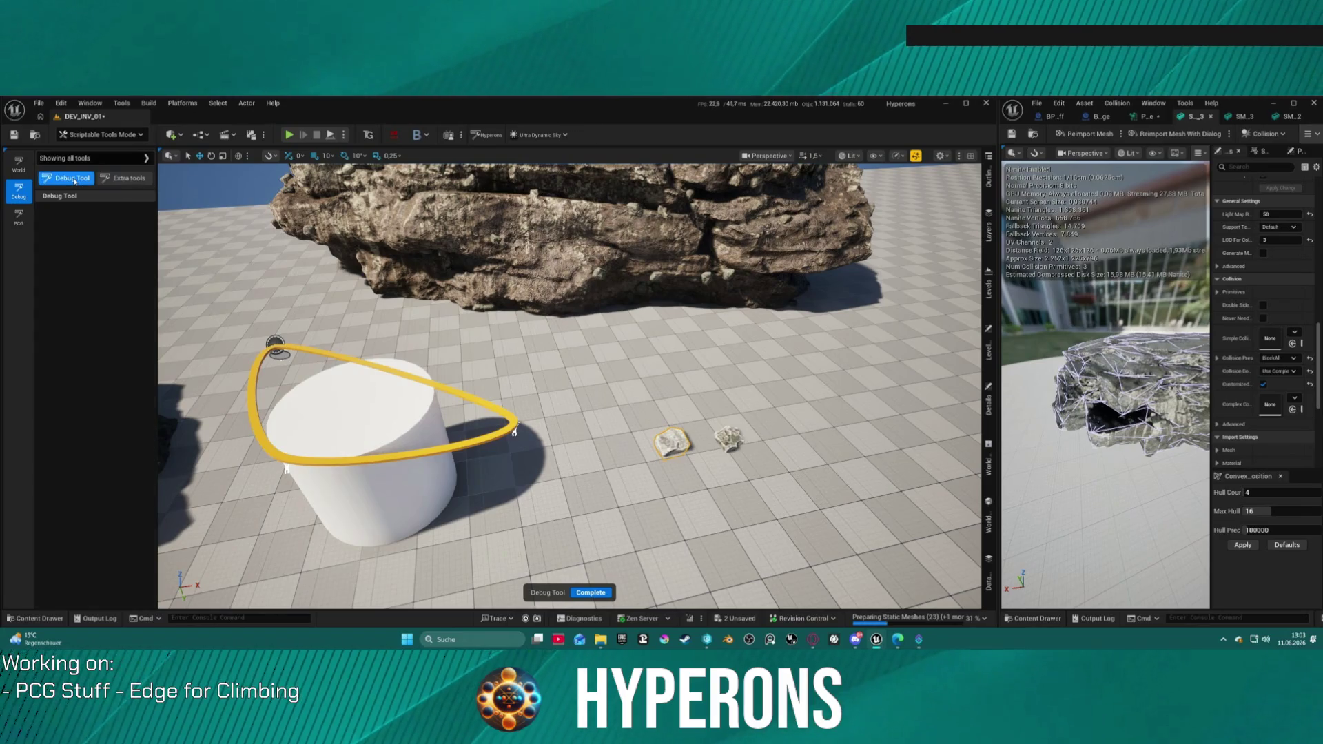
pyautogui.click(19, 166)
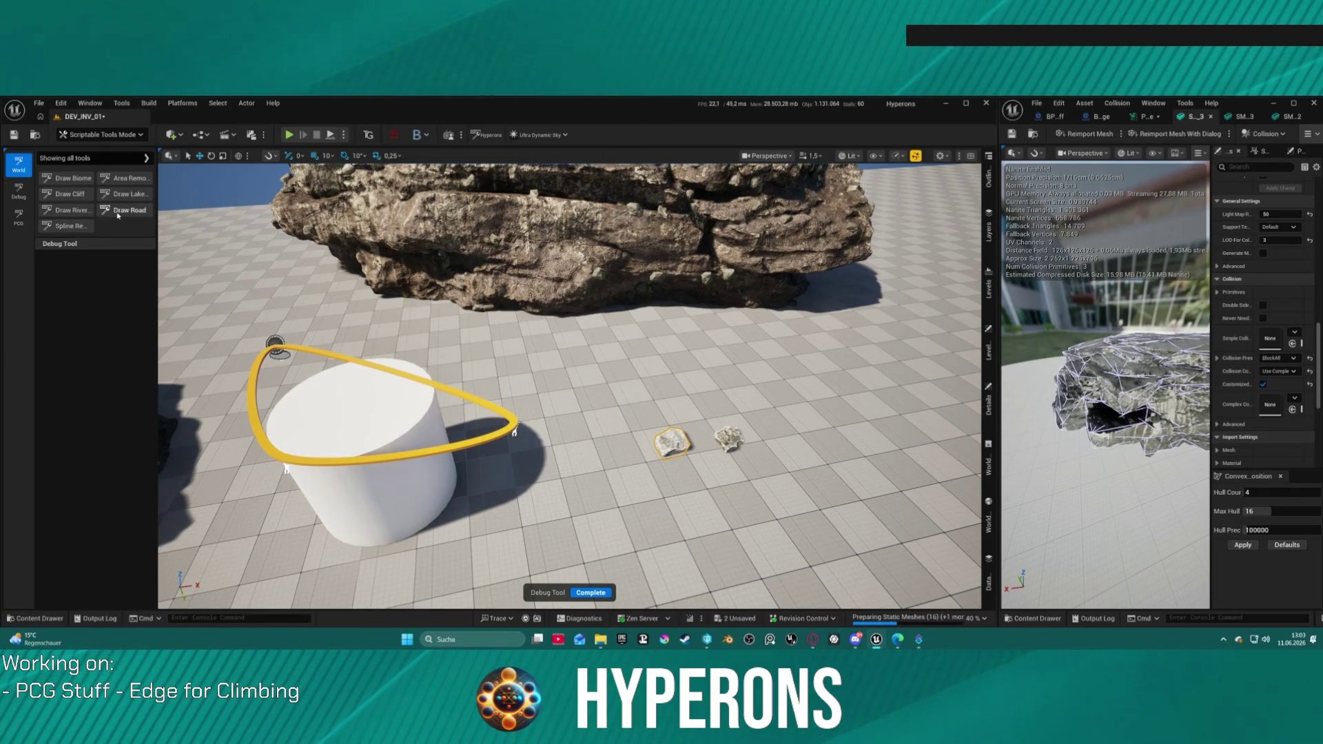
pyautogui.click(102, 134)
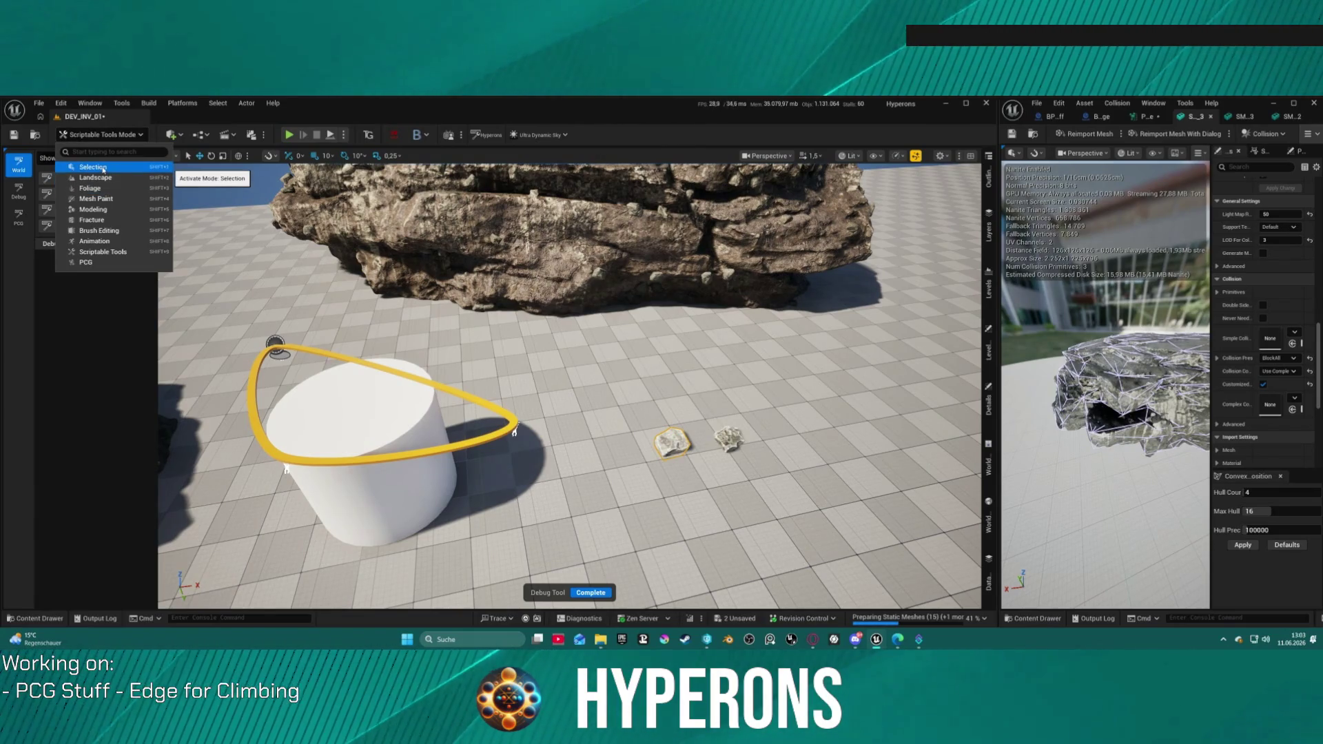
# - Switch to Modeling Mode and look at its mesh selection and editing tools
pyautogui.press('Escape')
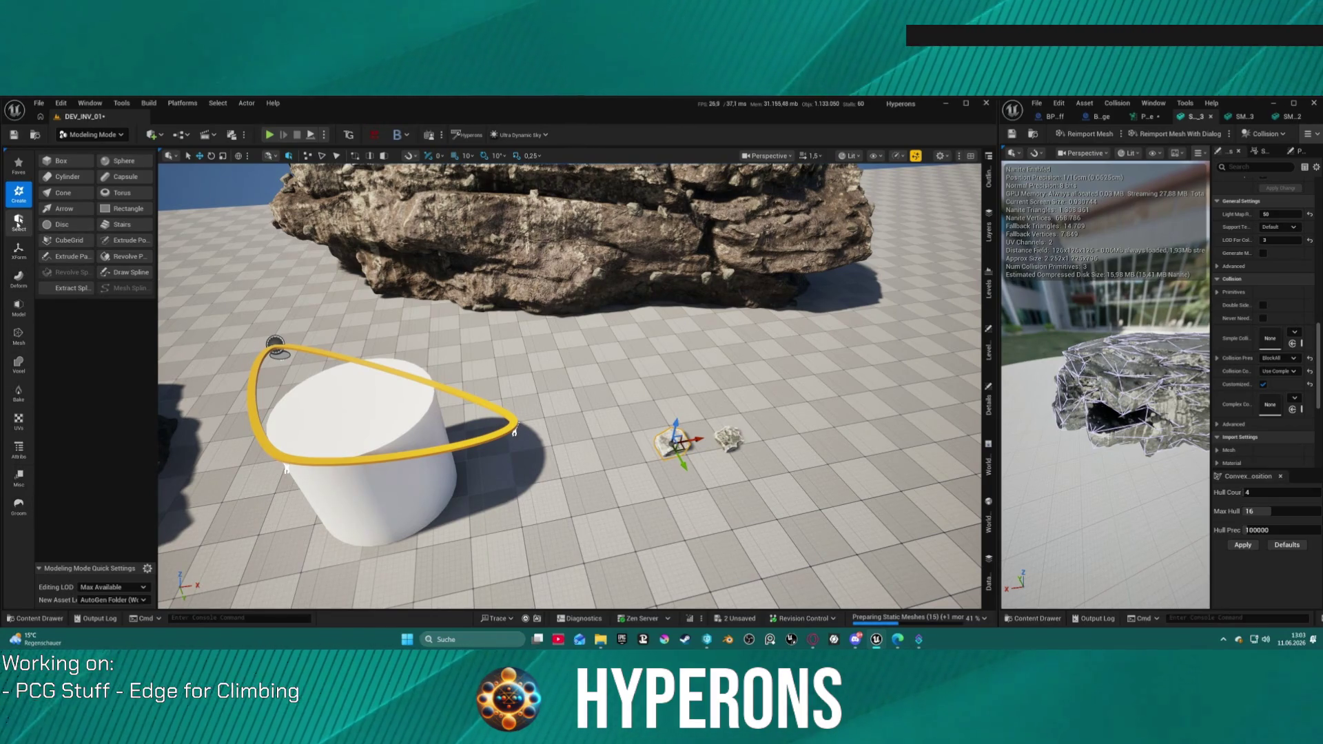
pyautogui.click(18, 222)
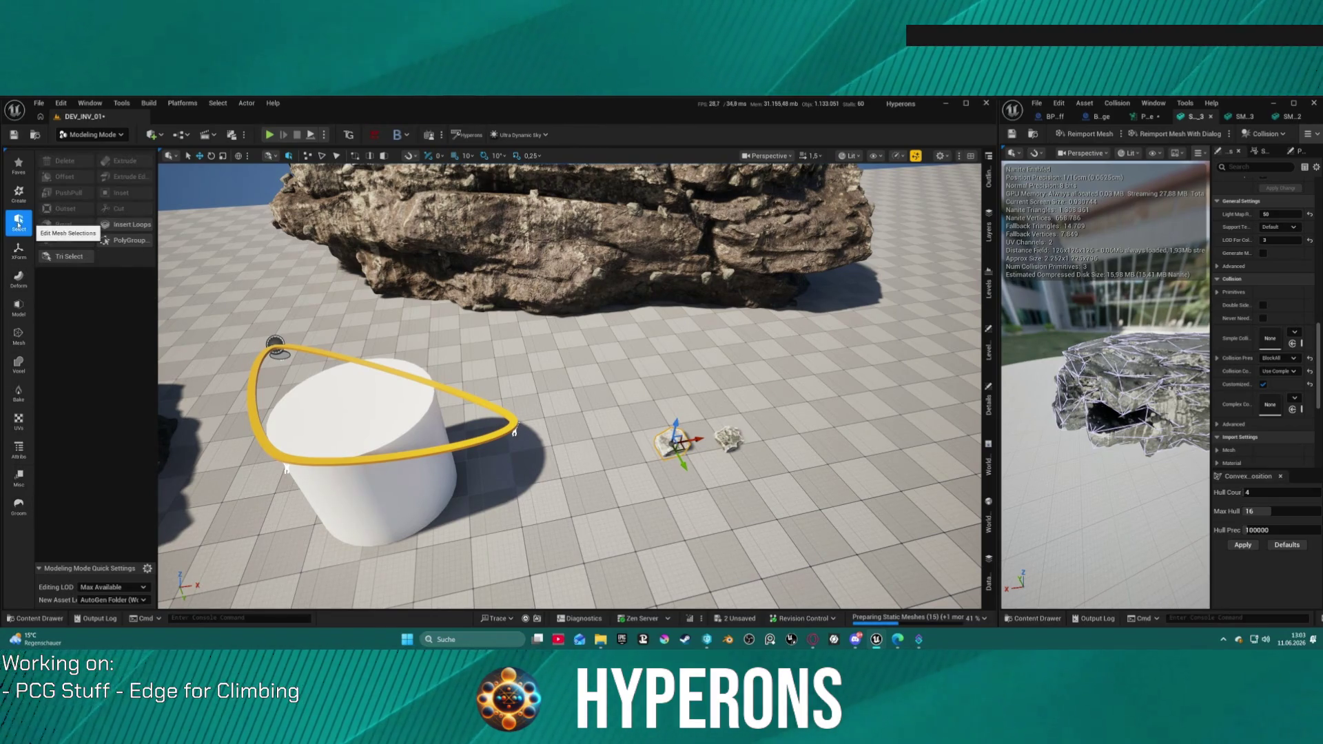
pyautogui.click(20, 171)
pyautogui.click(101, 134)
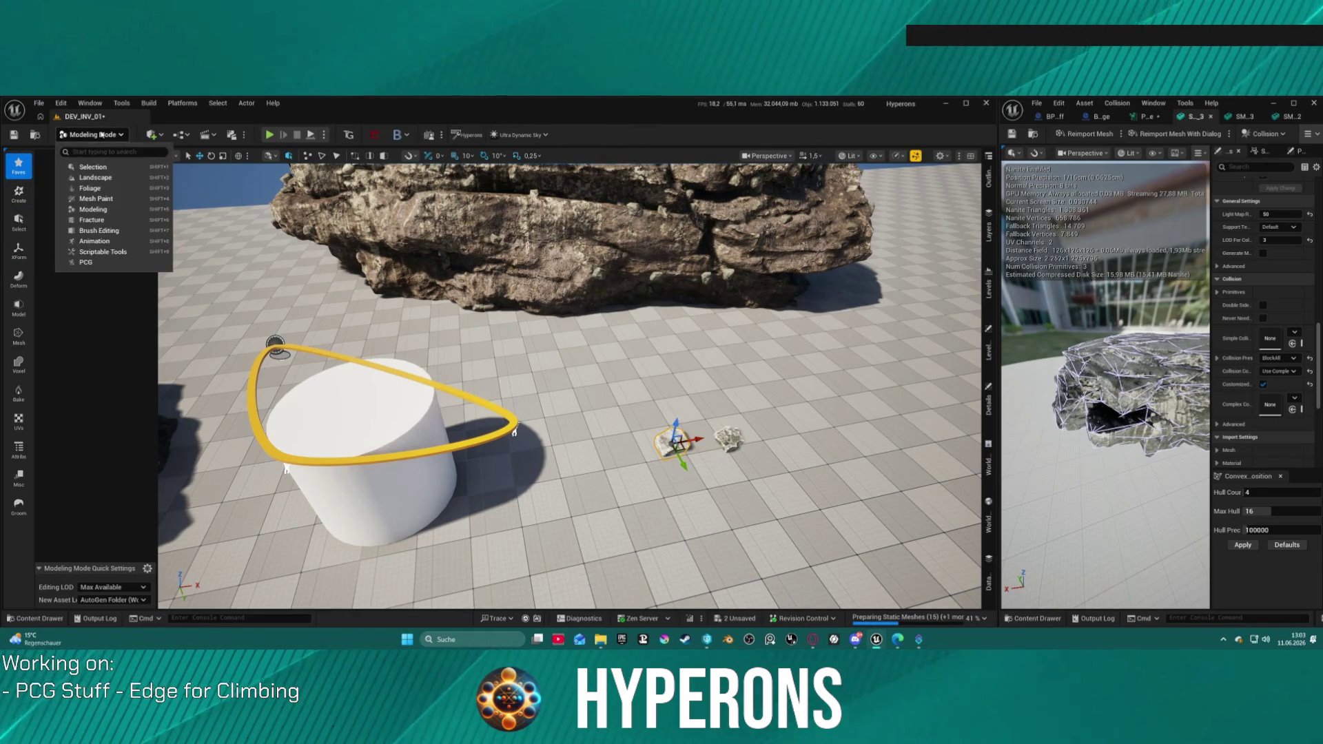
# - Browse Place Actors' Lights and Cinematic categories, then show Modeling's Create tools
pyautogui.click(95, 102)
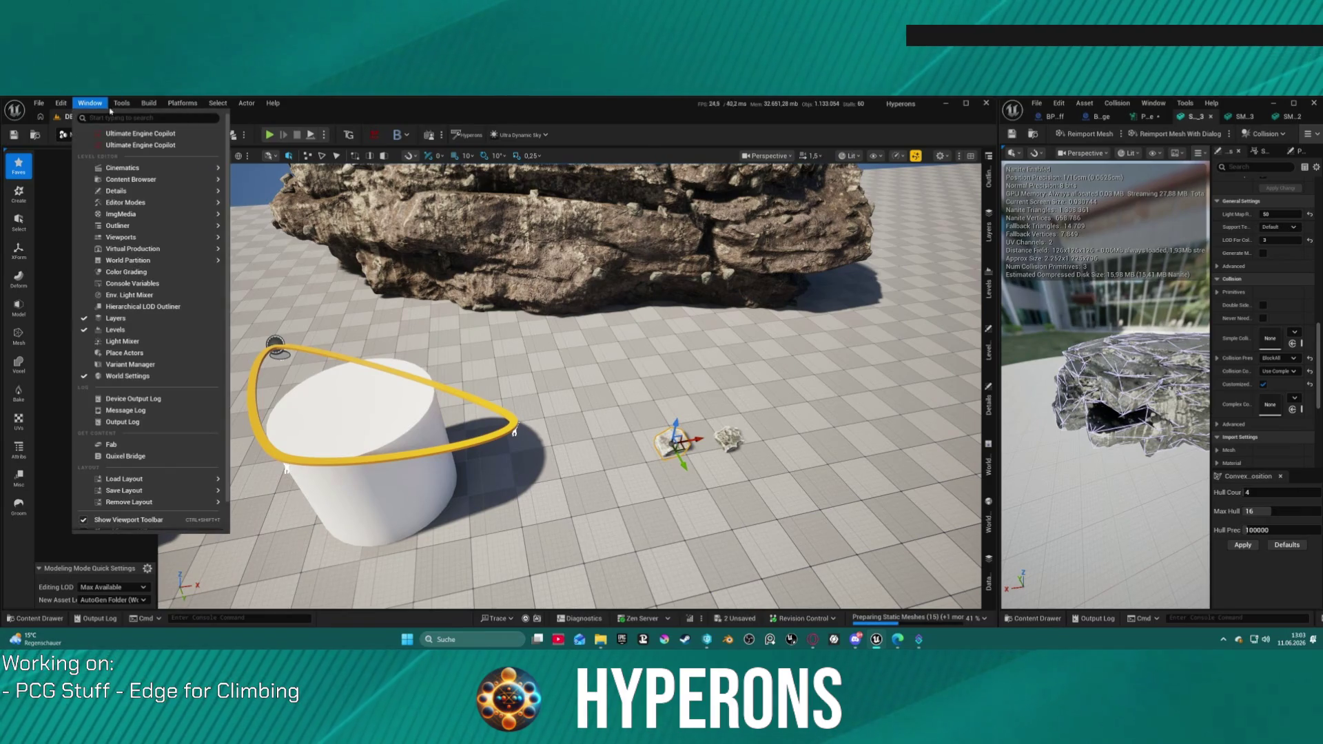
pyautogui.click(134, 353)
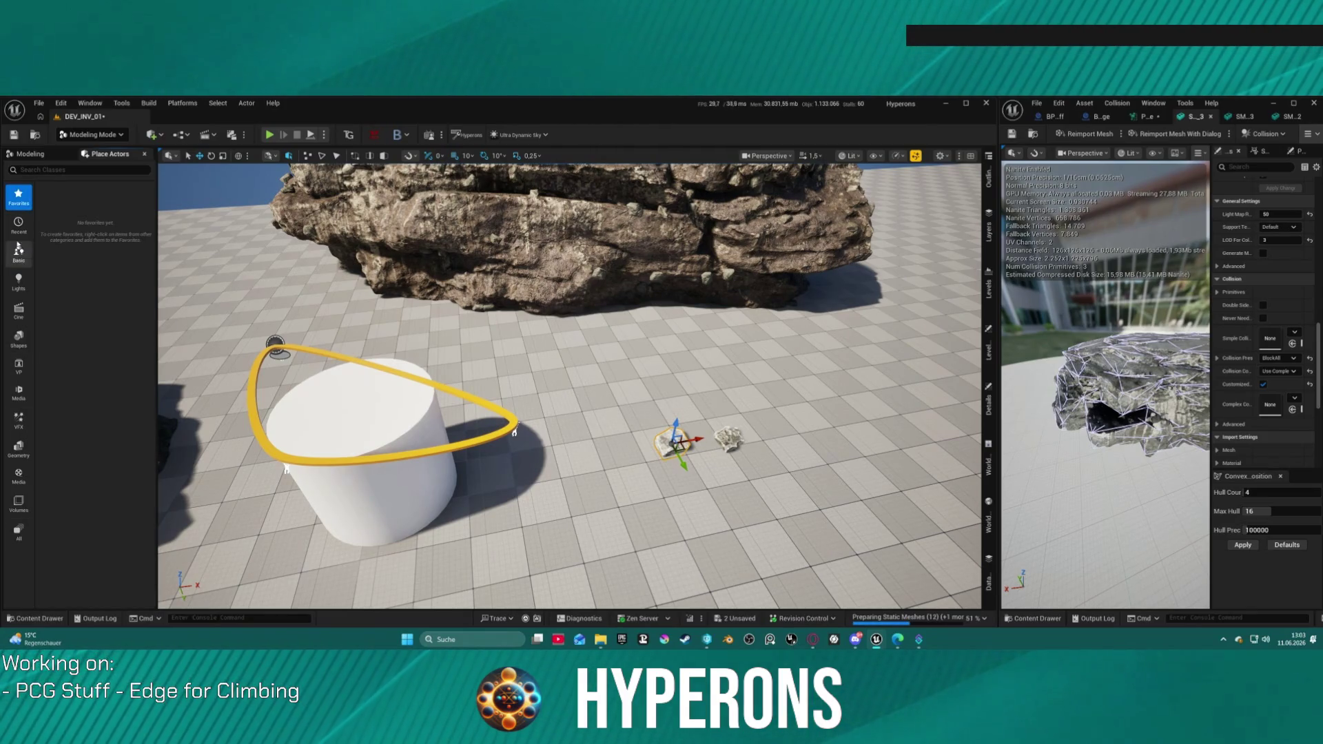
pyautogui.click(20, 293)
pyautogui.click(19, 311)
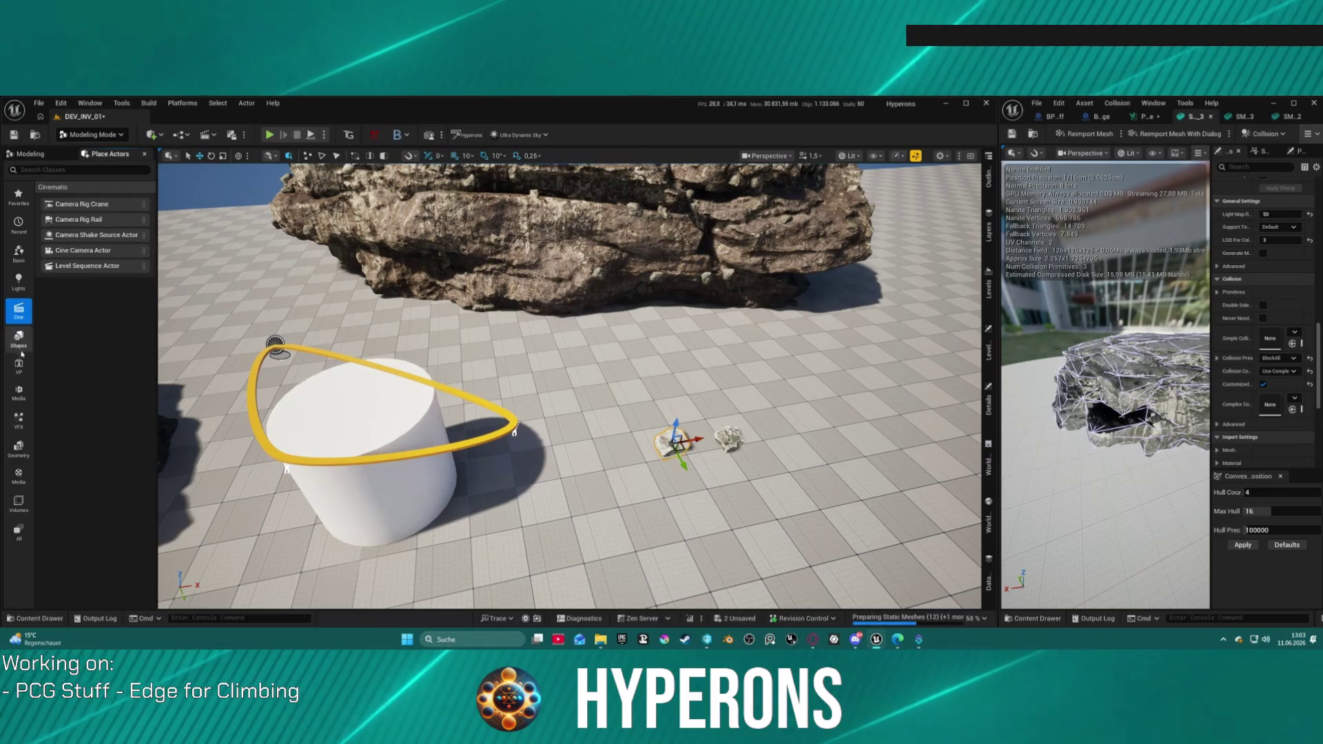
pyautogui.click(57, 154)
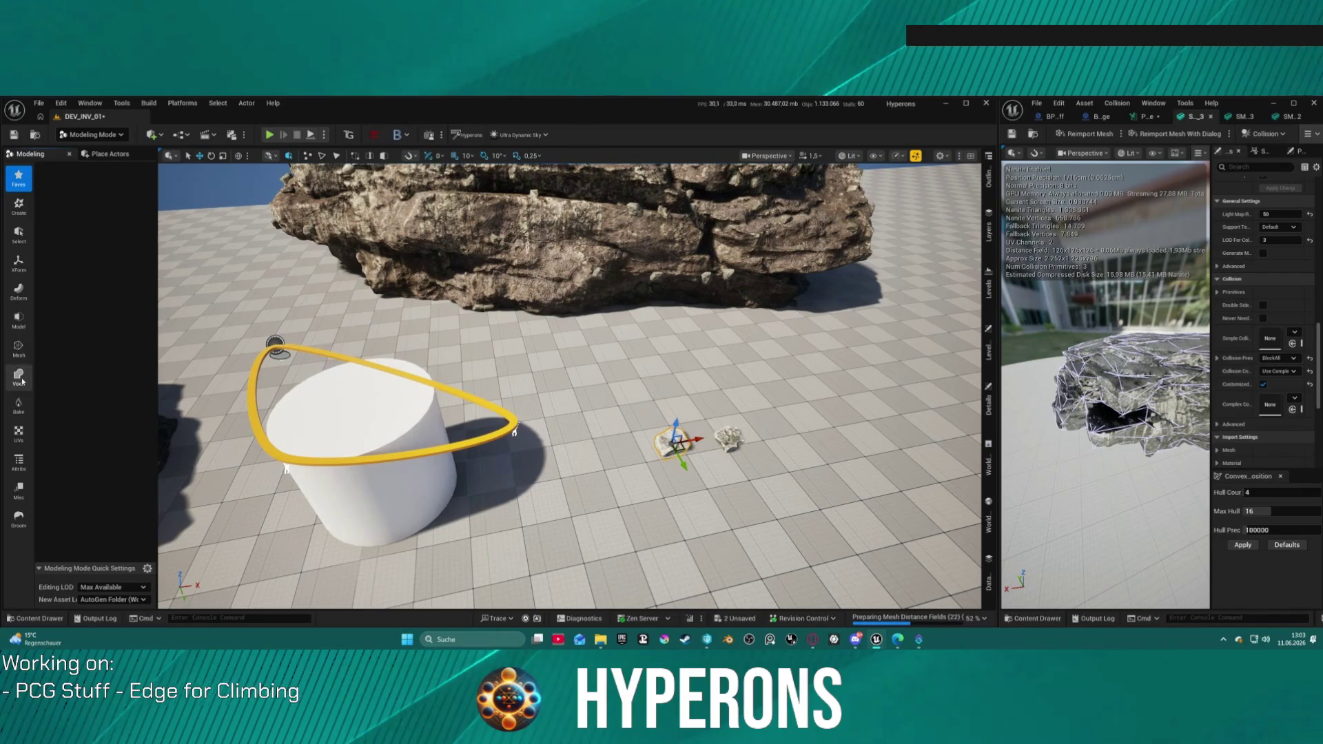
pyautogui.click(19, 205)
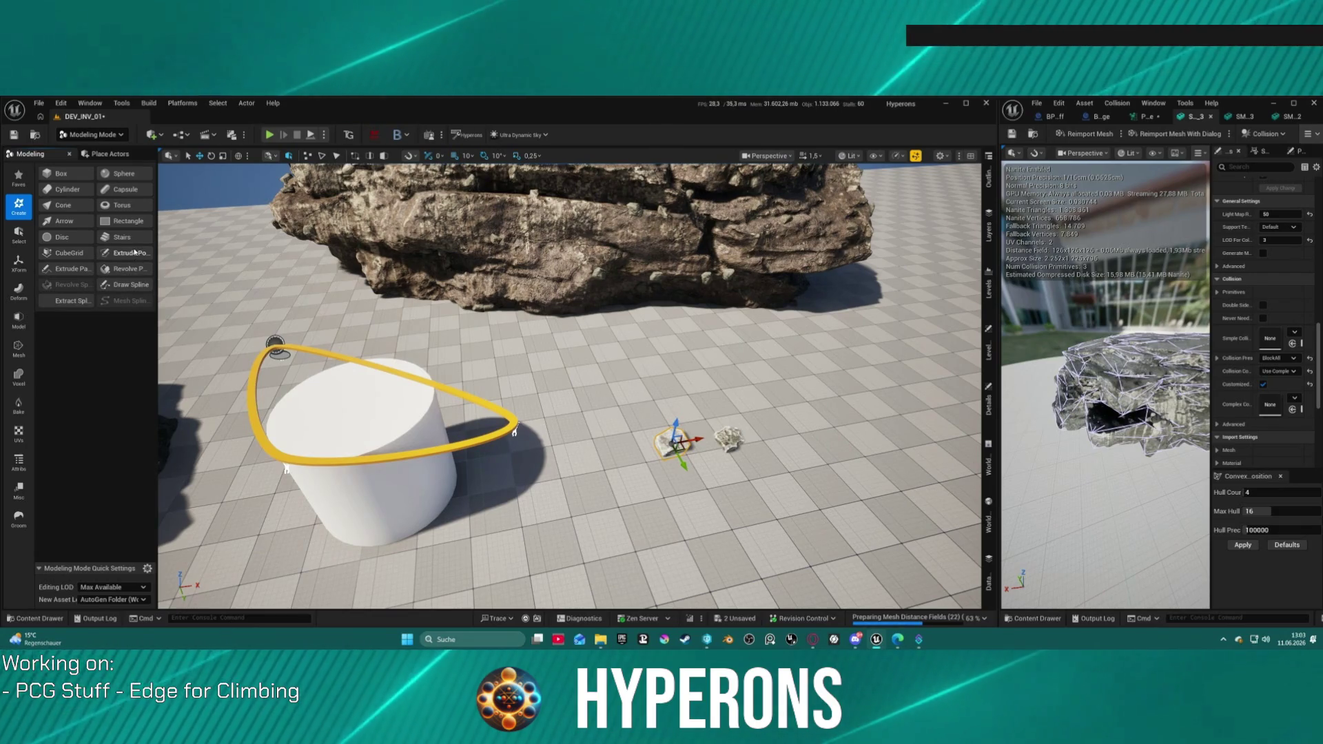
# - Start Draw Spline, bring up the BP_ClimbingEdge blueprint and widen the spline settings panel
pyautogui.click(124, 285)
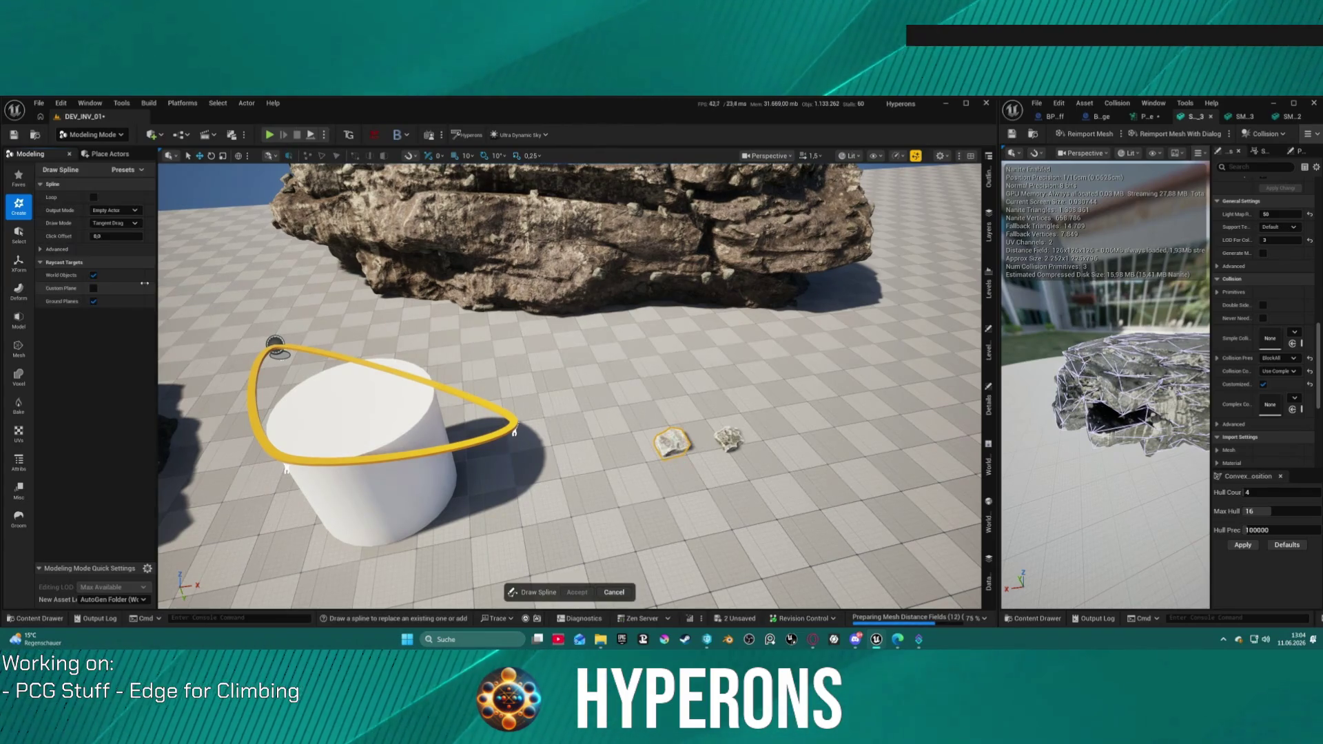
pyautogui.click(118, 210)
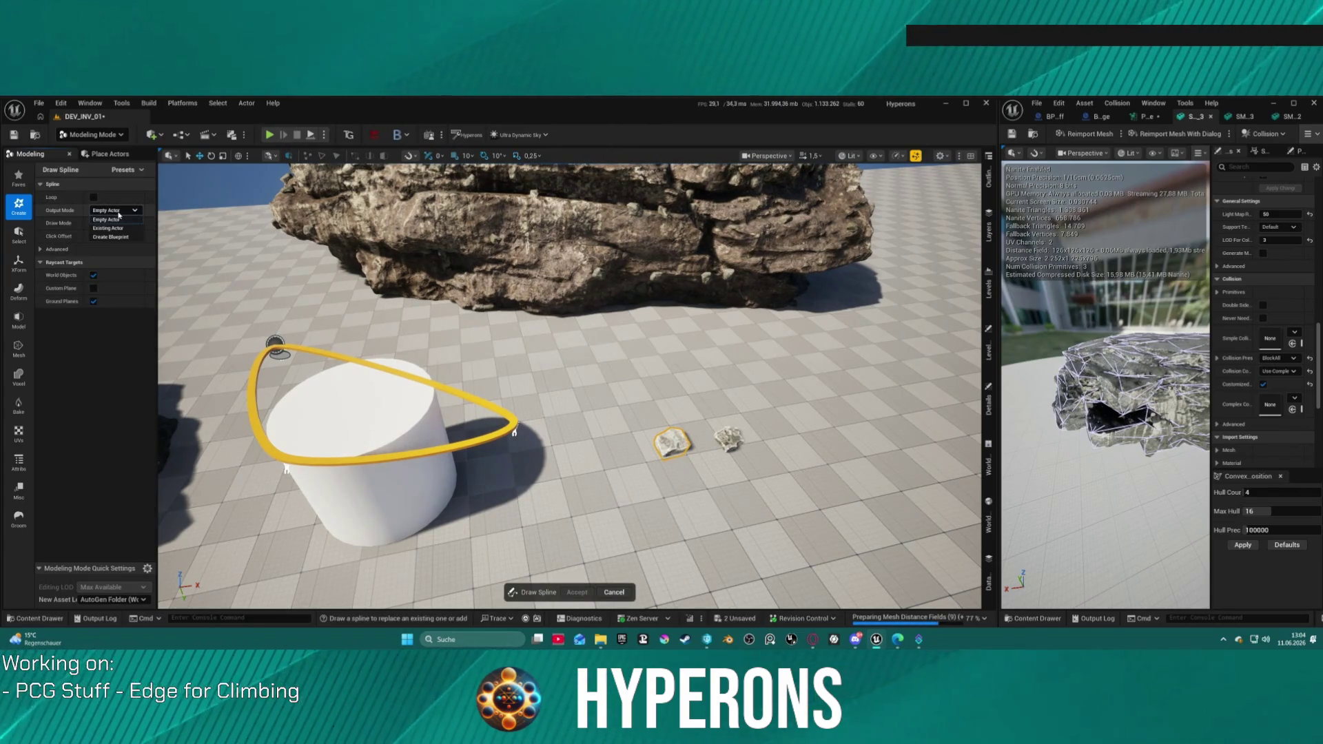
pyautogui.click(111, 224)
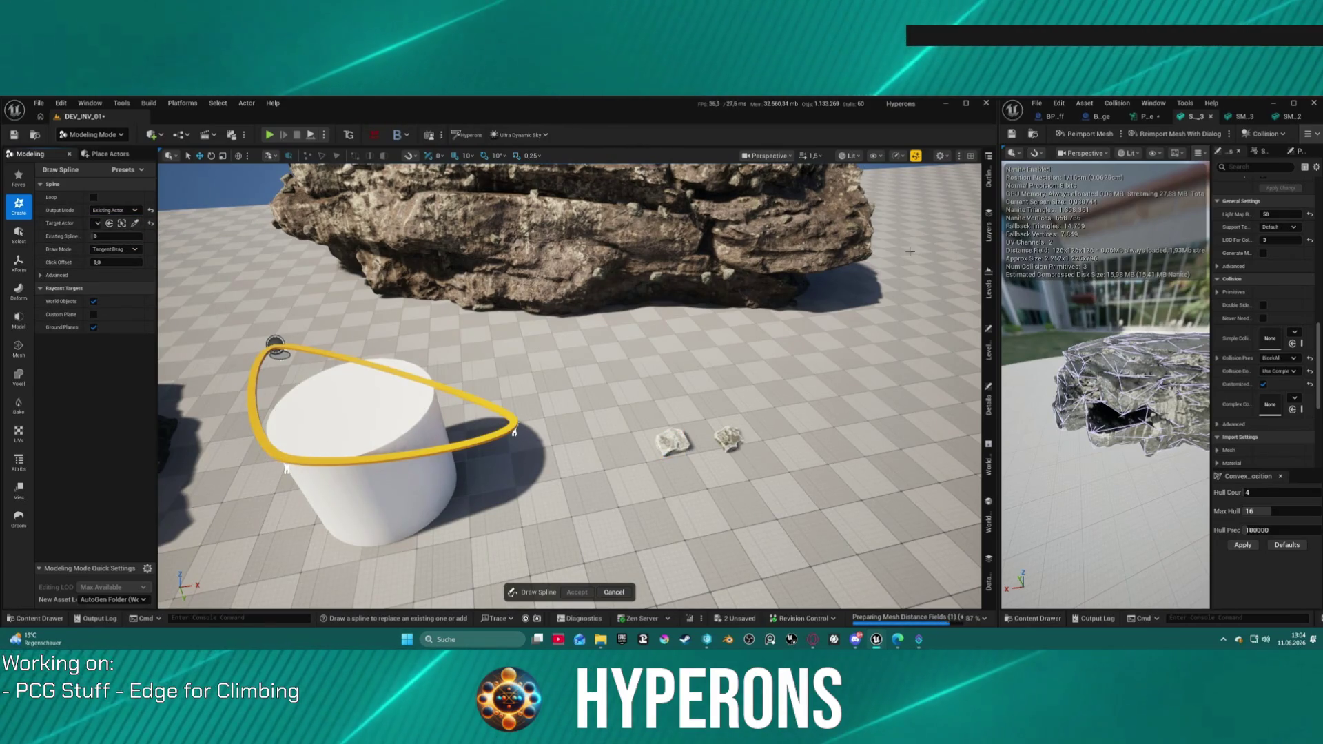
pyautogui.click(1117, 103)
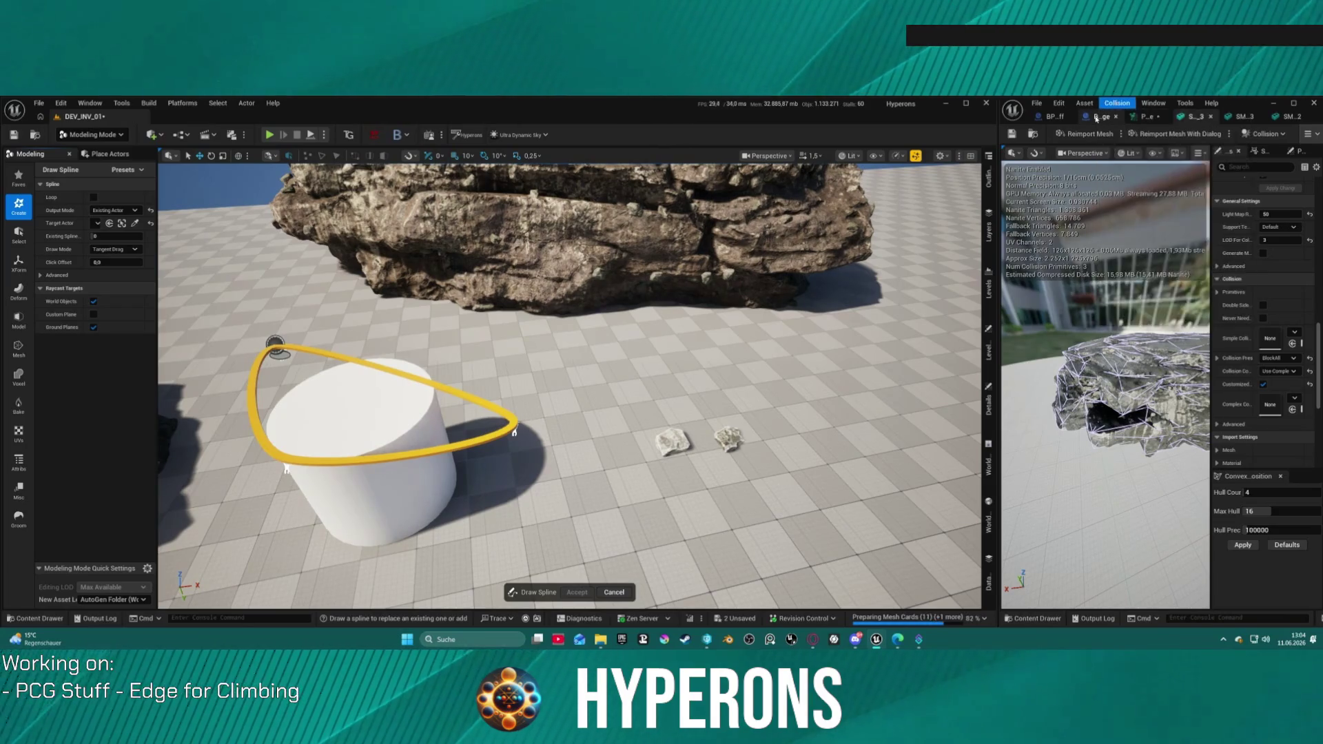
pyautogui.click(1051, 117)
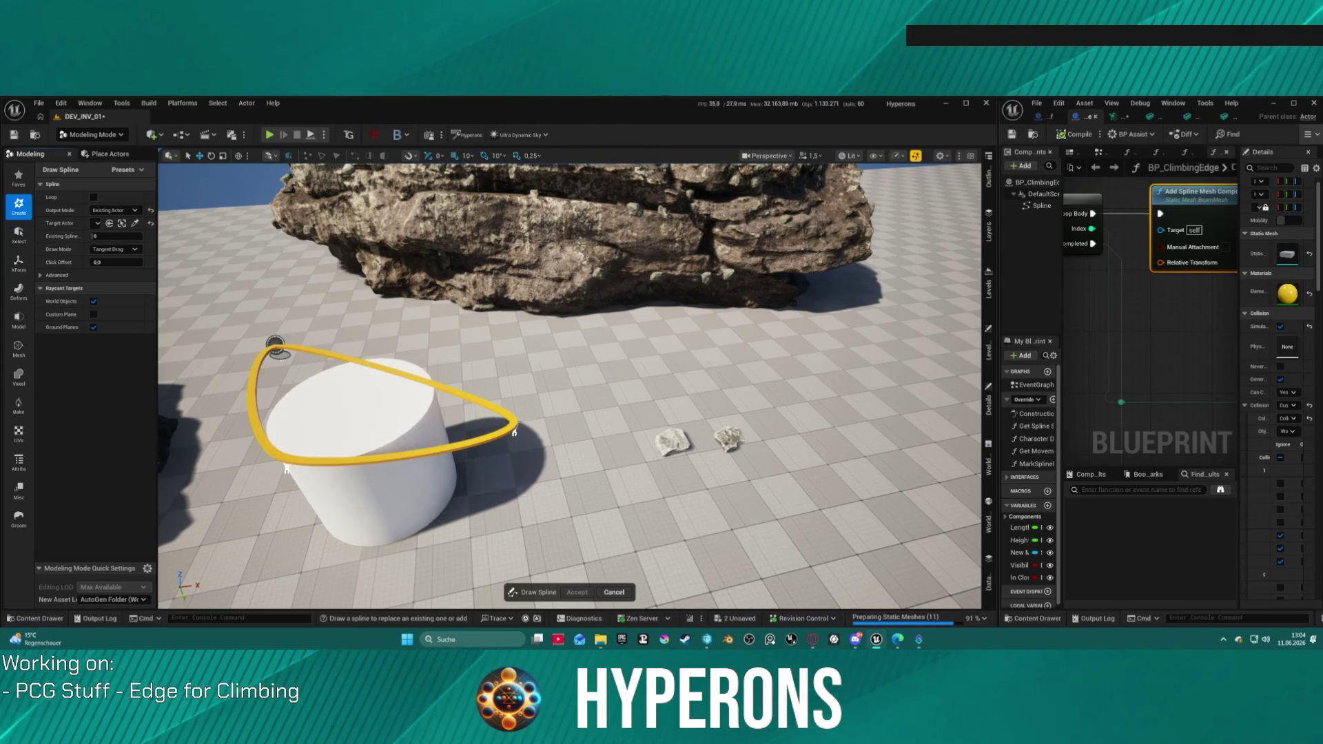
pyautogui.click(97, 223)
pyautogui.click(99, 226)
pyautogui.moveTo(157, 228); pyautogui.dragTo(292, 228)
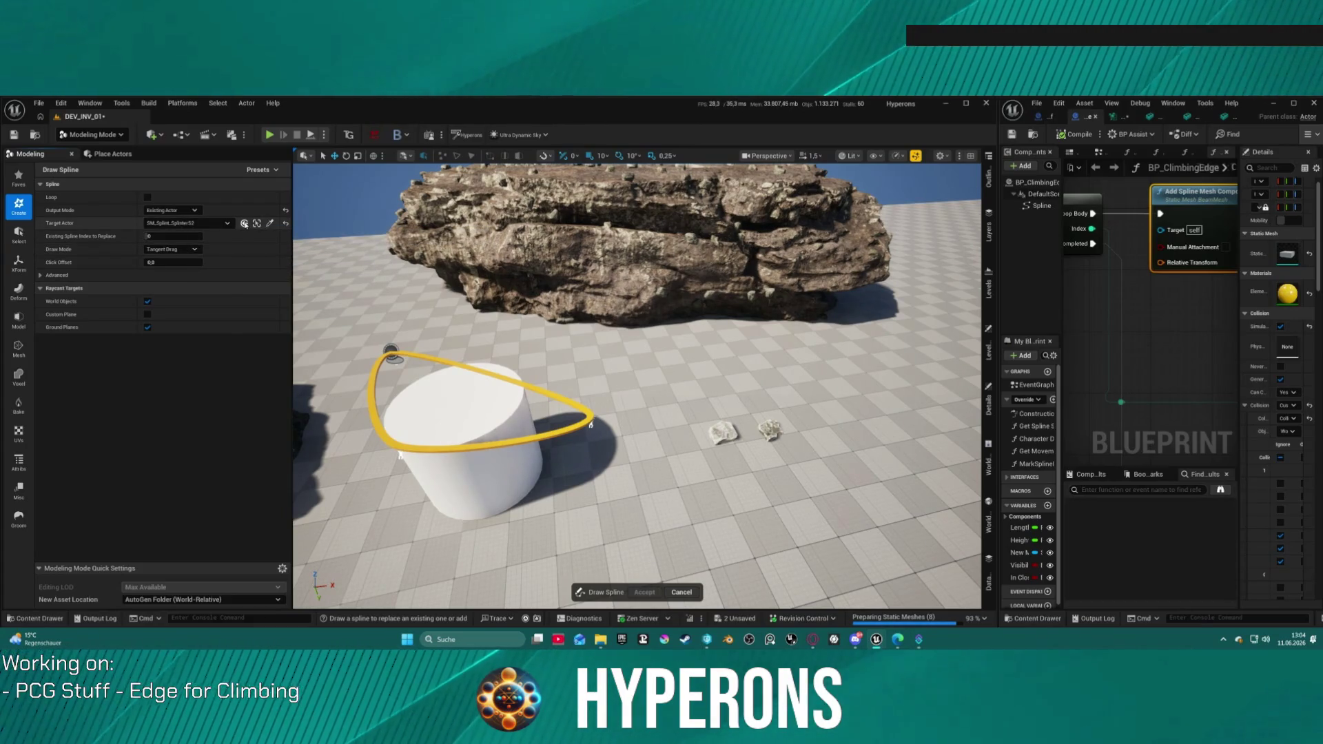
# - Set Output Mode to Create Blueprint with BP_ClimbingEdge, and frame the large rock
pyautogui.click(224, 224)
pyautogui.click(220, 228)
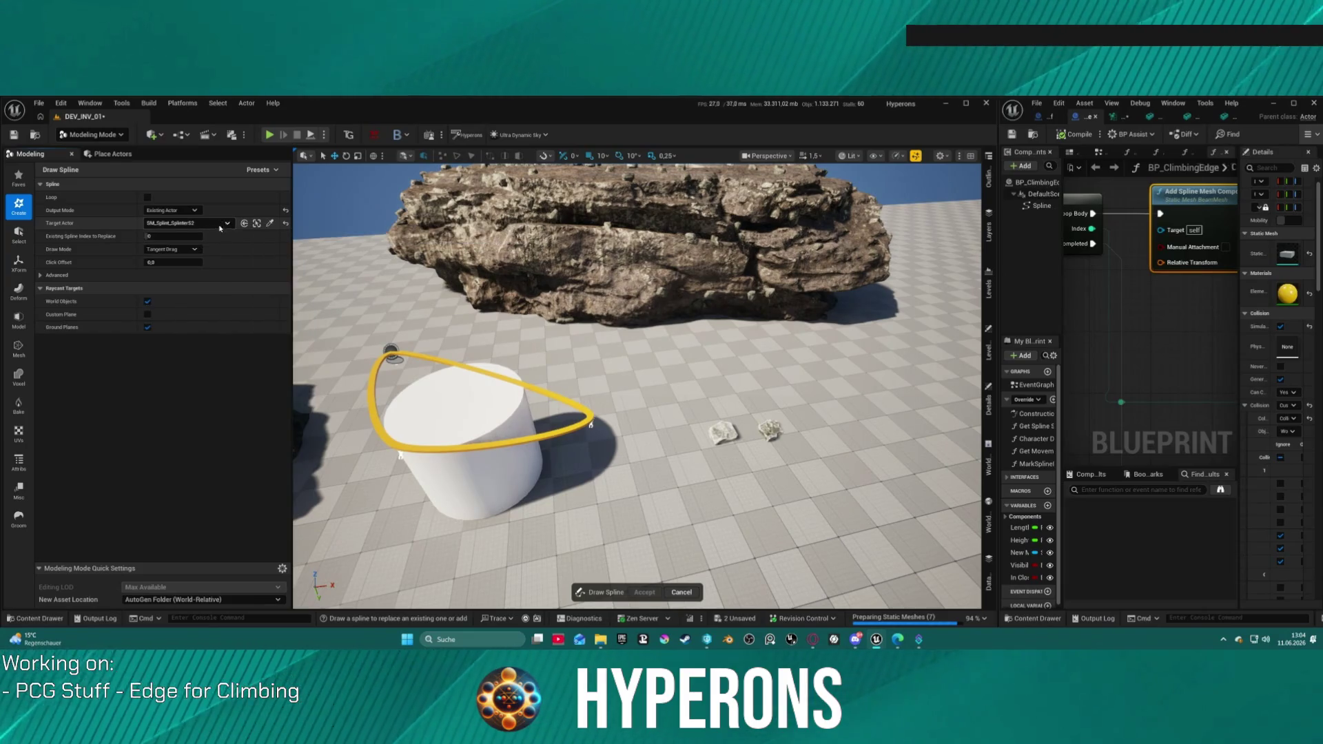
pyautogui.click(171, 210)
pyautogui.click(173, 231)
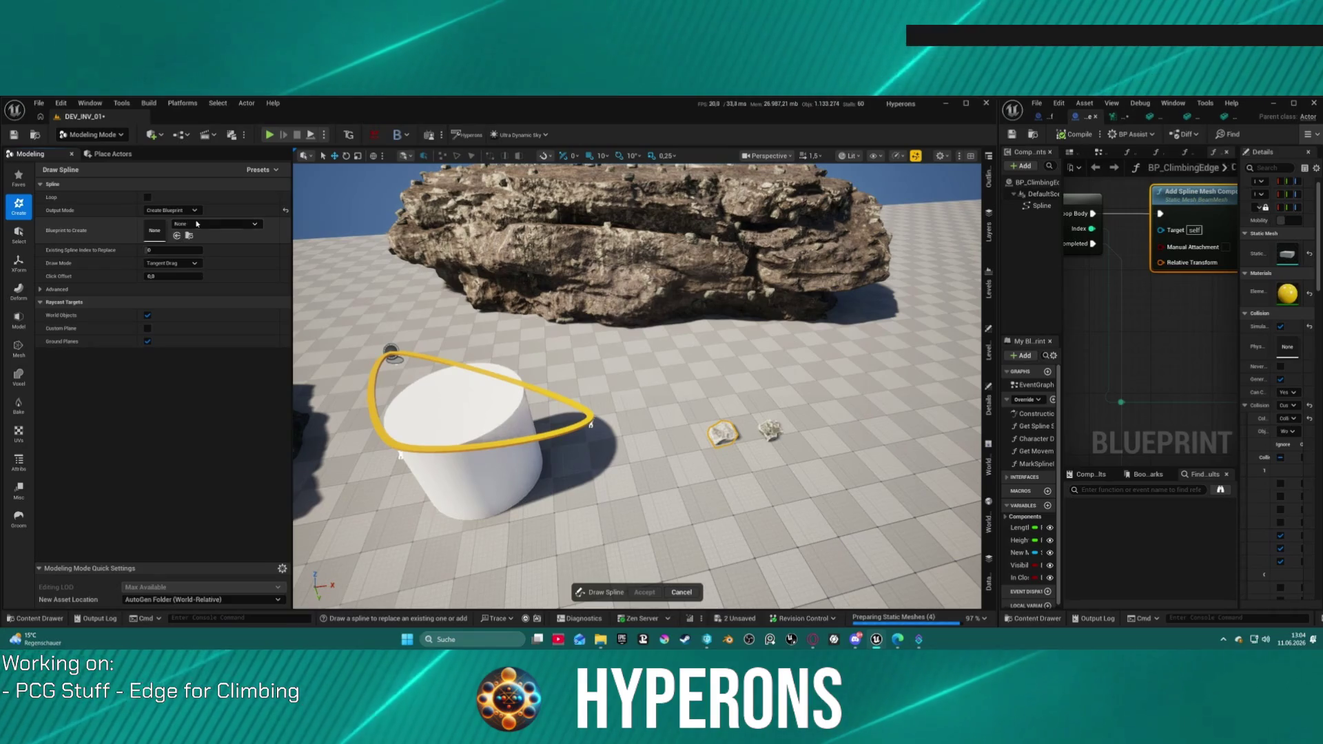
pyautogui.click(195, 224)
pyautogui.click(209, 227)
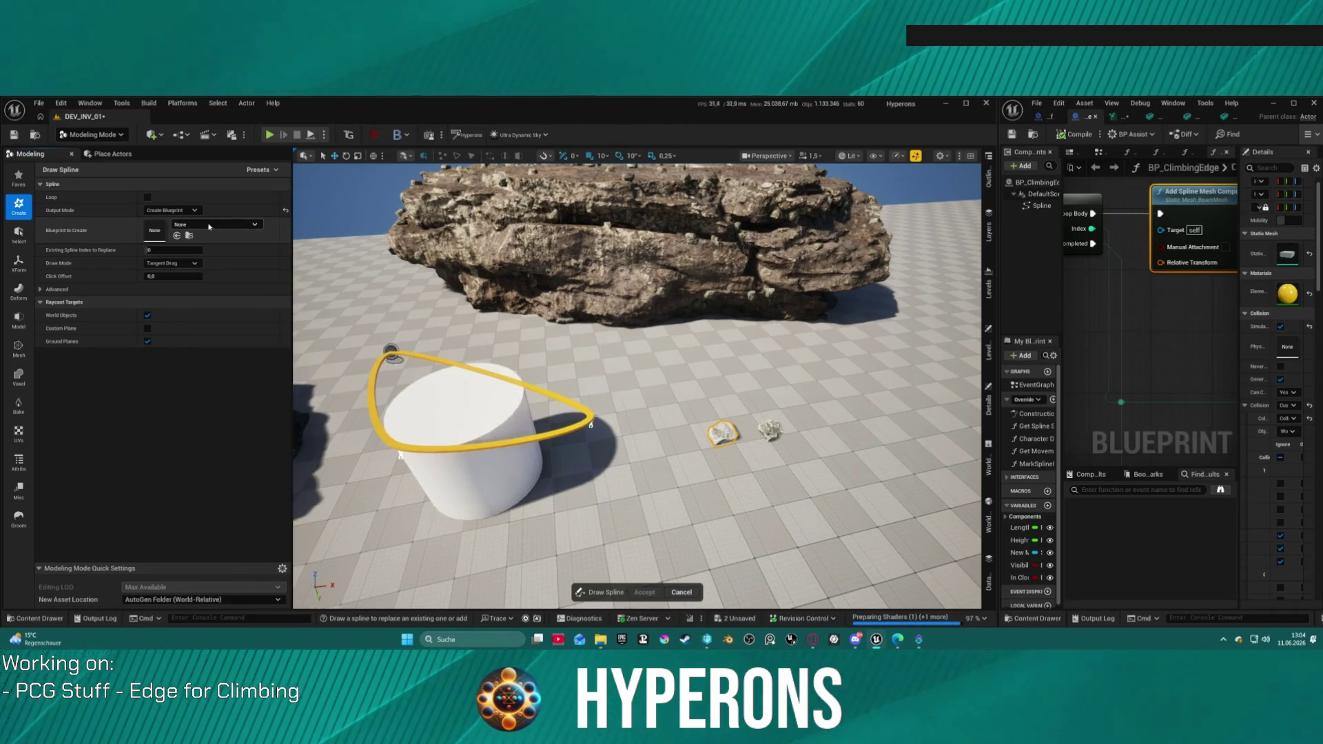
pyautogui.click(178, 235)
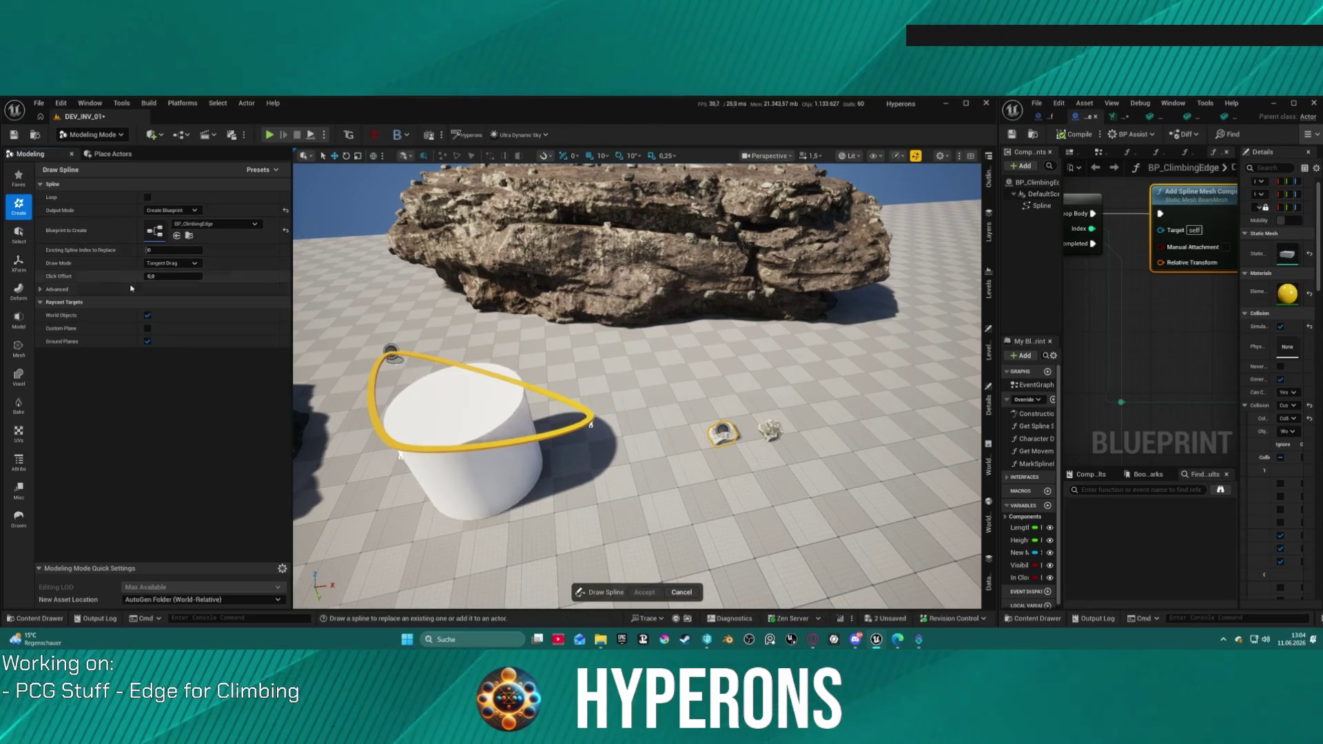
pyautogui.press('f')
pyautogui.click(174, 263)
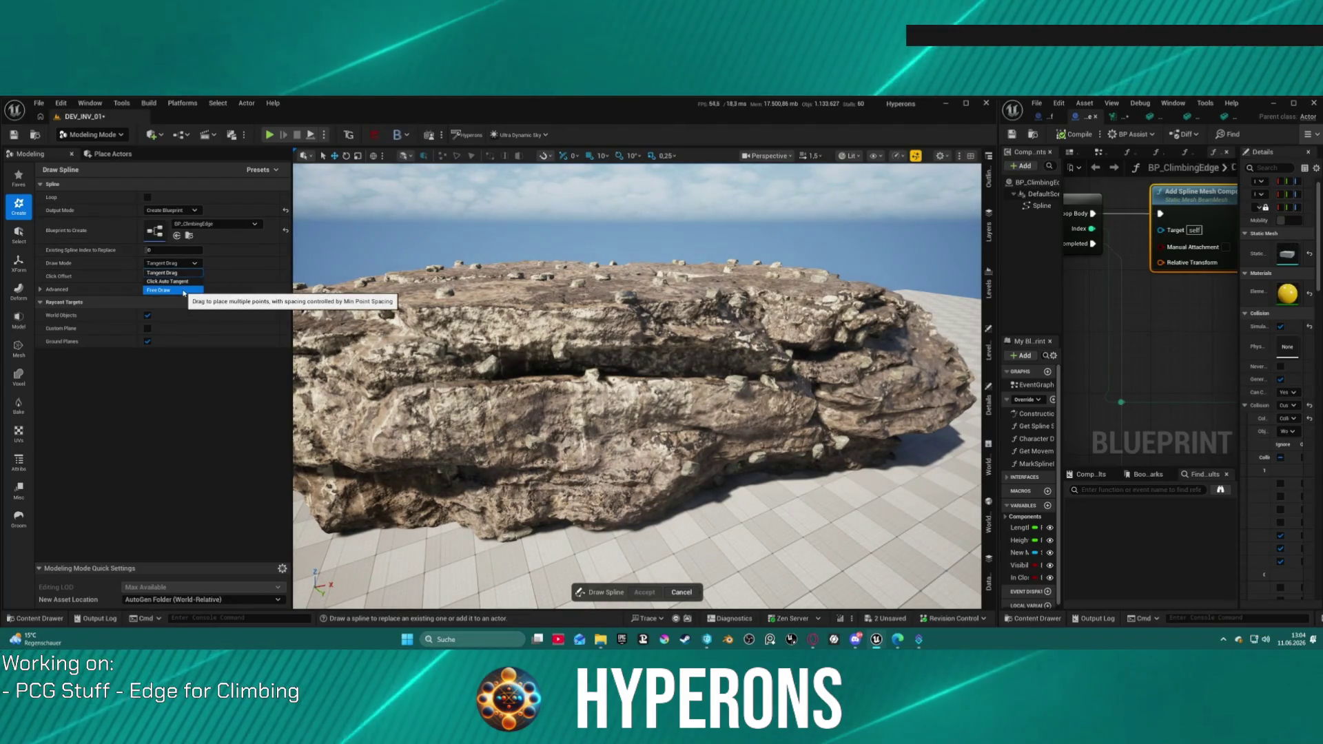
# - Draw short auto-tangent splines along the rock ledge, undoing unwanted points
pyautogui.click(168, 281)
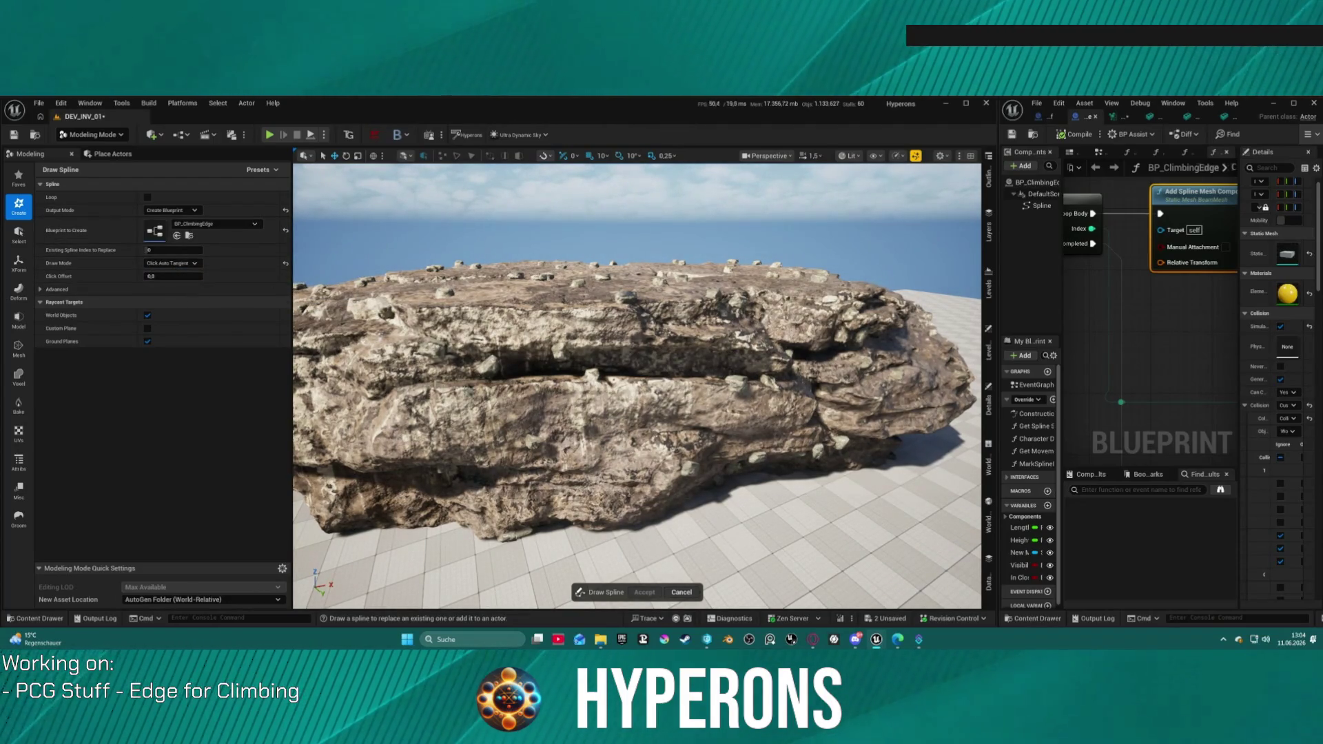
pyautogui.click(600, 387)
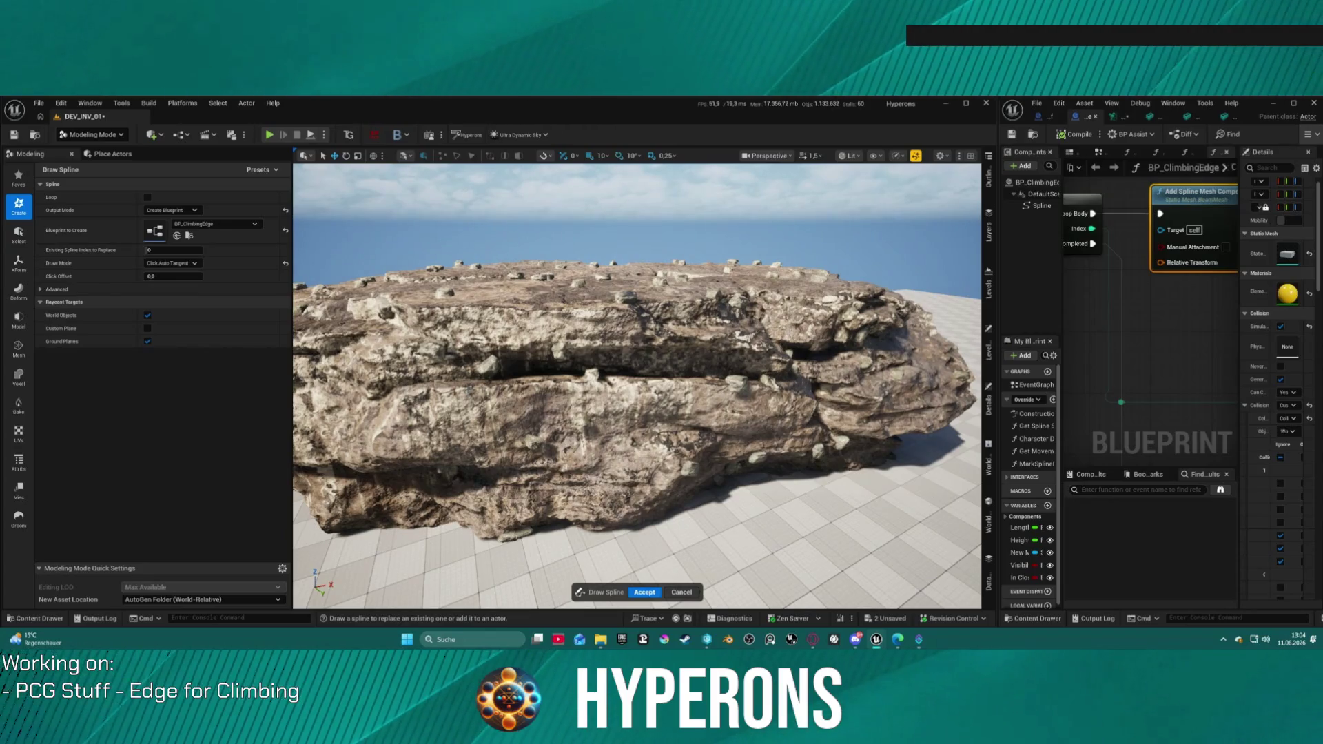
pyautogui.click(612, 382)
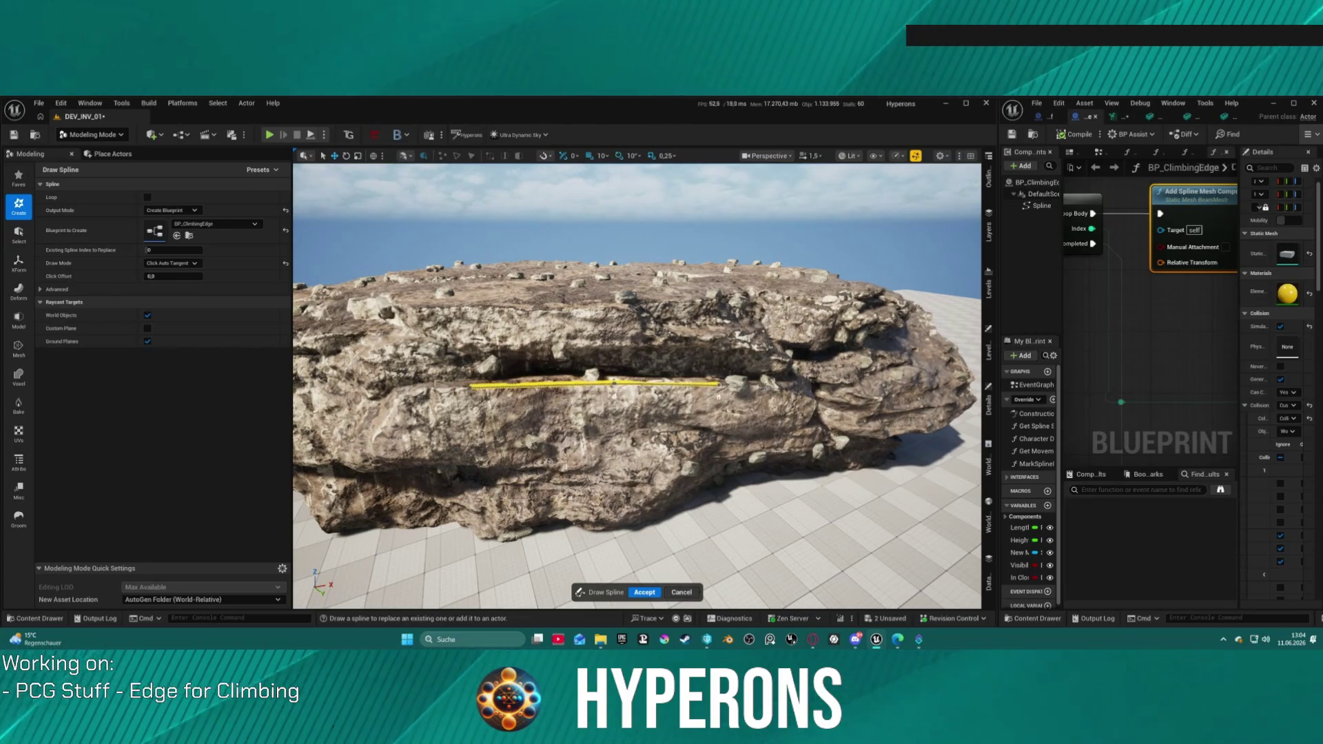
pyautogui.moveTo(841, 383)
pyautogui.mouseDown()
pyautogui.moveTo(524, 317)
pyautogui.moveTo(607, 331)
pyautogui.moveTo(633, 317)
pyautogui.moveTo(662, 344)
pyautogui.mouseUp()
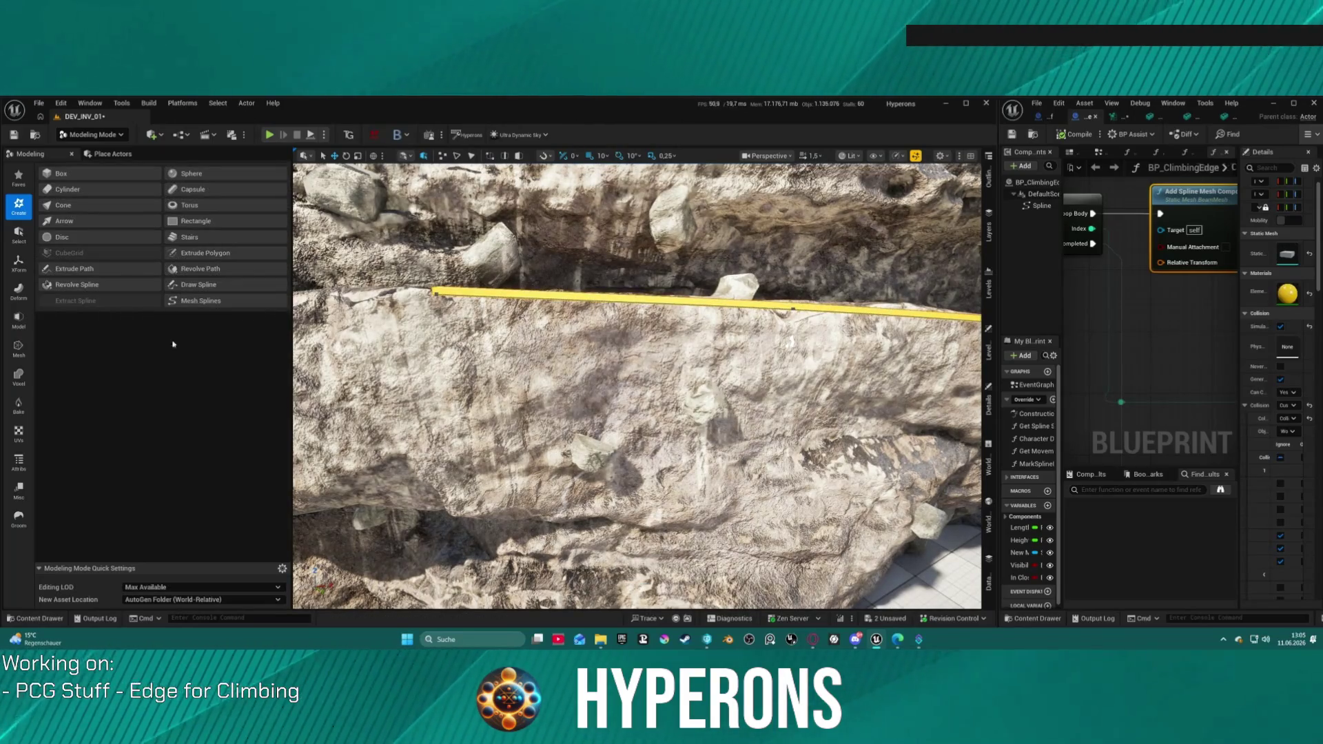
pyautogui.click(199, 284)
pyautogui.click(551, 428)
pyautogui.click(599, 408)
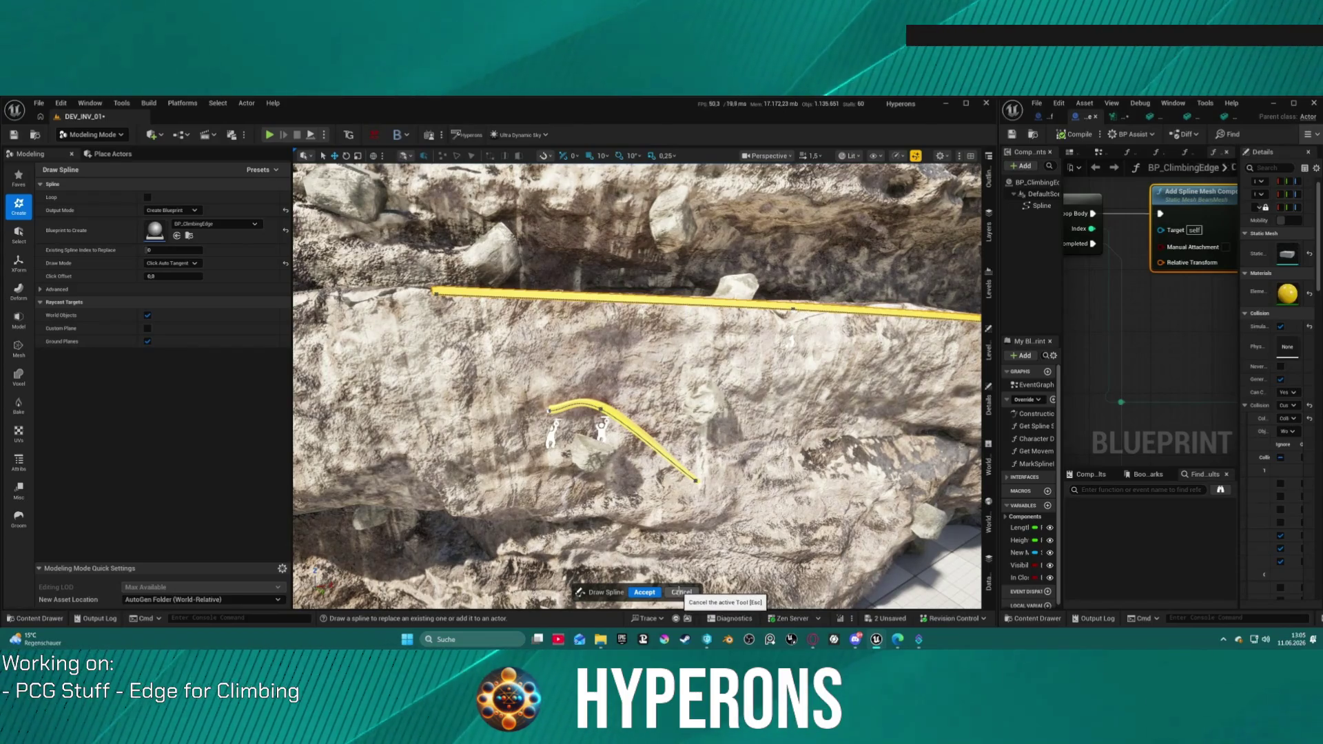
pyautogui.hotkey('ctrl', 'z')
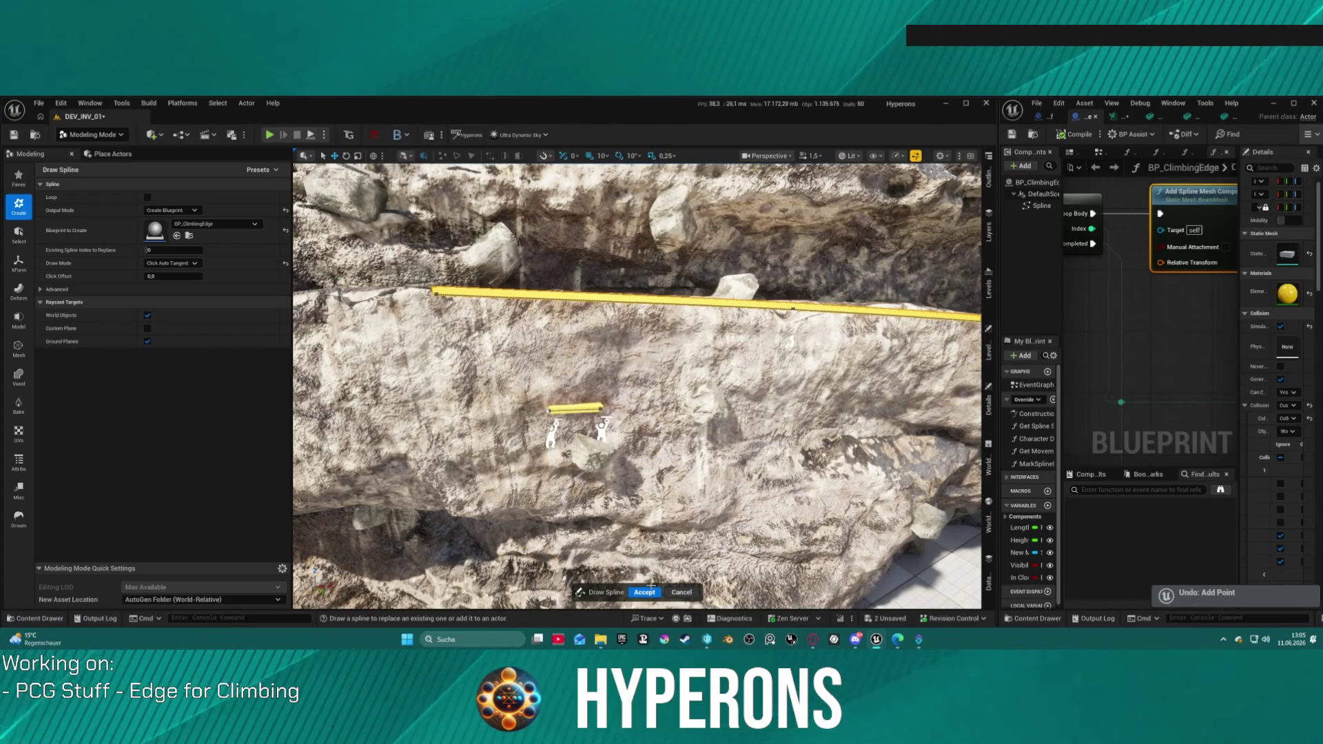
pyautogui.click(644, 592)
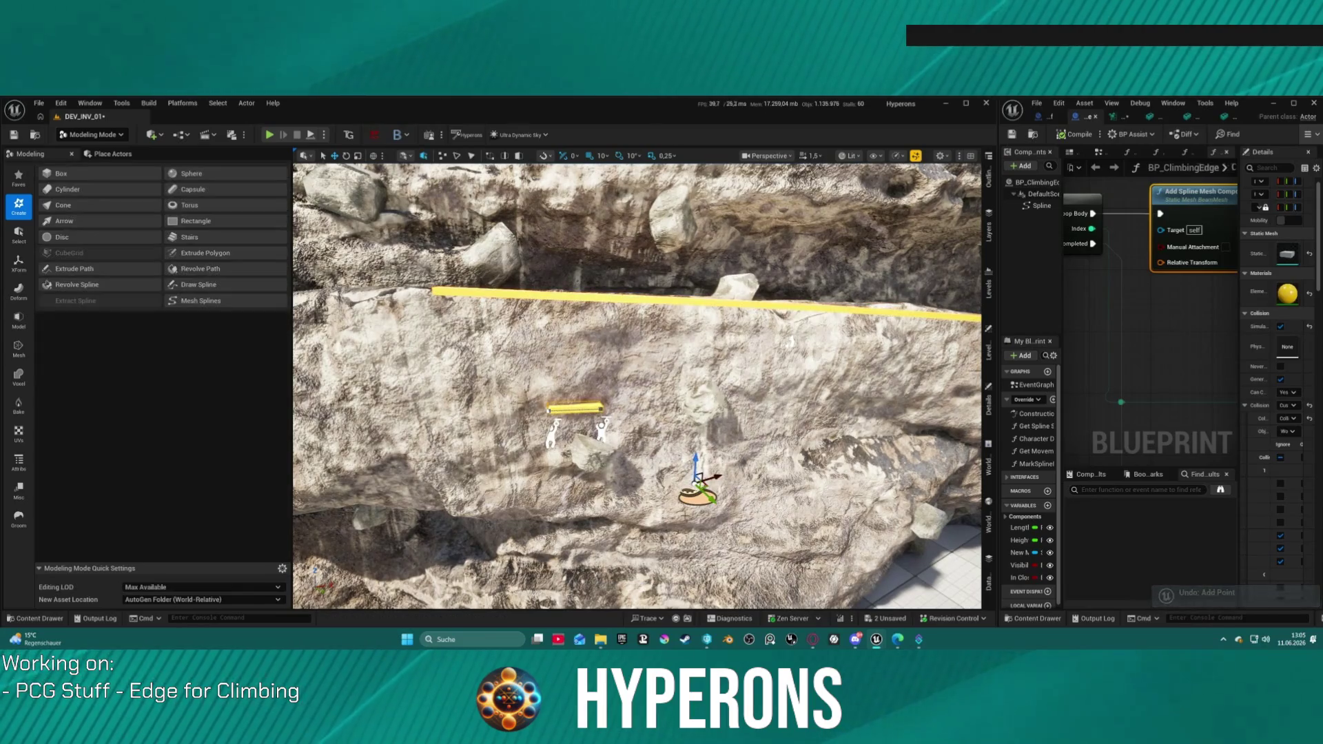
pyautogui.hotkey('ctrl', 'z')
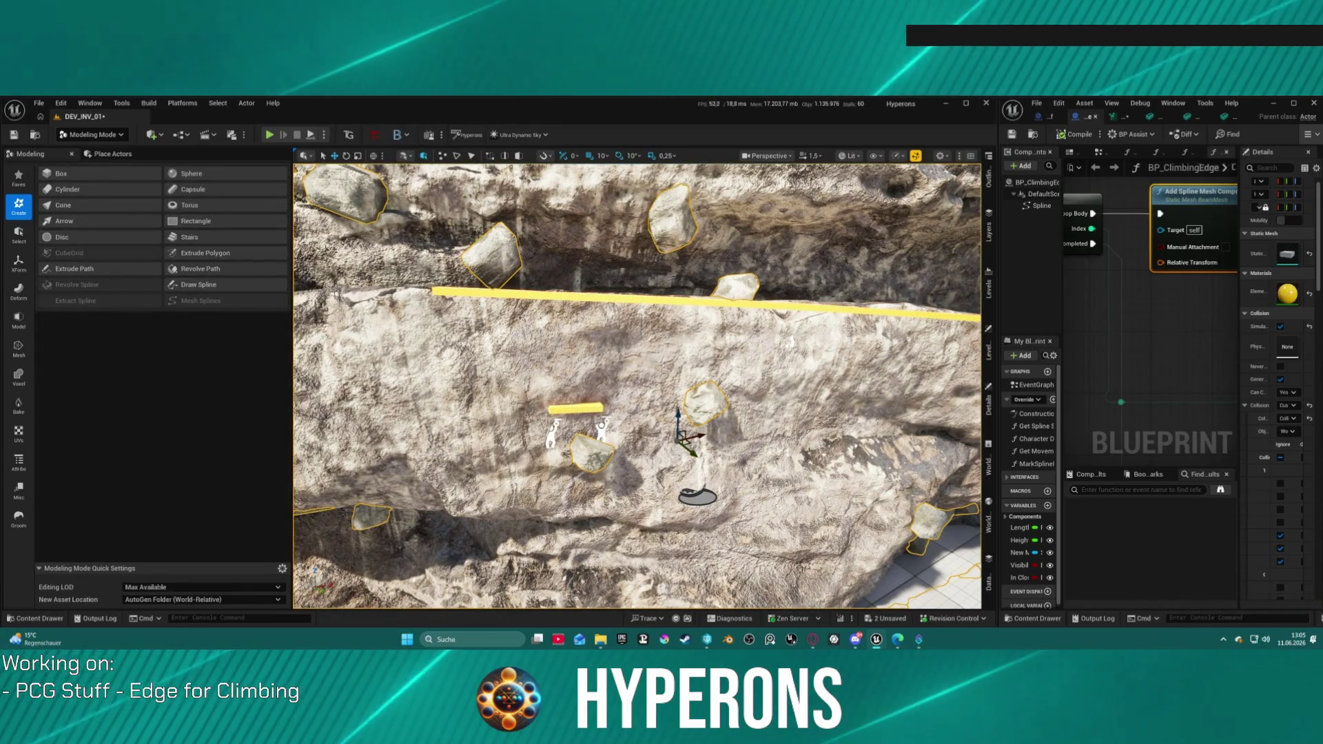
# - Draw and accept a short climbing-edge spline on the cliff face
pyautogui.click(224, 285)
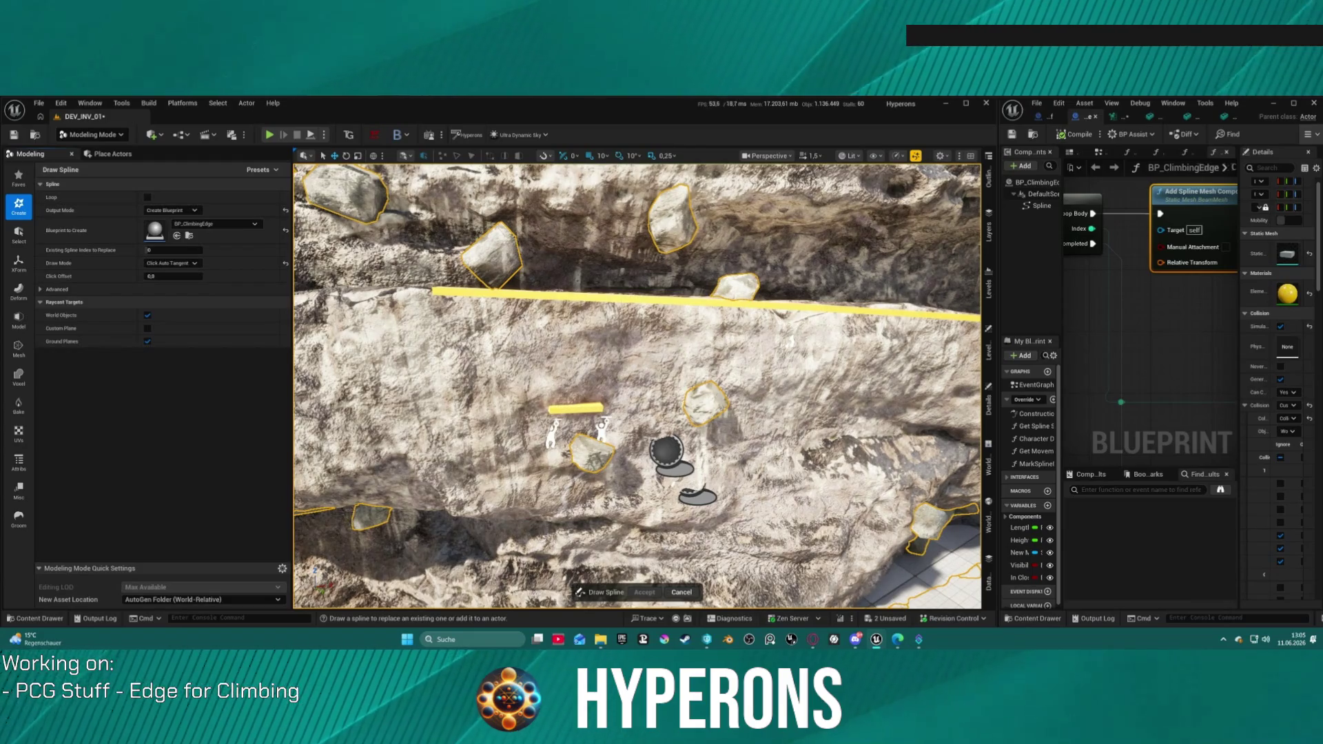
pyautogui.click(689, 428)
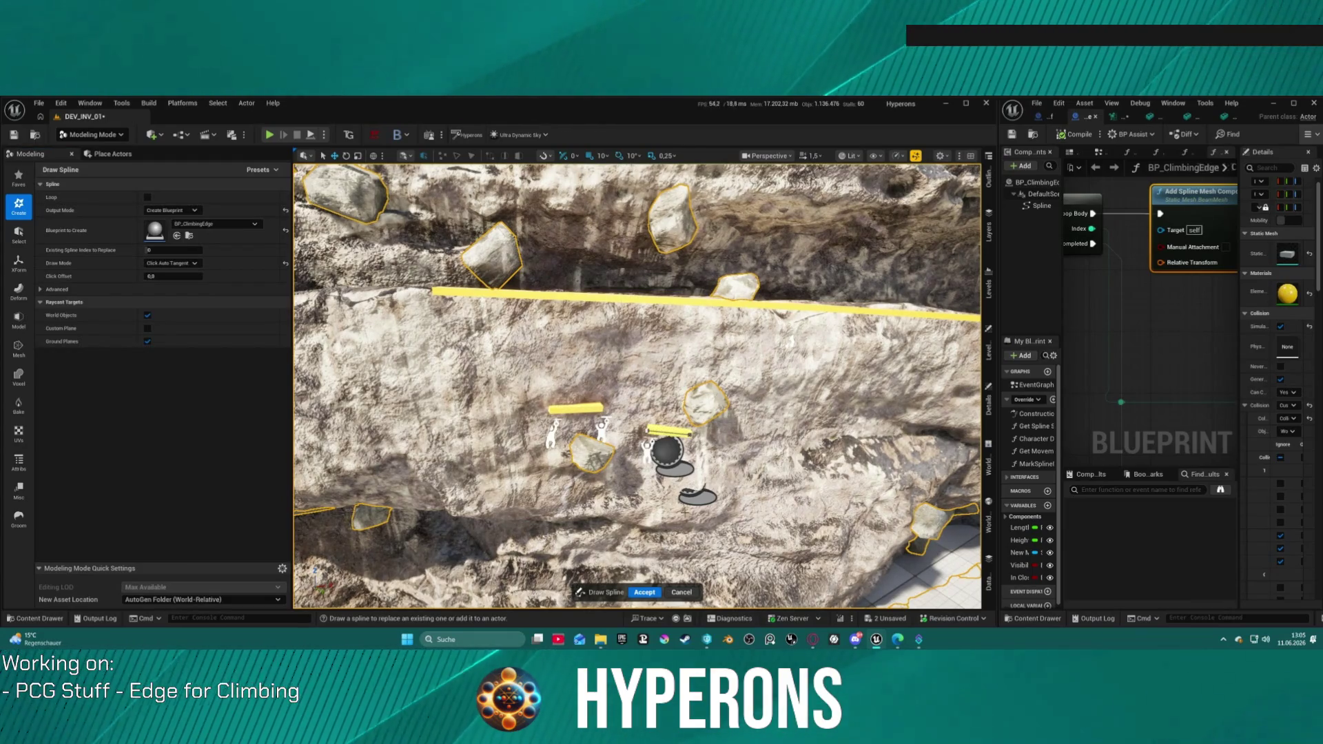
pyautogui.click(644, 592)
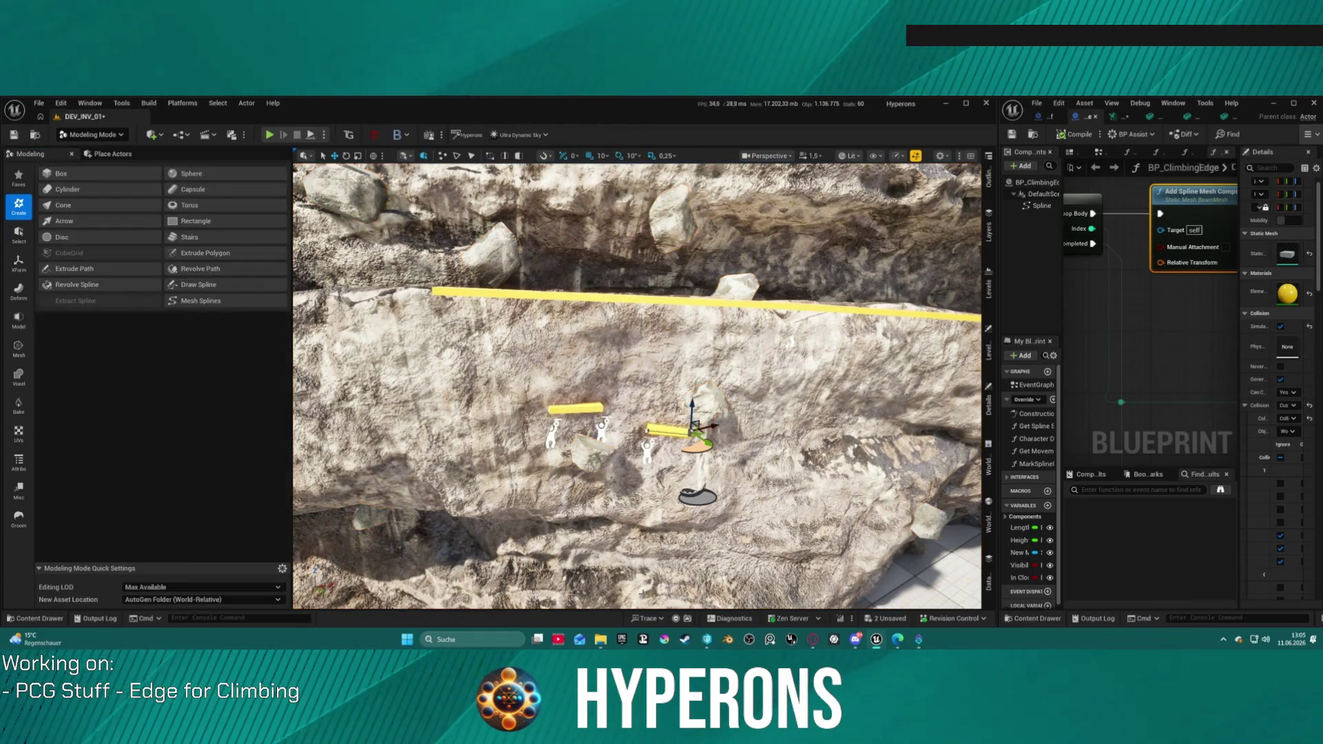
pyautogui.click(714, 544)
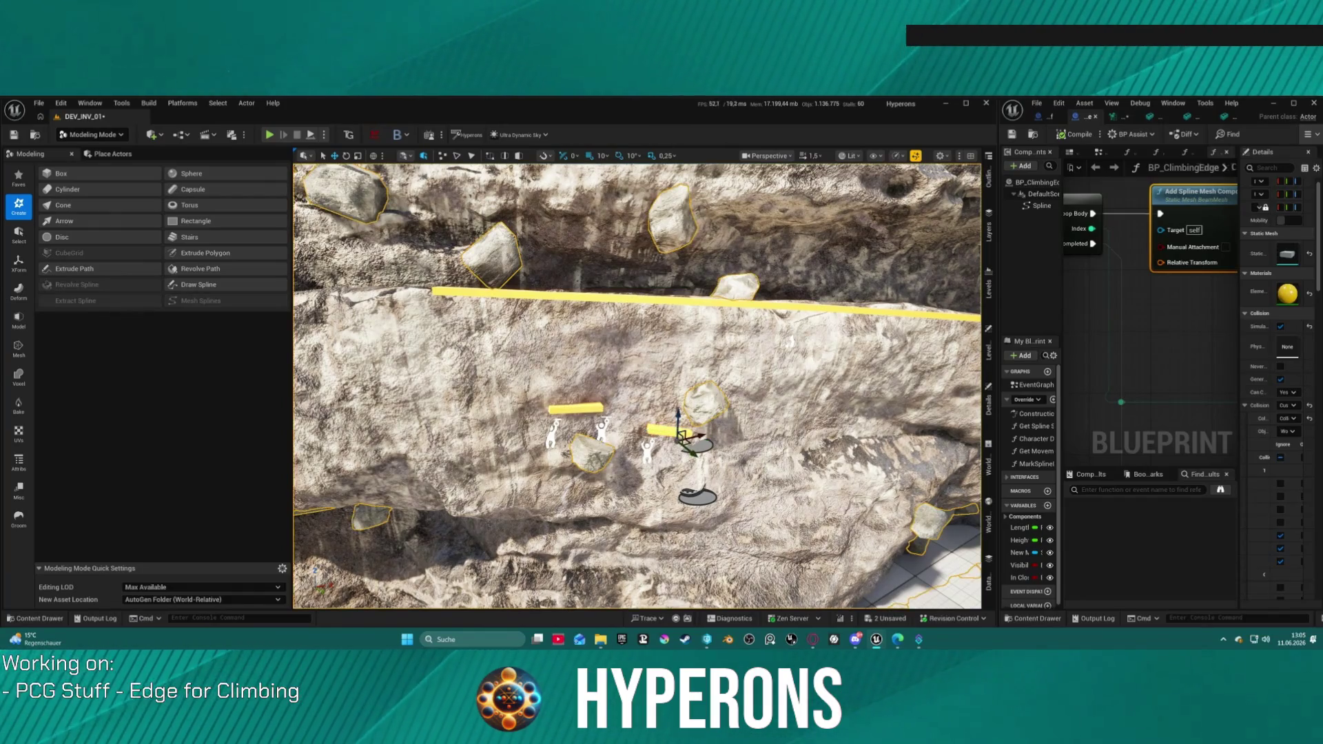
pyautogui.click(203, 285)
pyautogui.click(674, 533)
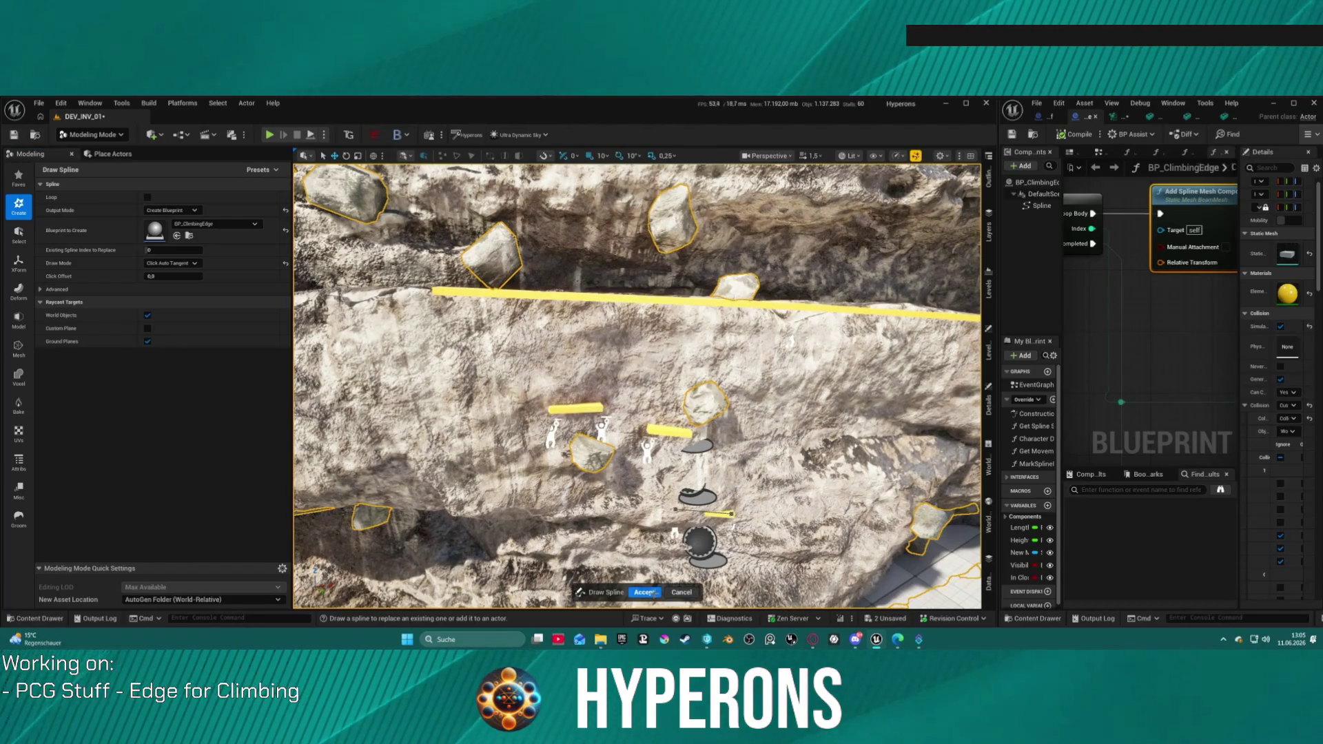
pyautogui.click(644, 591)
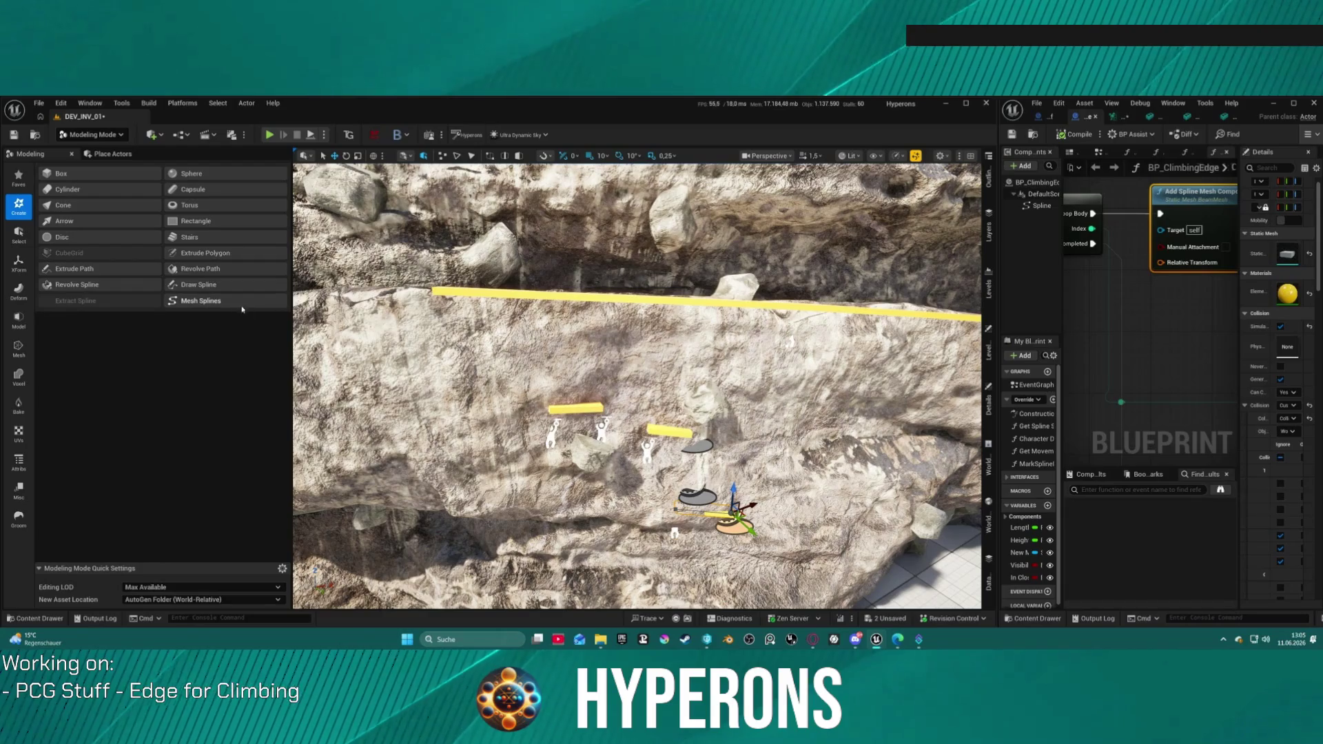
# - Draw and accept a second short low climbing edge, then start a play-test
pyautogui.click(207, 284)
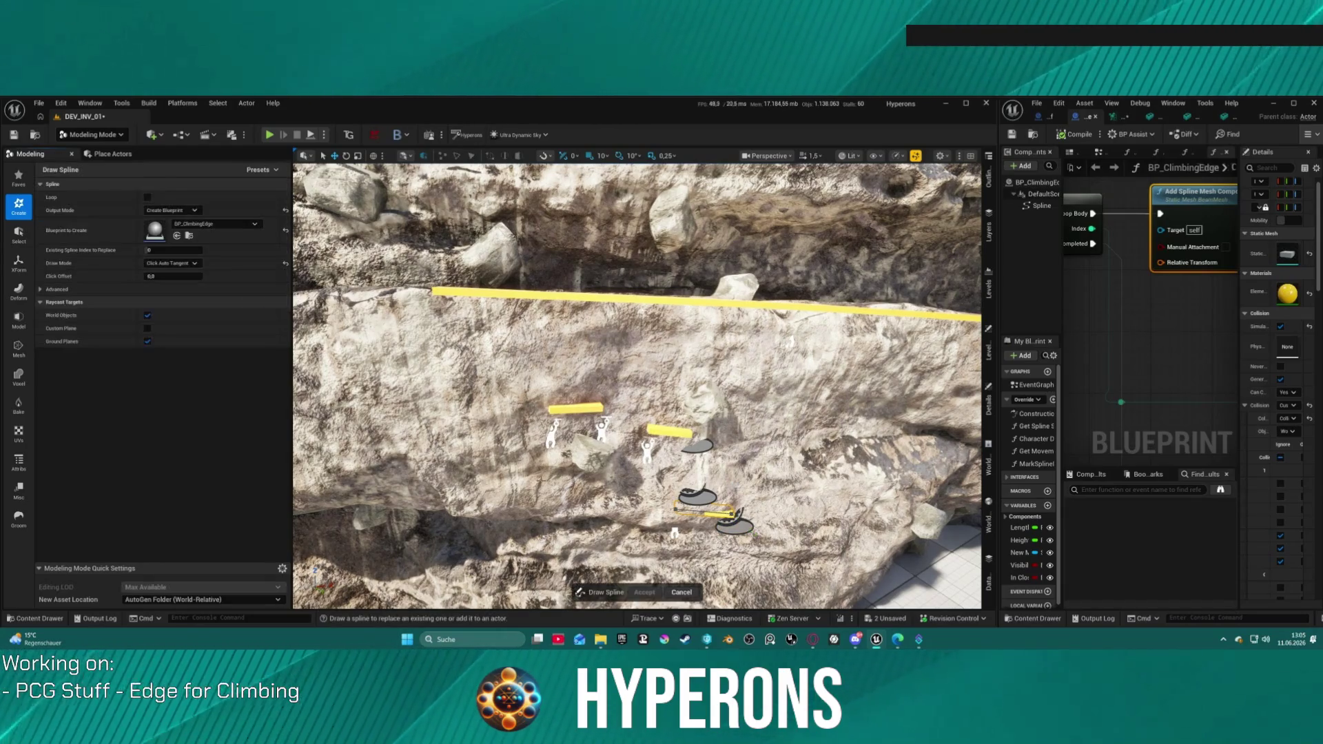
pyautogui.click(644, 334)
pyautogui.click(685, 336)
pyautogui.click(644, 591)
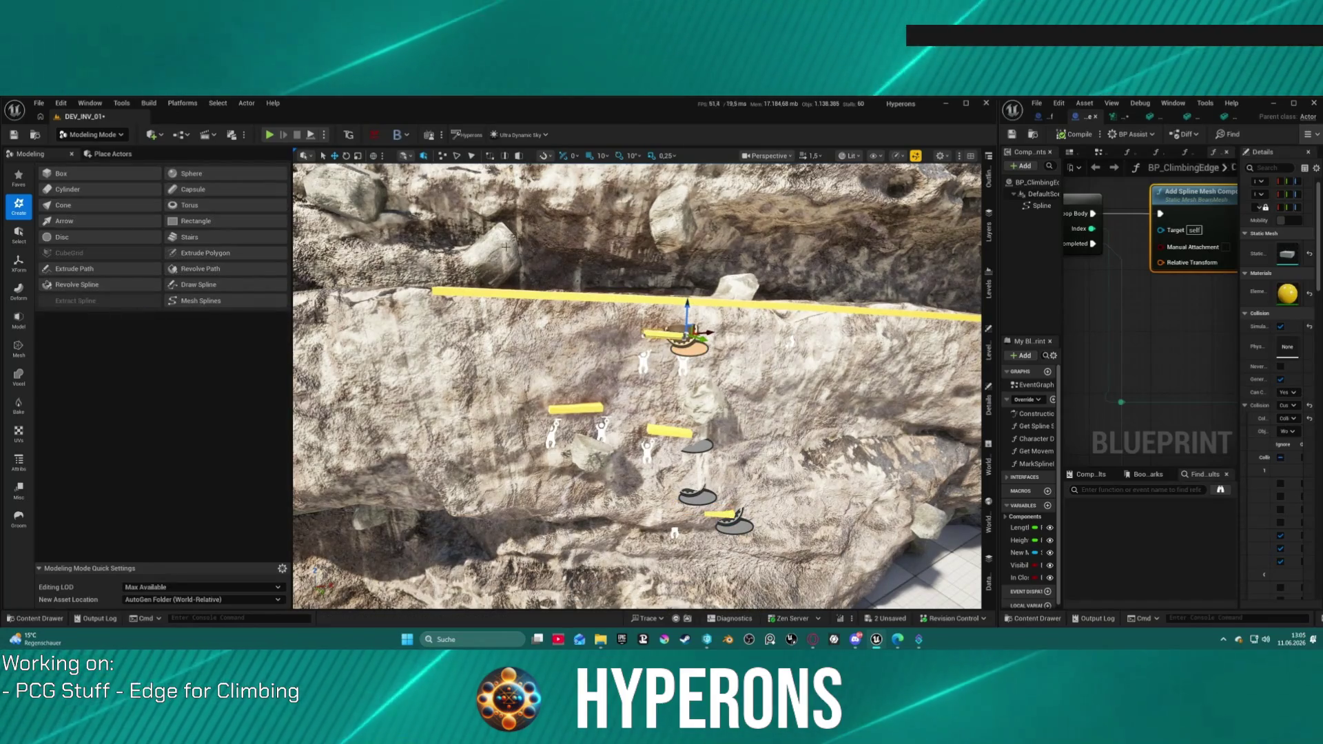
pyautogui.click(270, 134)
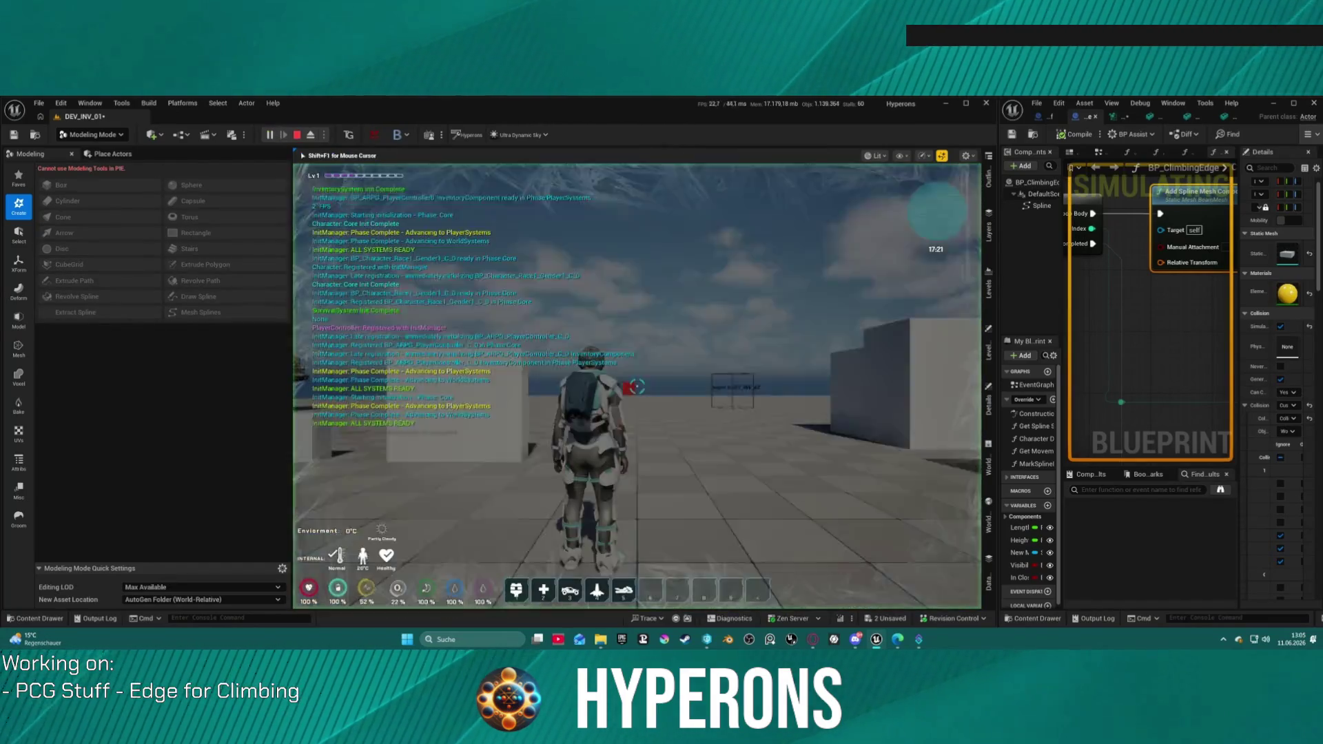
# - Run to the cliff, climb to the yellow ledge, shimmy right, then stop the session
pyautogui.press('w')
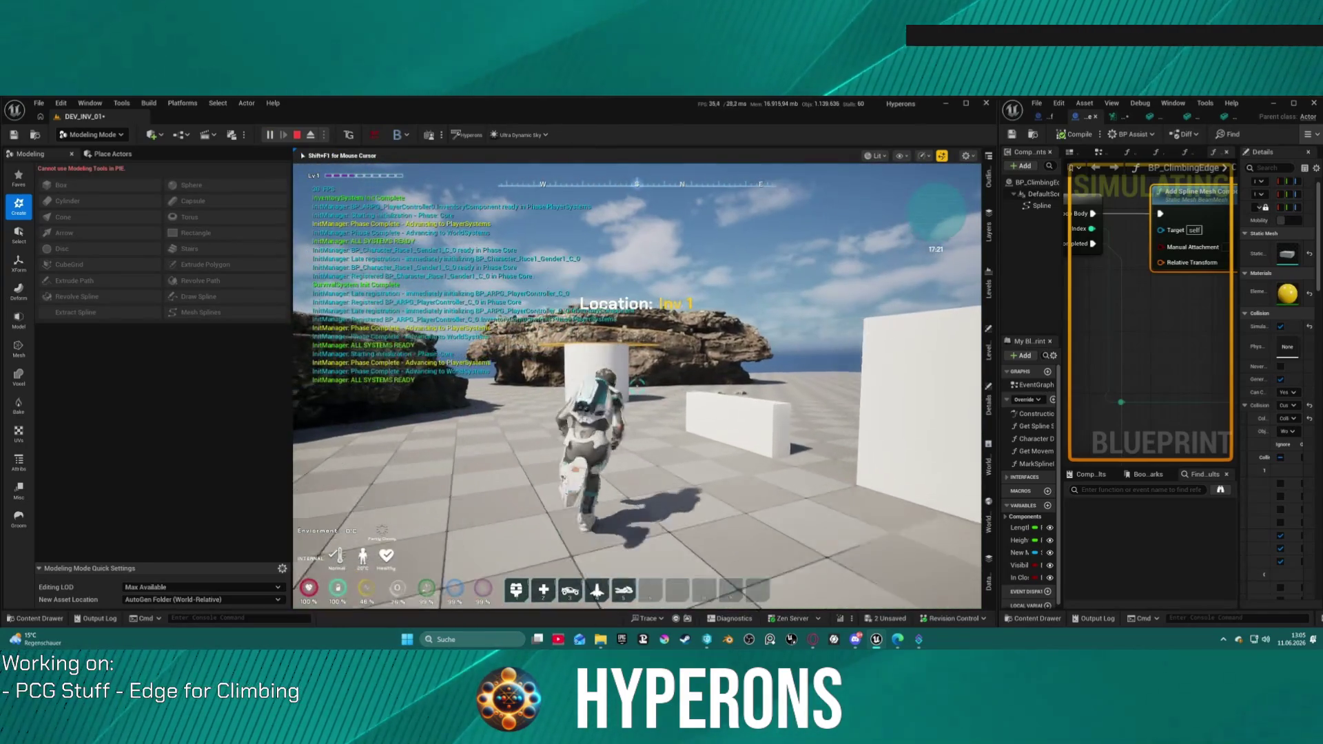
pyautogui.press('w')
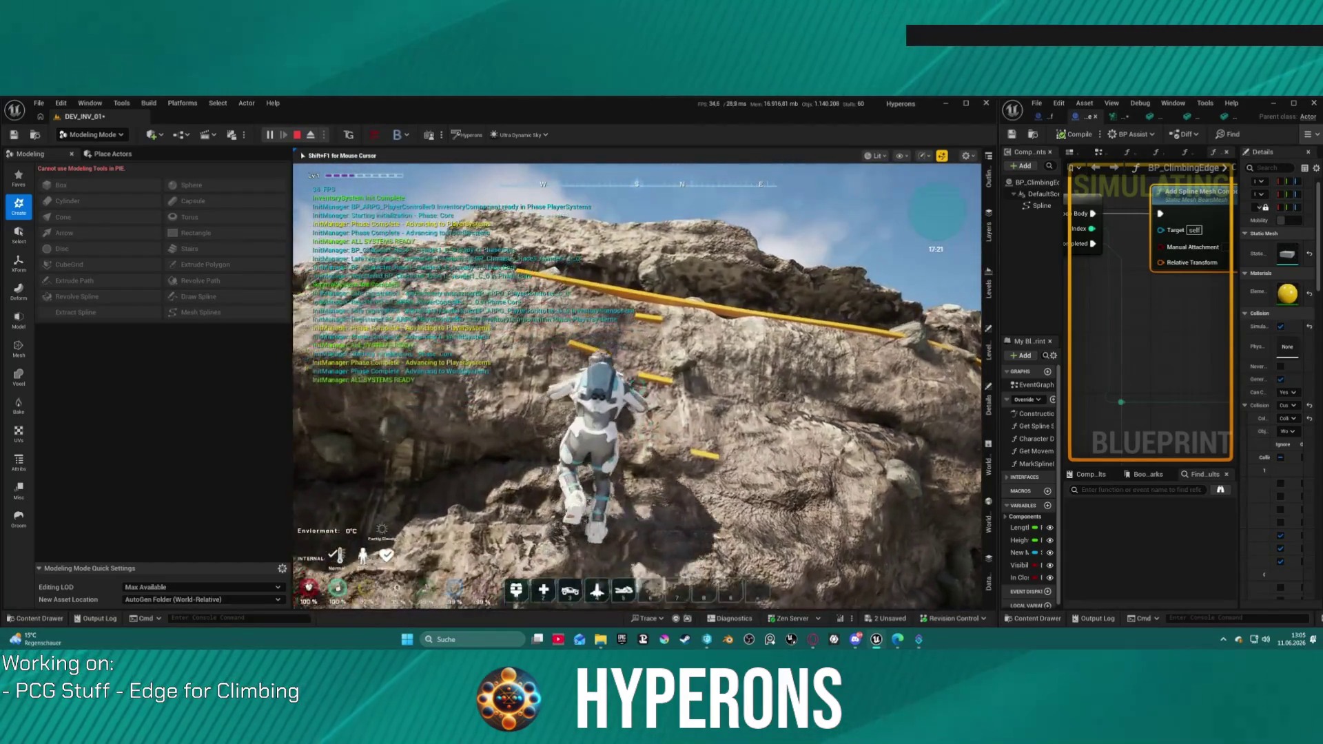
pyautogui.press('w')
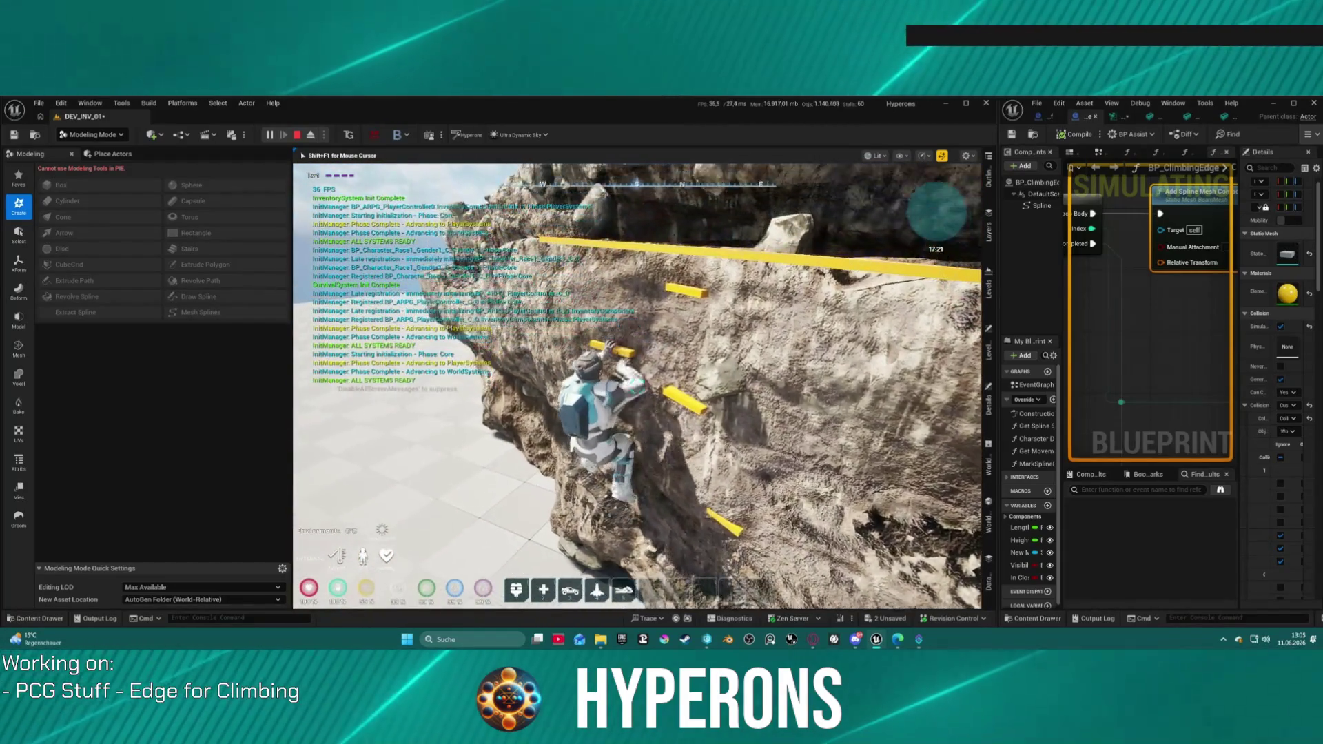
pyautogui.press('w')
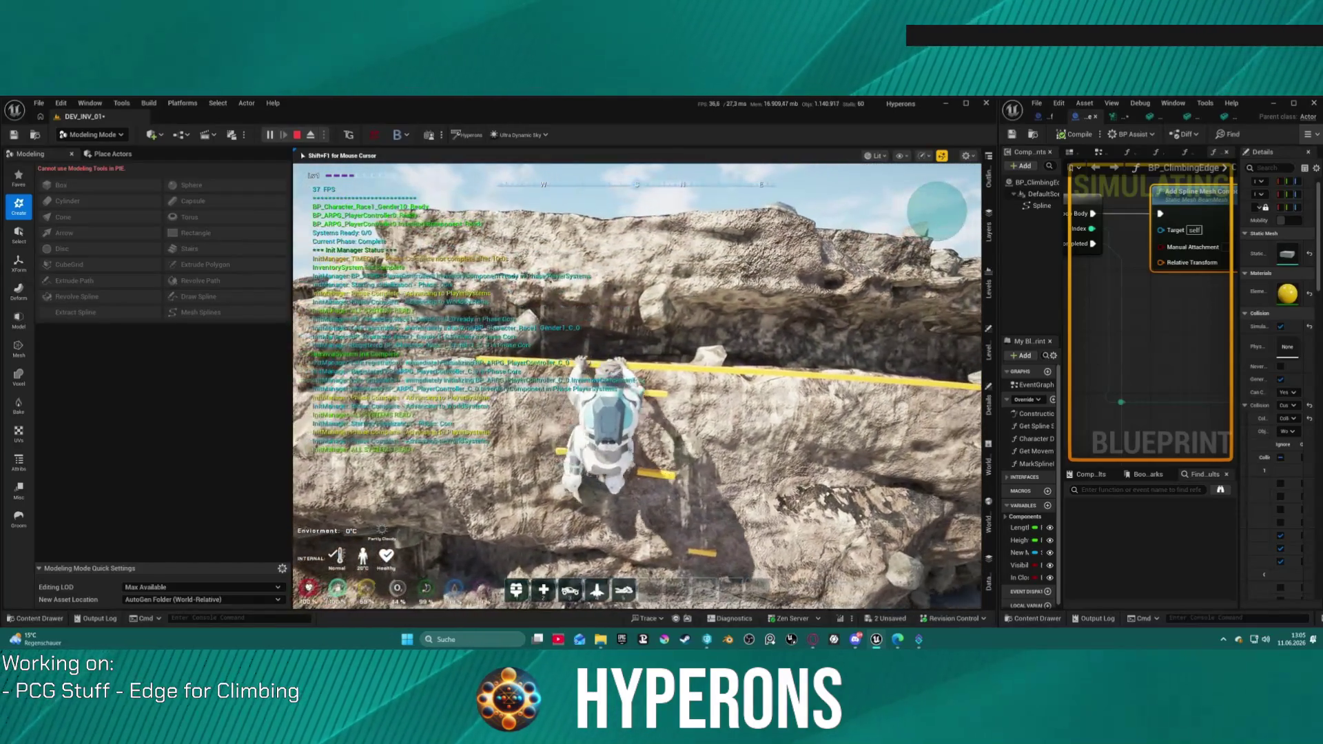
pyautogui.press('w')
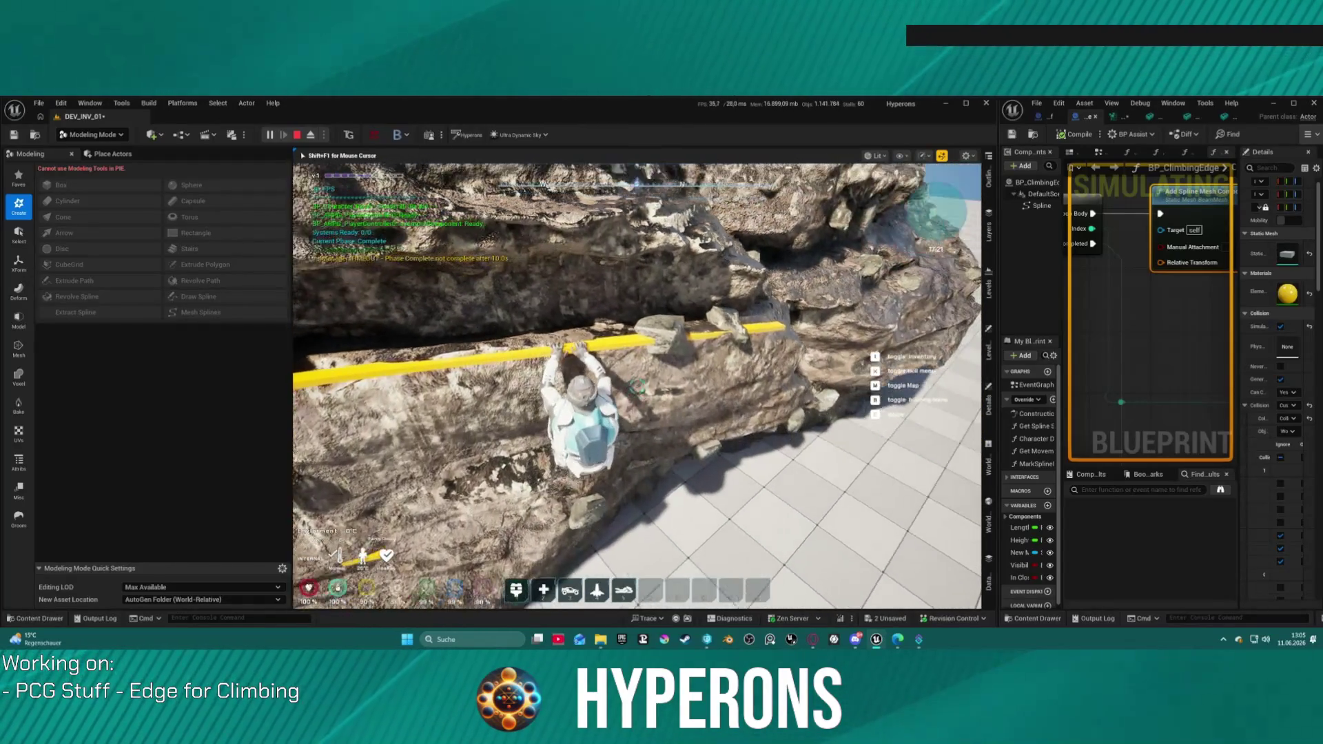
pyautogui.press('d')
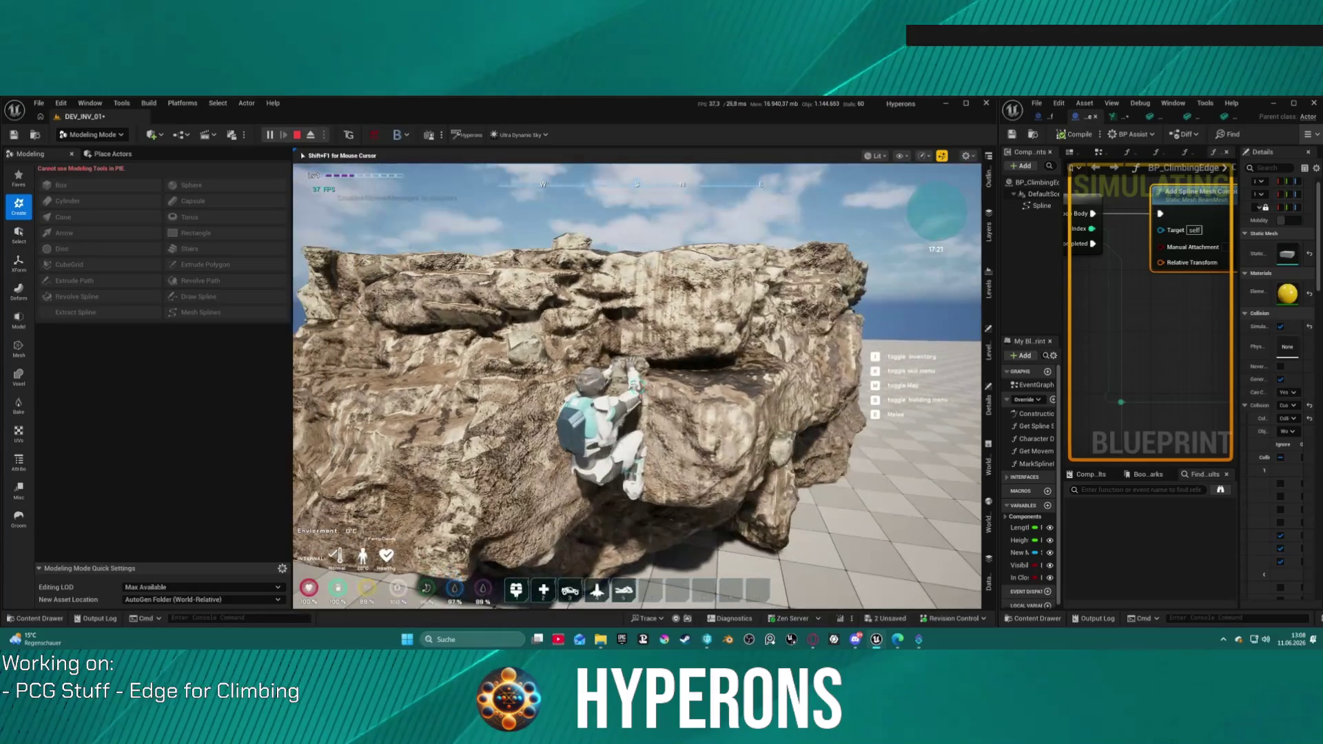
pyautogui.press('Escape')
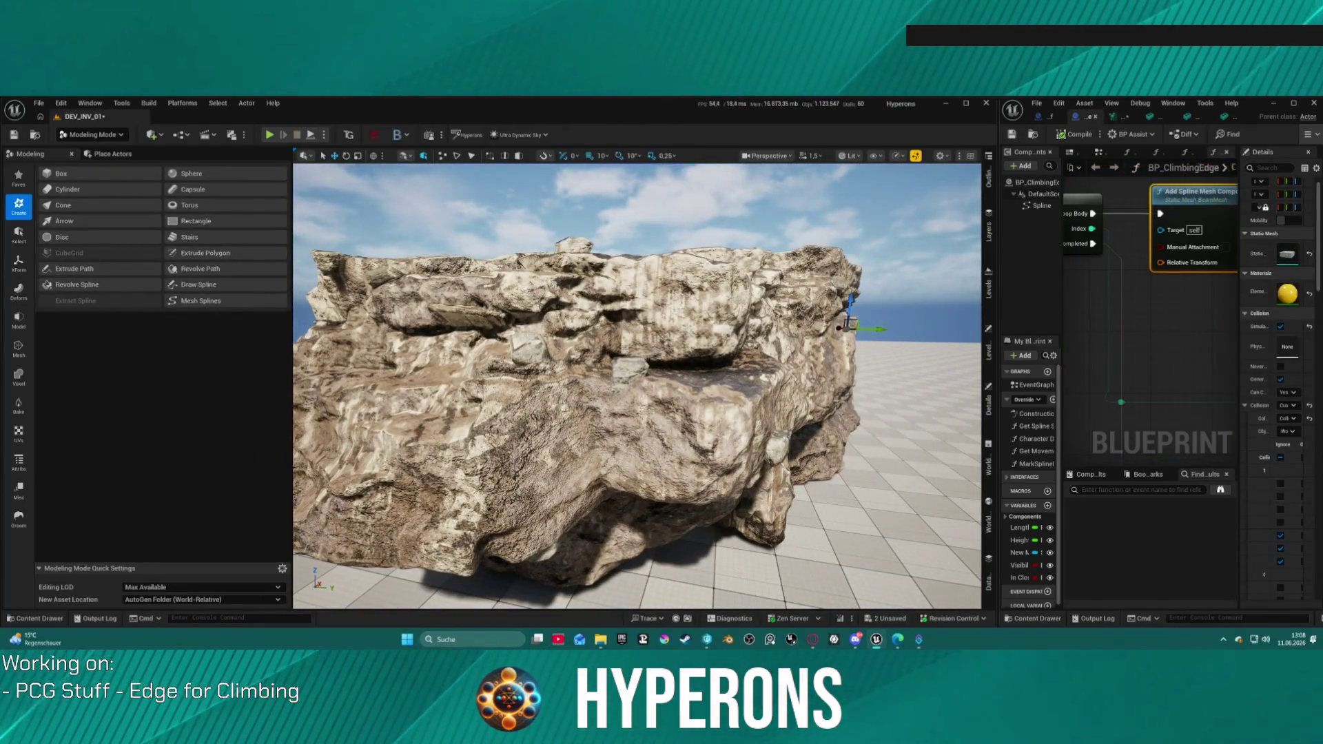
# - Focus on the climbing-edge actor, select the lower edge, and start a play-test with Alt+P
pyautogui.press('f')
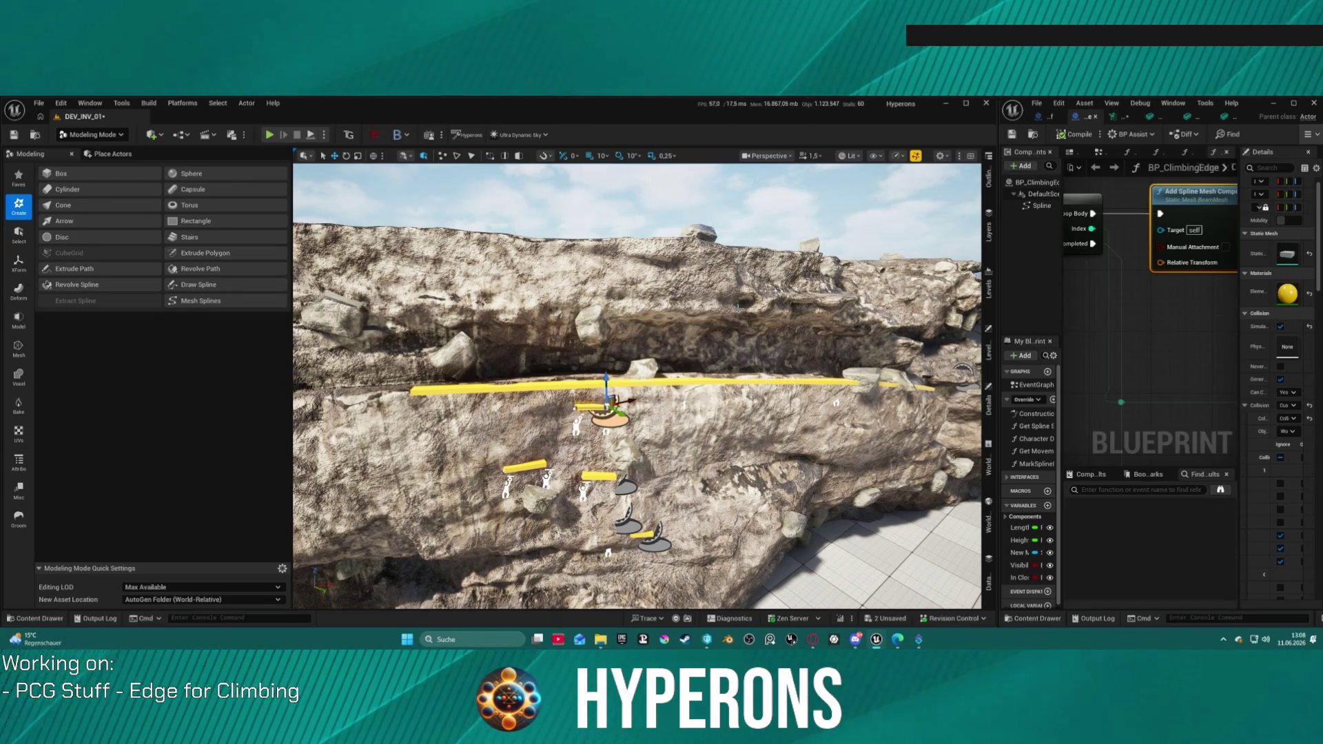
pyautogui.click(649, 532)
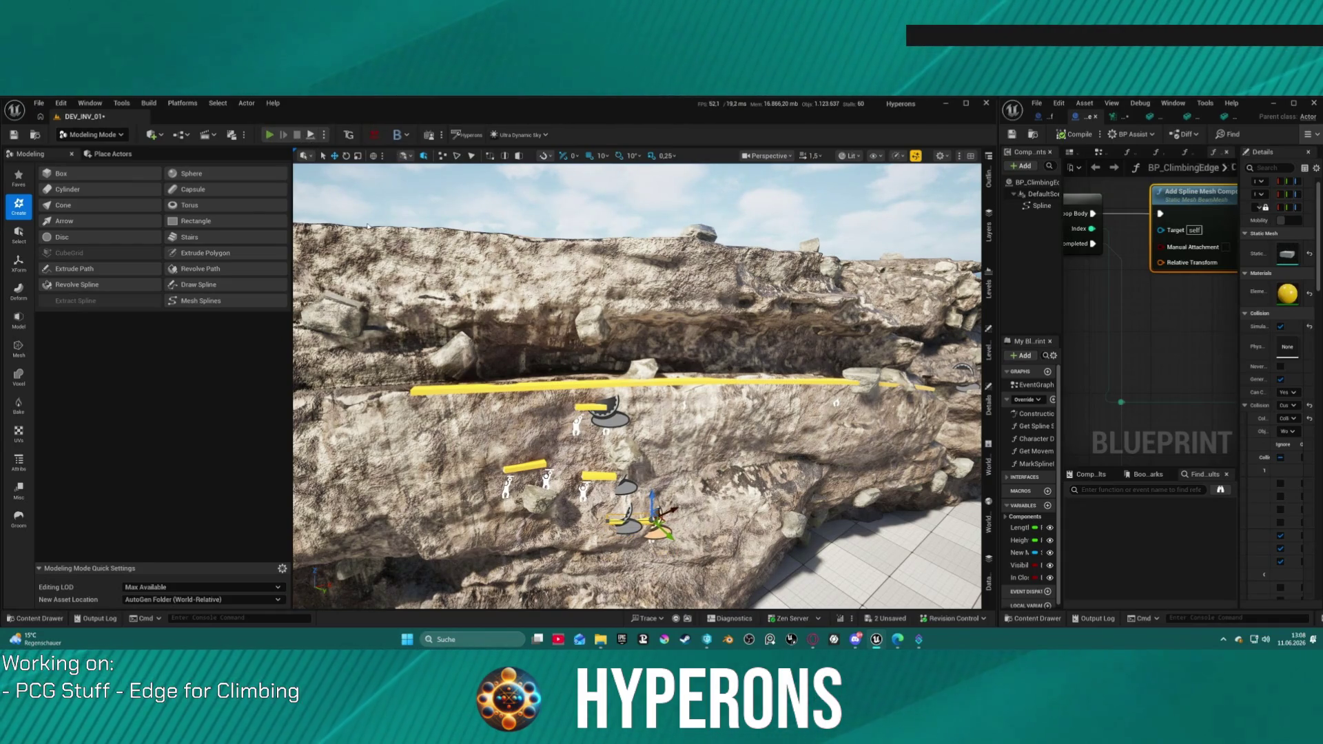
pyautogui.hotkey('alt', 'p')
# - Run to the rock, climb between the yellow edge bars and over the ledge, then stop
pyautogui.press('w')
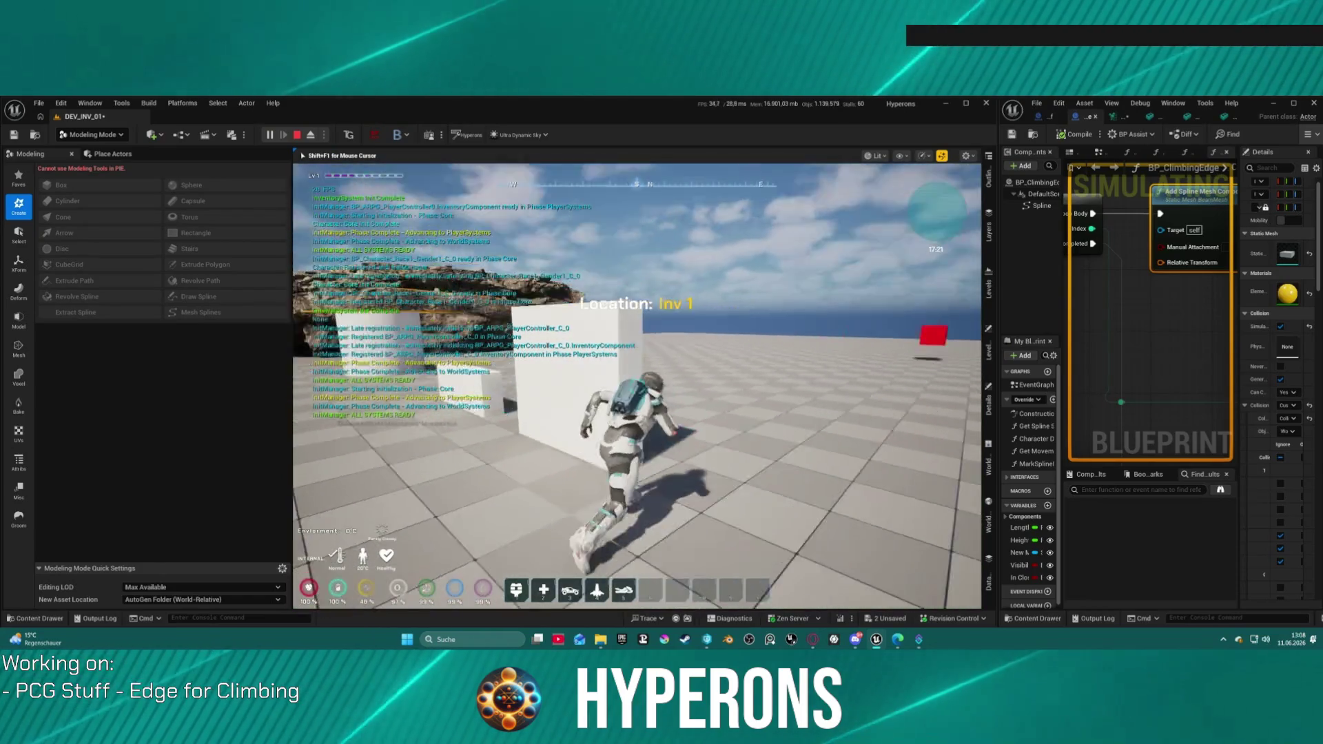
pyautogui.press('w')
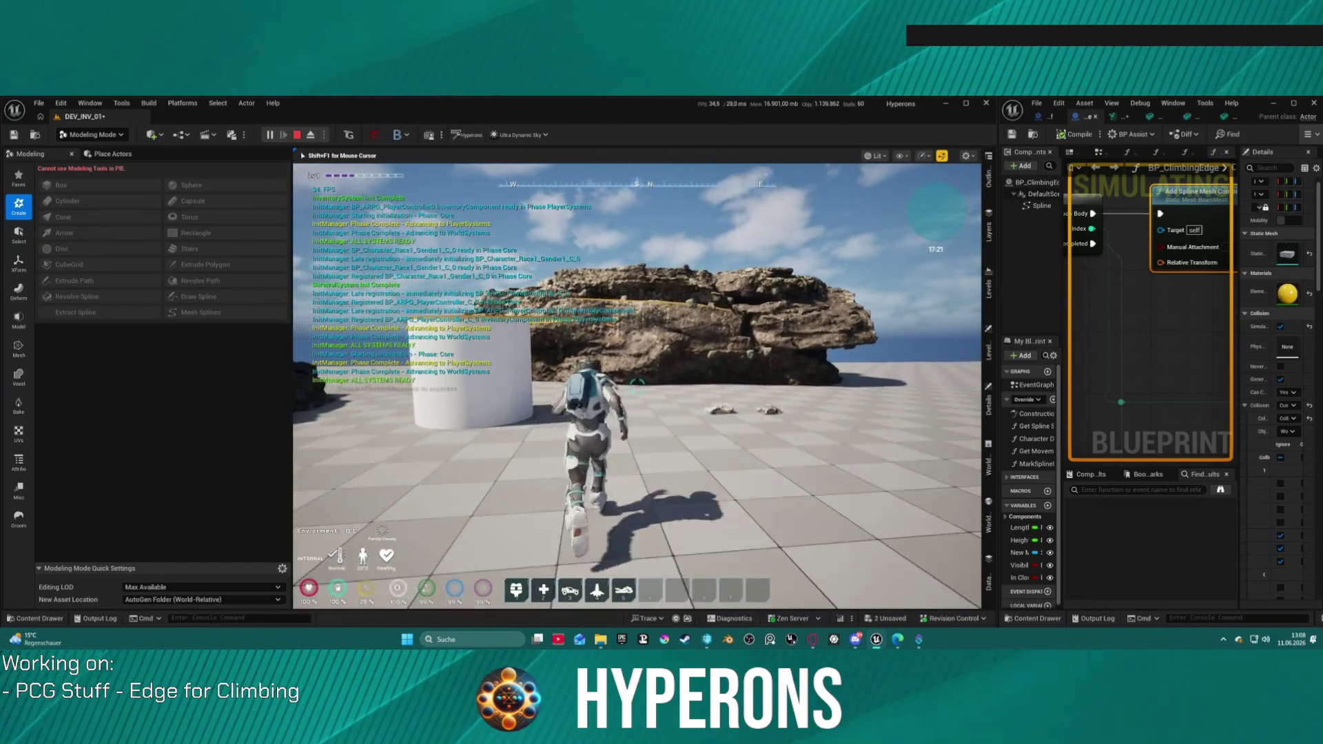
pyautogui.press('w')
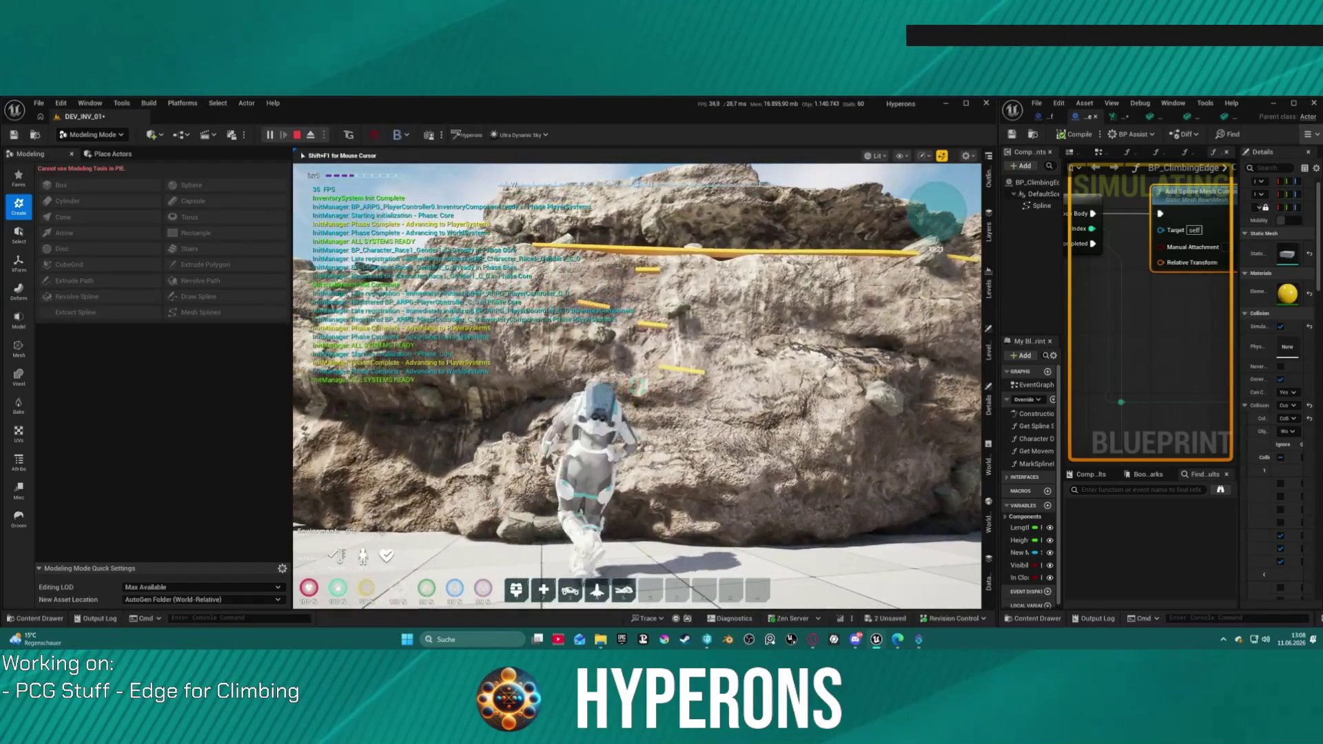
pyautogui.press('w')
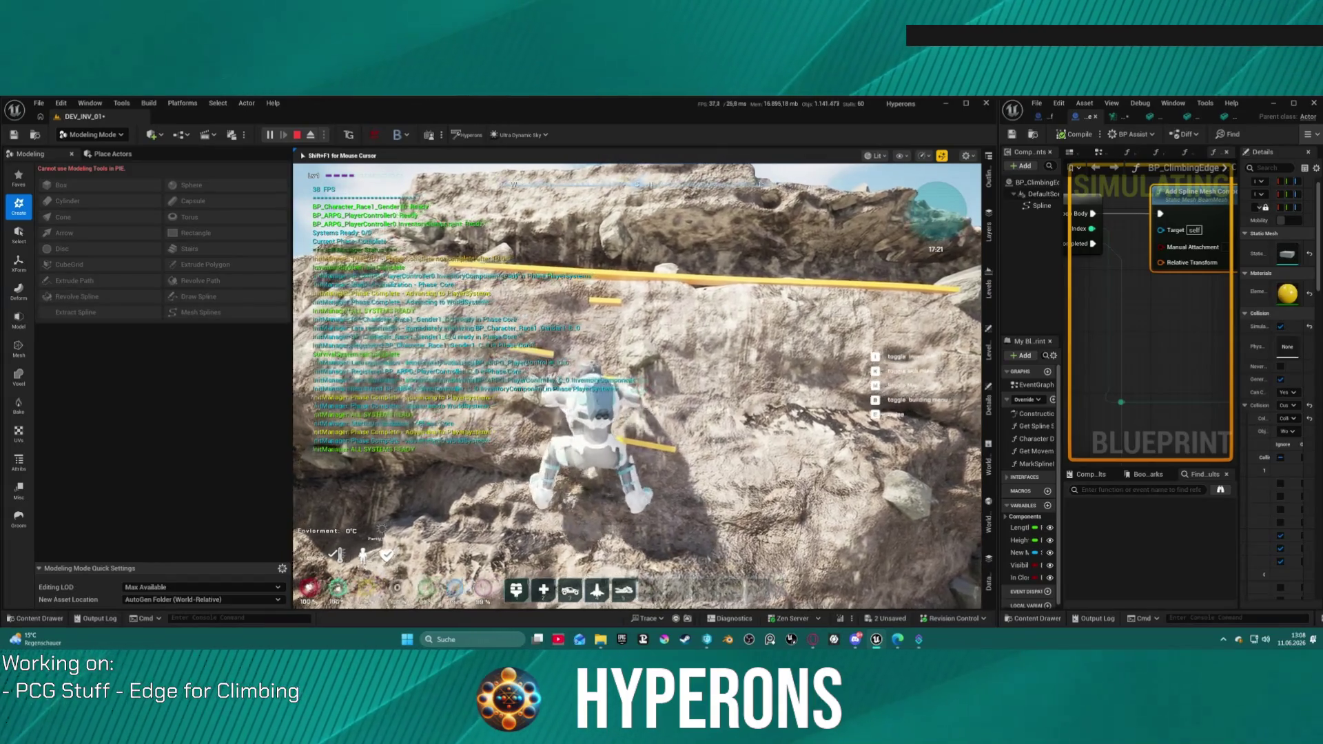
pyautogui.press('w')
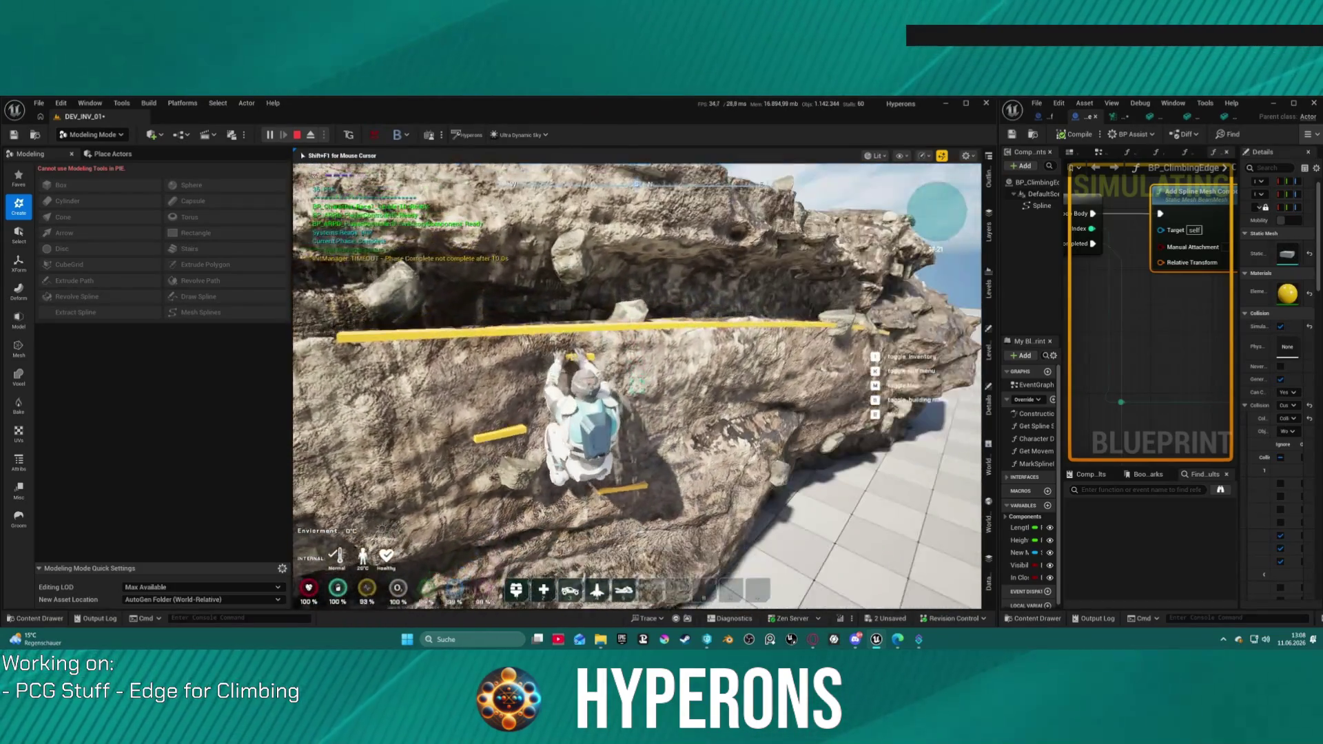
pyautogui.press('w')
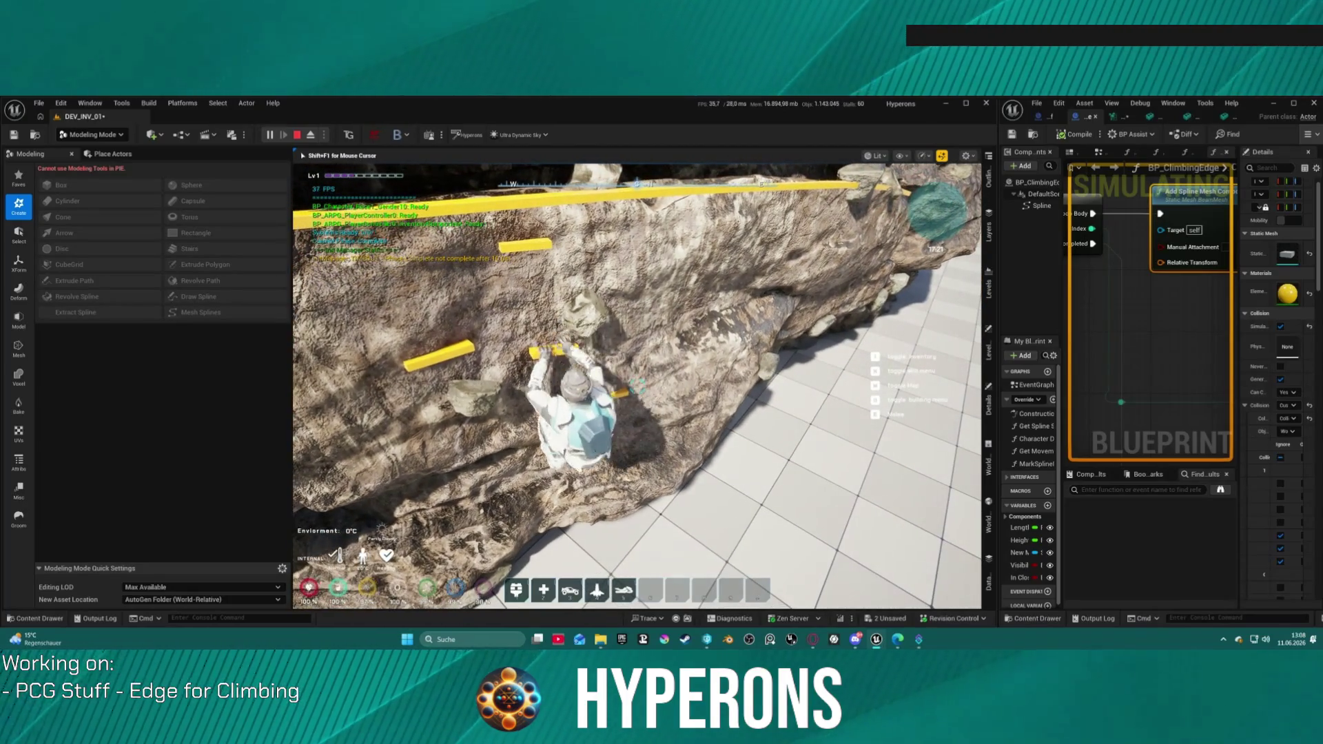
pyautogui.press('w')
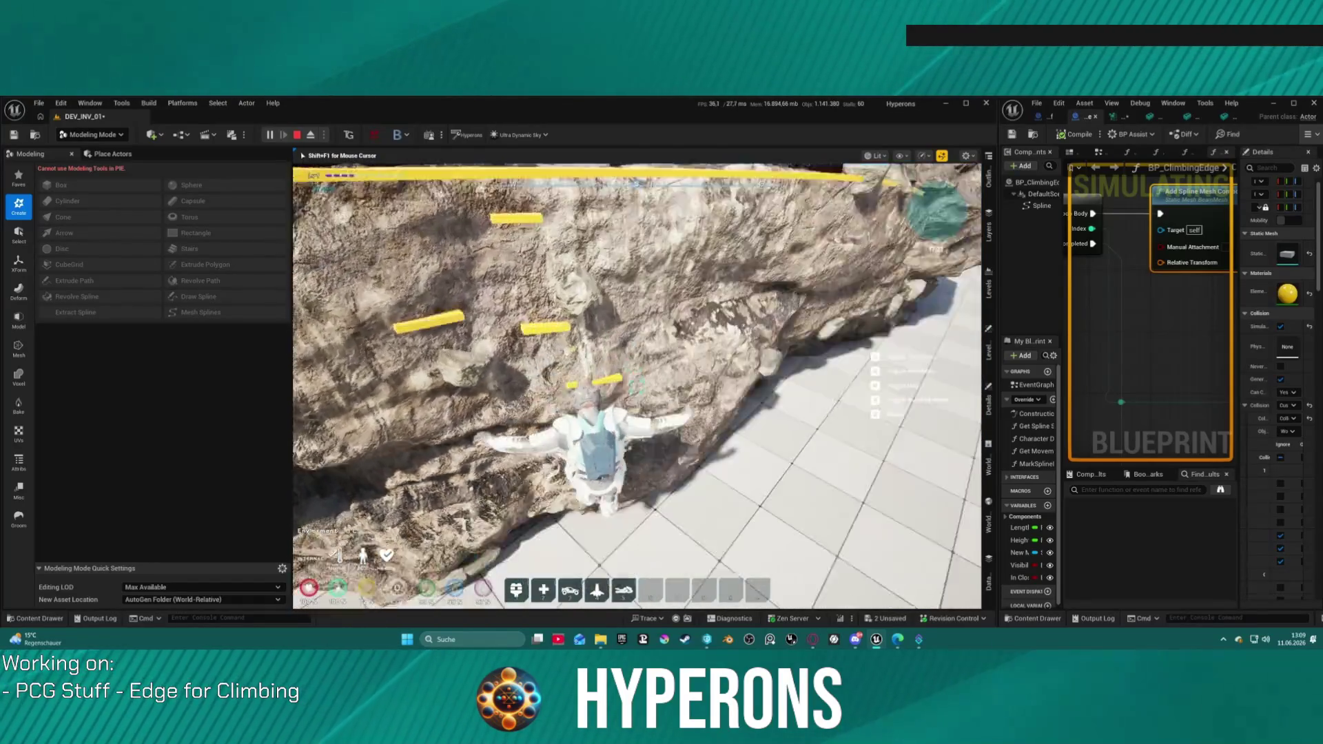
pyautogui.press('Escape')
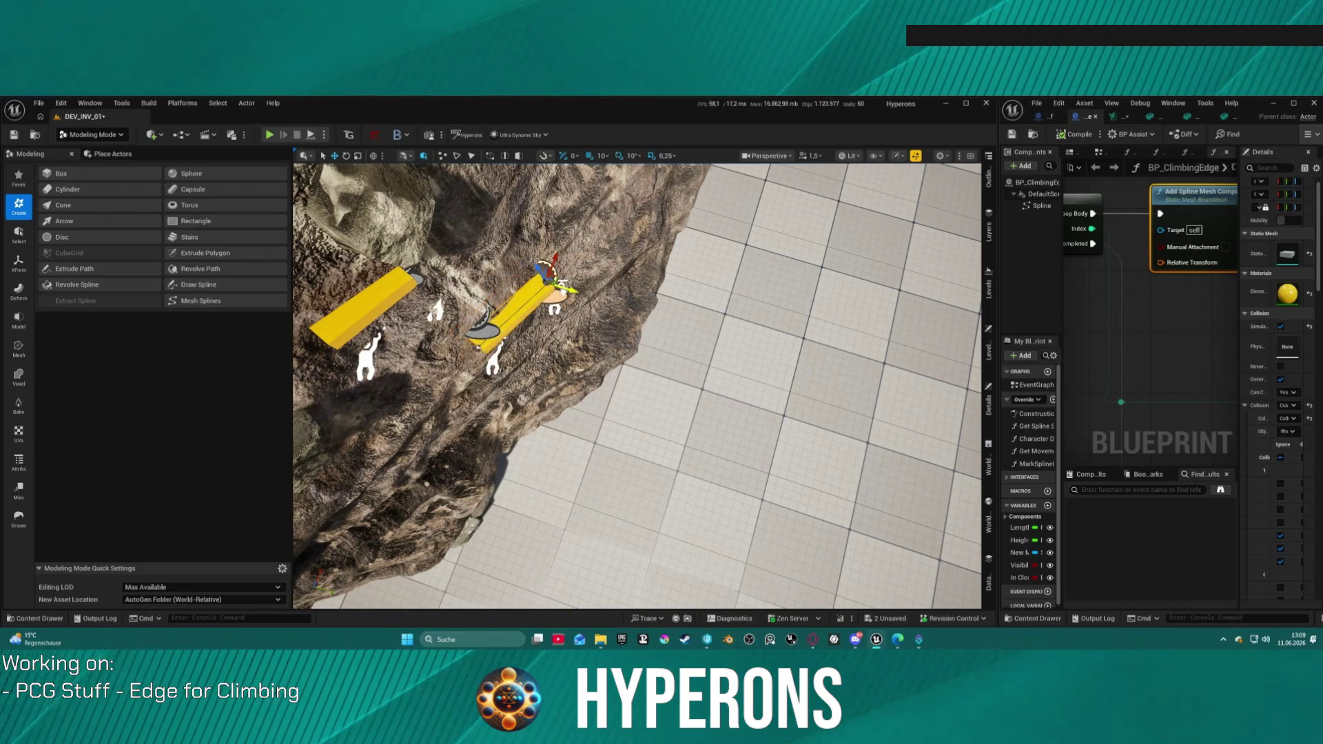
# - Play-test again: grab the rock wall, move between ledges, climb down, then stop
pyautogui.hotkey('alt', 'p')
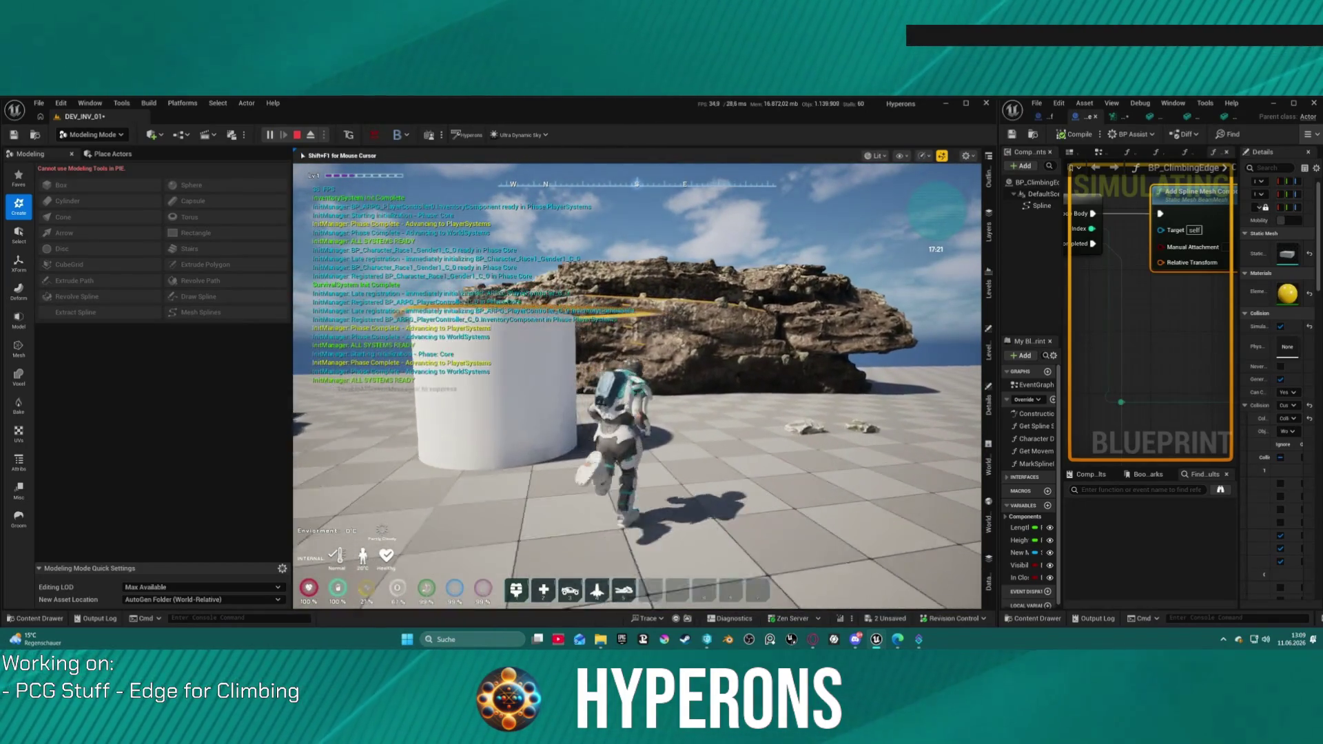
pyautogui.press('space')
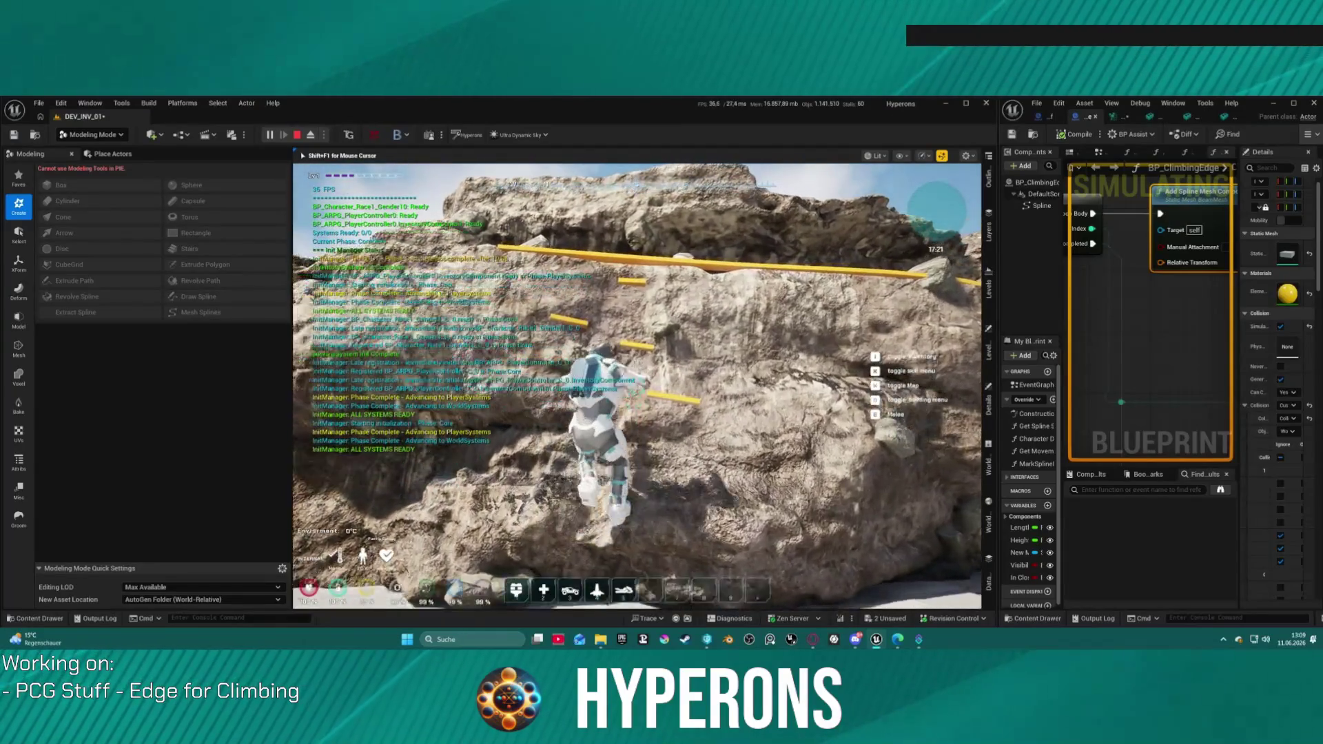
pyautogui.press('s')
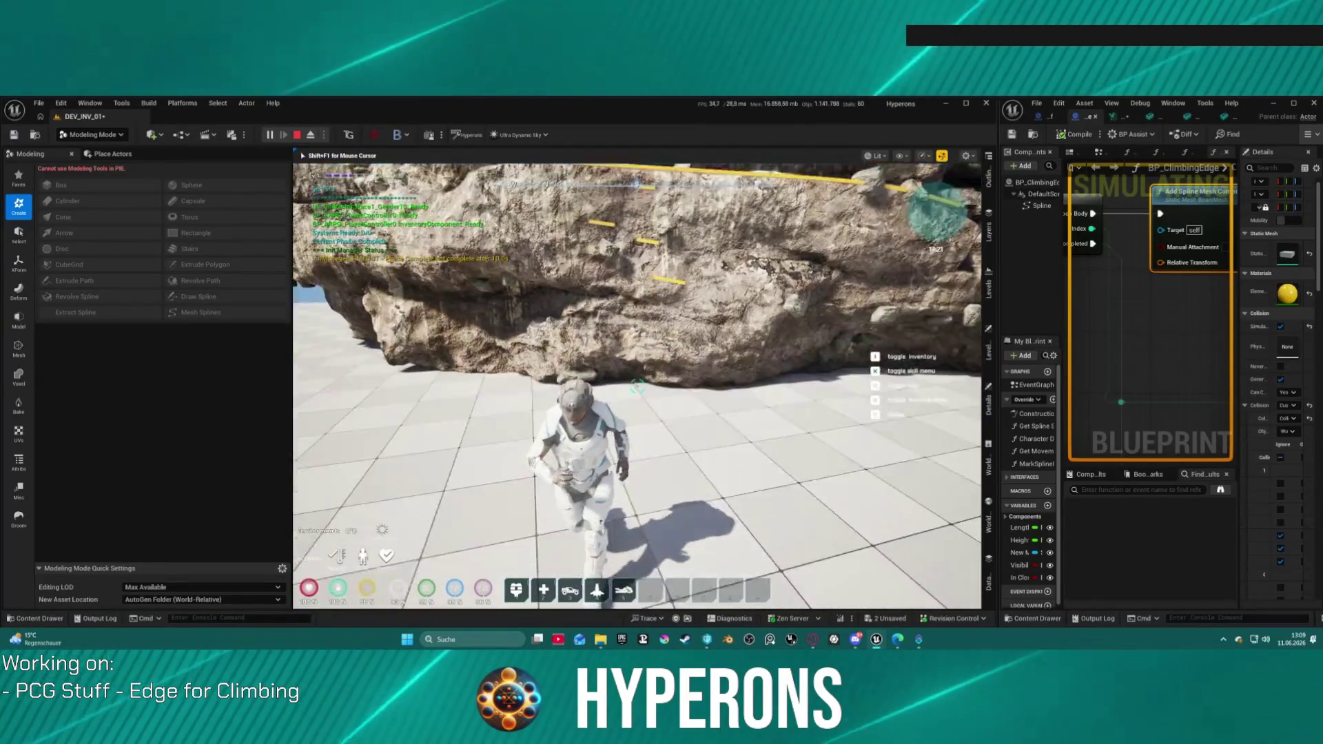
pyautogui.press('w')
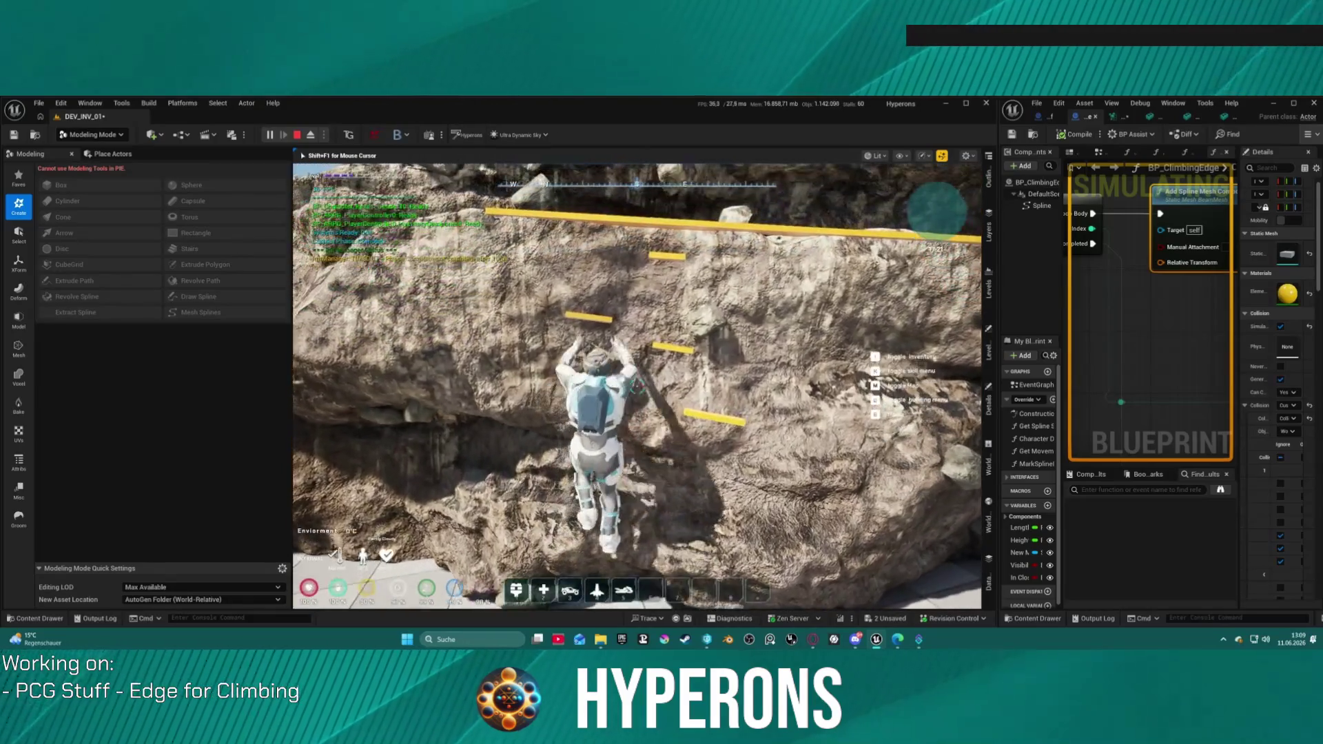
pyautogui.press('d')
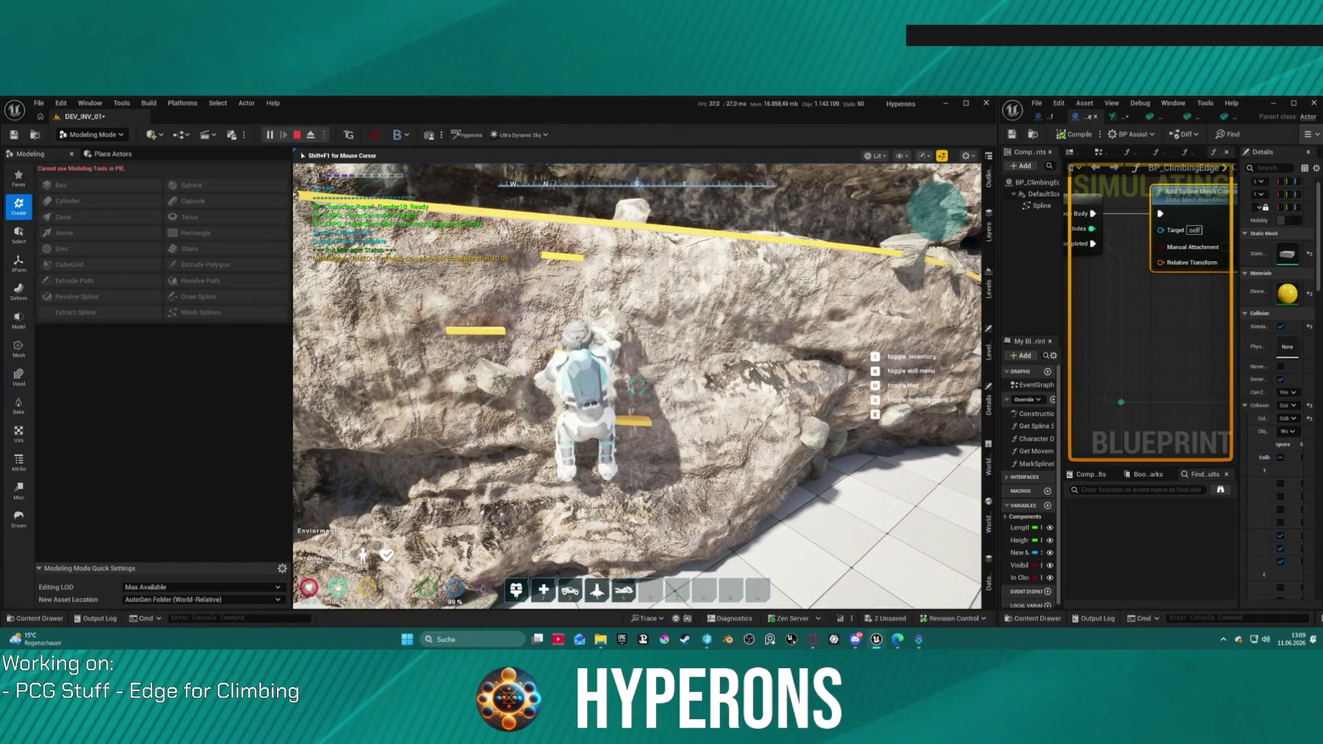
pyautogui.press('w')
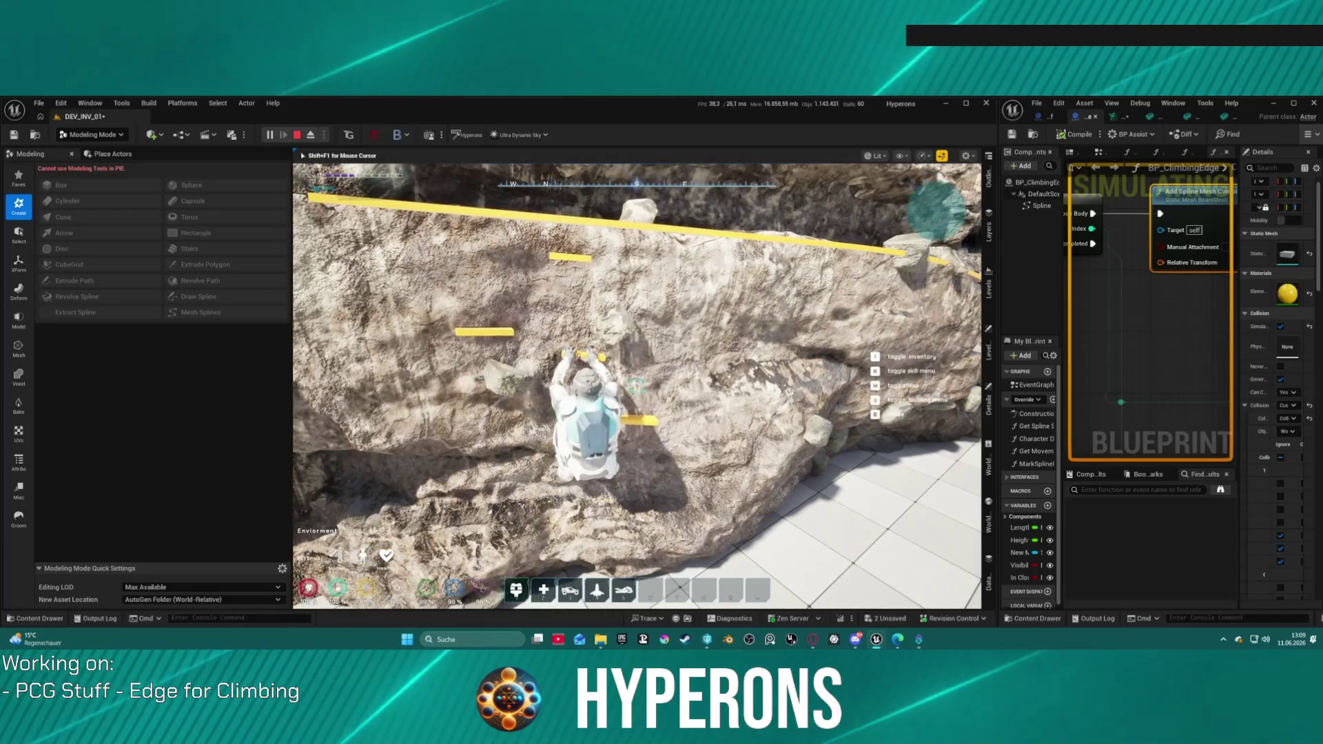
pyautogui.press('s')
pyautogui.press('s')
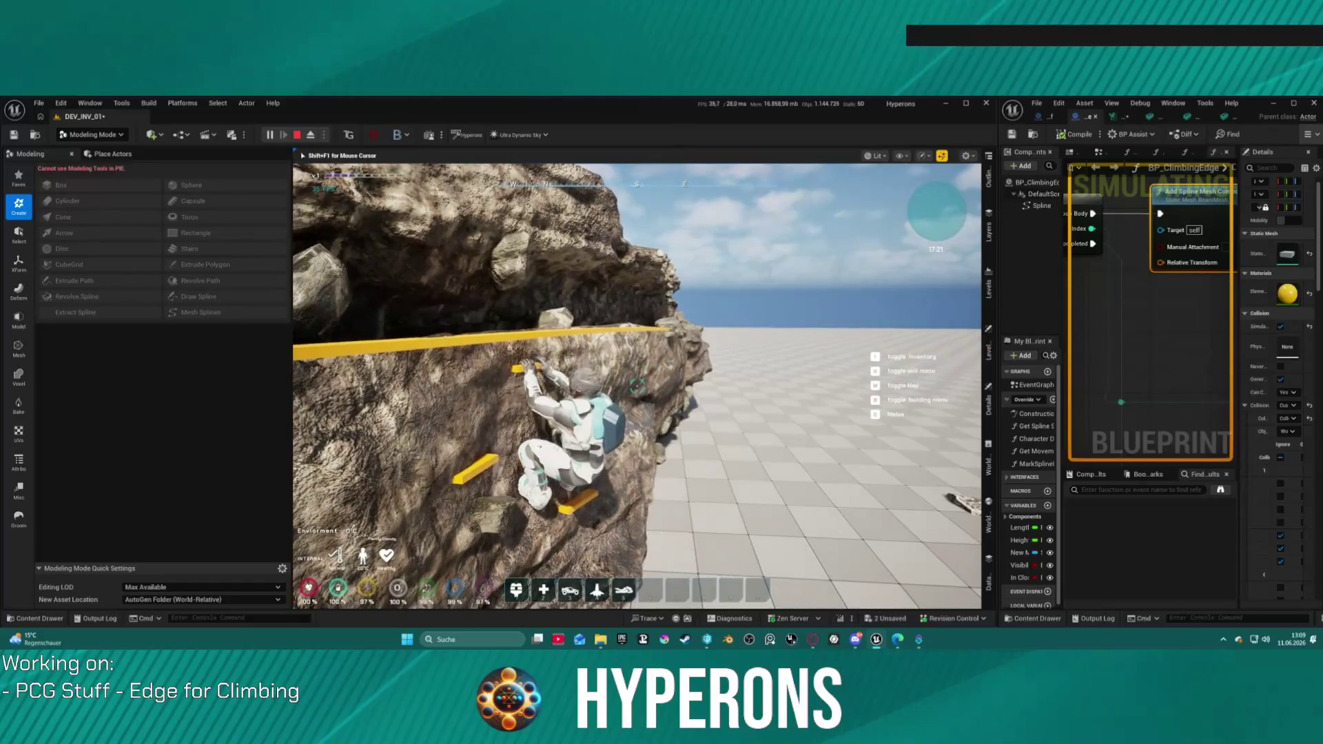
pyautogui.press('s')
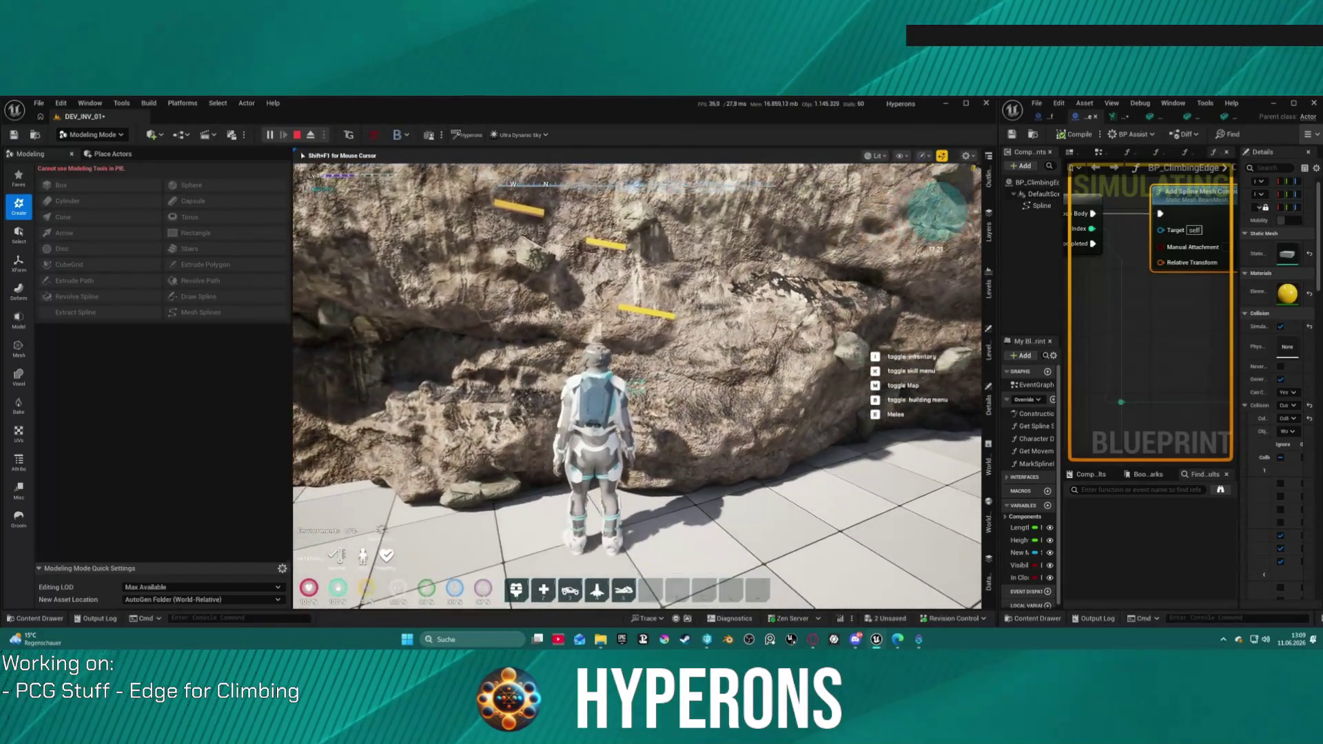
pyautogui.press('Escape')
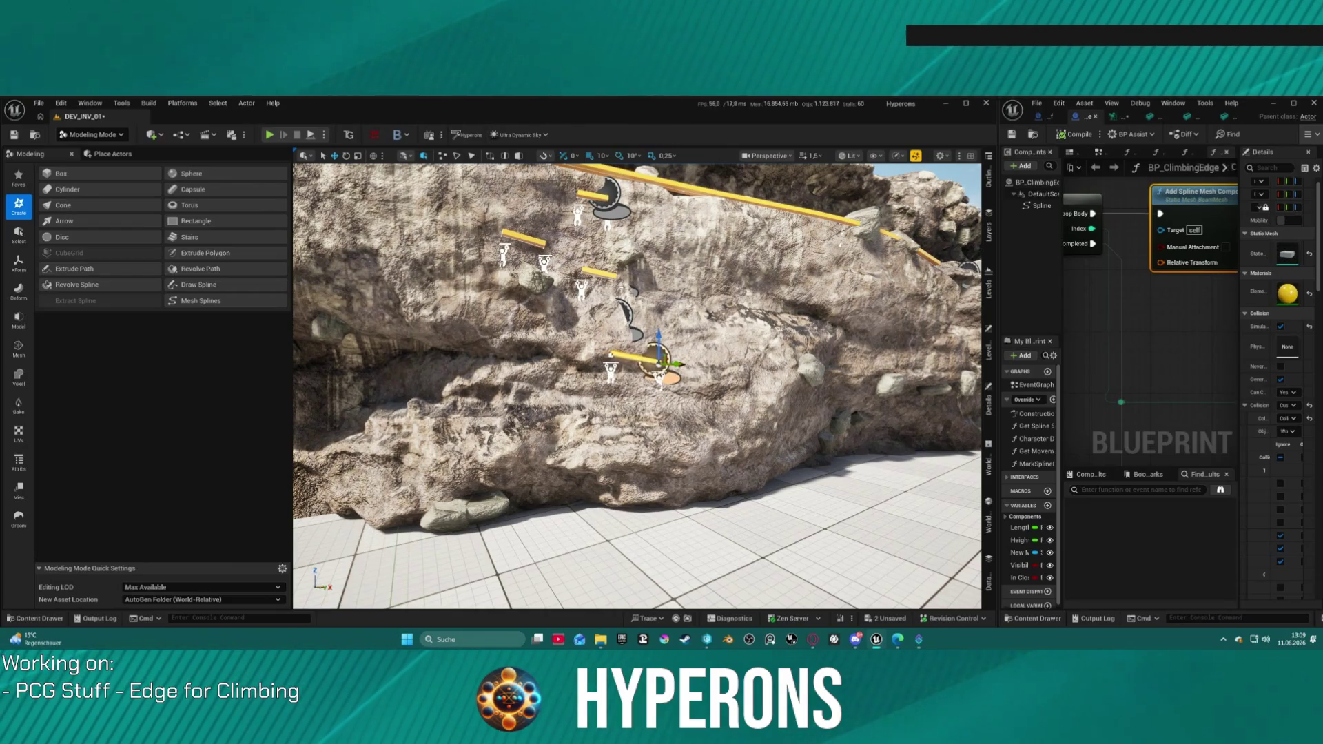
pyautogui.hotkey('alt', 'p')
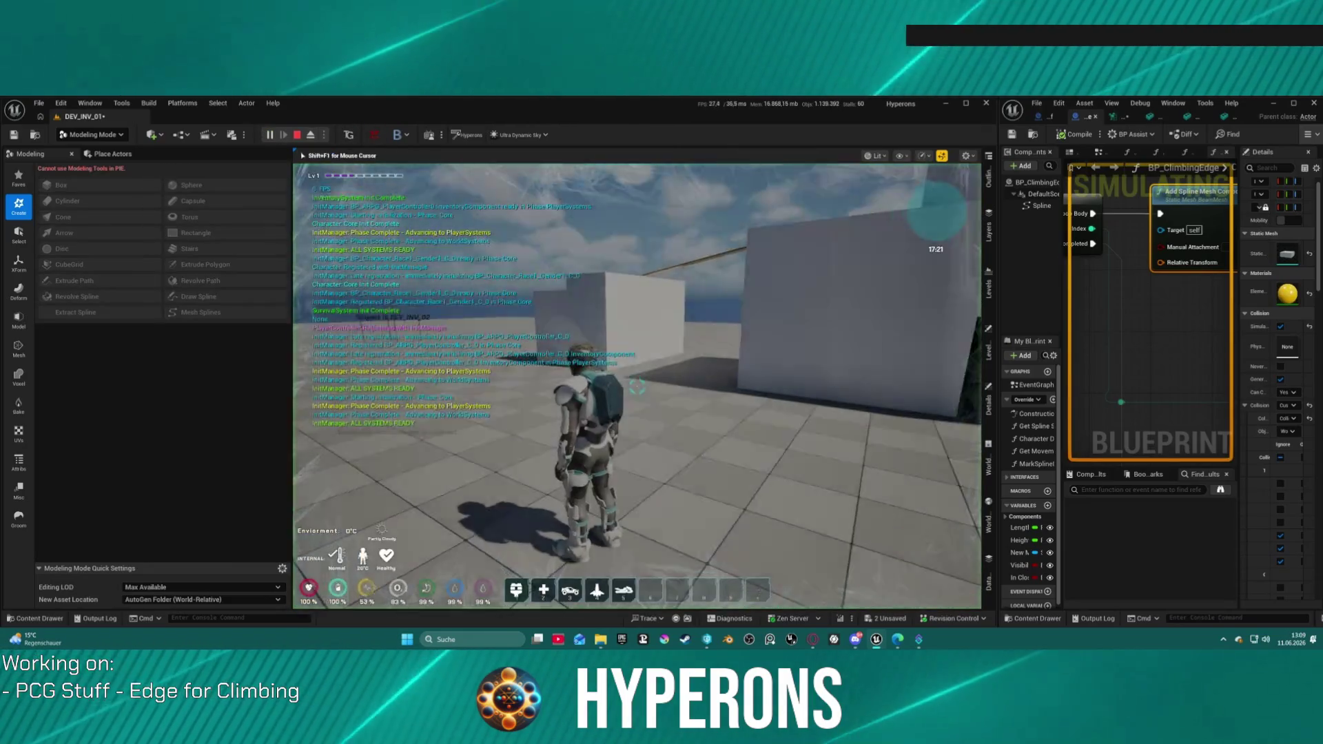
pyautogui.press('w')
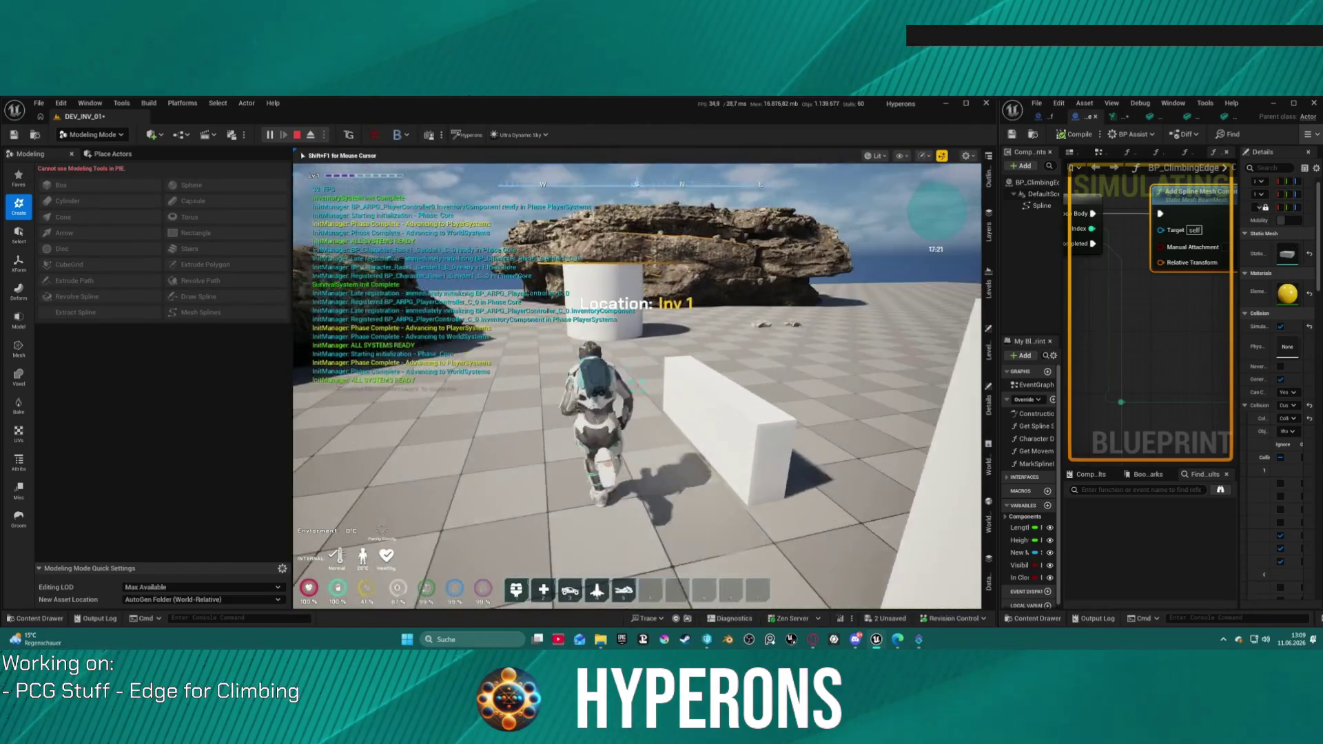
pyautogui.press('w')
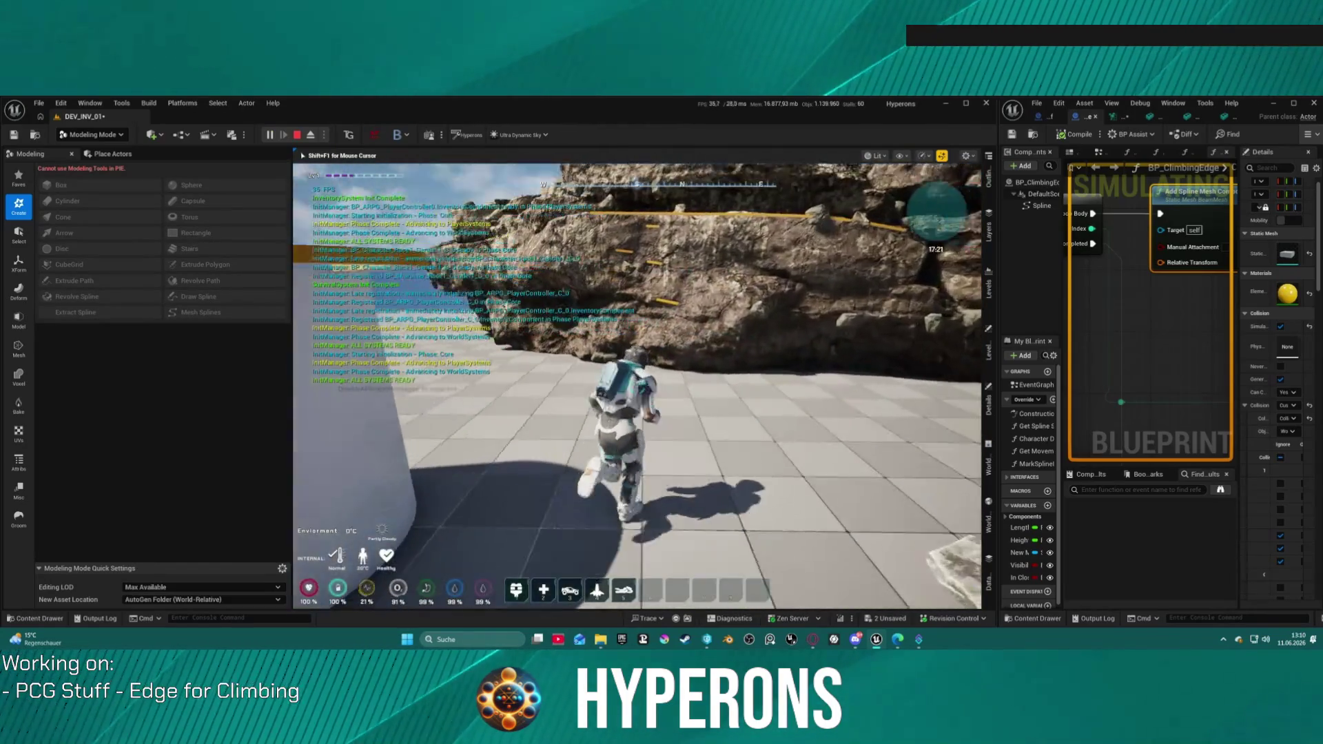
pyautogui.press('space')
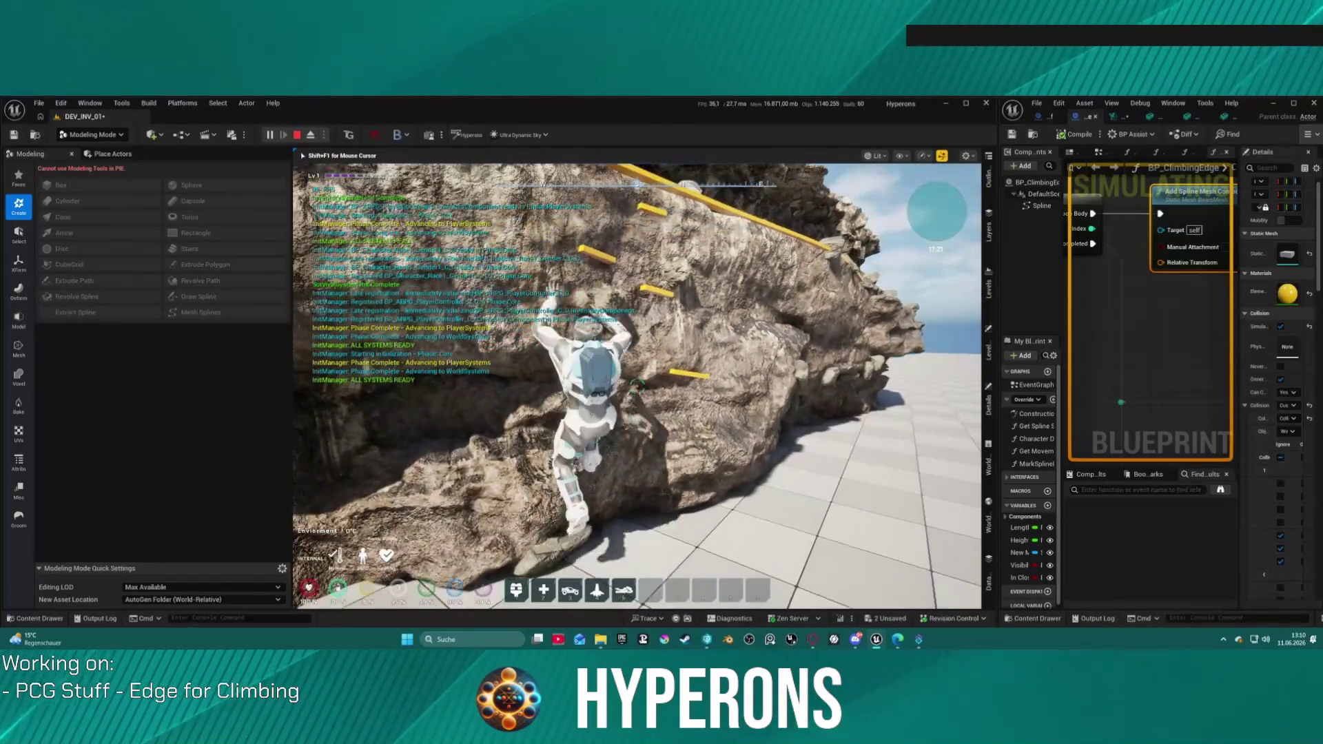
pyautogui.press('w')
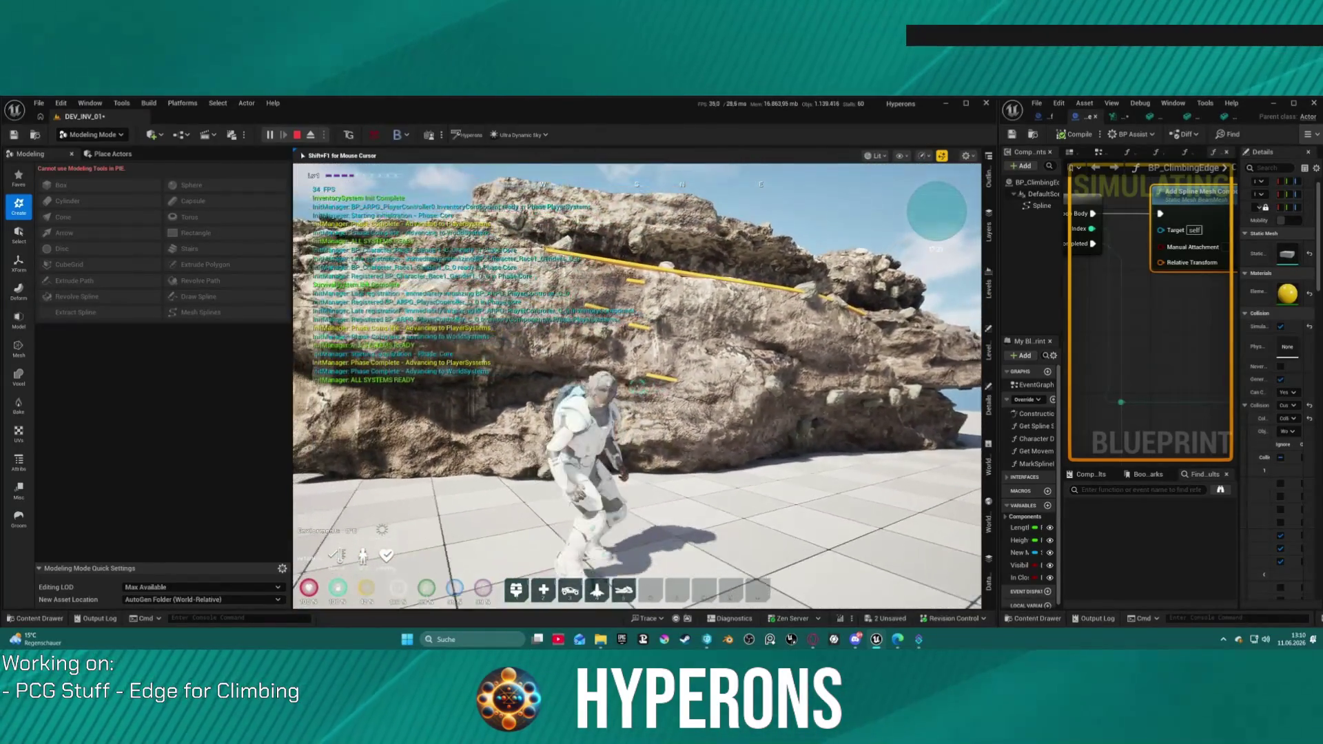
pyautogui.press('space')
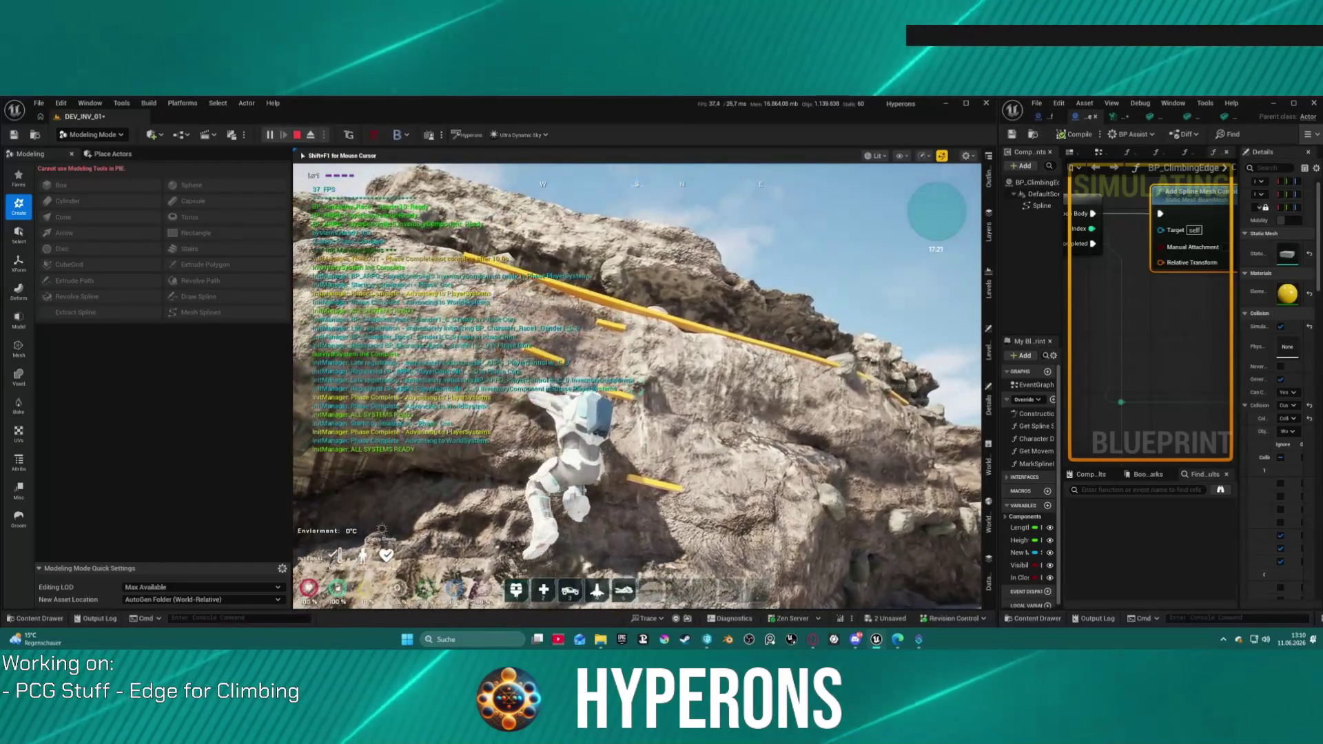
pyautogui.press('w')
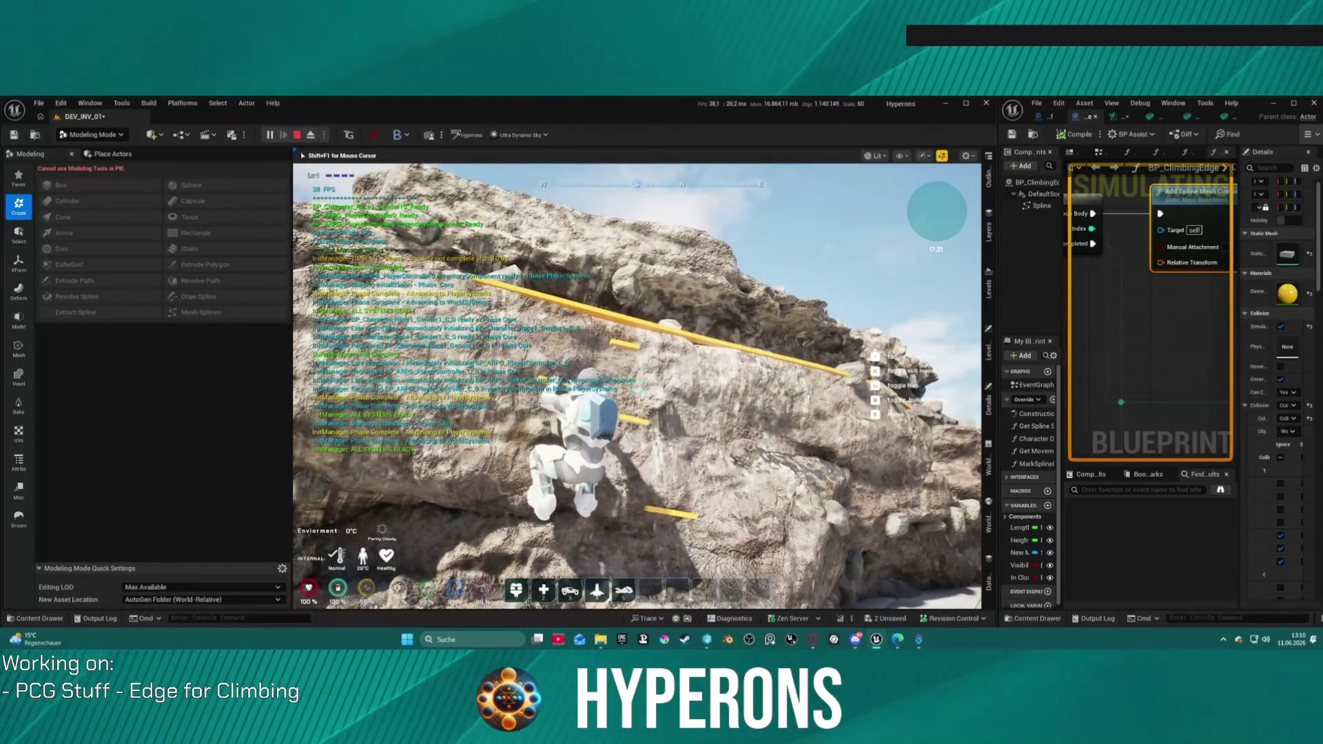
pyautogui.press('w')
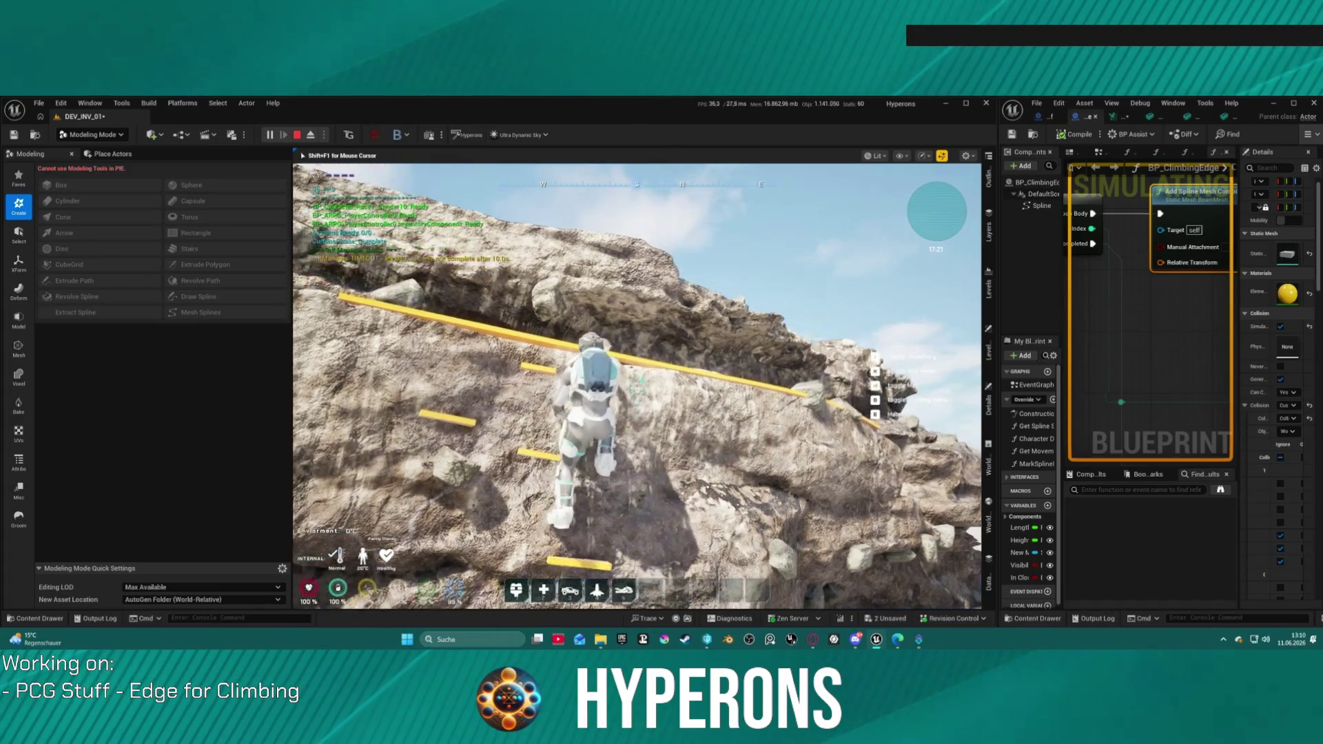
pyautogui.press('a')
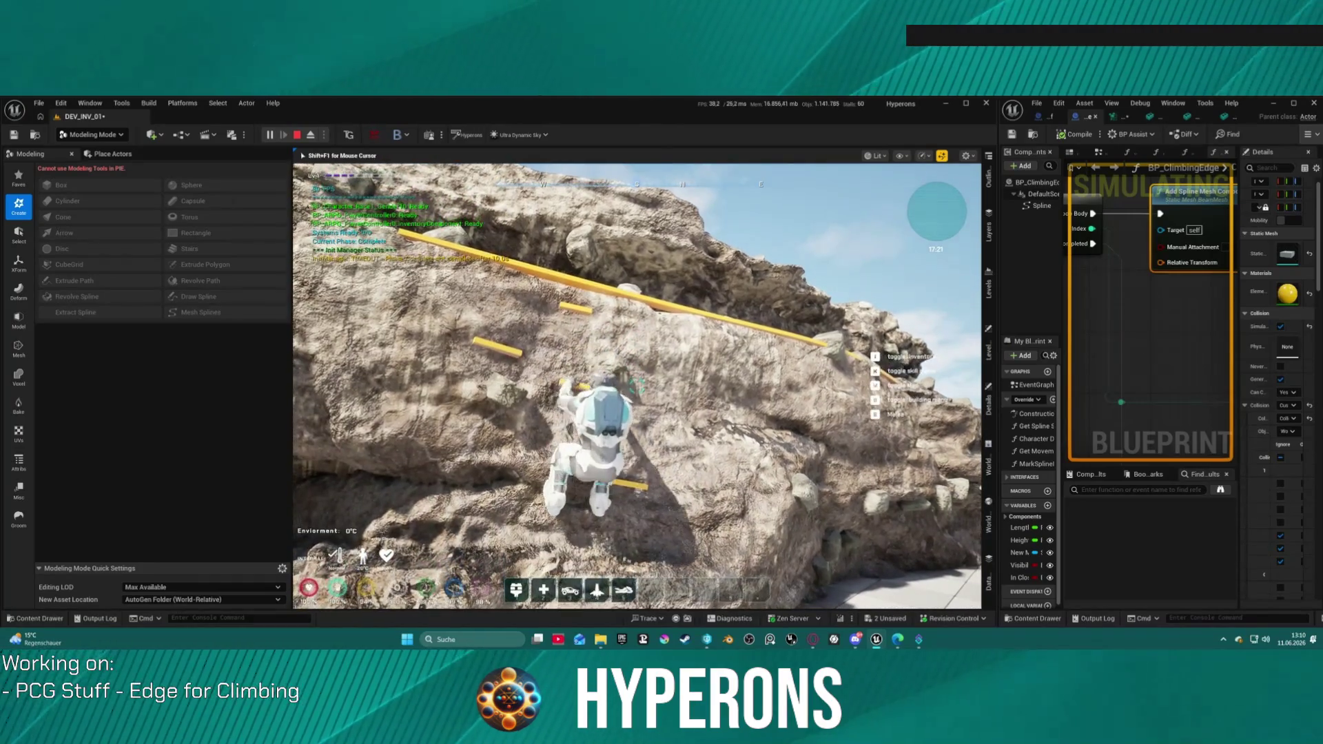
pyautogui.press('w')
pyautogui.press('w')
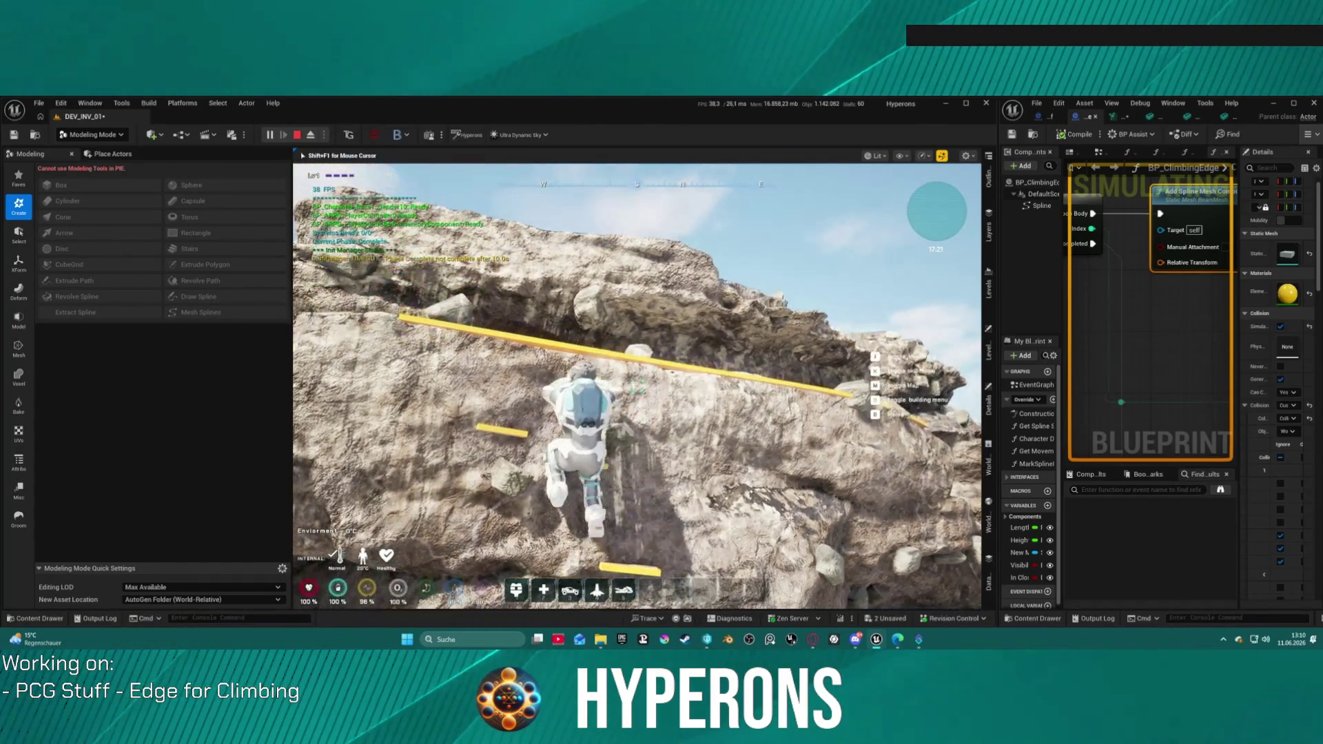
pyautogui.press('w')
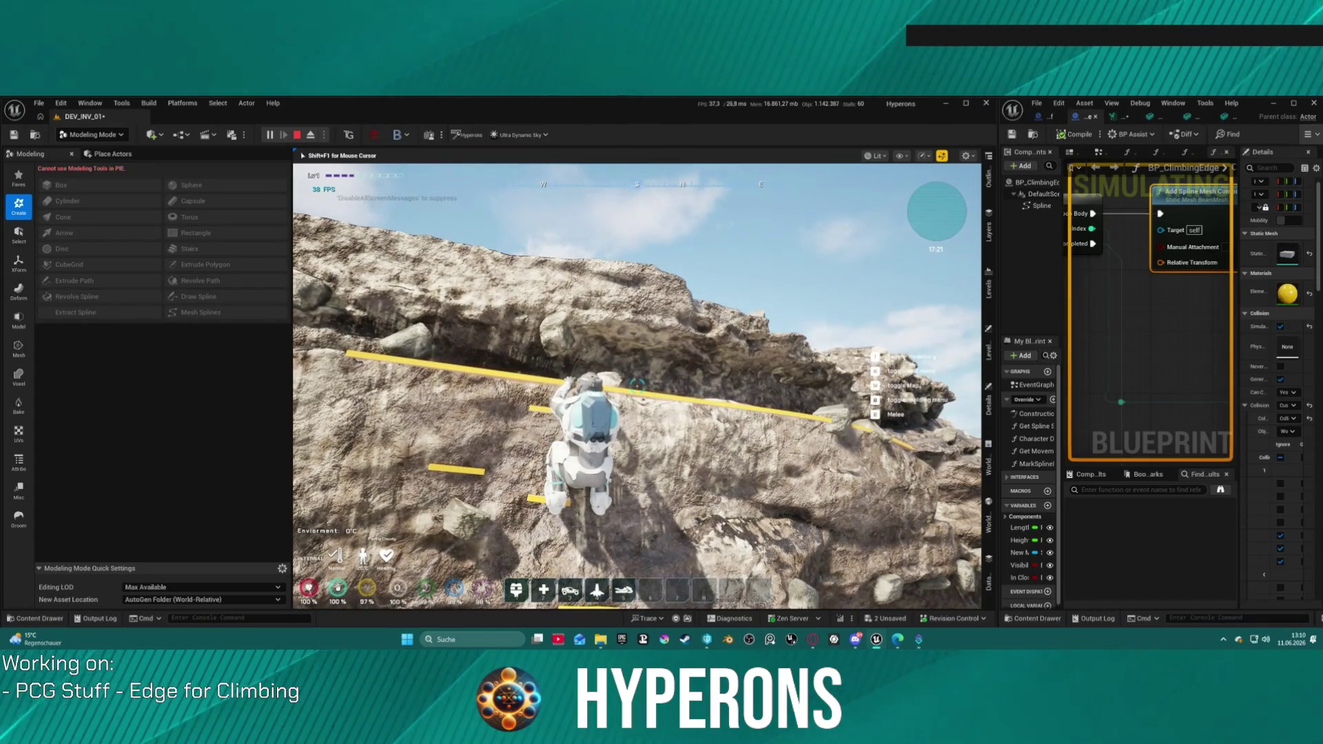
pyautogui.press('w')
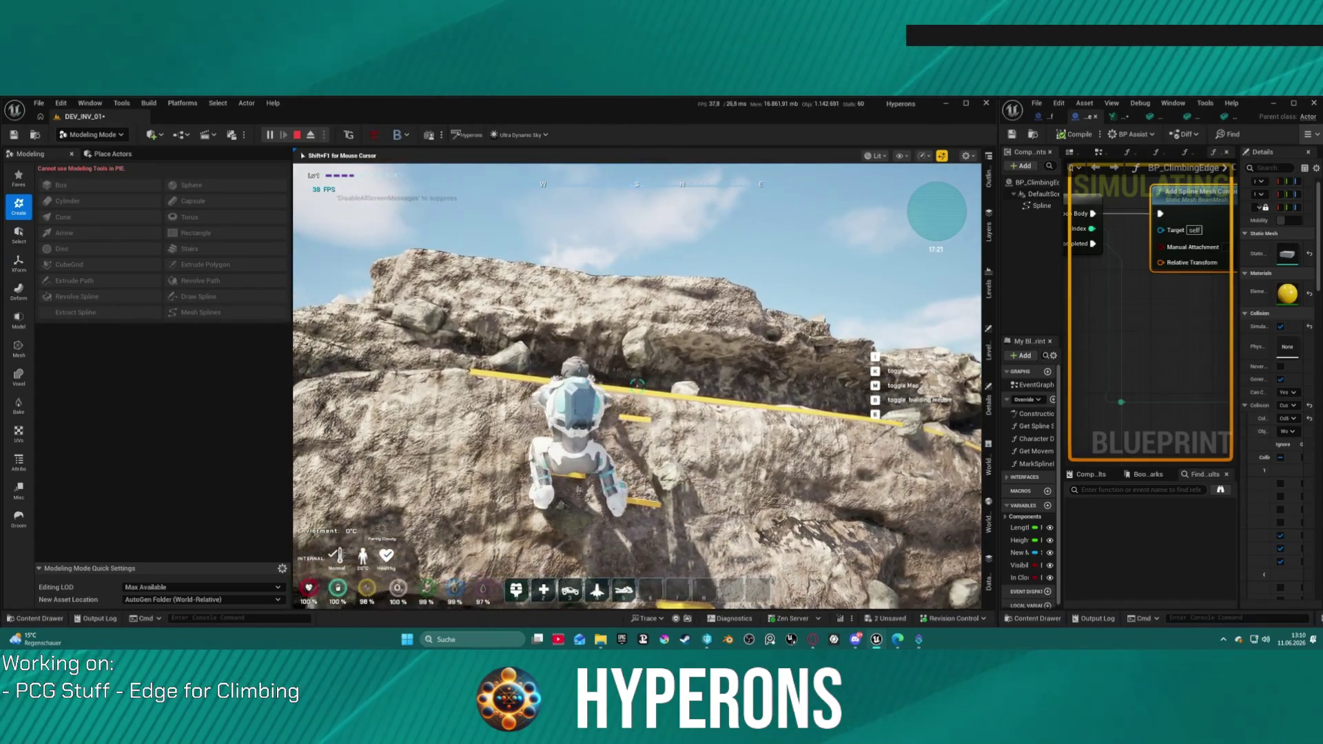
pyautogui.press('w')
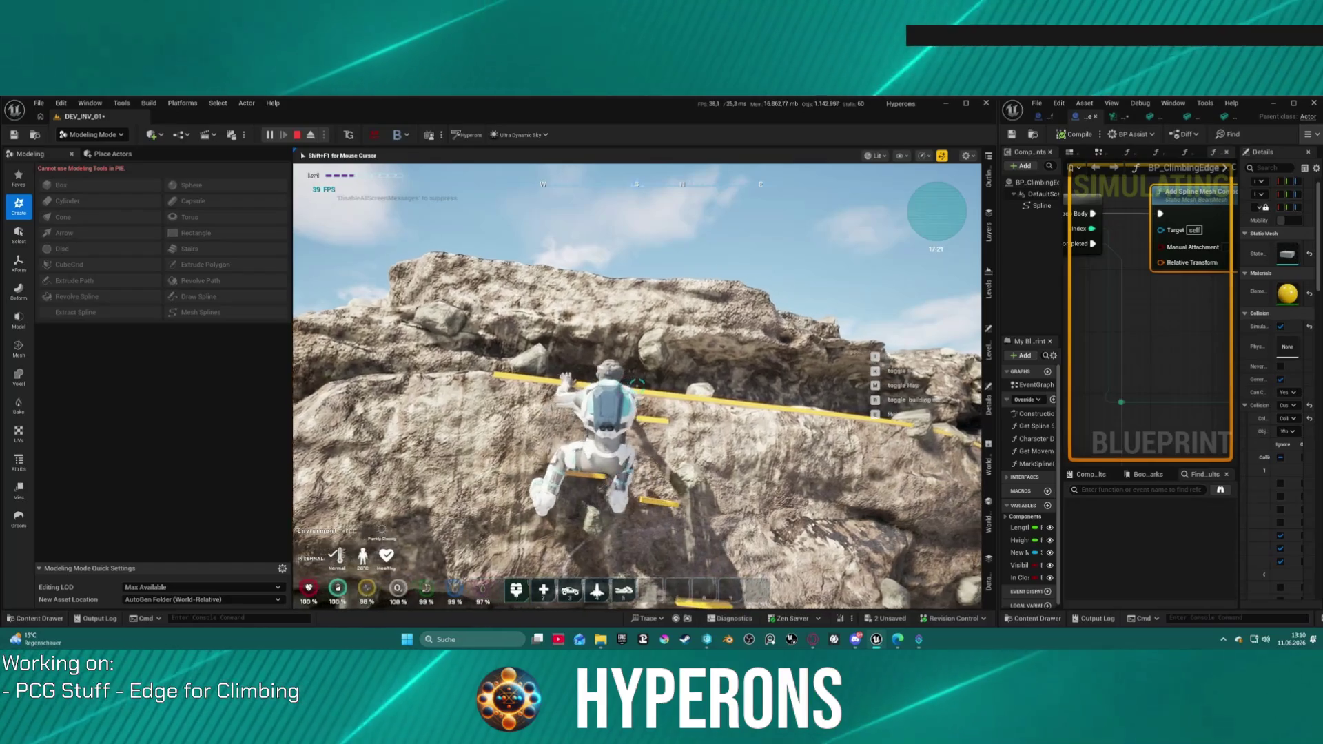
pyautogui.press('w')
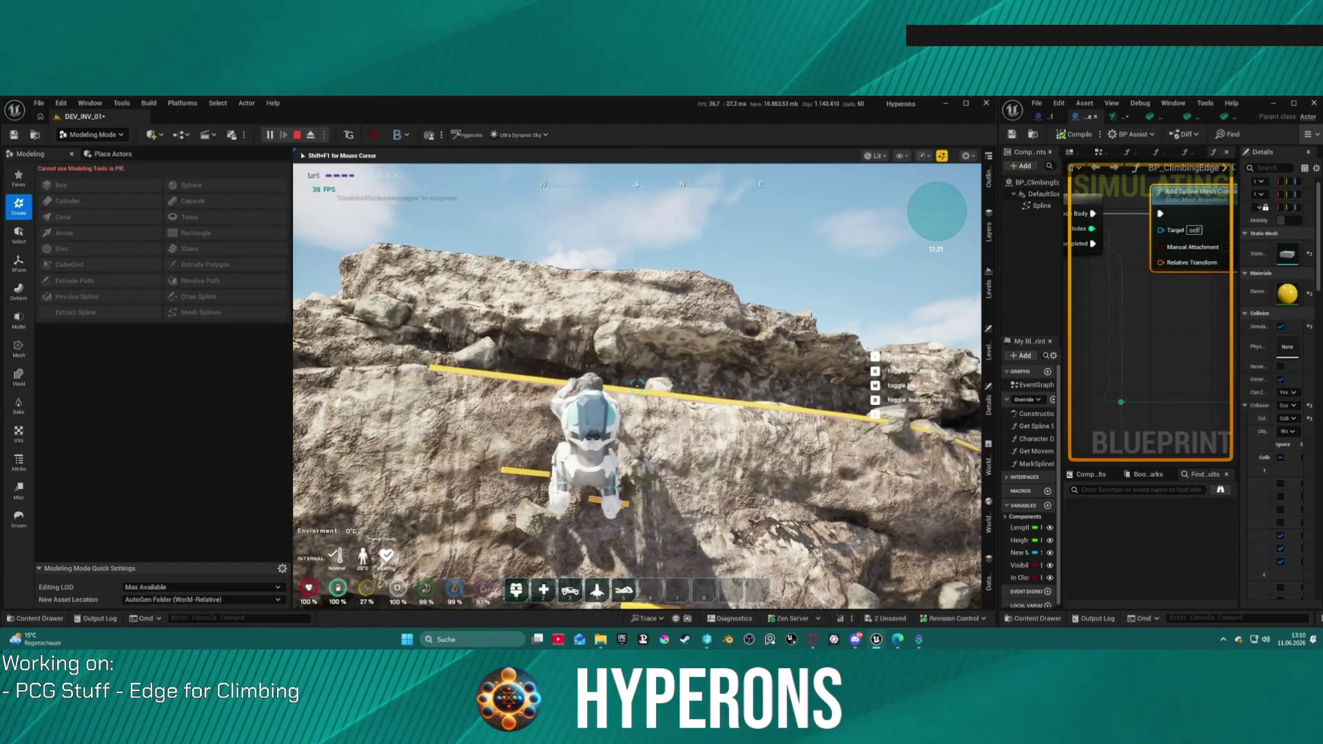
pyautogui.press('s')
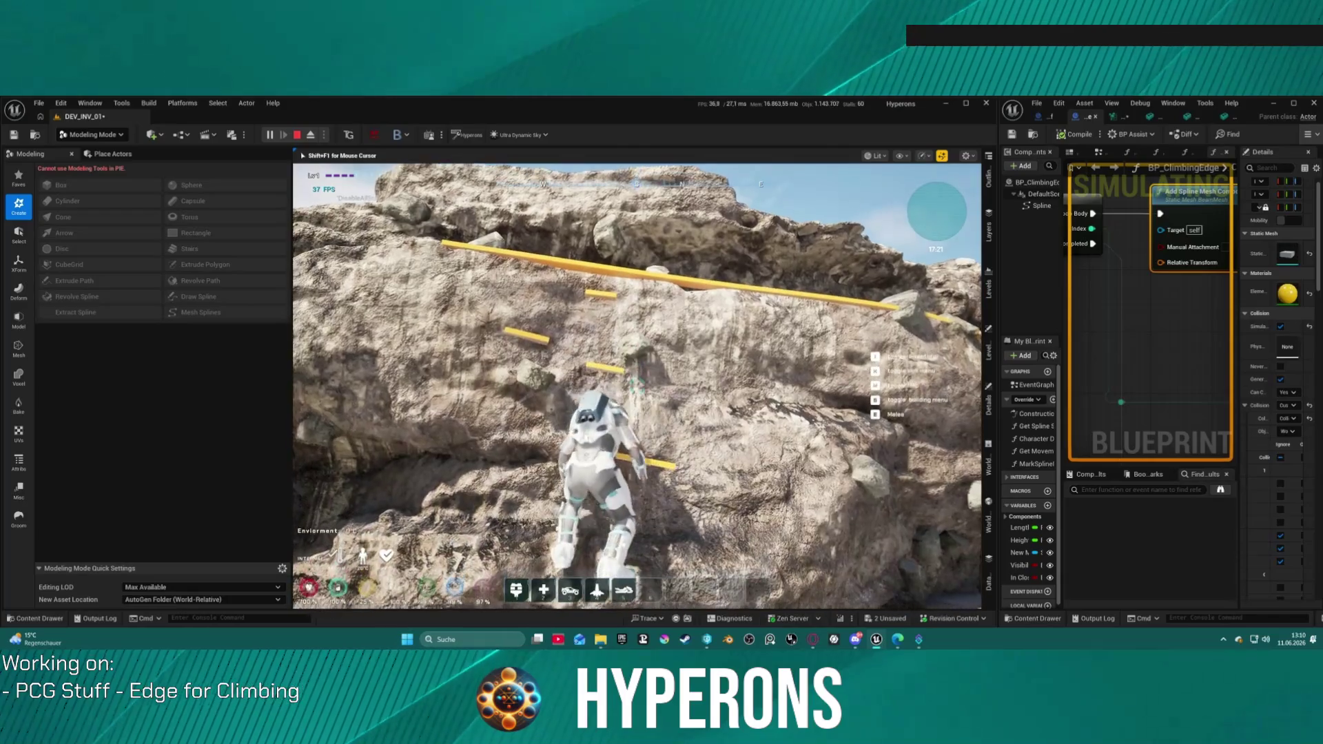
pyautogui.press('s')
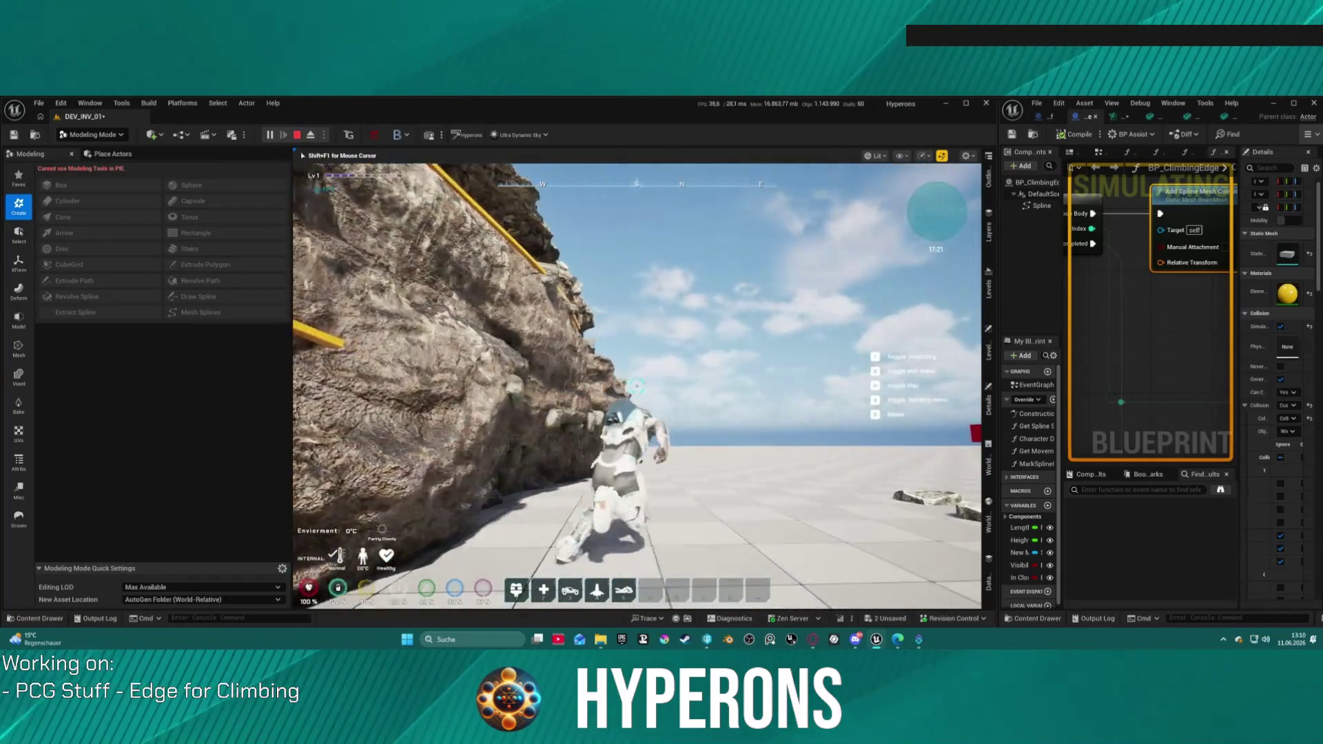
pyautogui.press('w')
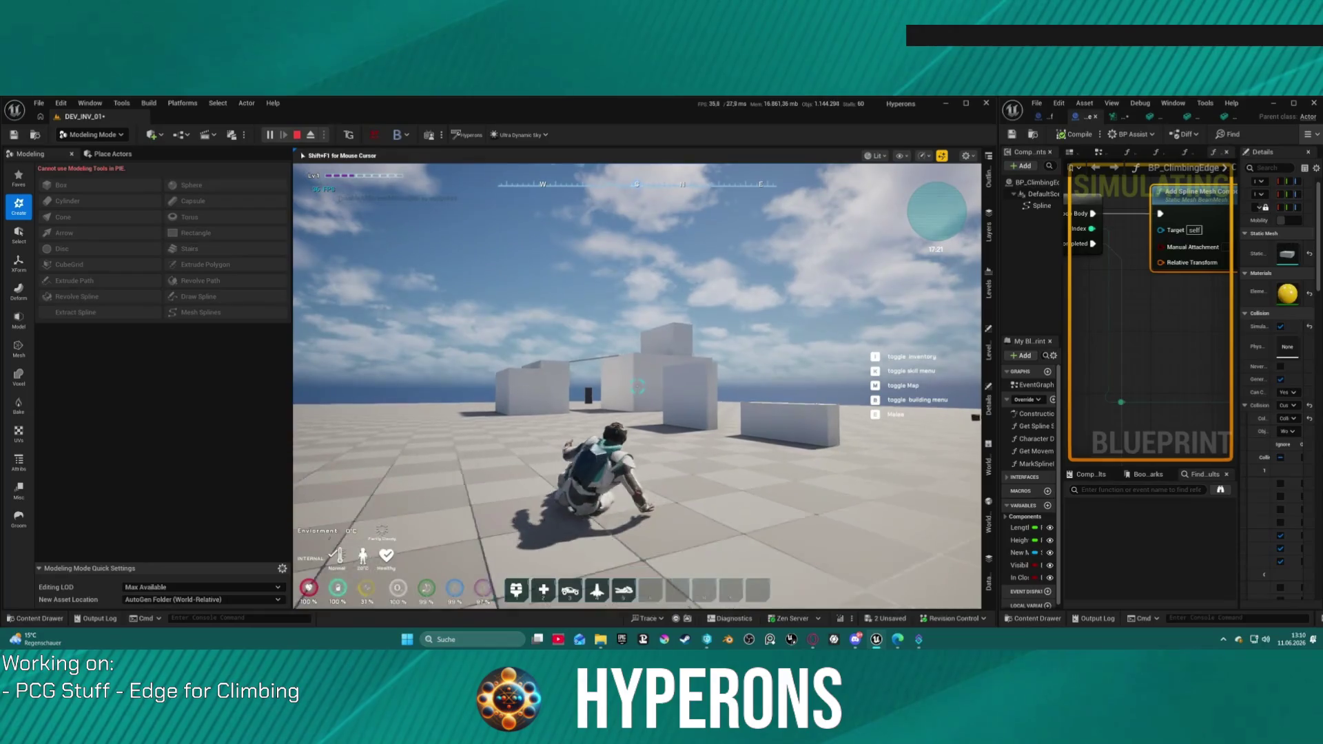
pyautogui.press('w')
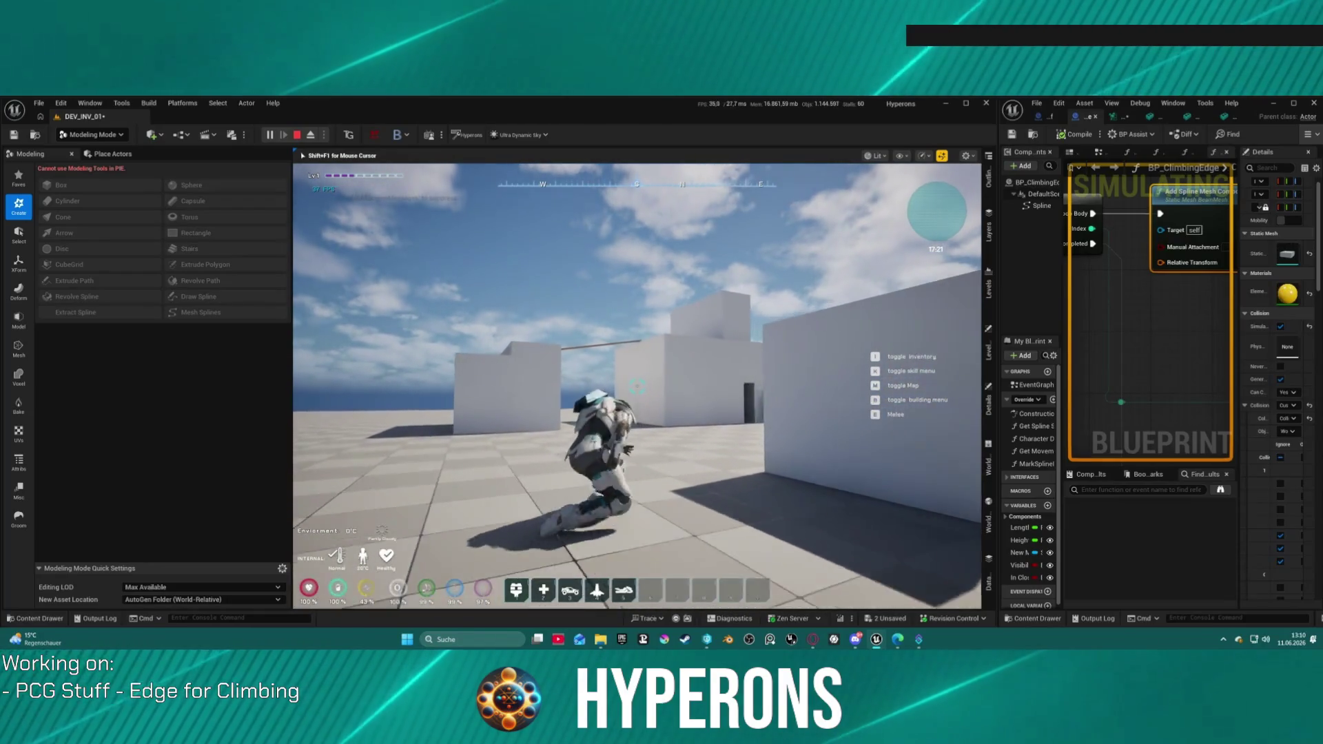
pyautogui.press('w')
pyautogui.press('space')
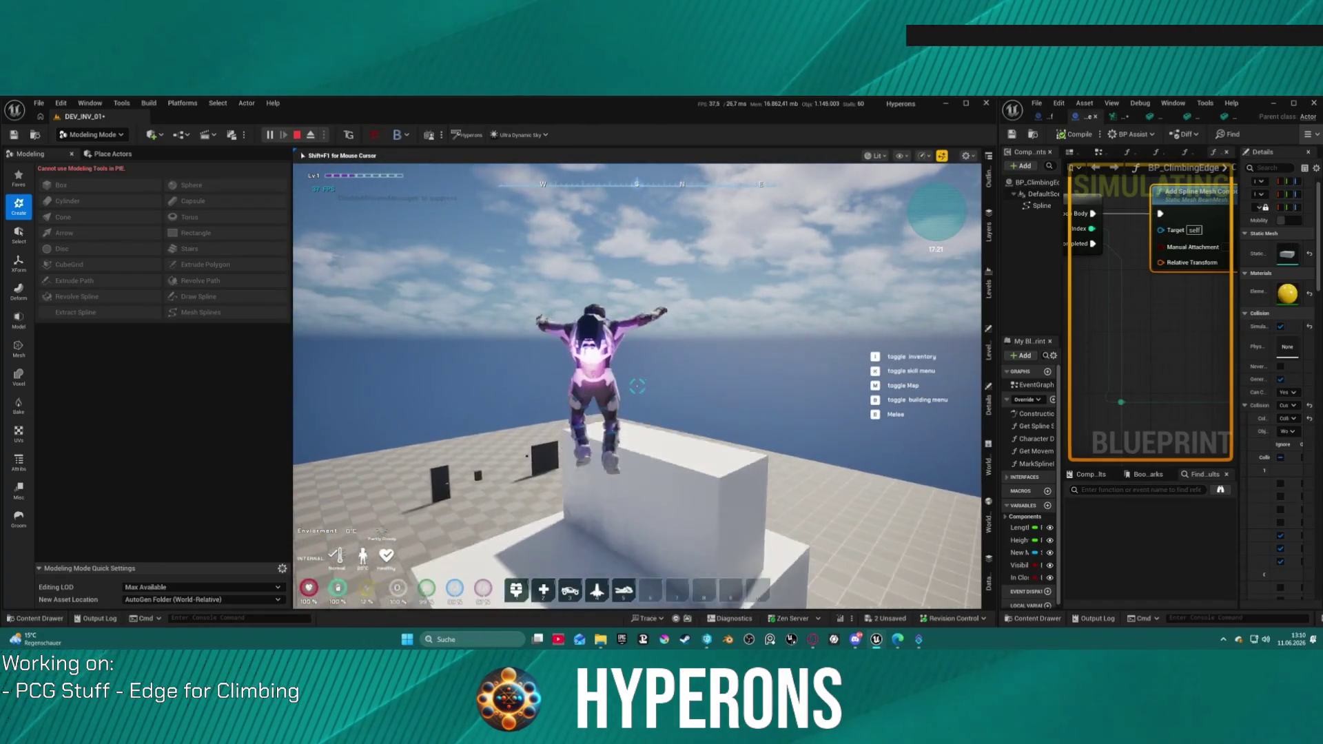
pyautogui.press('Escape')
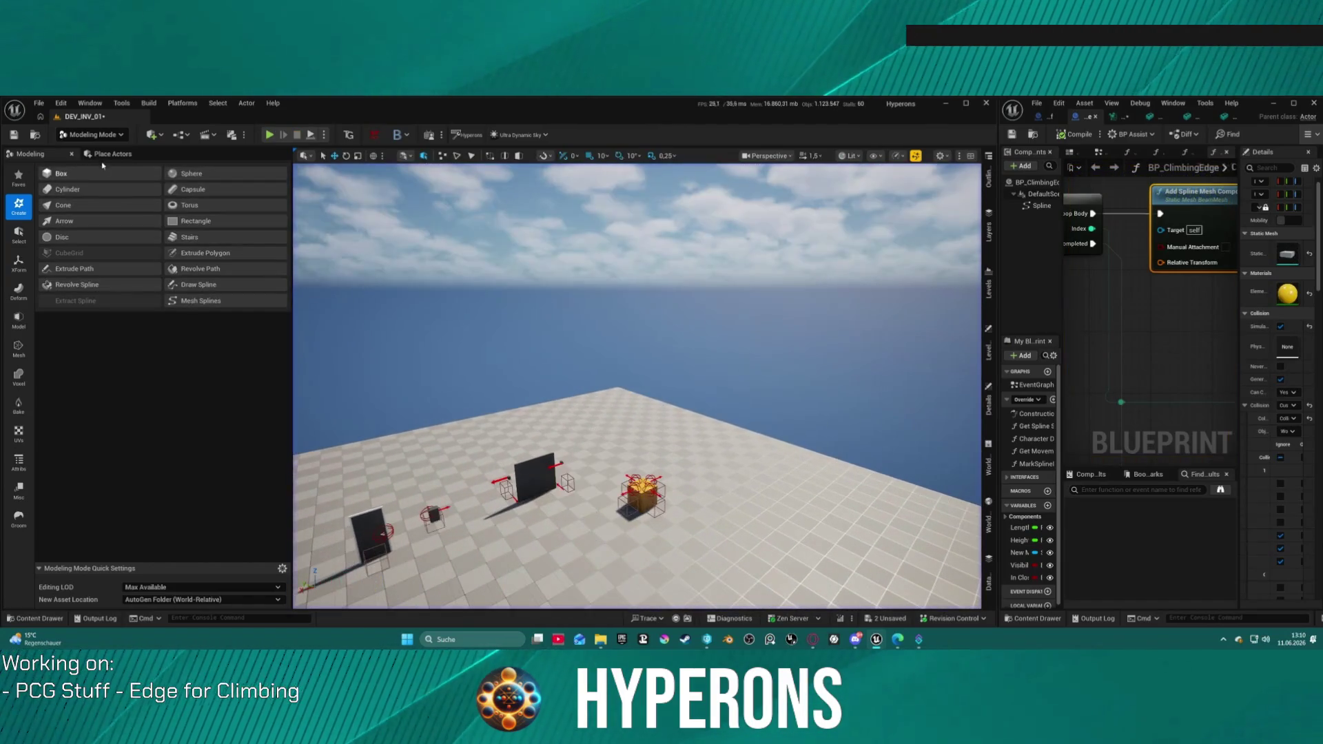
# - Open LoadMap from Recent Levels, saving DEV_INV_01 when prompted
pyautogui.click(30, 105)
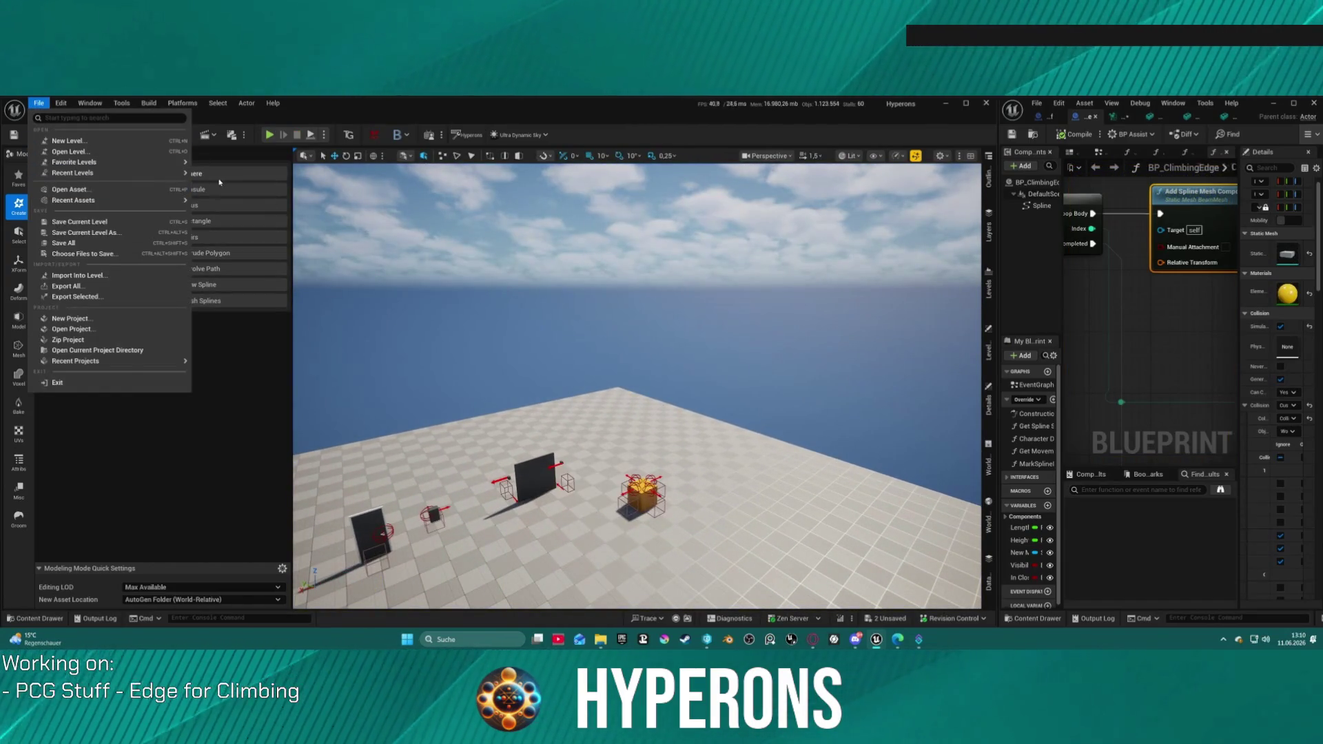
pyautogui.moveTo(177, 171)
pyautogui.click(227, 187)
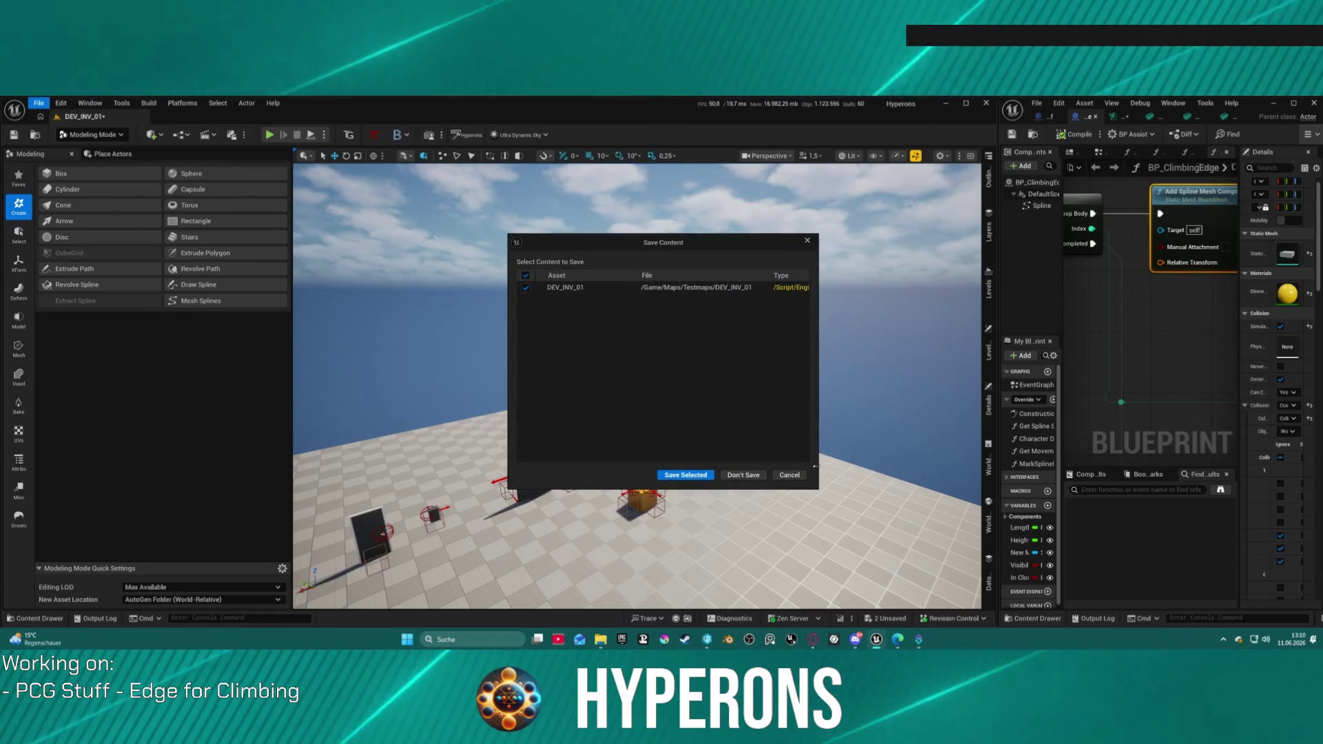
pyautogui.click(788, 474)
pyautogui.click(39, 103)
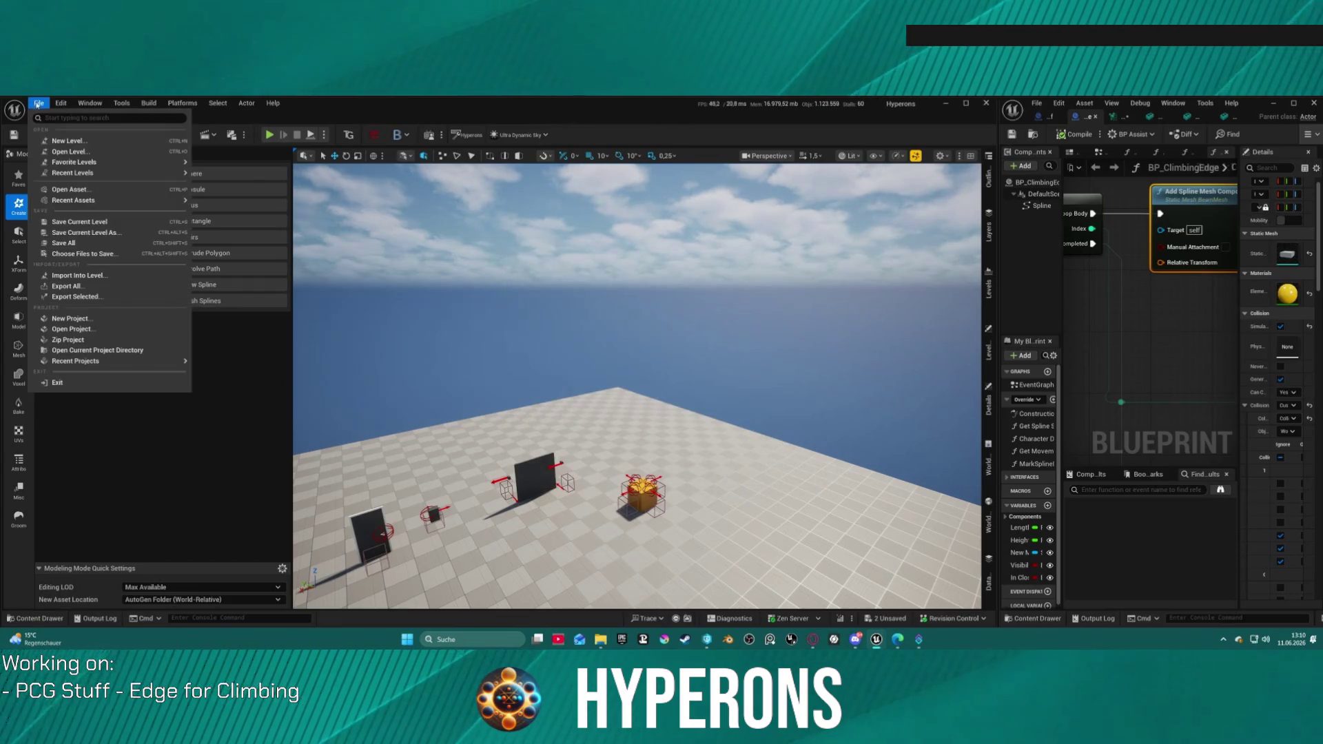
pyautogui.moveTo(160, 176)
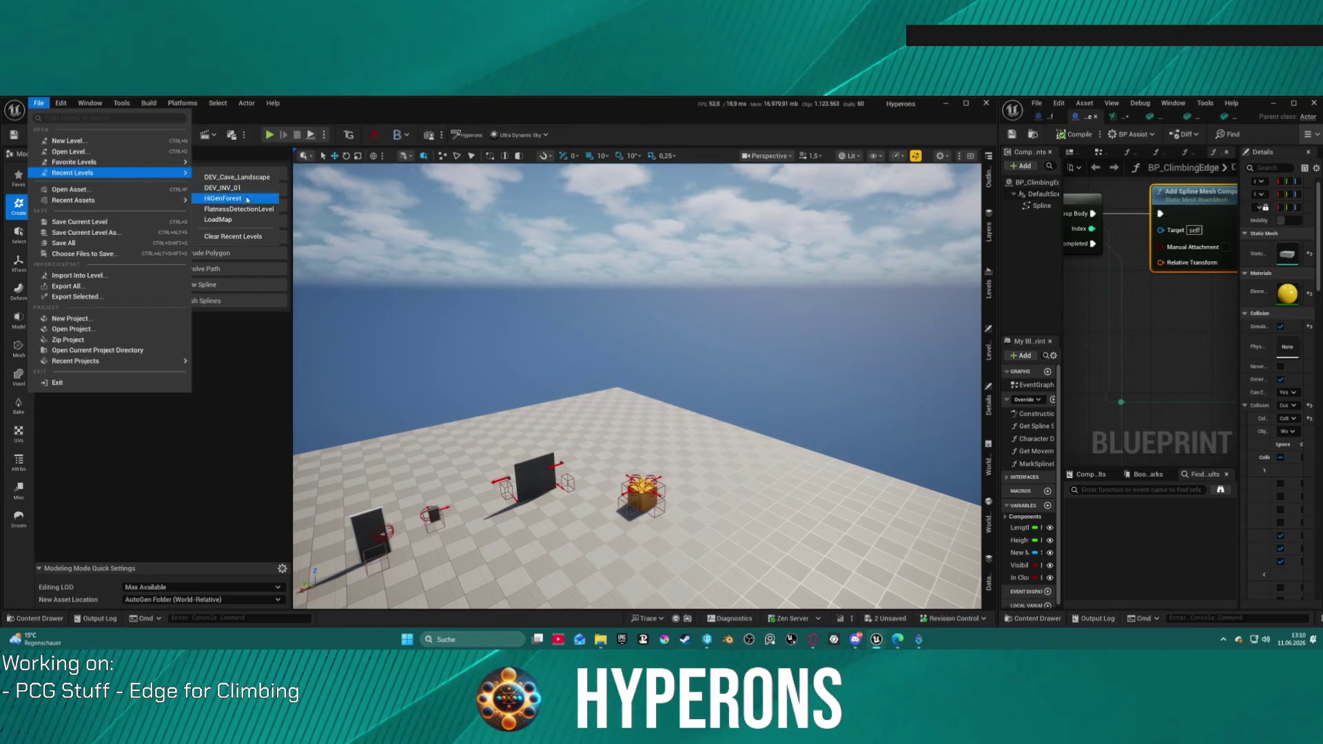
pyautogui.click(219, 219)
pyautogui.click(679, 474)
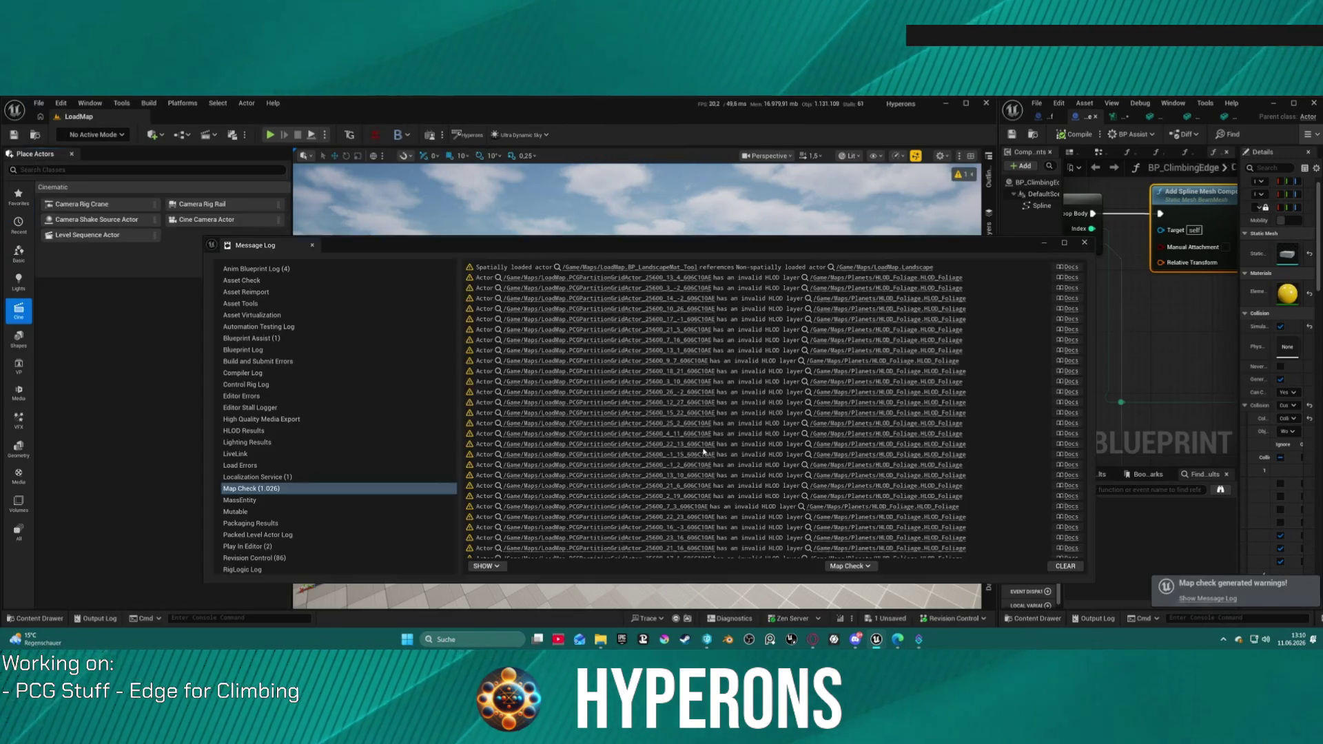
# - Close the Message Log showing the map-check warnings
pyautogui.click(1085, 243)
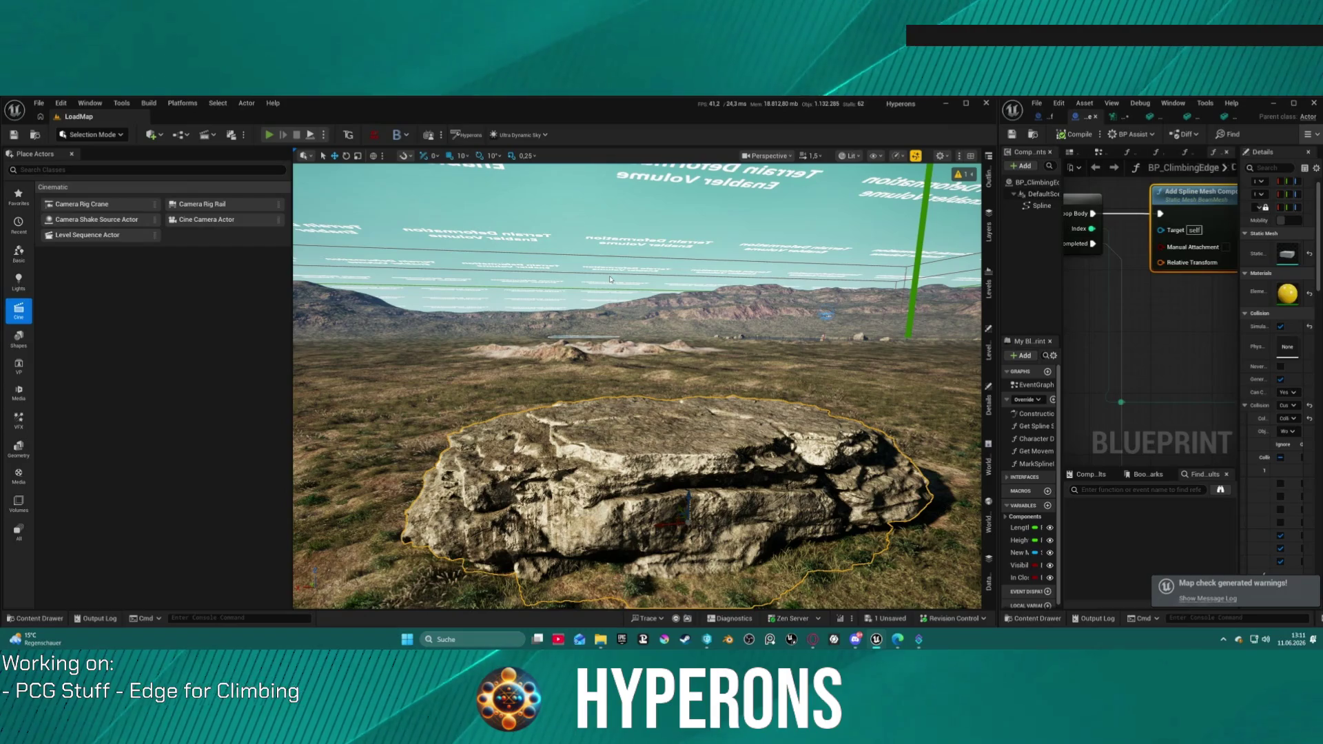
# - Start a Play In Editor session and run the character, rolling, up the cliff ridge
pyautogui.hotkey('alt', 'p')
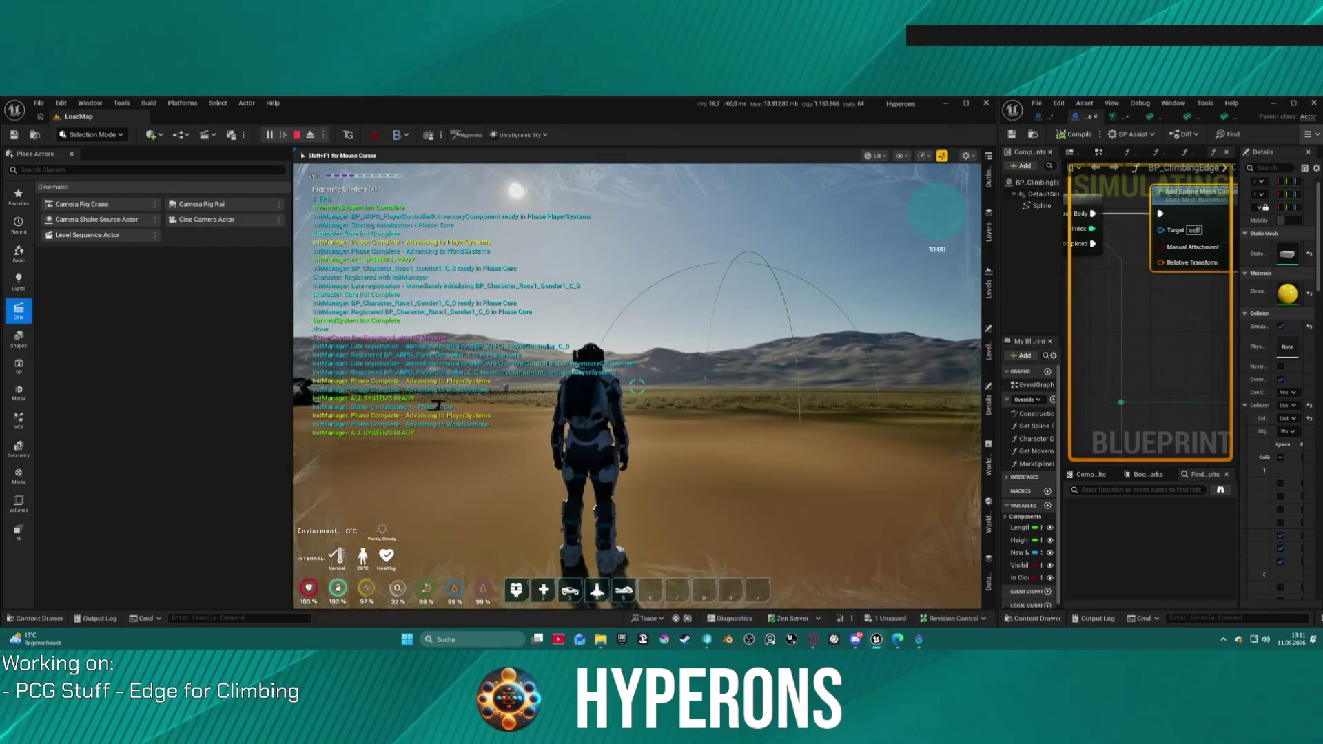
pyautogui.press('w')
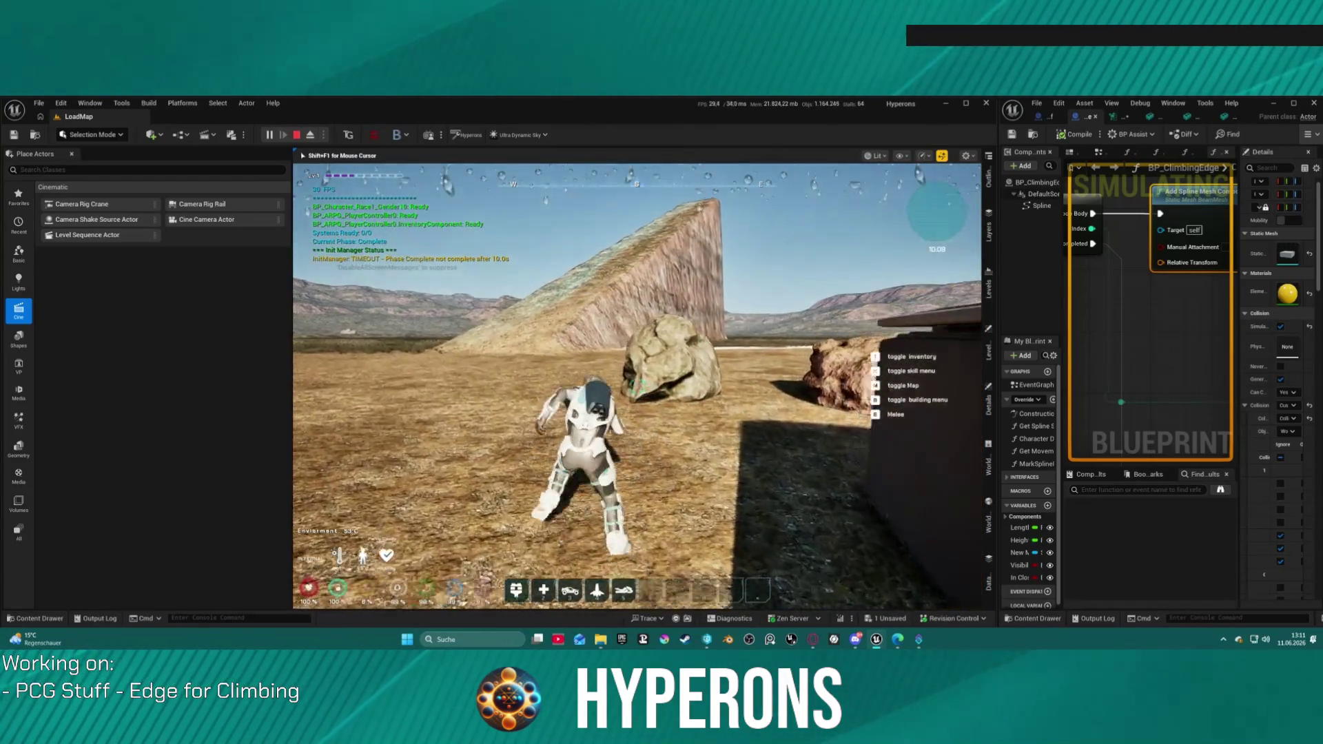
pyautogui.press('c')
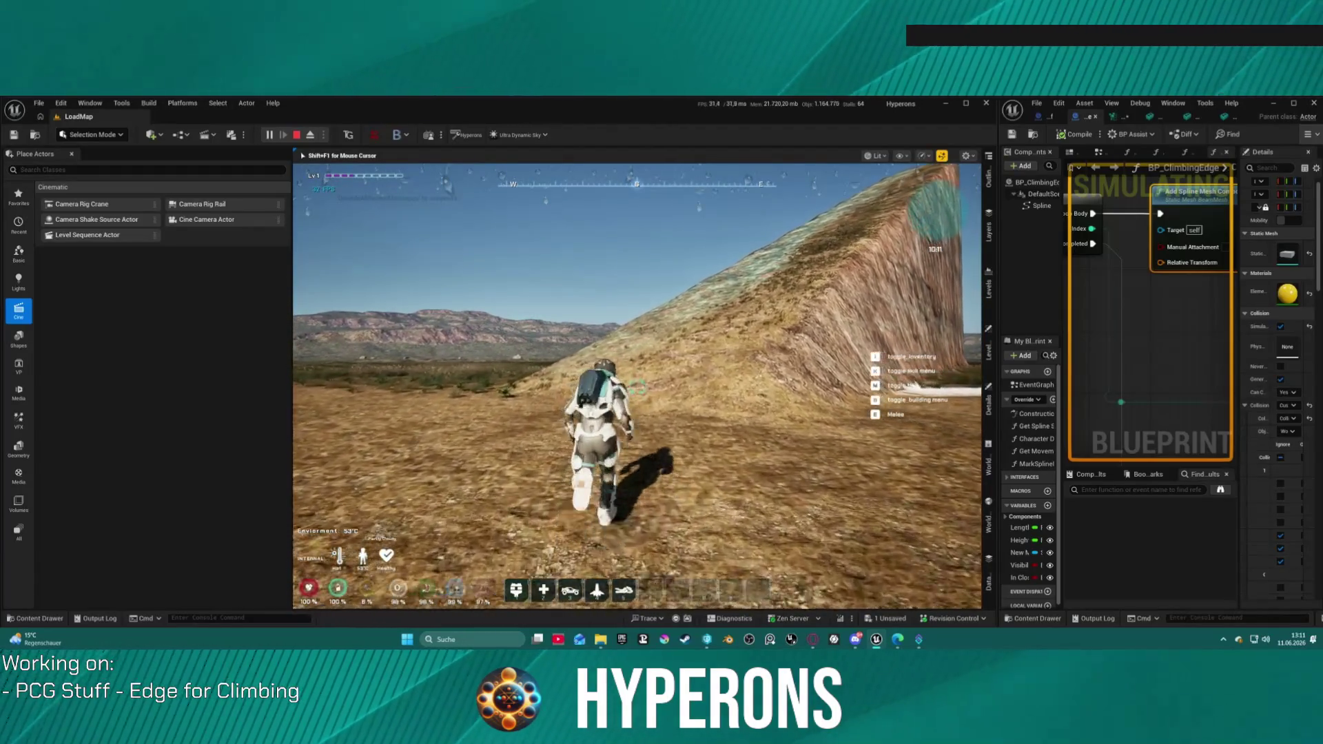
pyautogui.press('w')
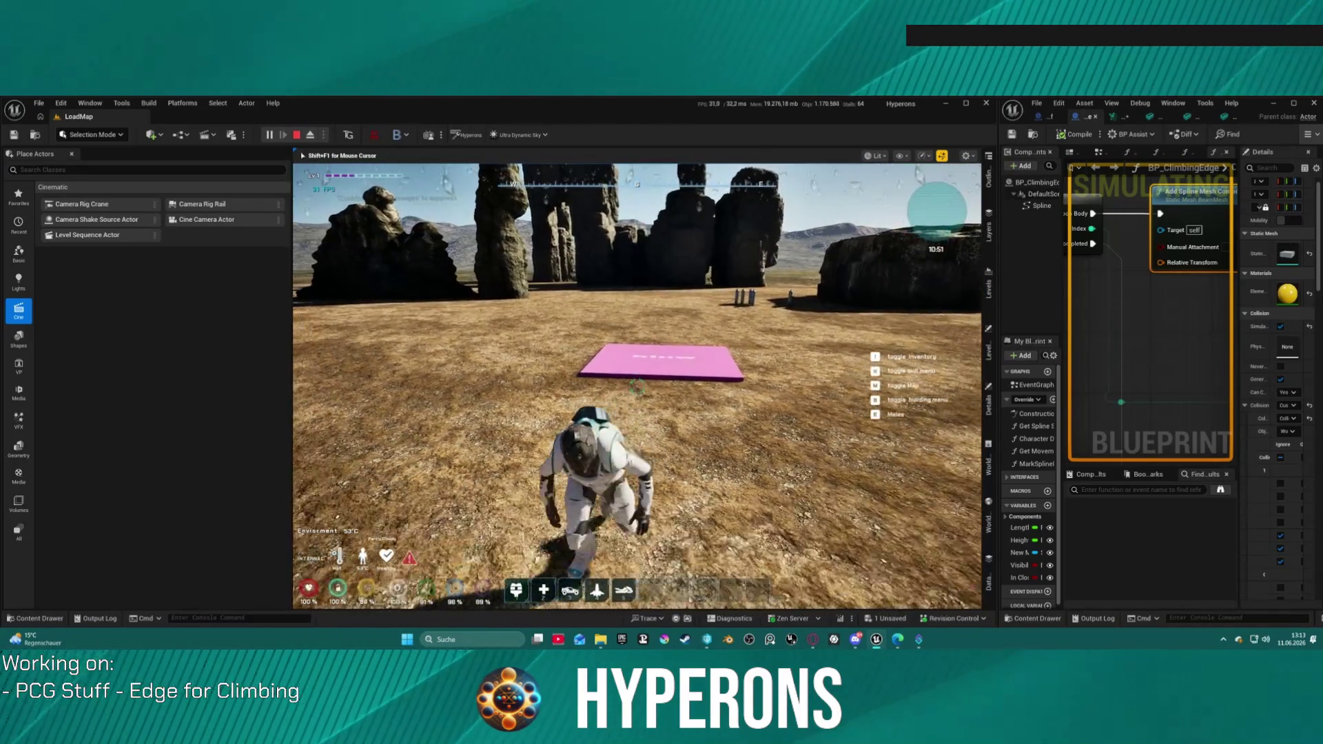
# - Run across and off the pink platform, then stop the play session
pyautogui.press('w')
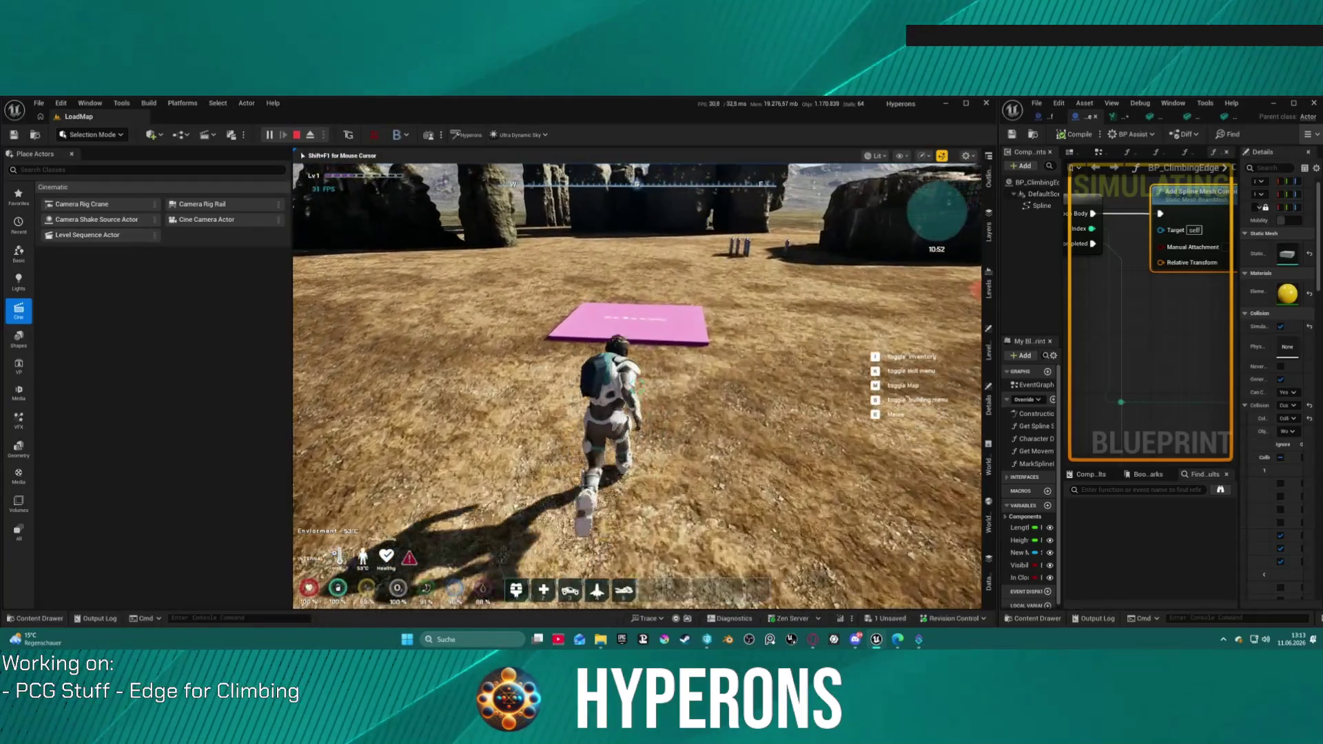
pyautogui.press('w')
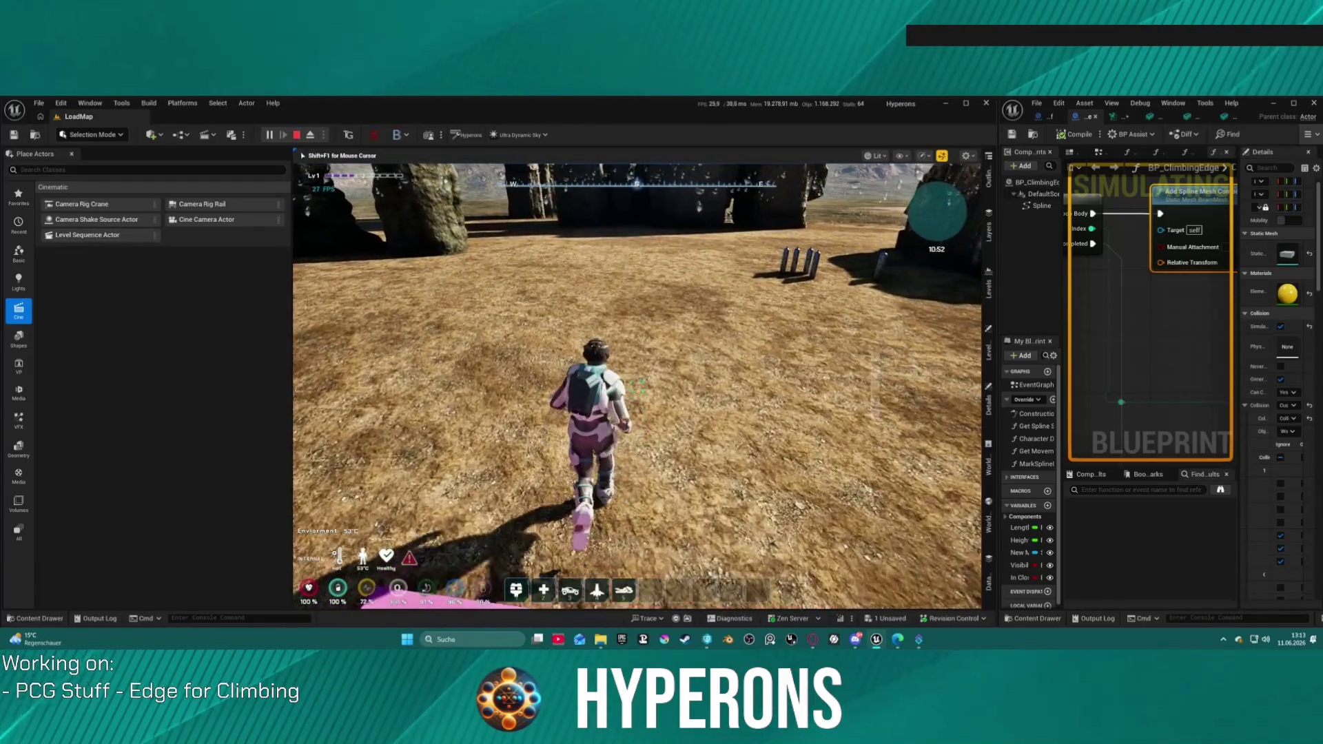
pyautogui.press('w')
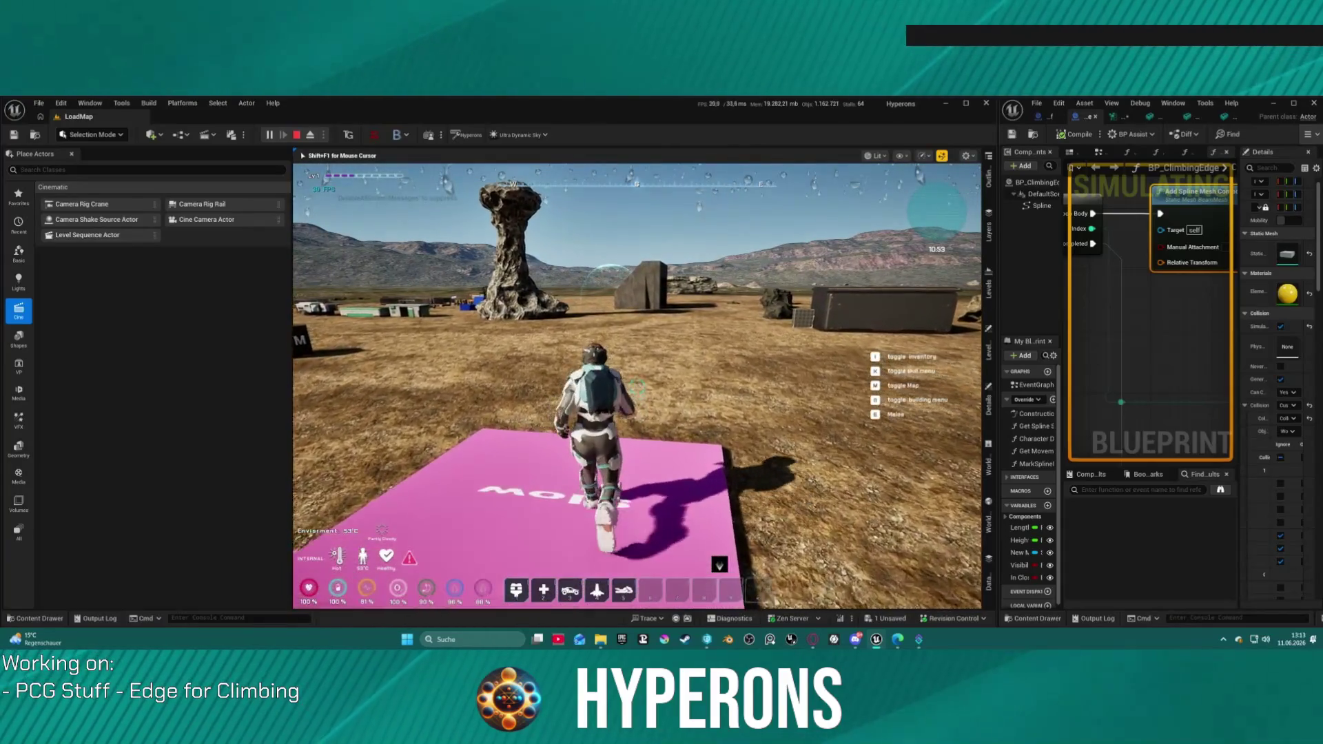
pyautogui.press('w')
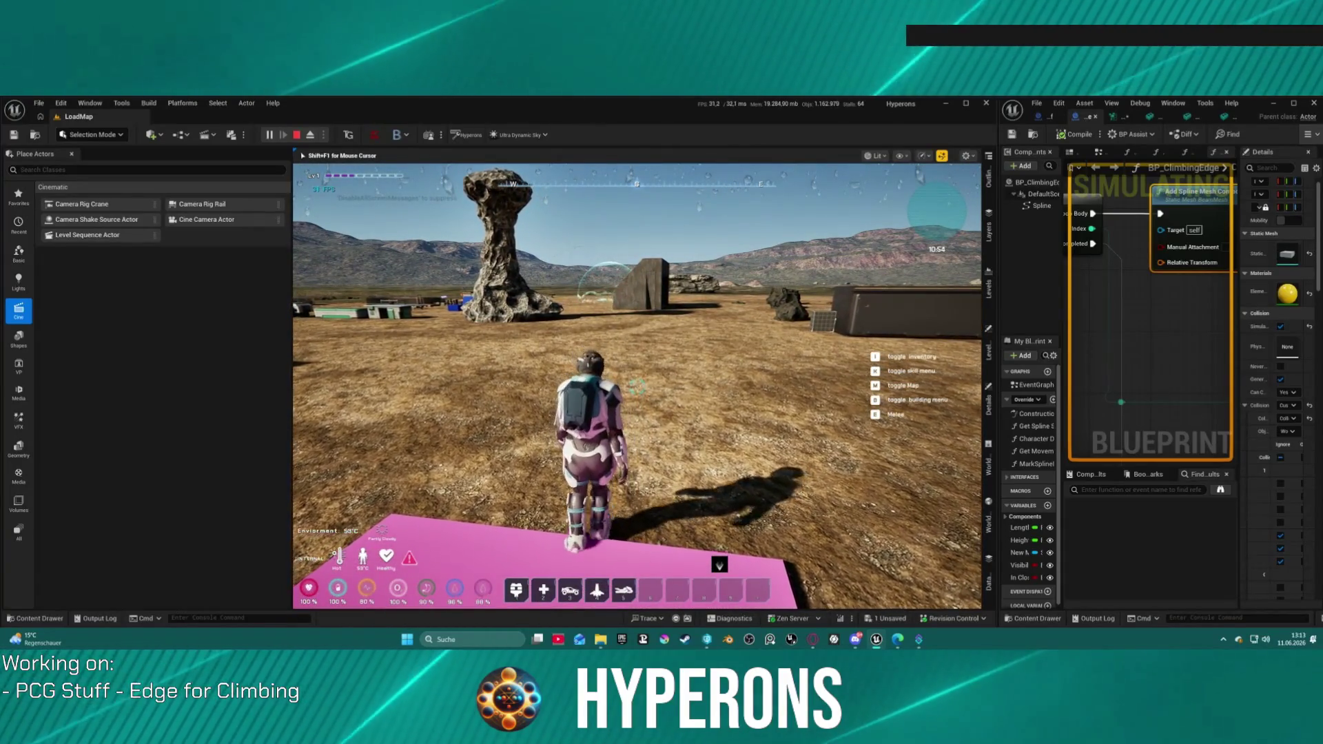
pyautogui.press('w')
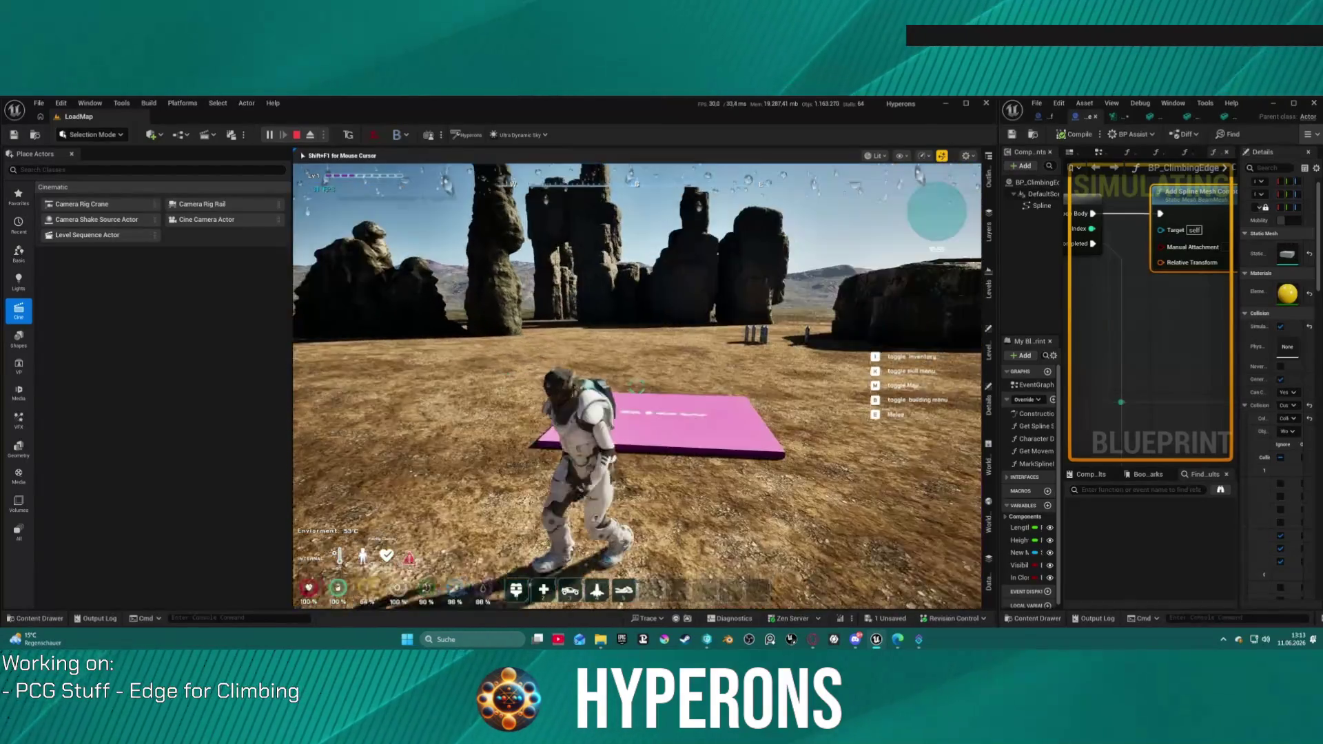
pyautogui.press('Escape')
# - Select the pink platform, zoom in toward it, and start a new Play In Editor session
pyautogui.click(648, 362)
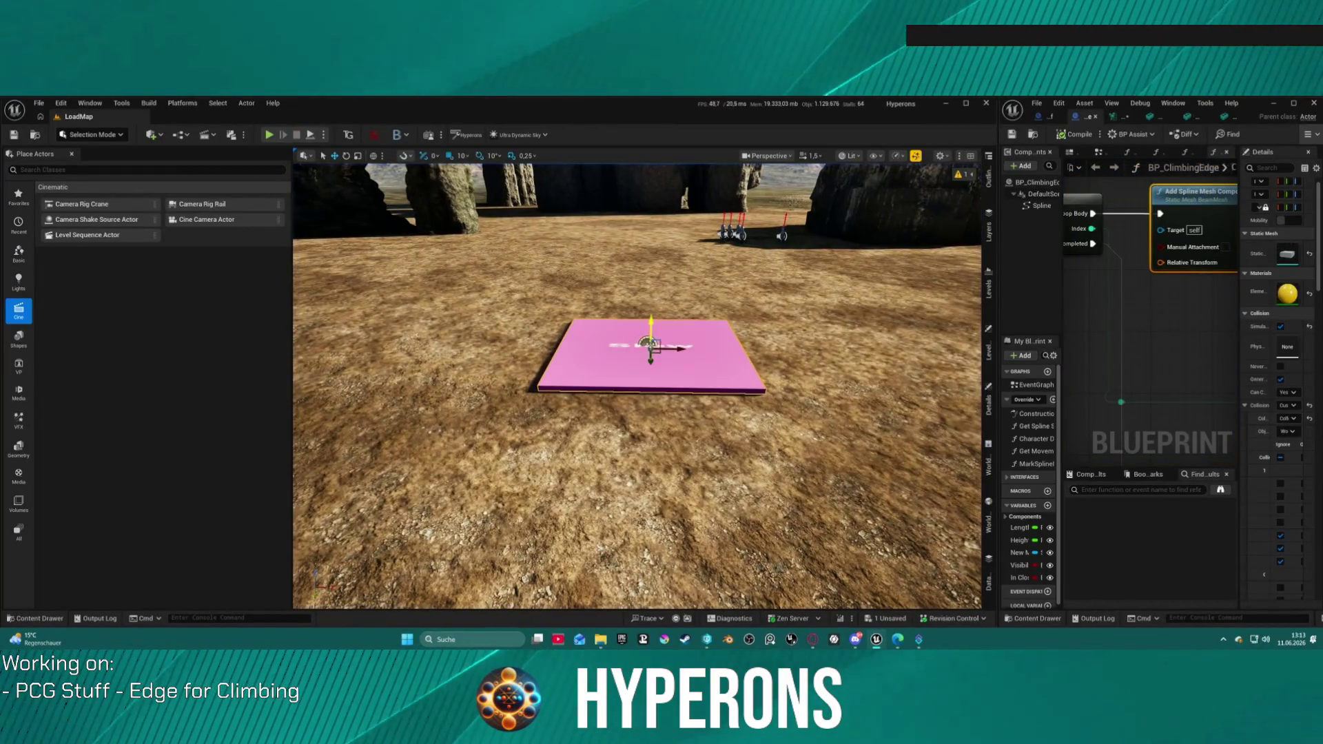
pyautogui.scroll(3, 640, 369)
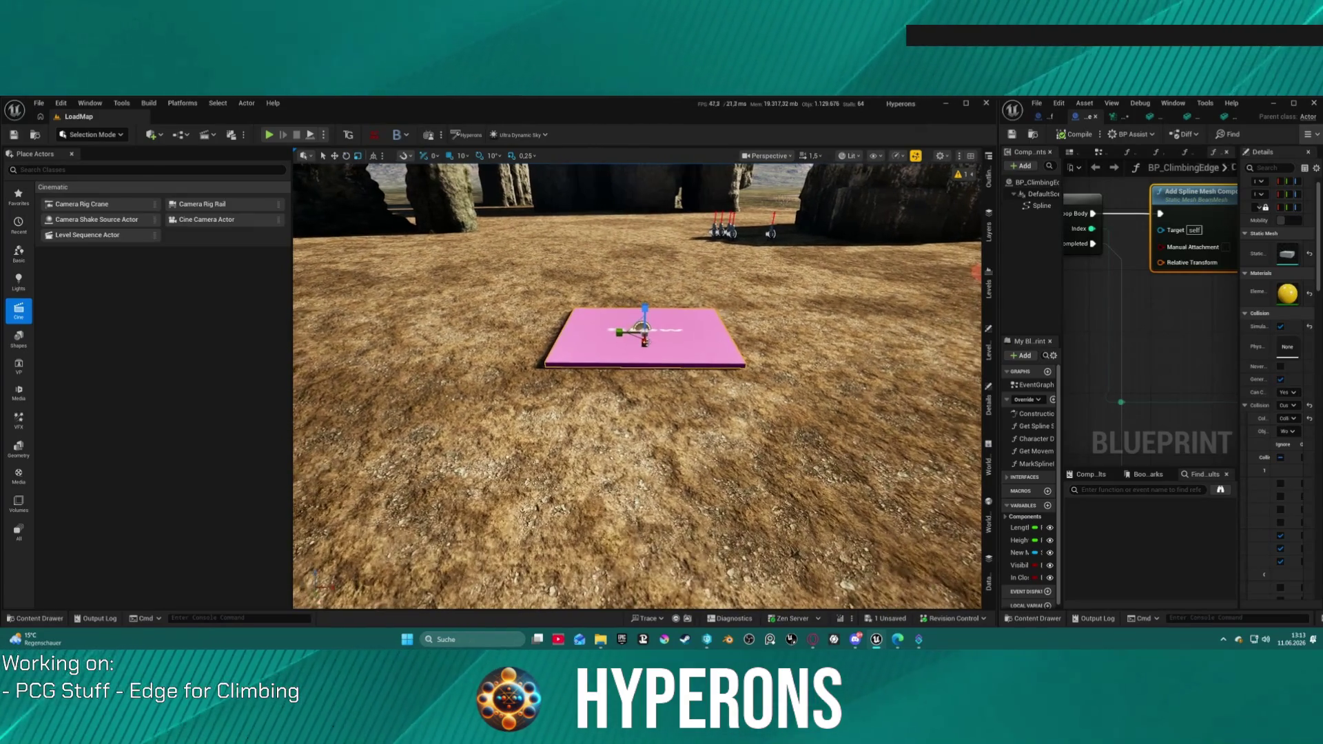
pyautogui.scroll(2, 645, 352)
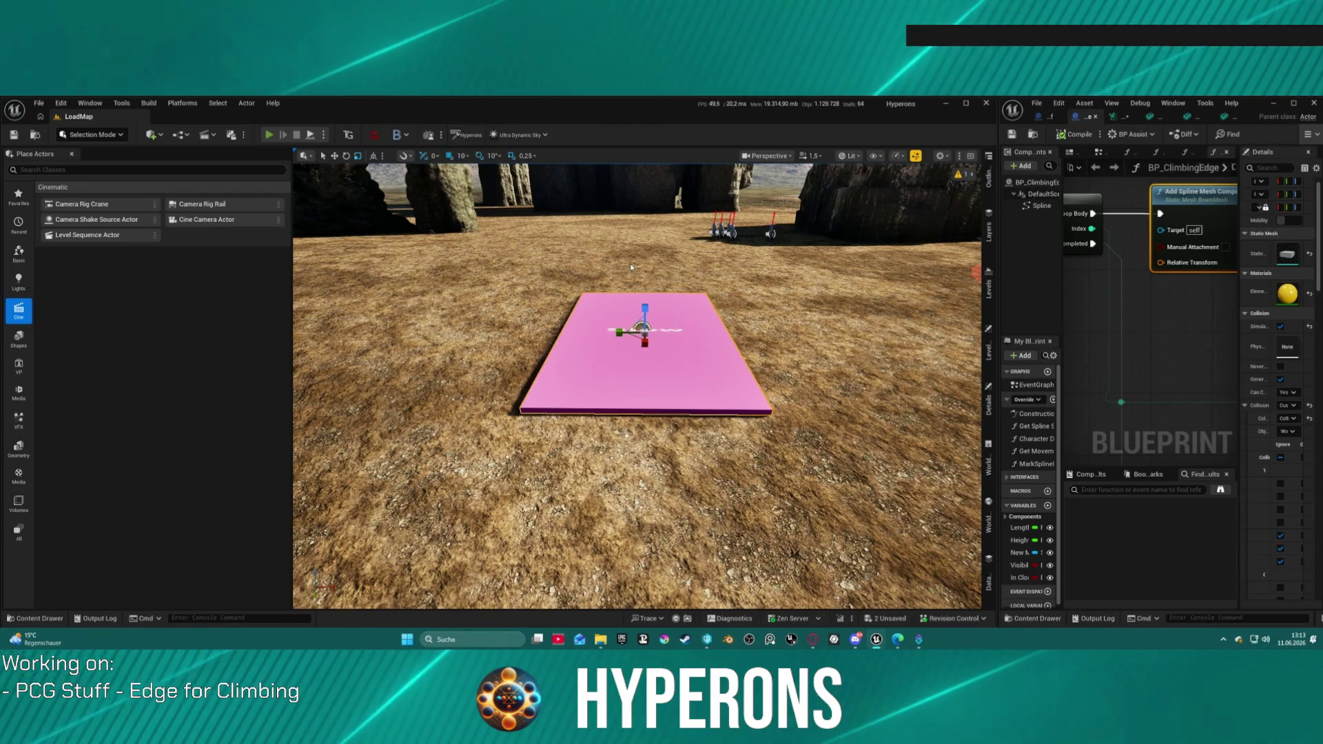
pyautogui.hotkey('alt', 'p')
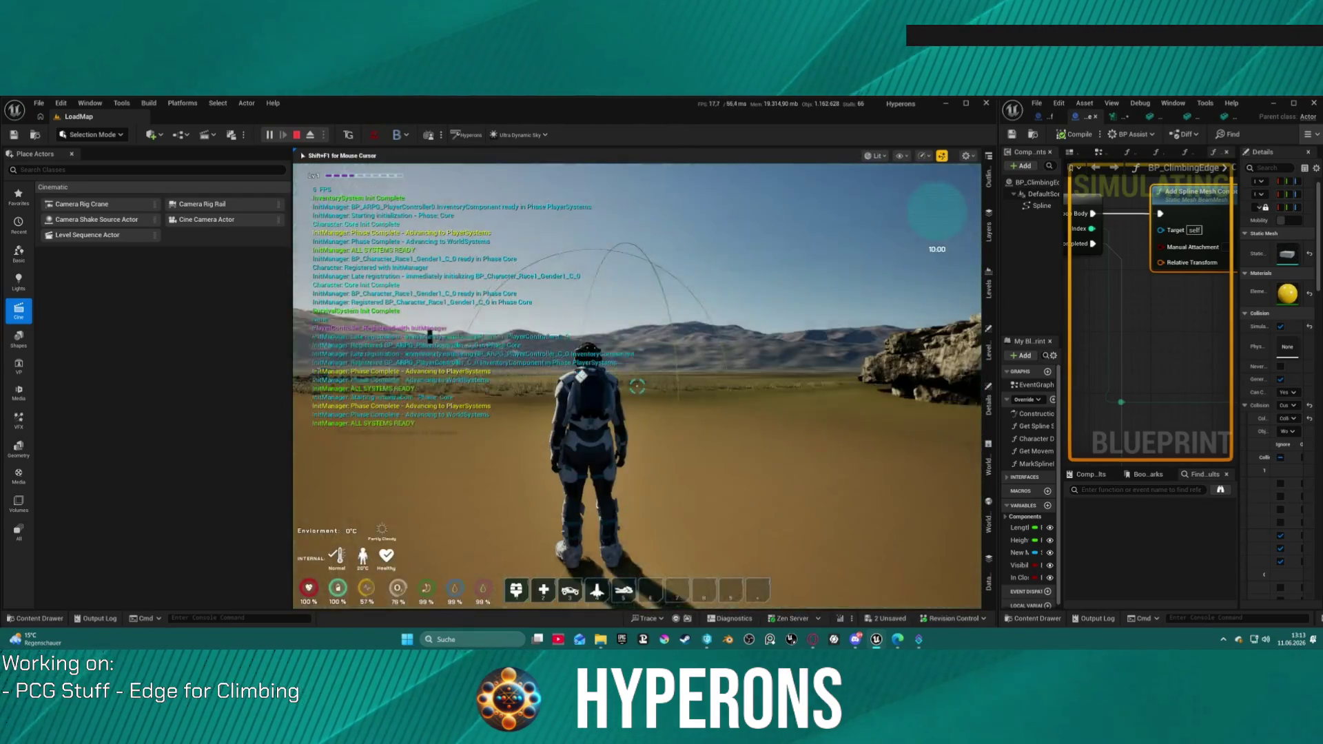
# - Run to the DEV_ResContainer, open its loot window, and equip the purple rifle
pyautogui.press('w')
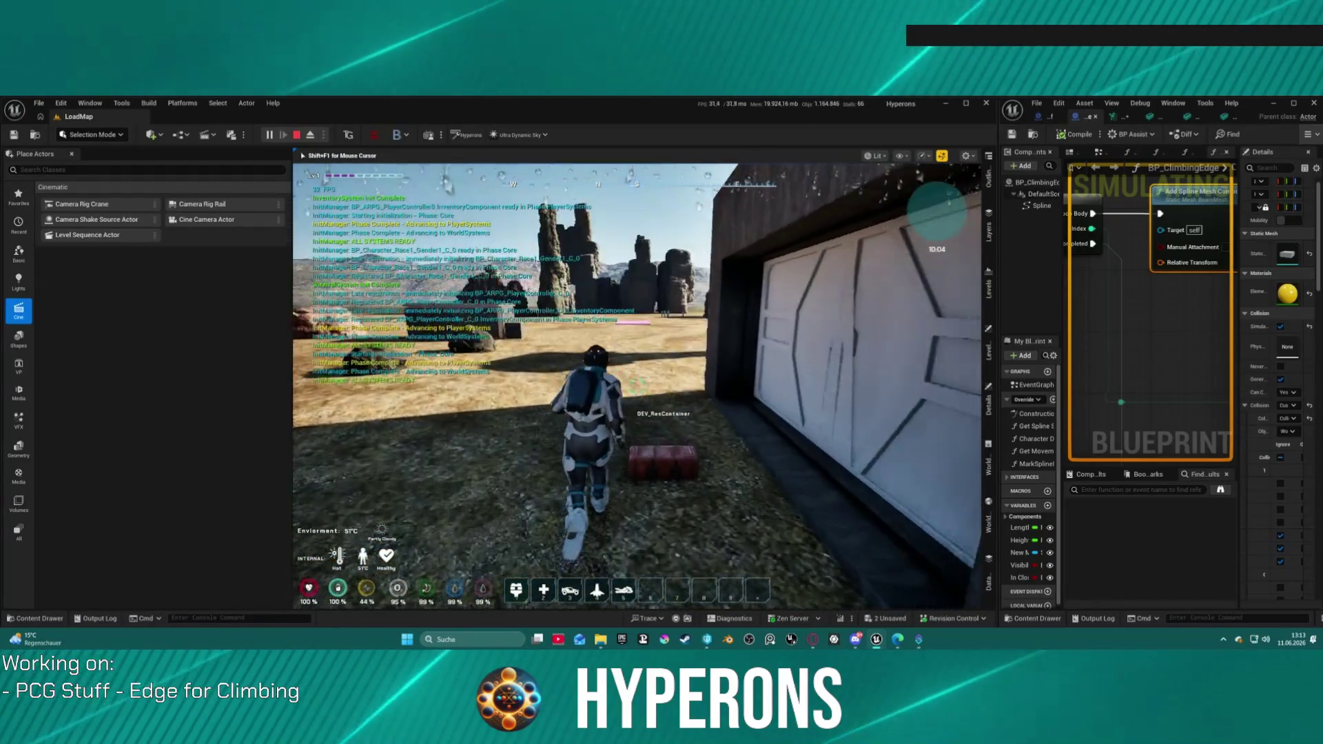
pyautogui.press('e')
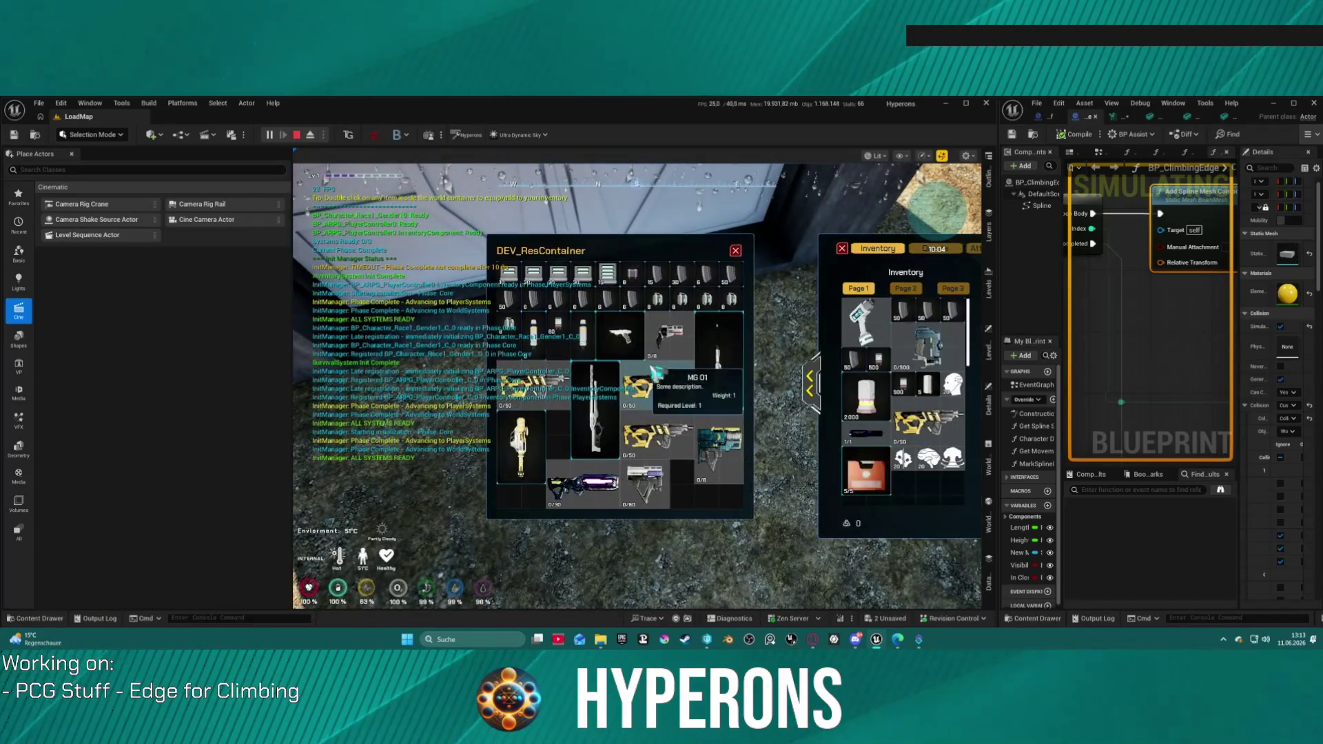
pyautogui.moveTo(721, 457)
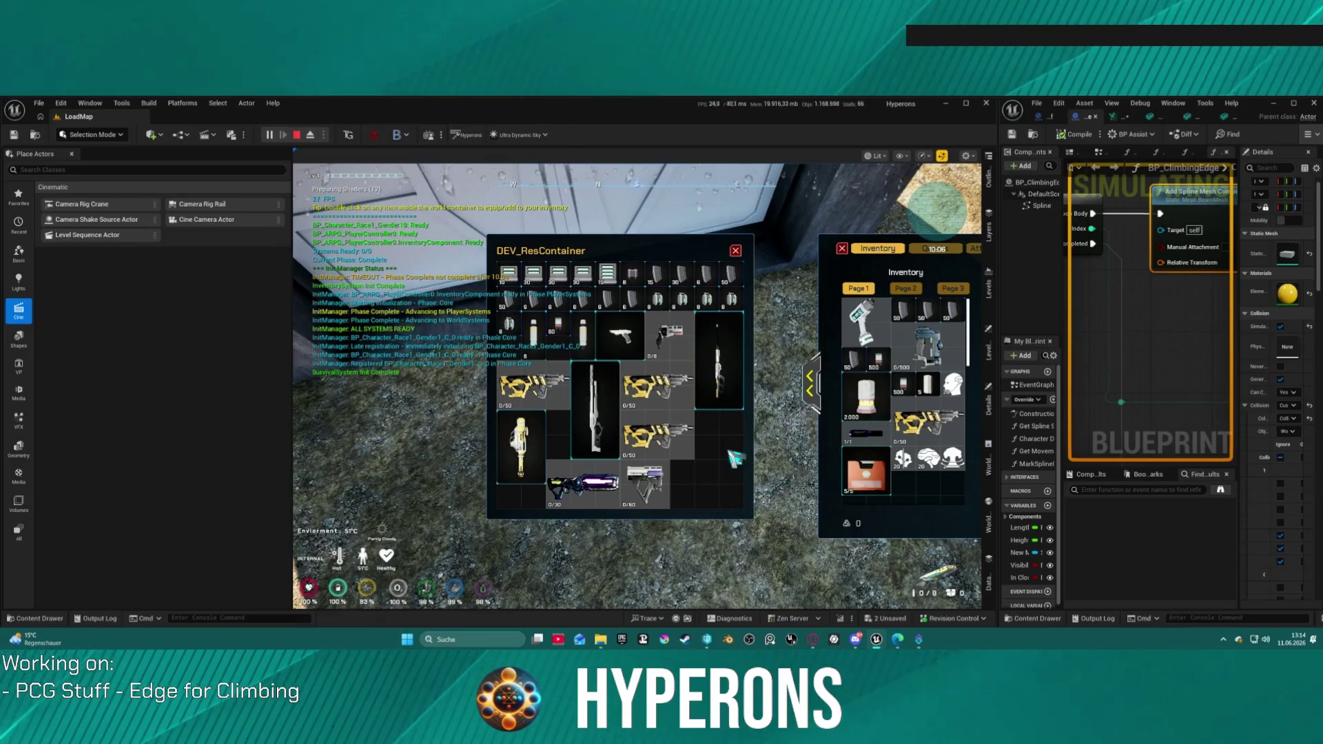
pyautogui.doubleClick(587, 486)
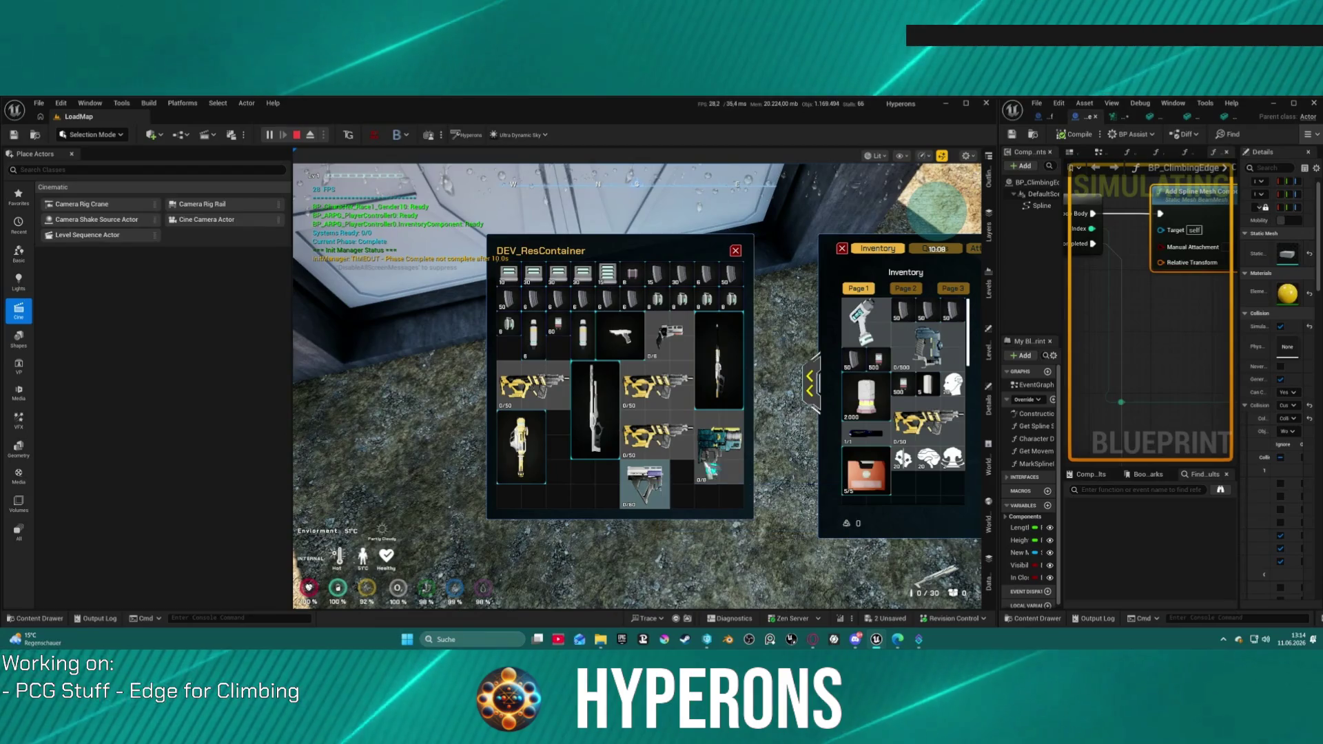
# - Move the SPM SG and two 30-round magazines into inventory, then close the windows
pyautogui.click(816, 390)
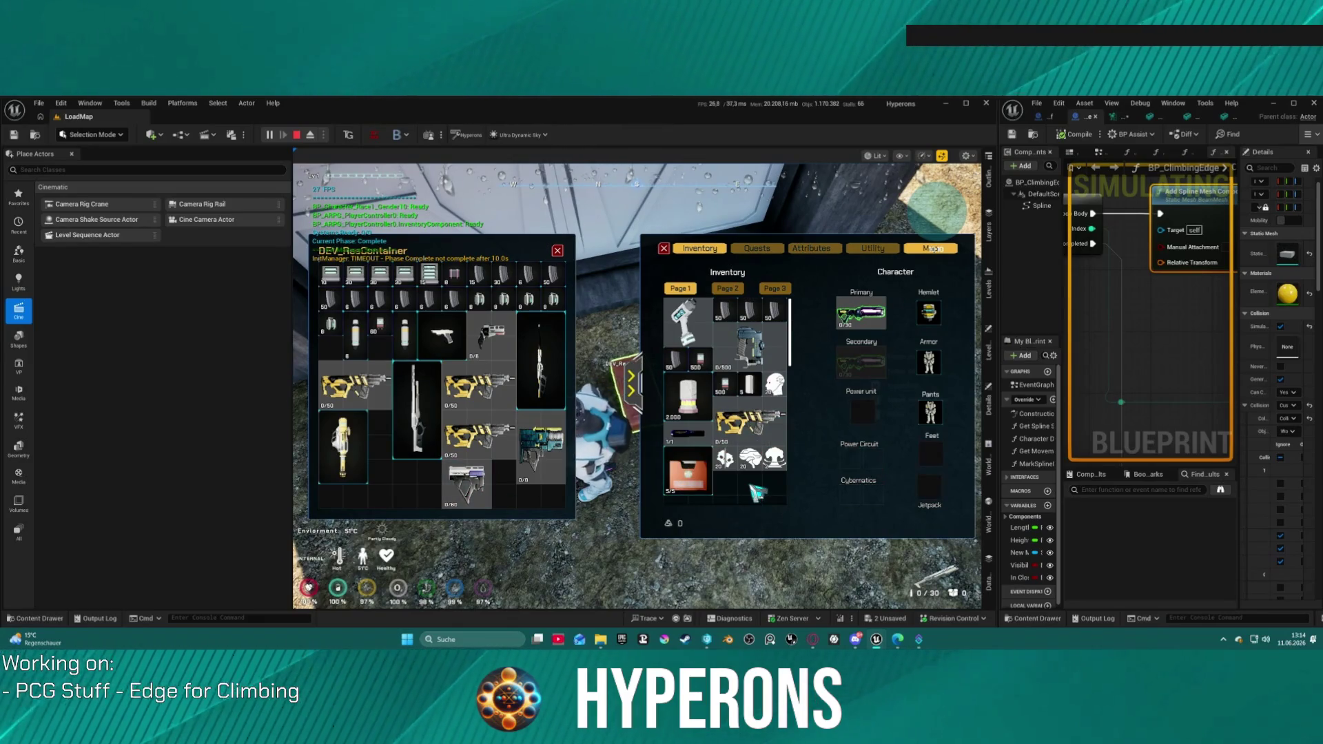
pyautogui.scroll(-1, 739, 480)
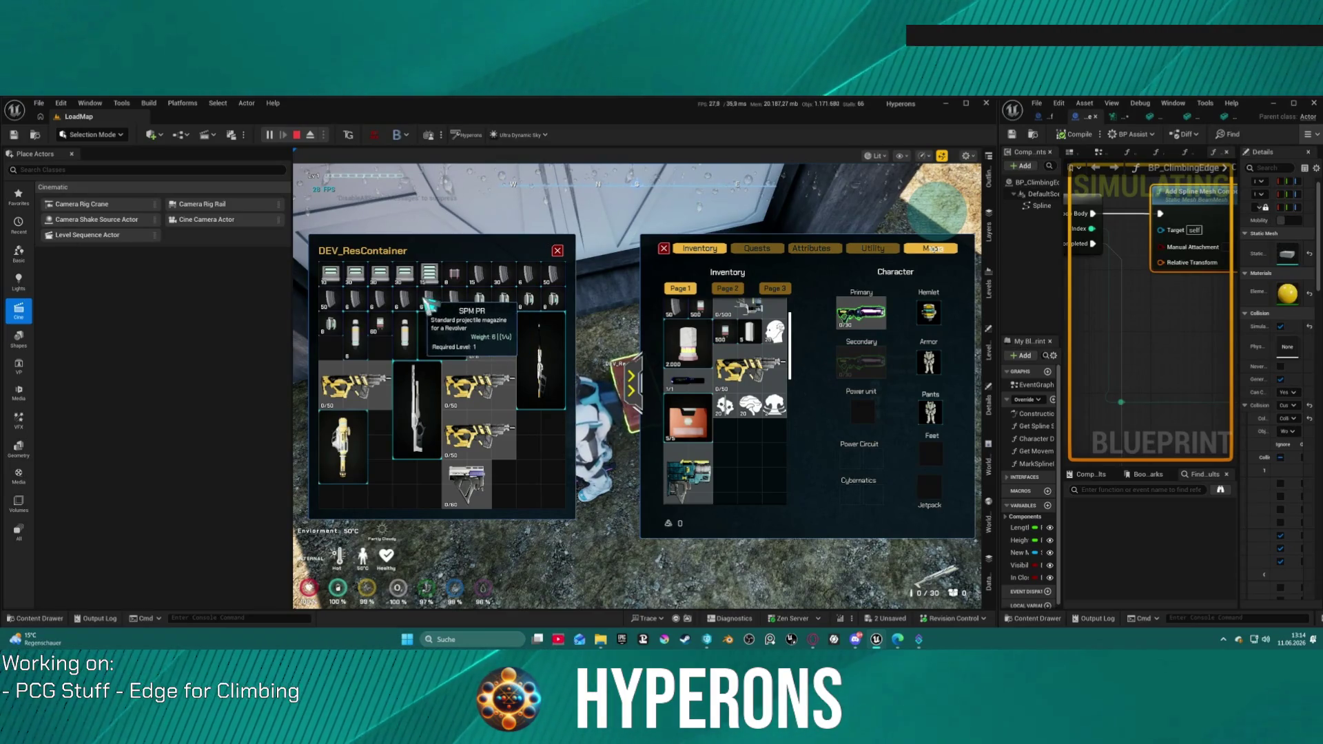
pyautogui.rightClick(479, 303)
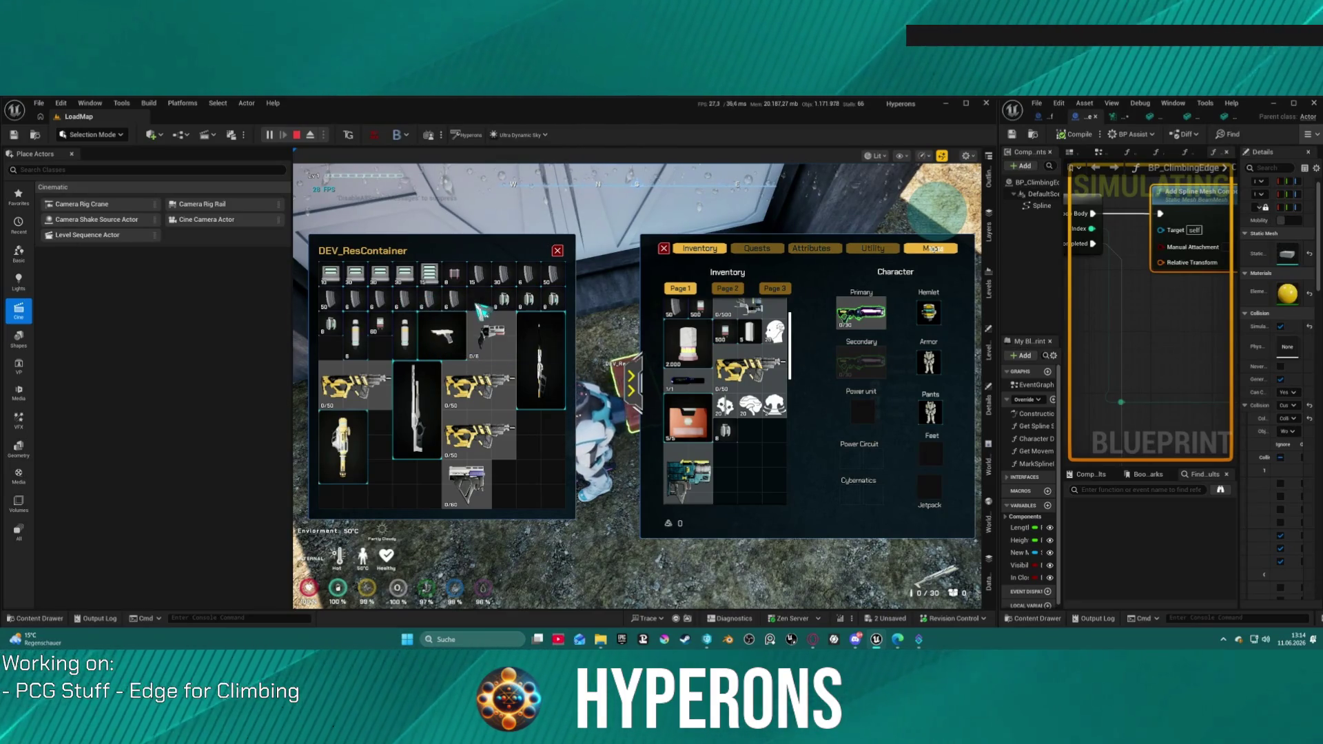
pyautogui.rightClick(508, 302)
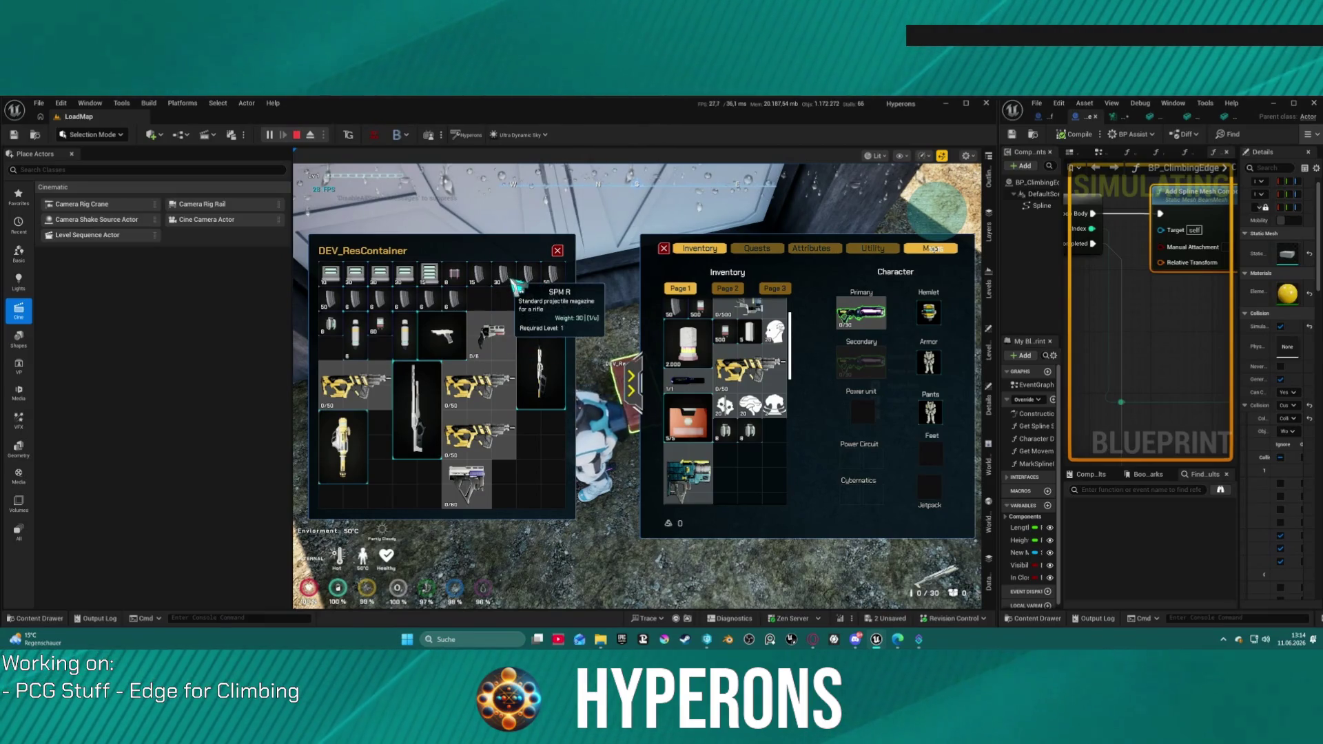
pyautogui.rightClick(374, 278)
pyautogui.rightClick(372, 278)
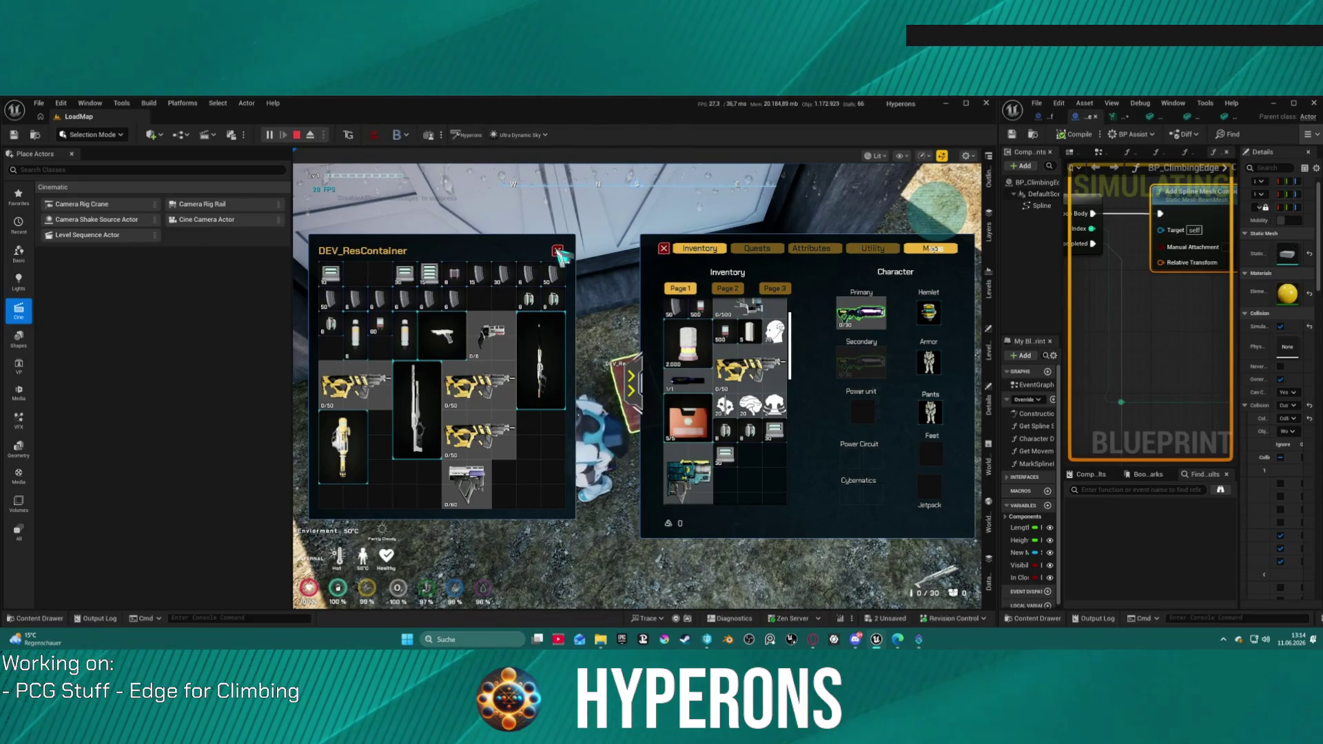
pyautogui.click(557, 251)
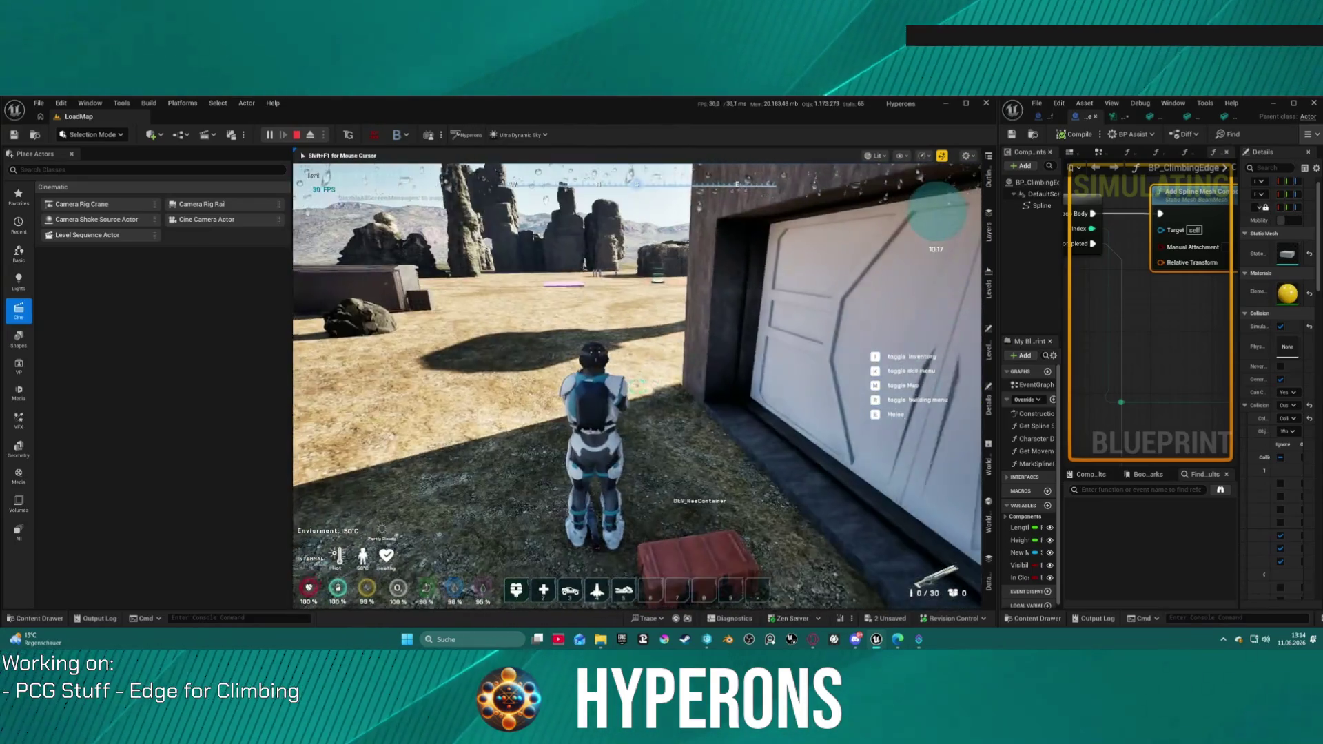
# - Draw the equipped rifle and fire repeated test shots at the wall and distant enemies
pyautogui.press('1')
pyautogui.press('w')
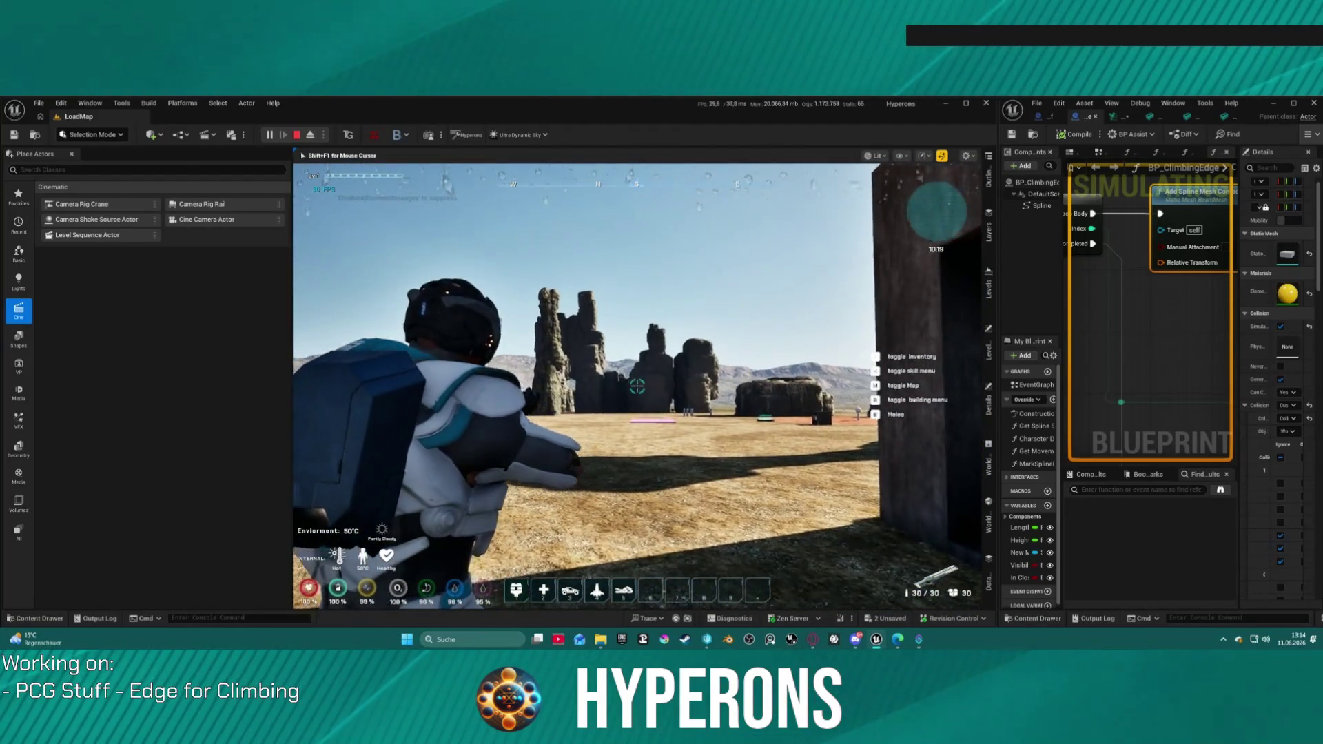
pyautogui.click(637, 386)
pyautogui.click(637, 386)
pyautogui.click(637, 384)
pyautogui.click(637, 384)
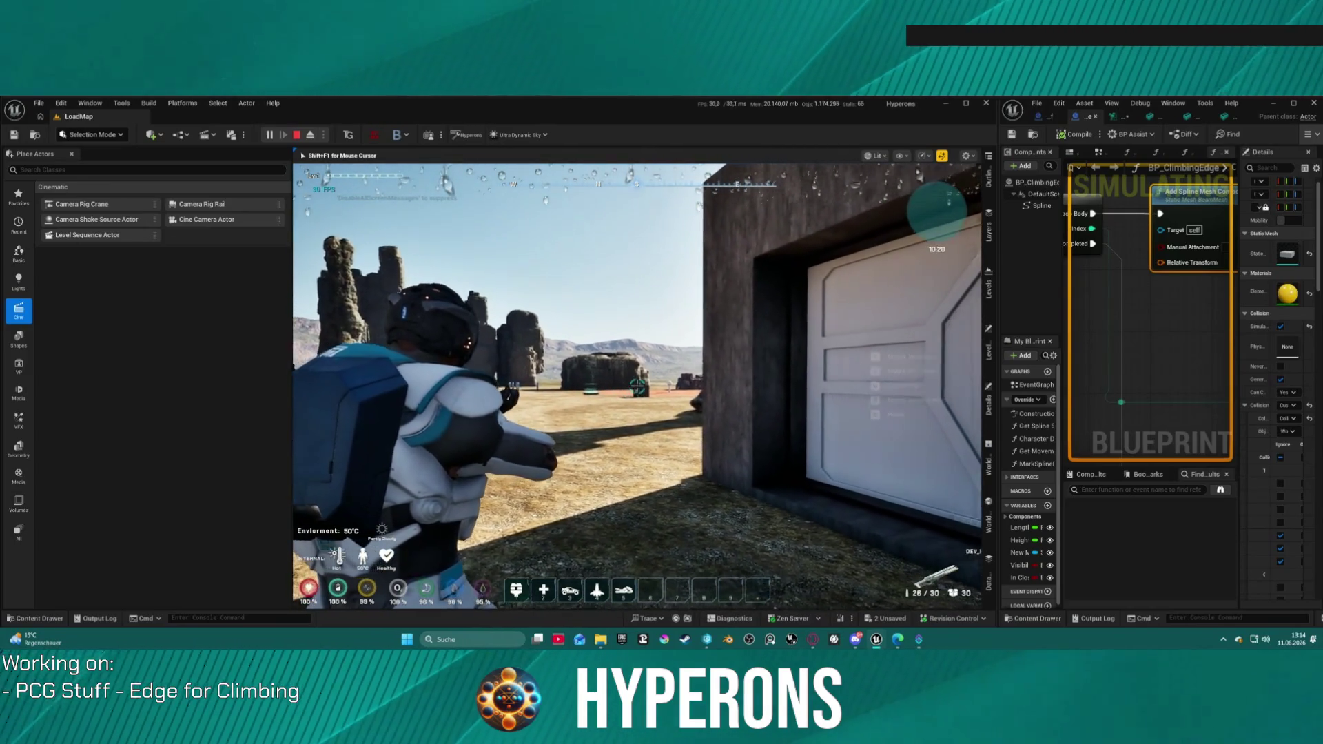
pyautogui.press('a')
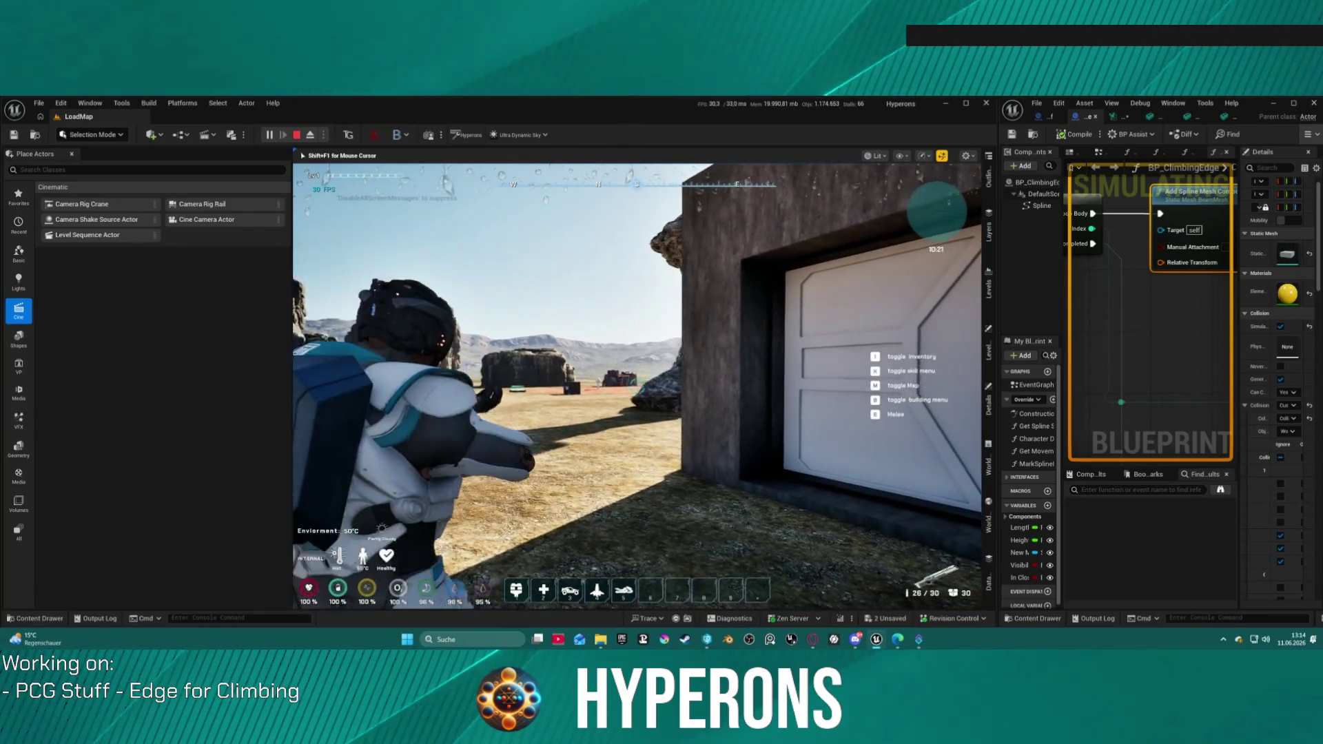
pyautogui.click(637, 386)
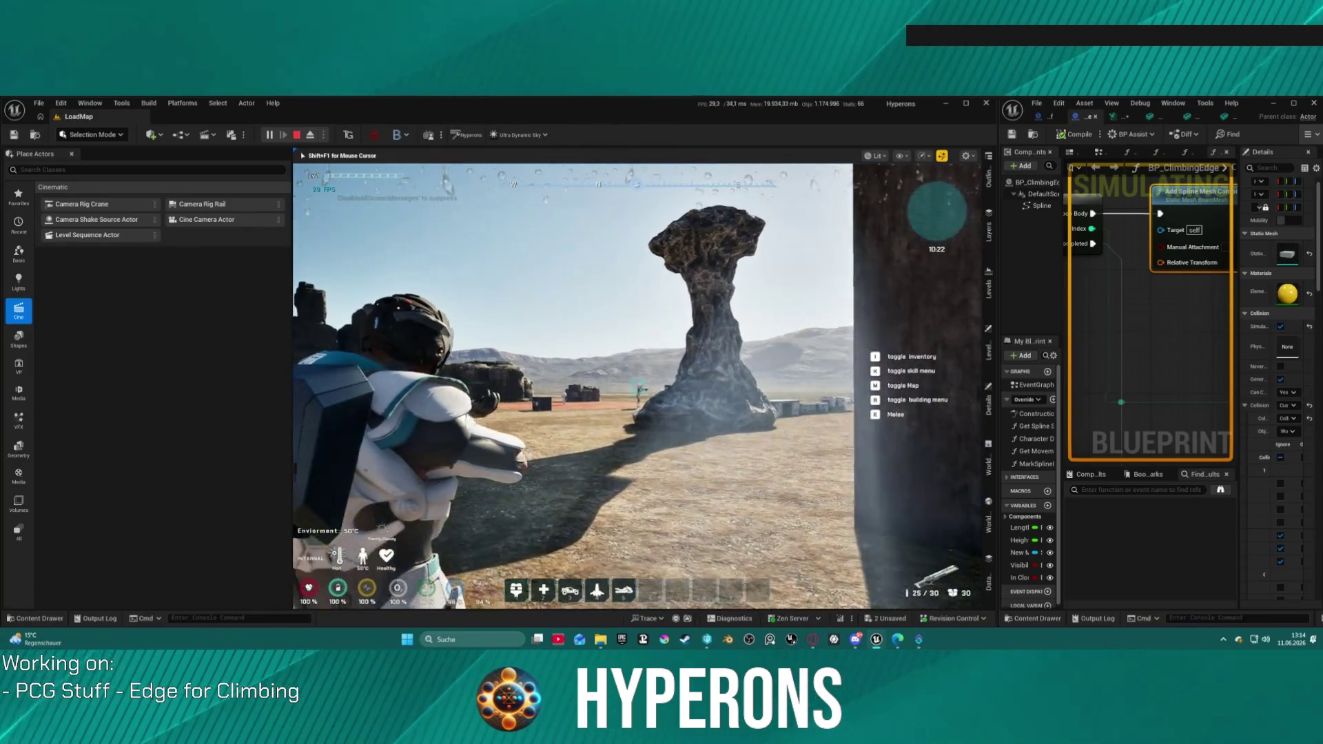
pyautogui.click(638, 384)
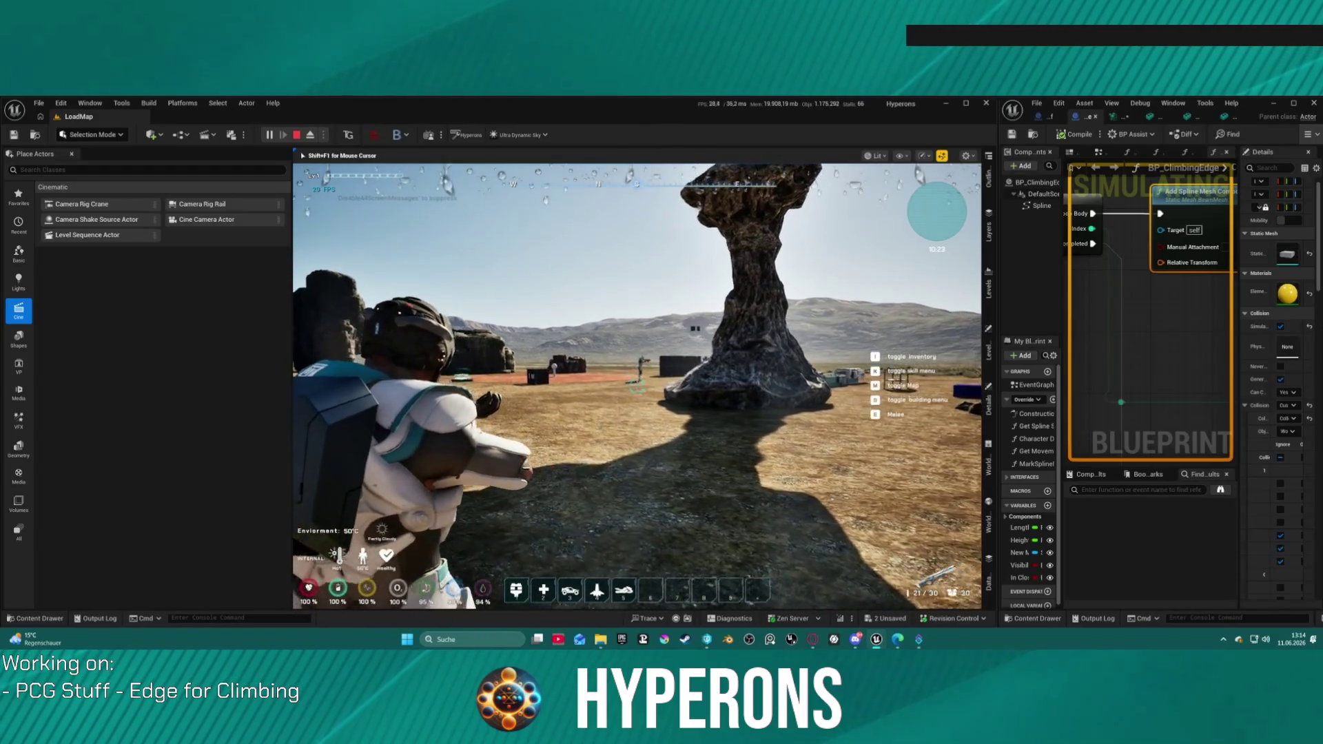
pyautogui.click(637, 386)
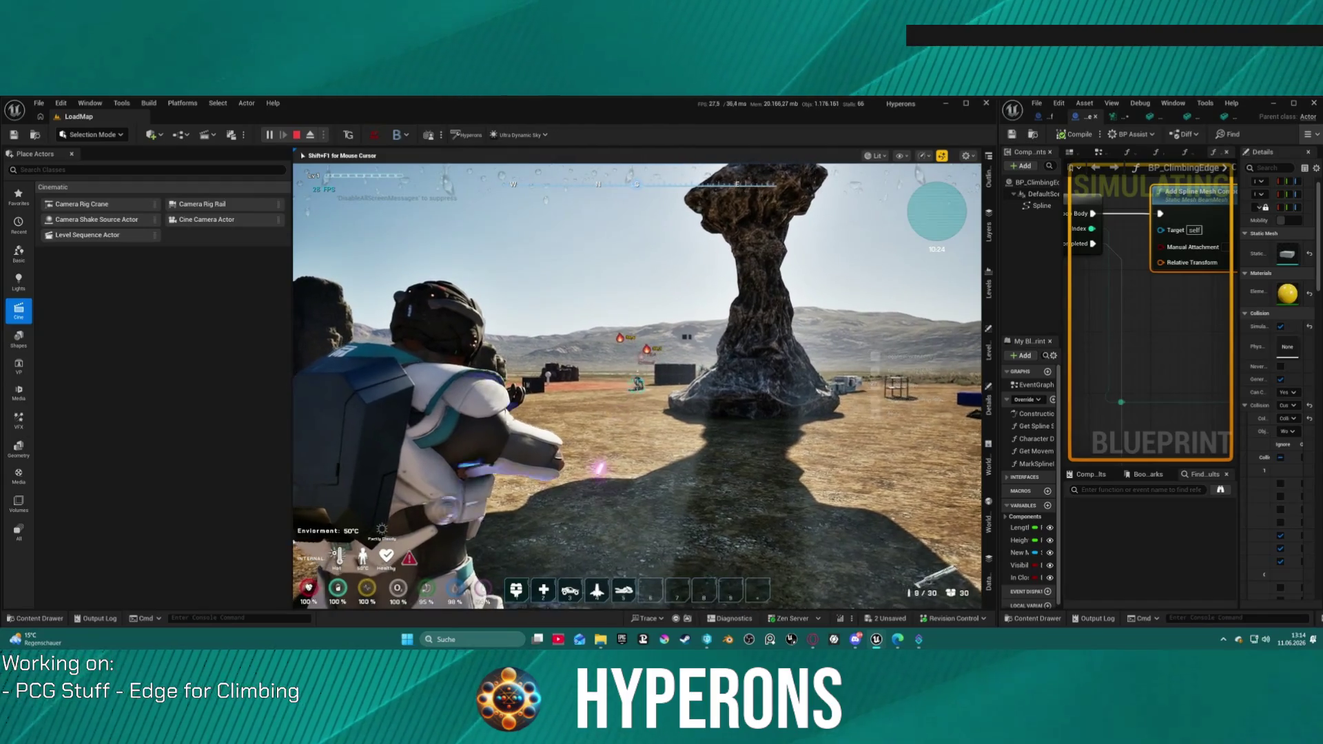
pyautogui.click(636, 387)
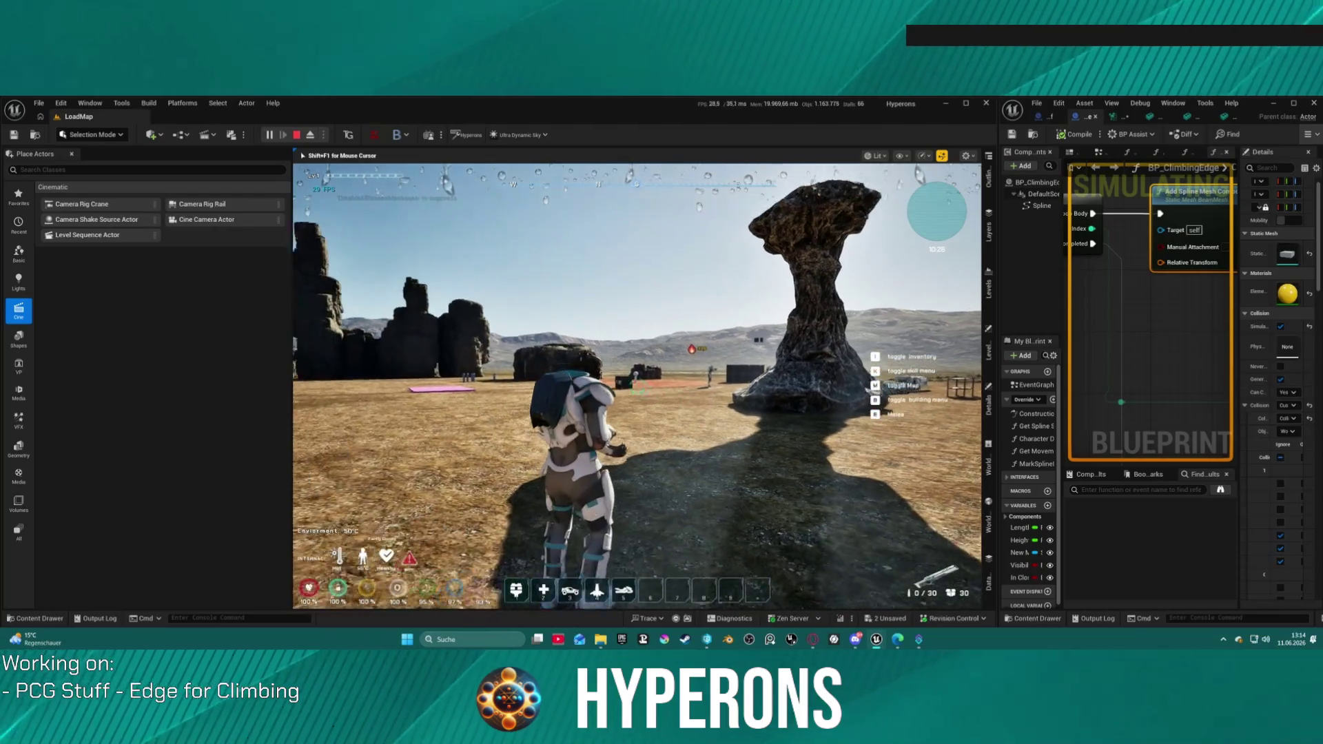
# - Check the inventory, run back and forth over the pink pad, then end the play session
pyautogui.press('i')
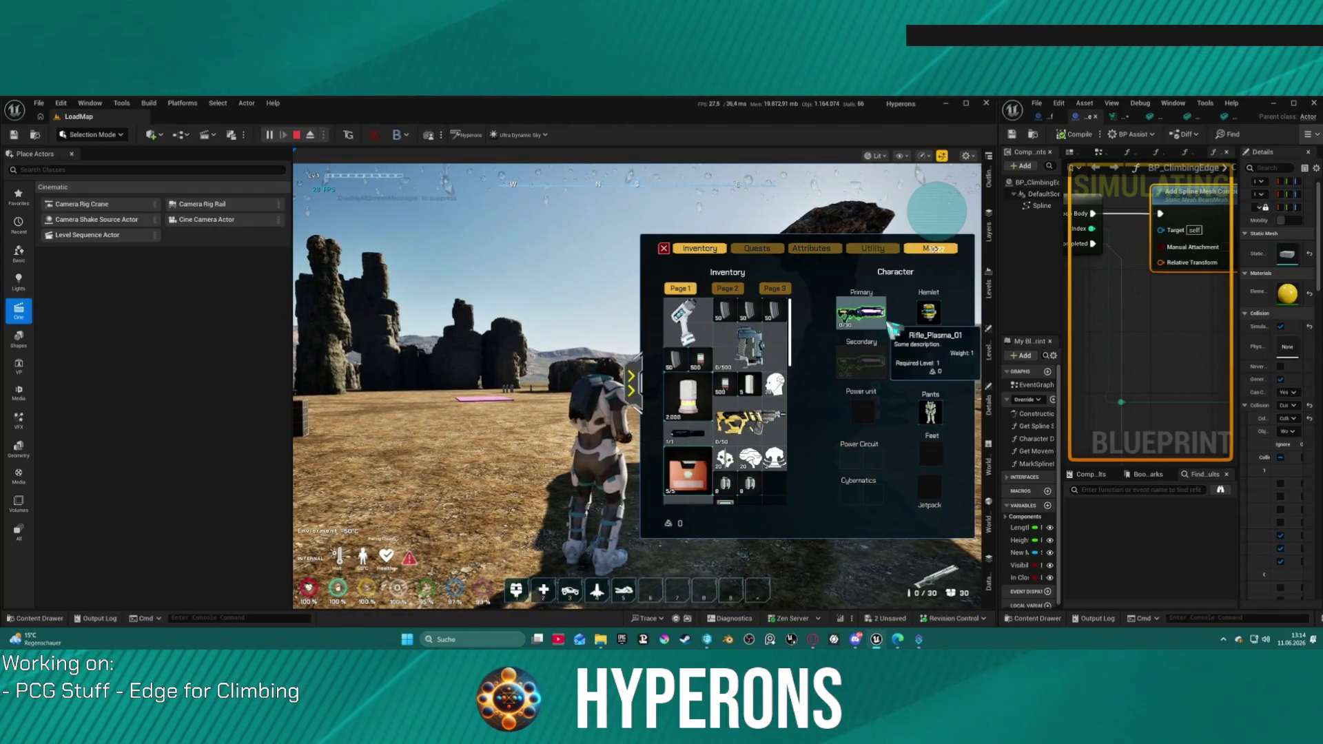
pyautogui.click(665, 246)
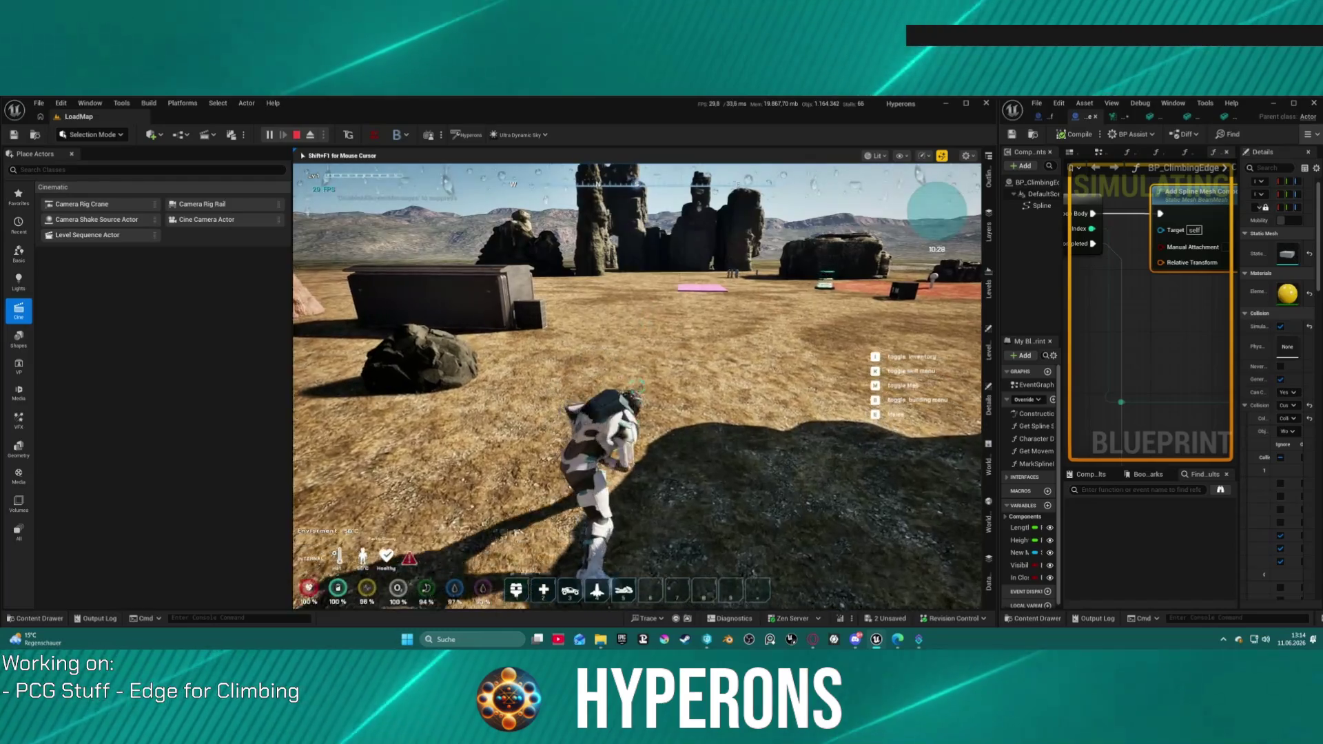
pyautogui.press('w')
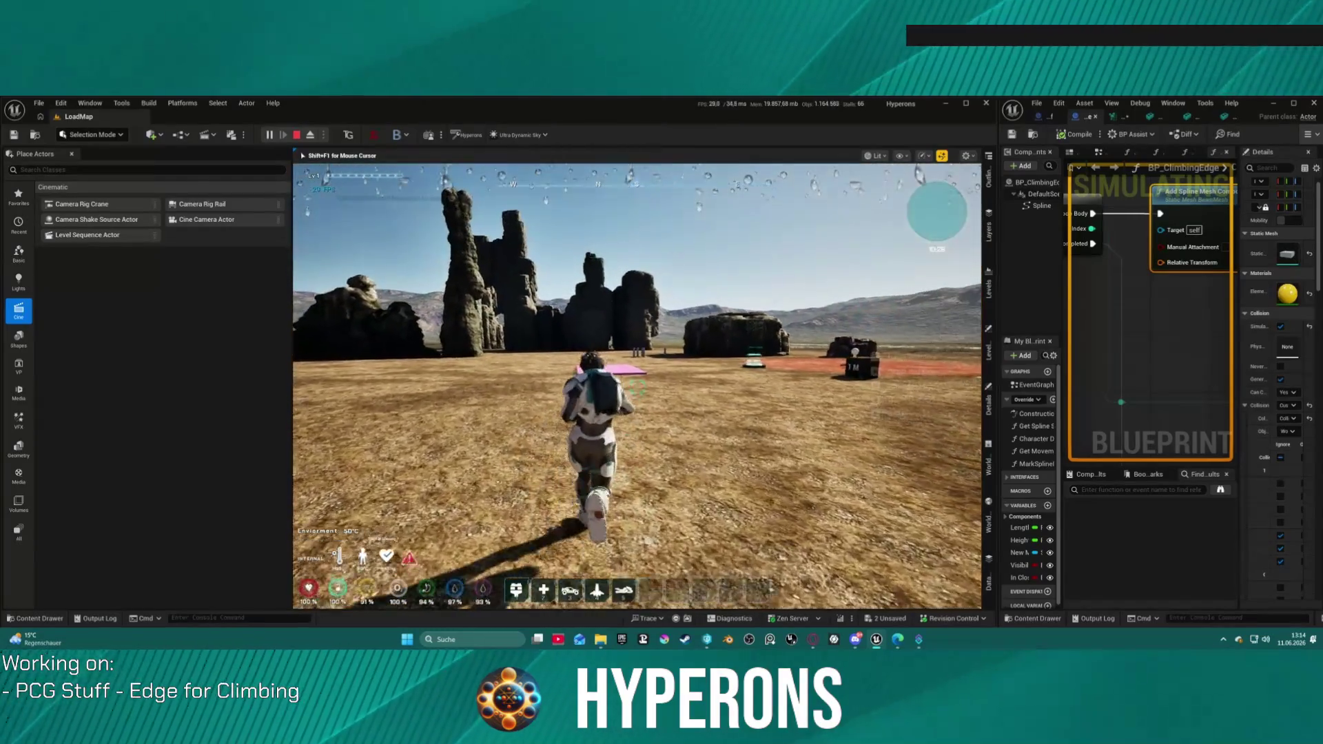
pyautogui.press('w')
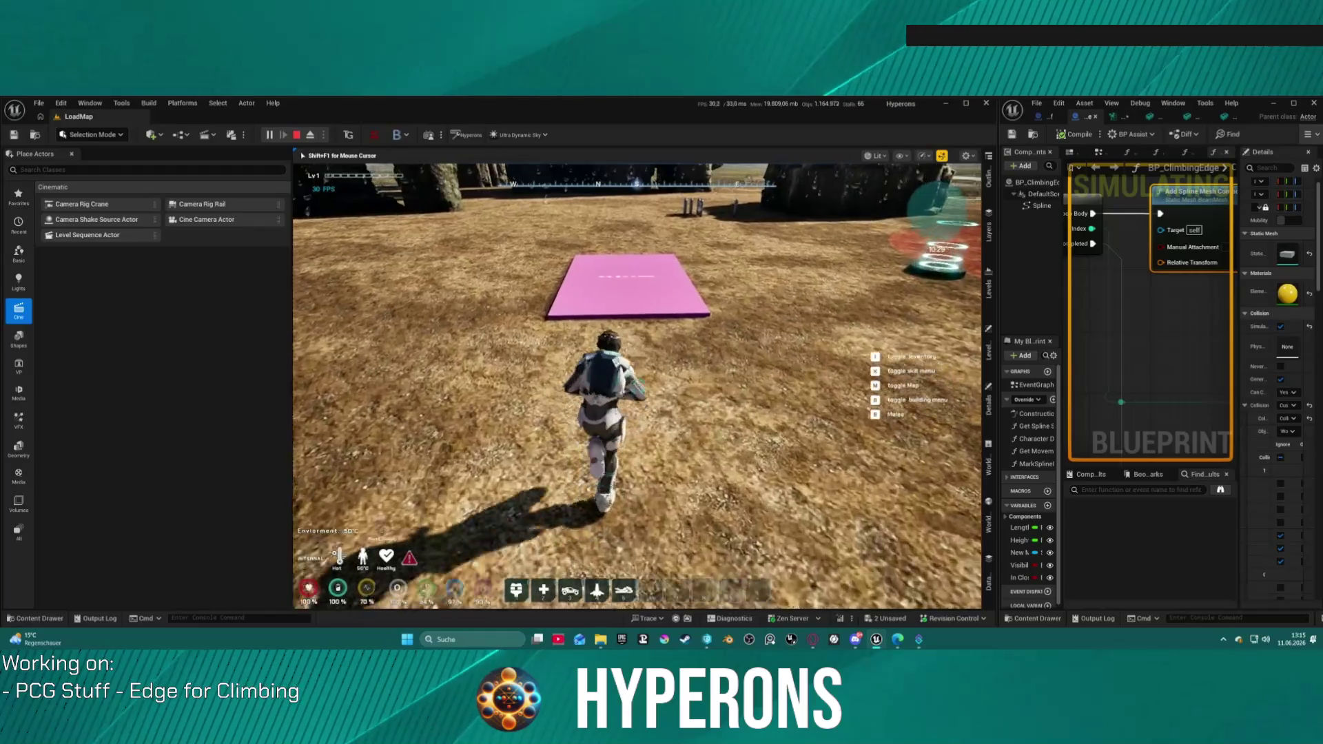
pyautogui.press('w')
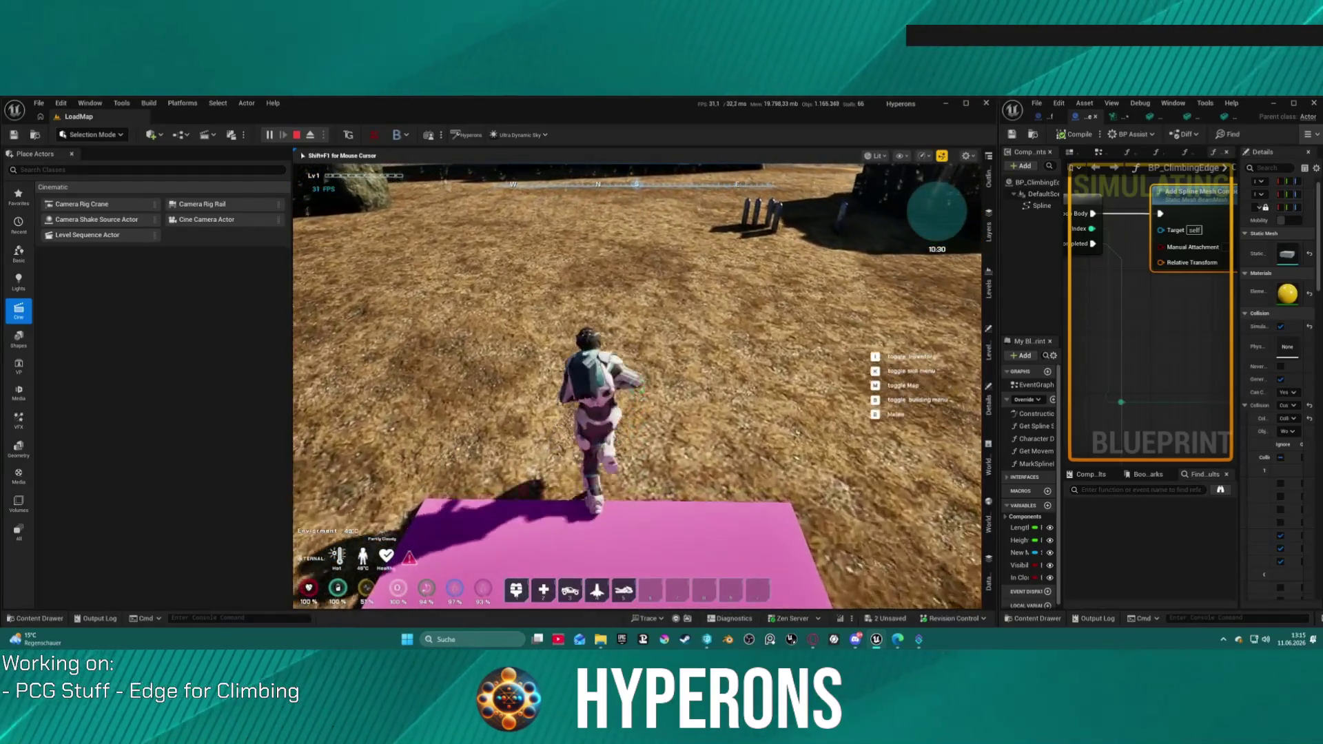
pyautogui.press('w')
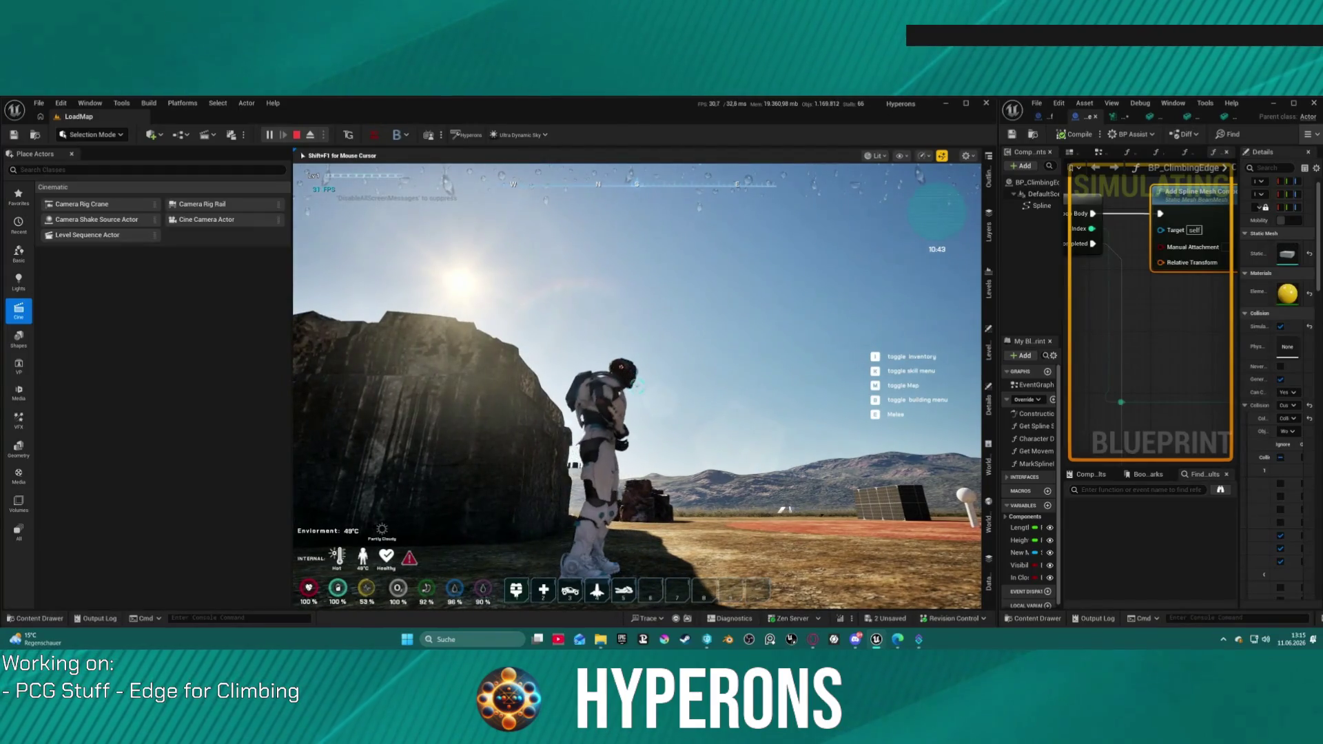
pyautogui.press('Escape')
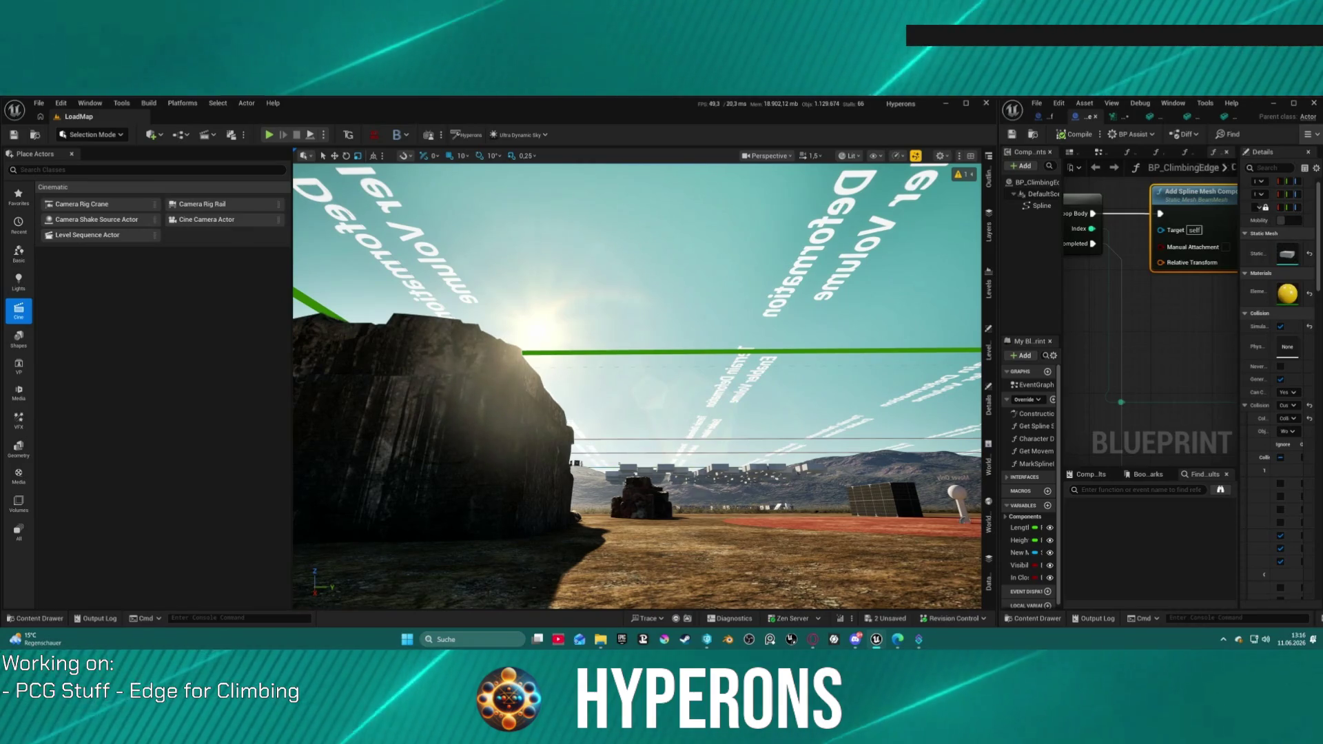
# - Focus on the pink plane and browse the Content Drawer to ActionRPGStarterSystem > Character > Blueprints
pyautogui.press('f')
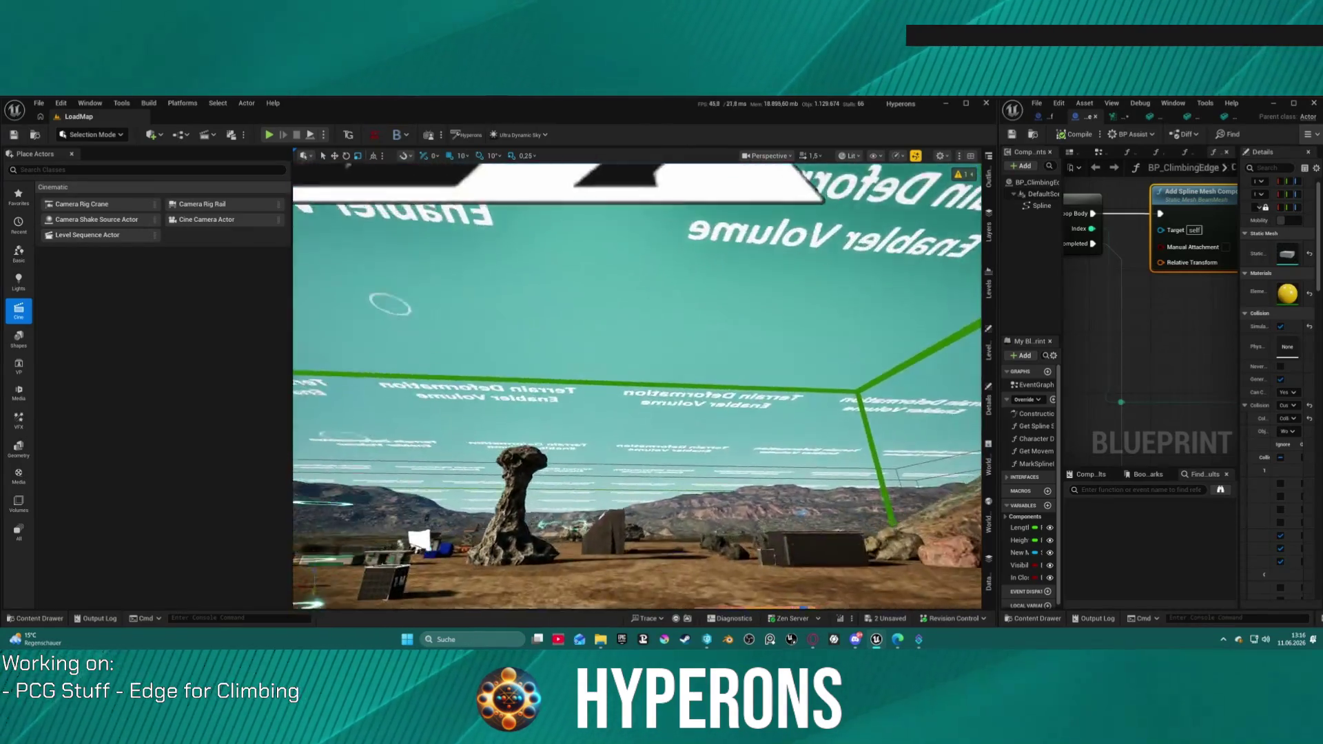
pyautogui.hotkey('ctrl', 'space')
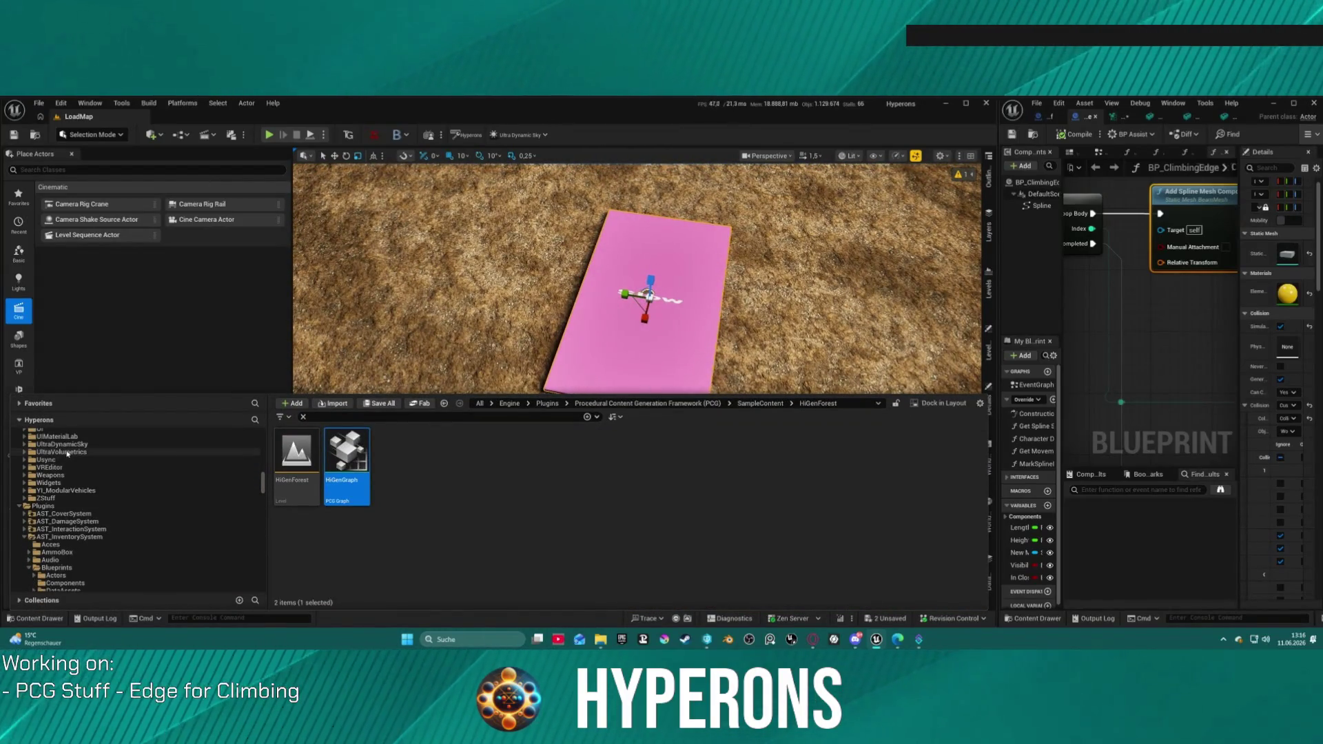
pyautogui.scroll(10, 138, 475)
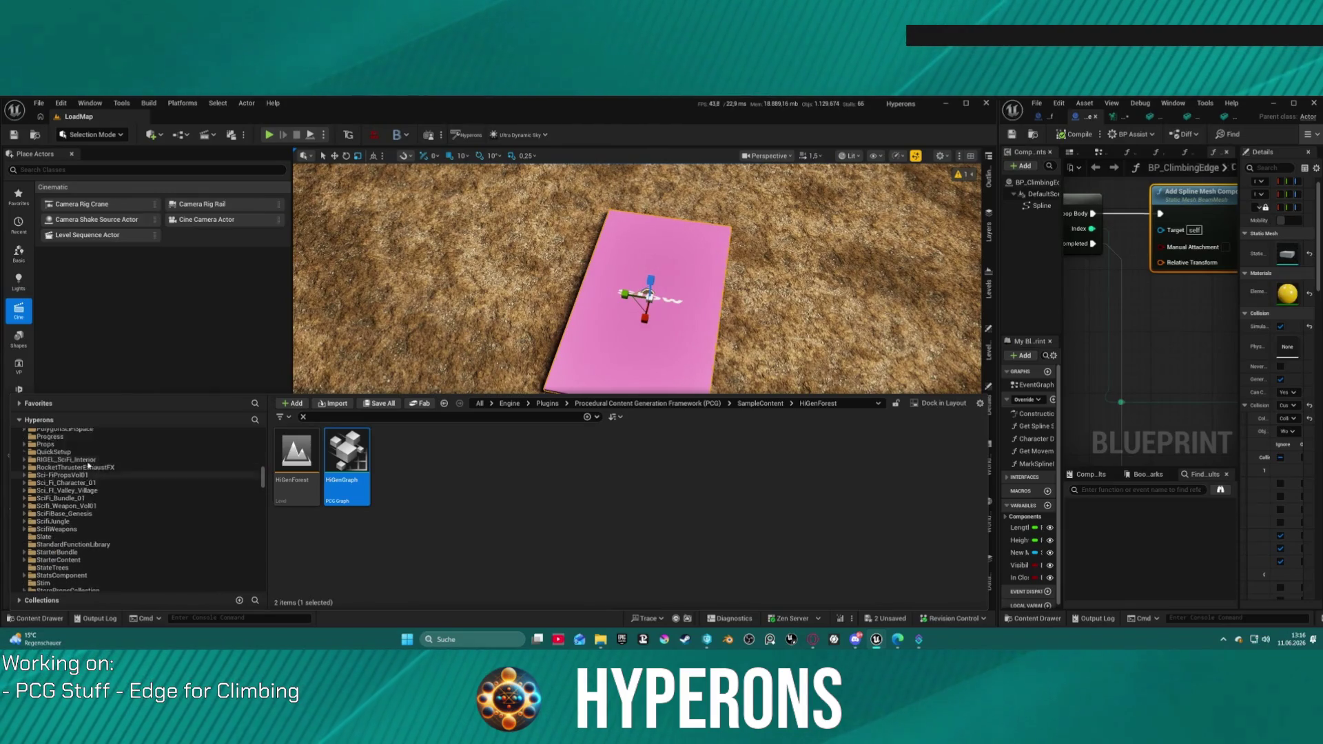
pyautogui.scroll(10, 158, 482)
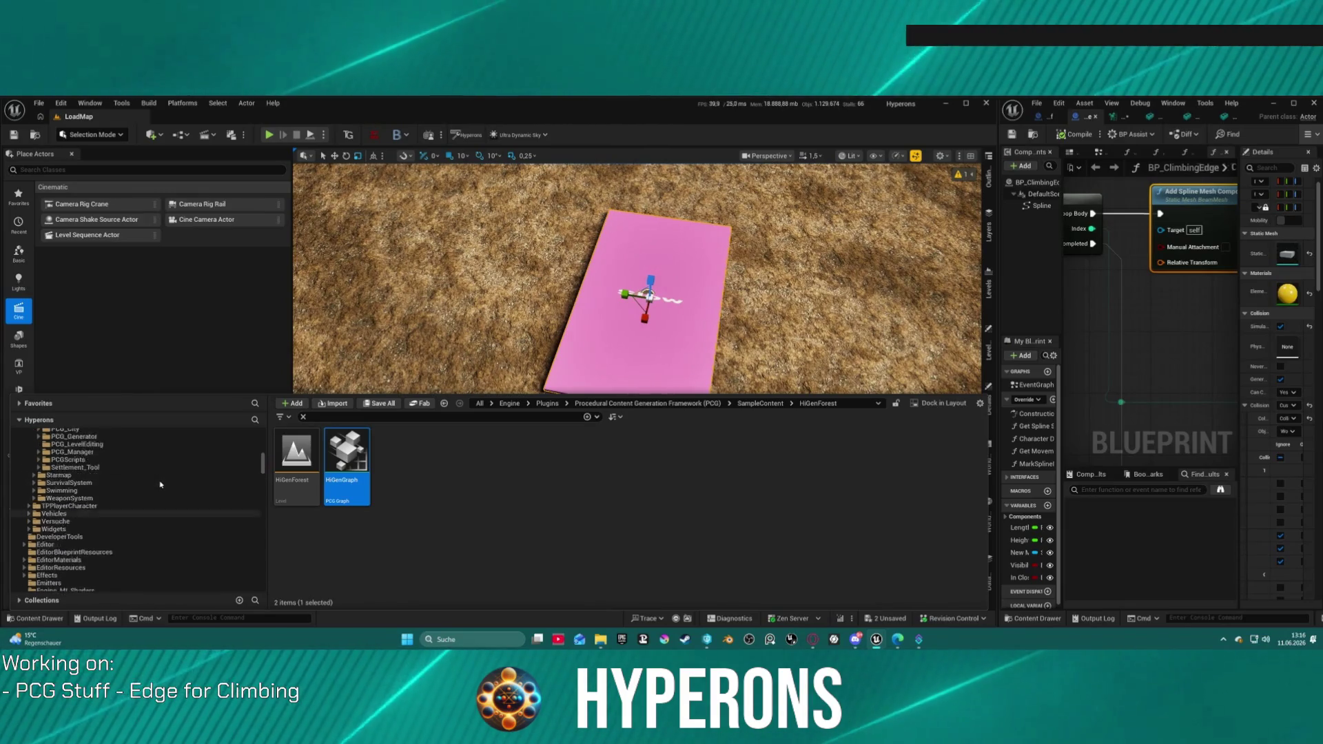
pyautogui.scroll(10, 138, 486)
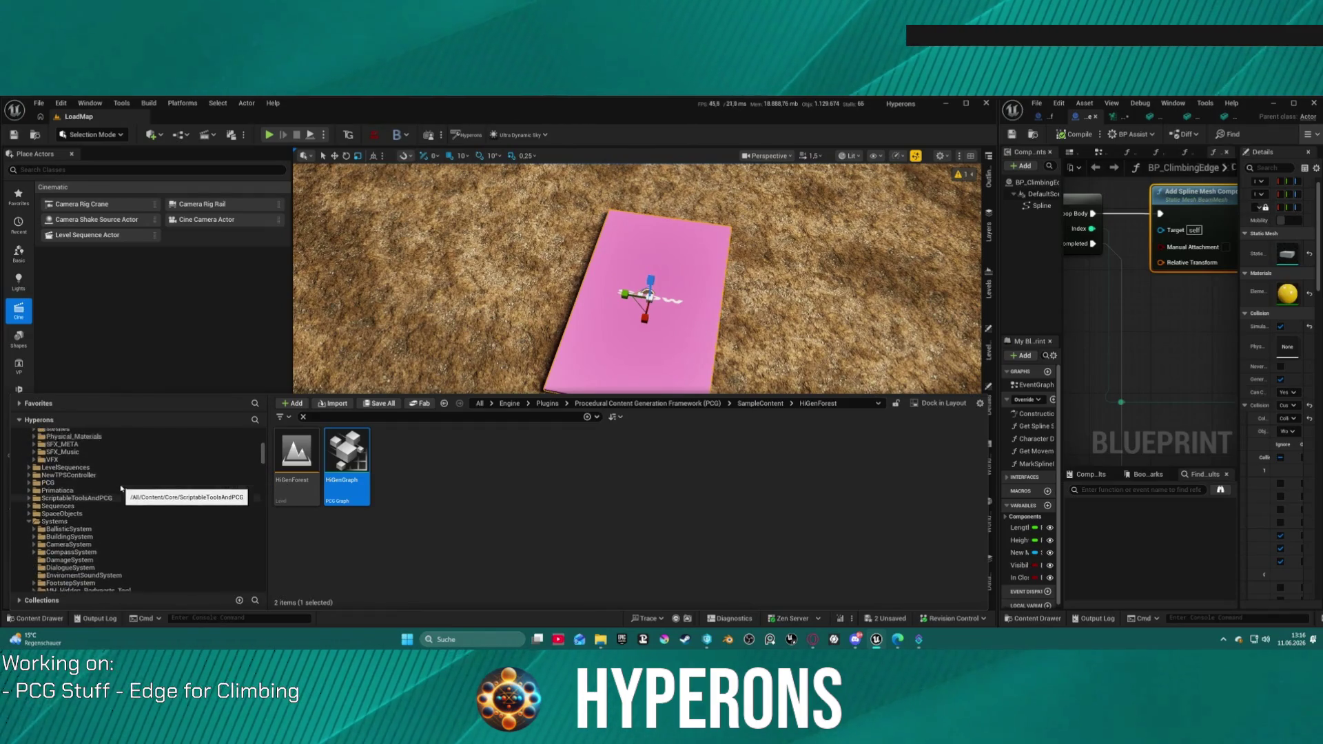
pyautogui.scroll(5, 123, 488)
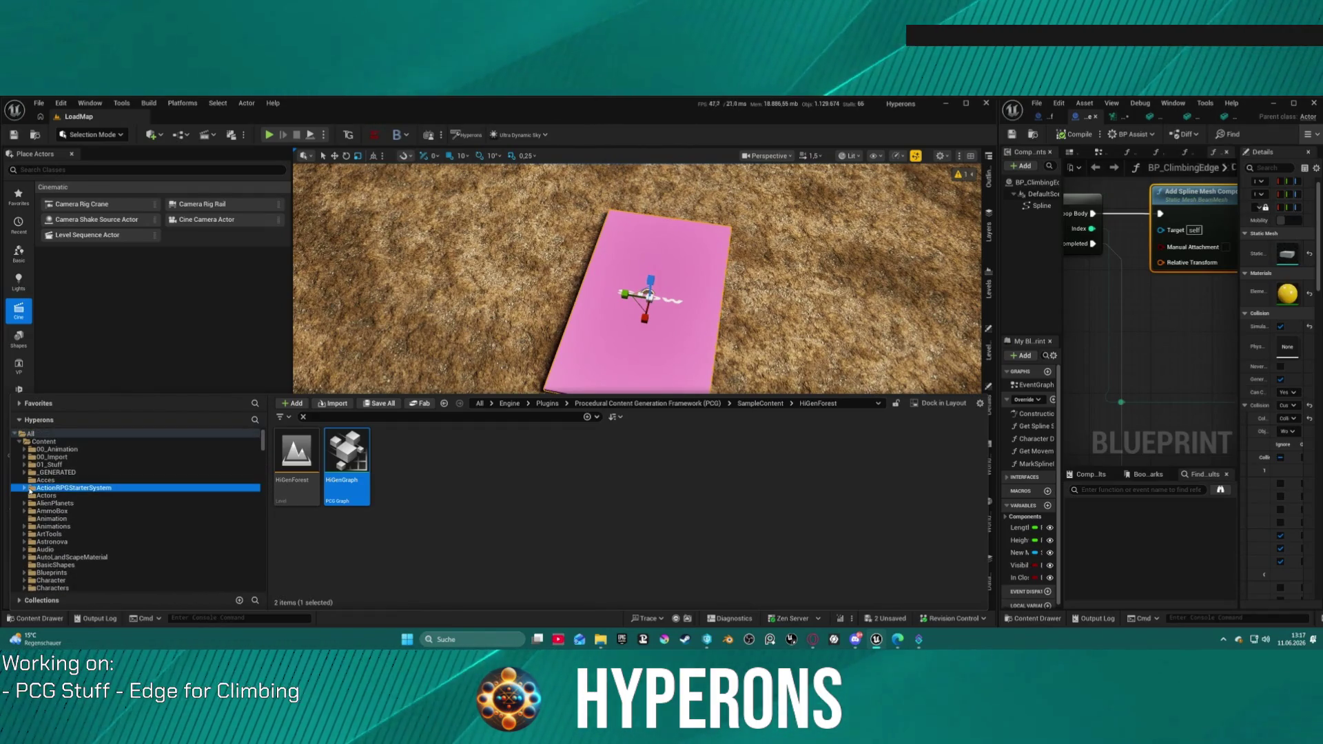
pyautogui.click(55, 488)
pyautogui.click(25, 488)
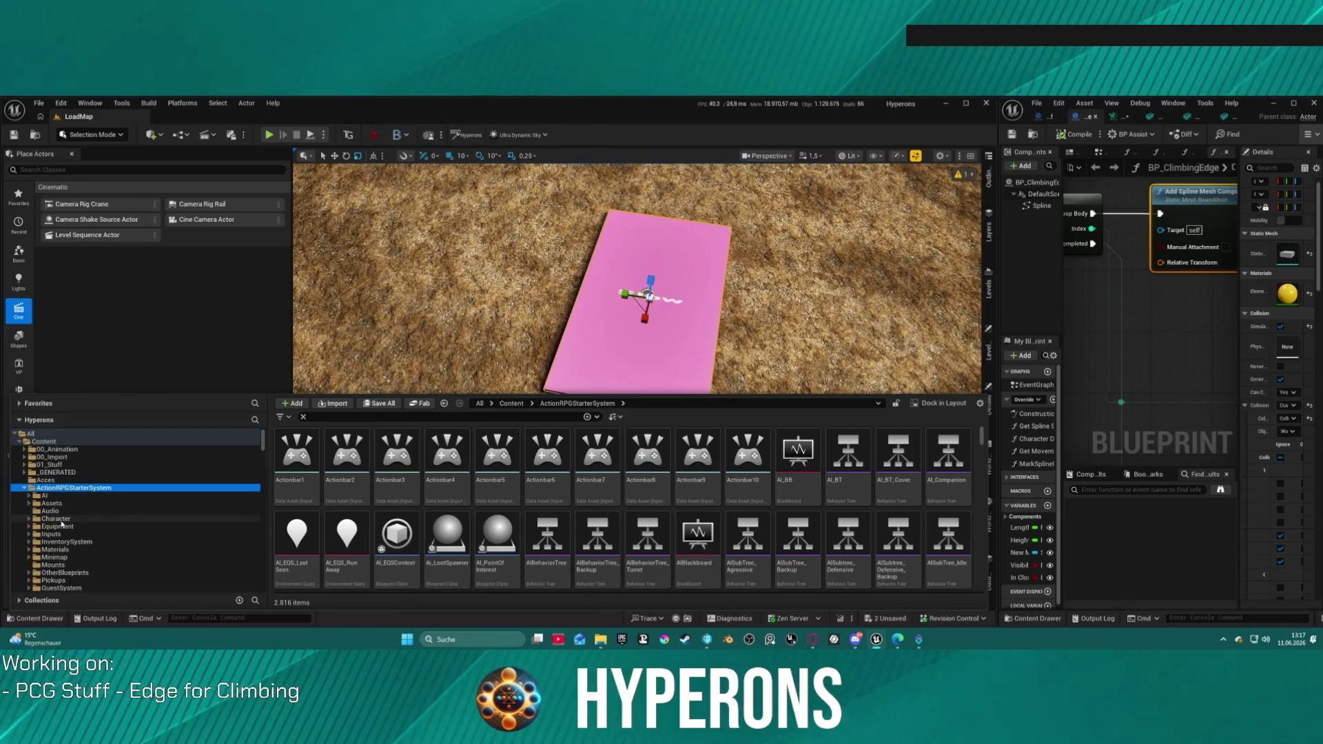
pyautogui.click(55, 518)
pyautogui.click(302, 426)
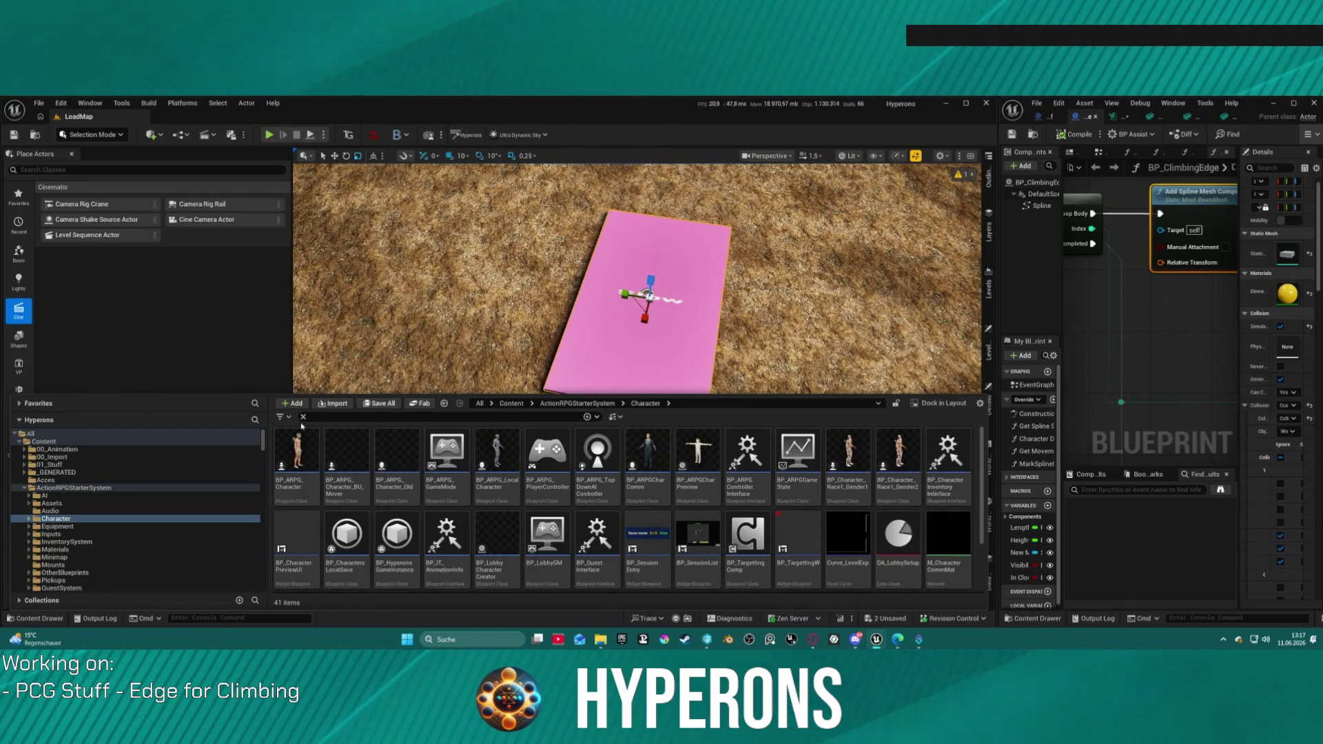
pyautogui.click(302, 417)
pyautogui.doubleClick(297, 453)
# - Open BP_ARPG_Character, dock its editor, close the static mesh editor, and maximize it
pyautogui.click(614, 455)
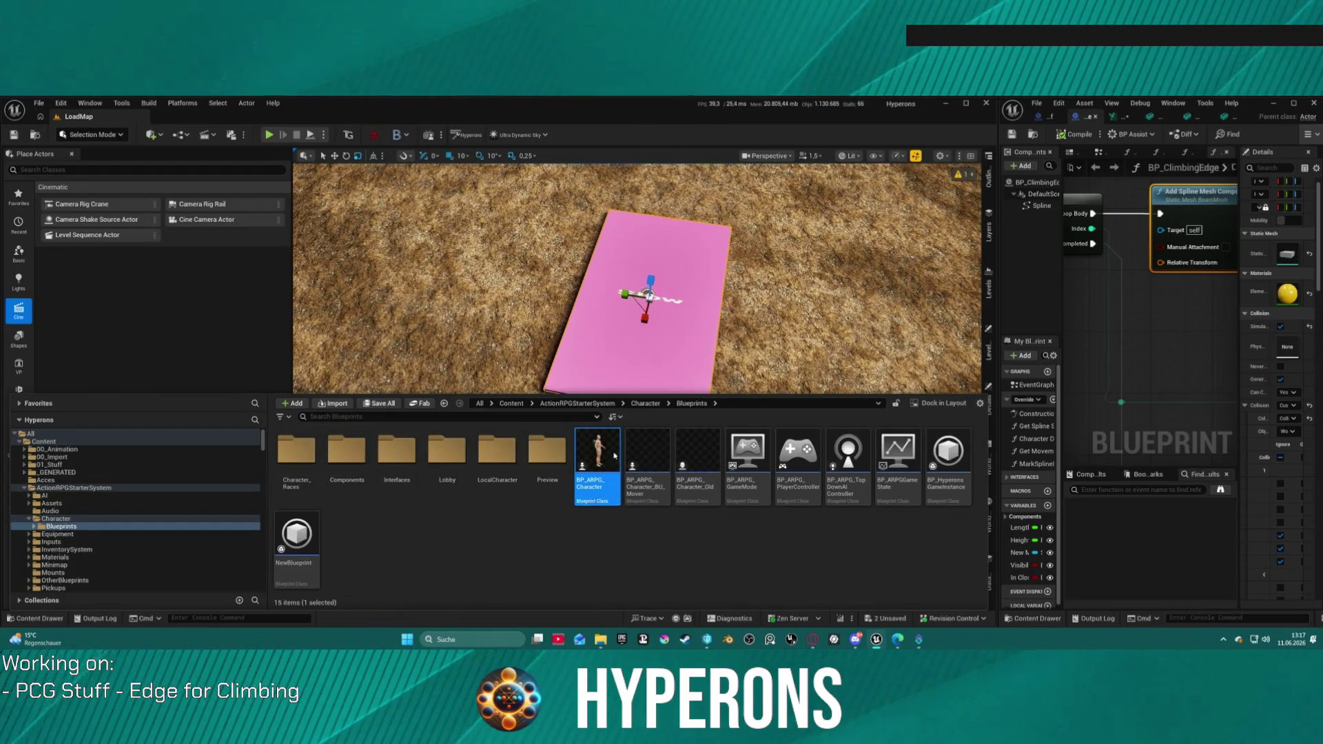
pyautogui.doubleClick(619, 460)
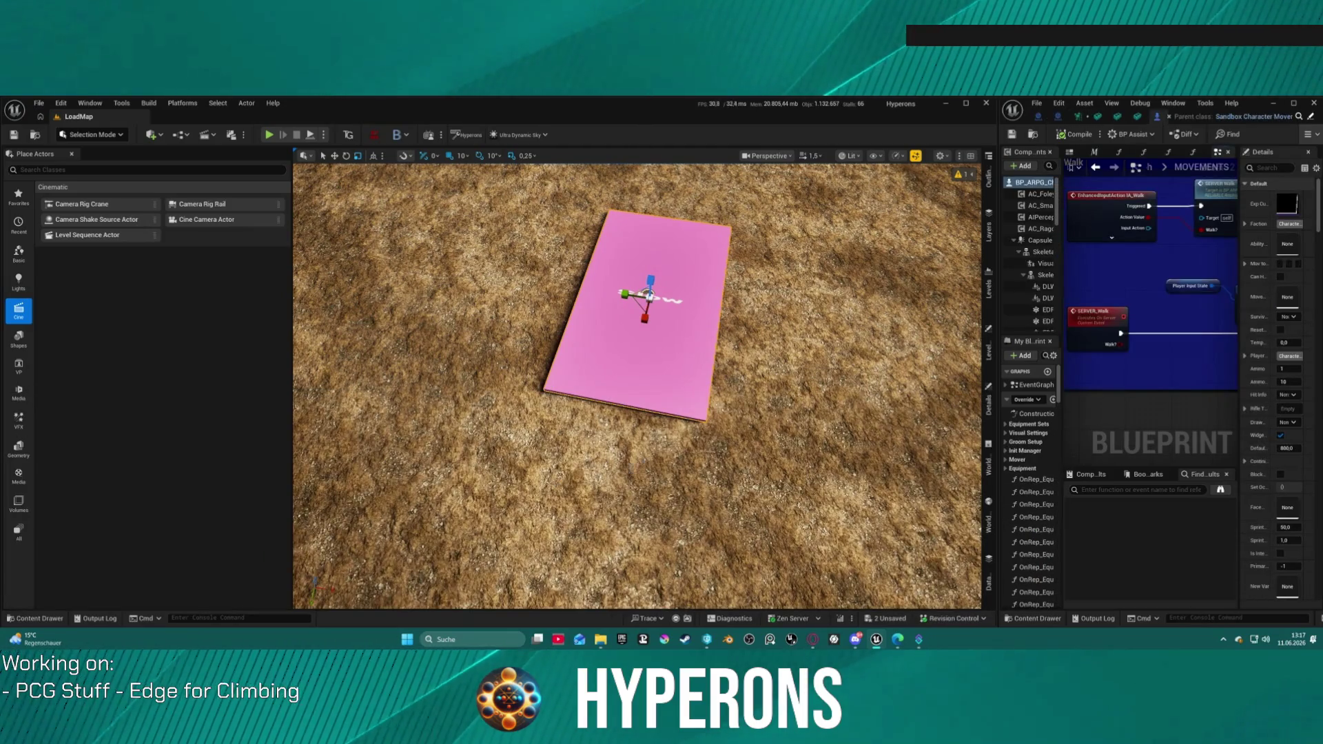
pyautogui.moveTo(1158, 117)
pyautogui.mouseDown()
pyautogui.moveTo(861, 152)
pyautogui.moveTo(200, 116)
pyautogui.mouseUp()
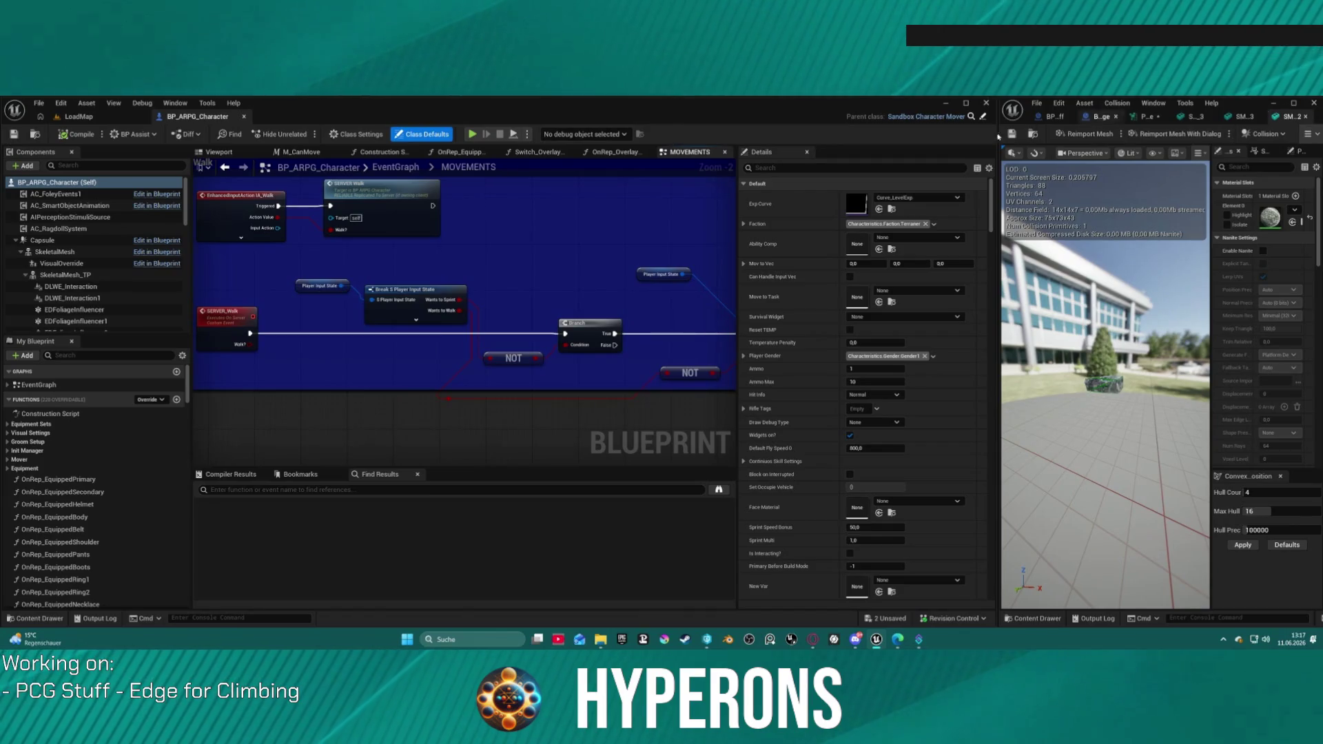
pyautogui.click(1312, 103)
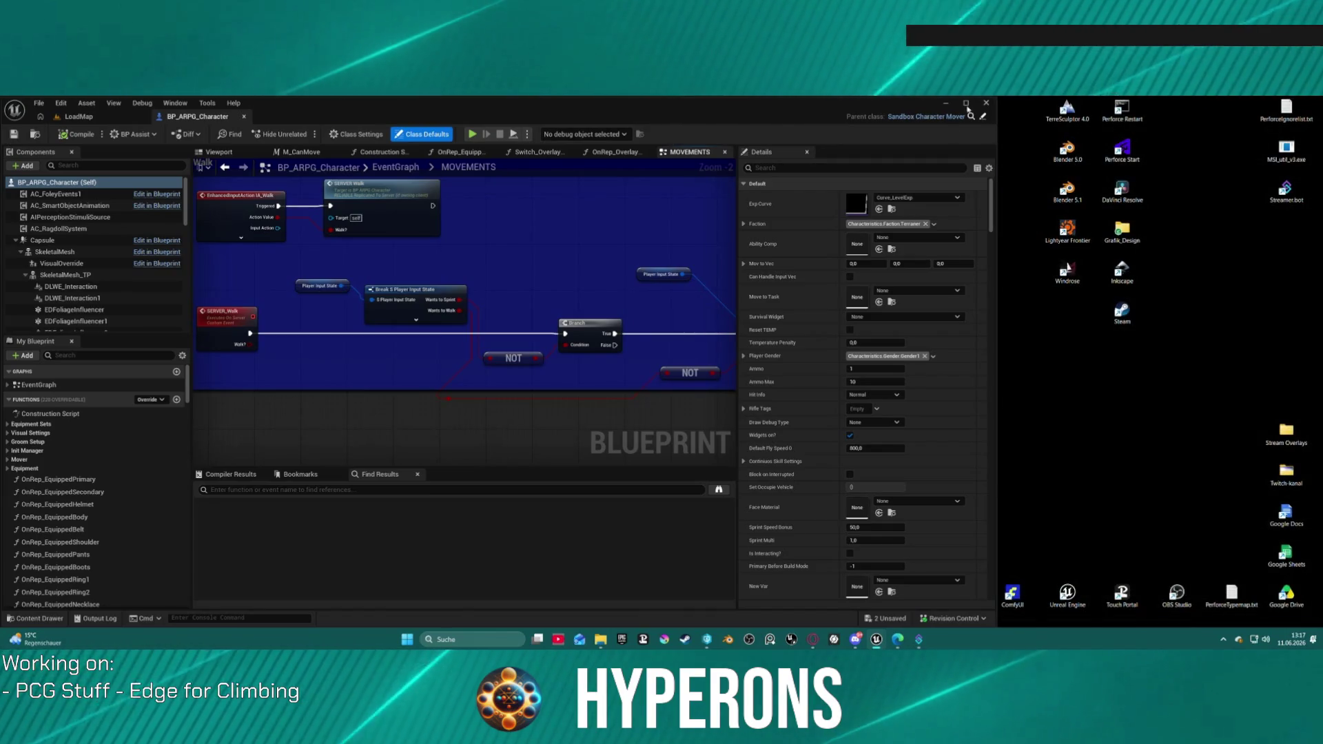
pyautogui.click(966, 103)
# - Pan the graph past the Walk comment to the SERVER_Sprint event, SET and Set members nodes
pyautogui.scroll(-2, 614, 363)
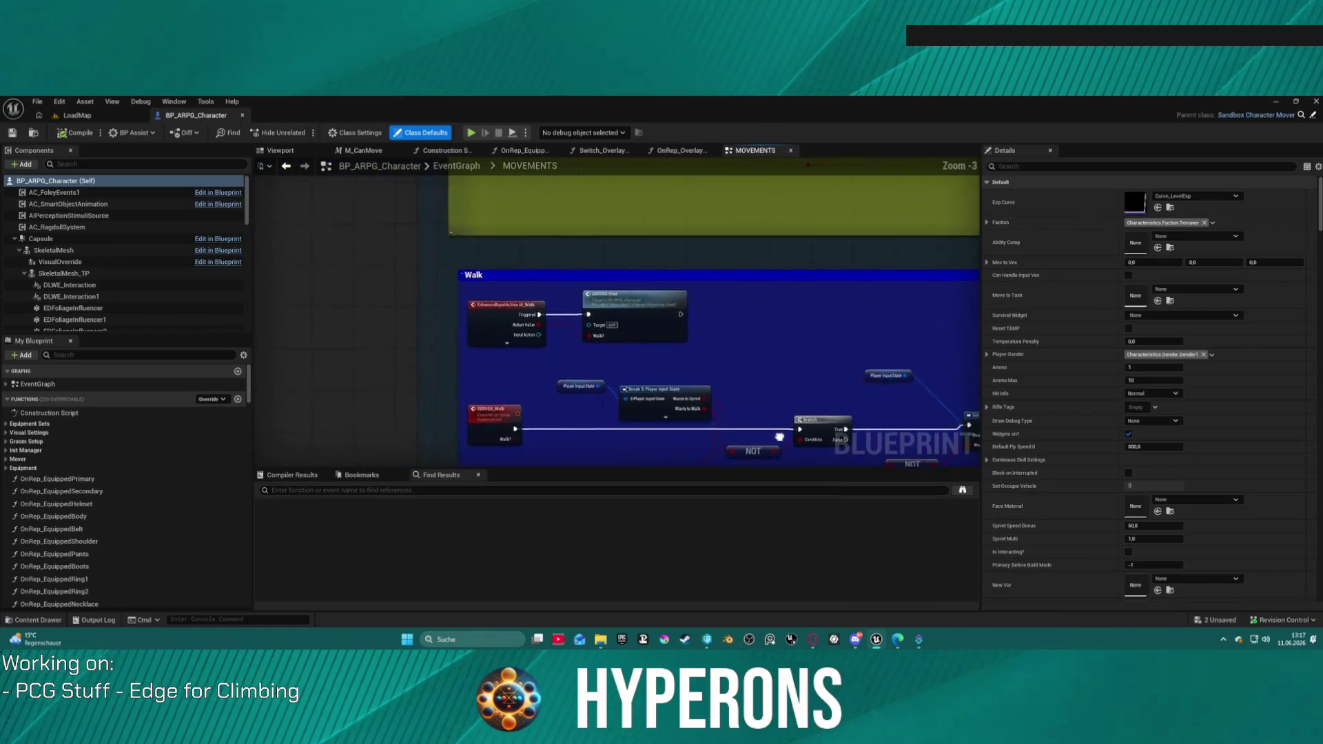
pyautogui.moveTo(740, 428)
pyautogui.mouseDown()
pyautogui.moveTo(479, 294)
pyautogui.moveTo(509, 321)
pyautogui.moveTo(482, 365)
pyautogui.mouseUp()
pyautogui.scroll(2, 475, 426)
pyautogui.scroll(-2, 474, 425)
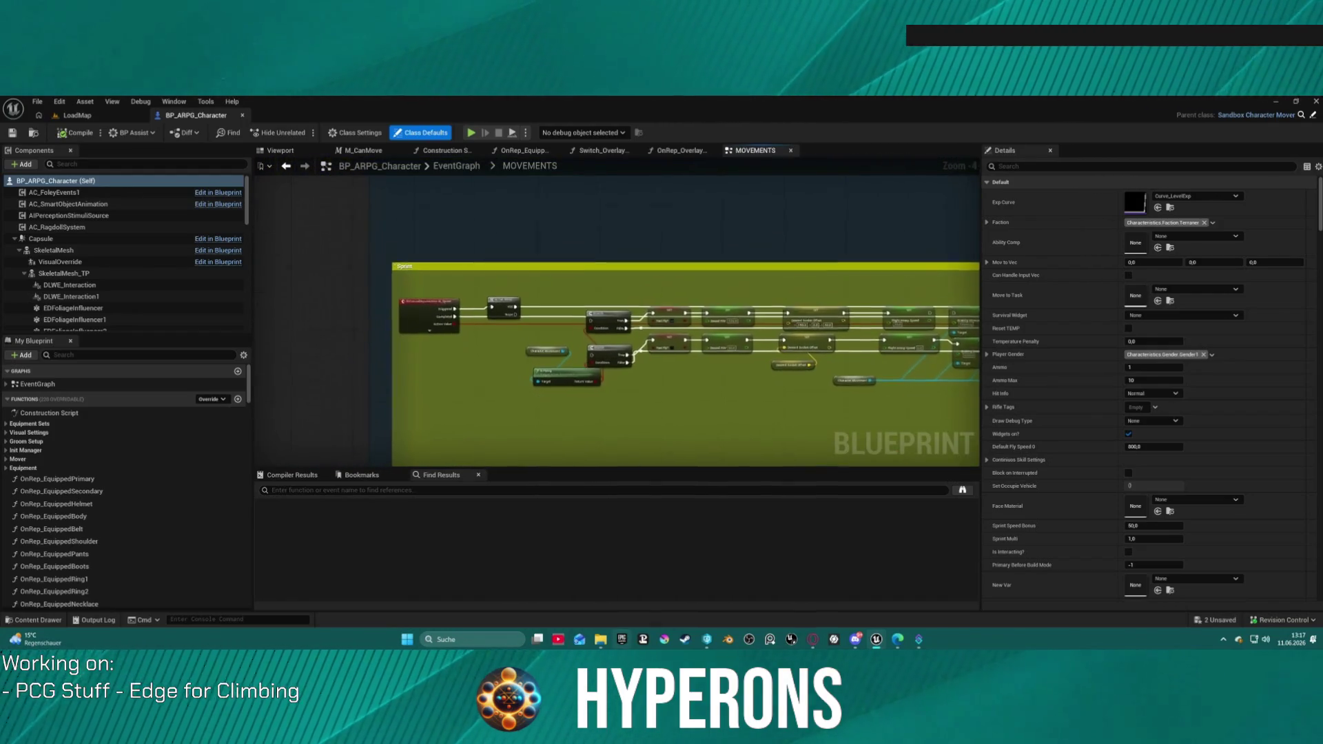
pyautogui.moveTo(475, 425)
pyautogui.mouseDown()
pyautogui.moveTo(358, 401)
pyautogui.moveTo(112, 399)
pyautogui.mouseUp()
pyautogui.scroll(5, 687, 387)
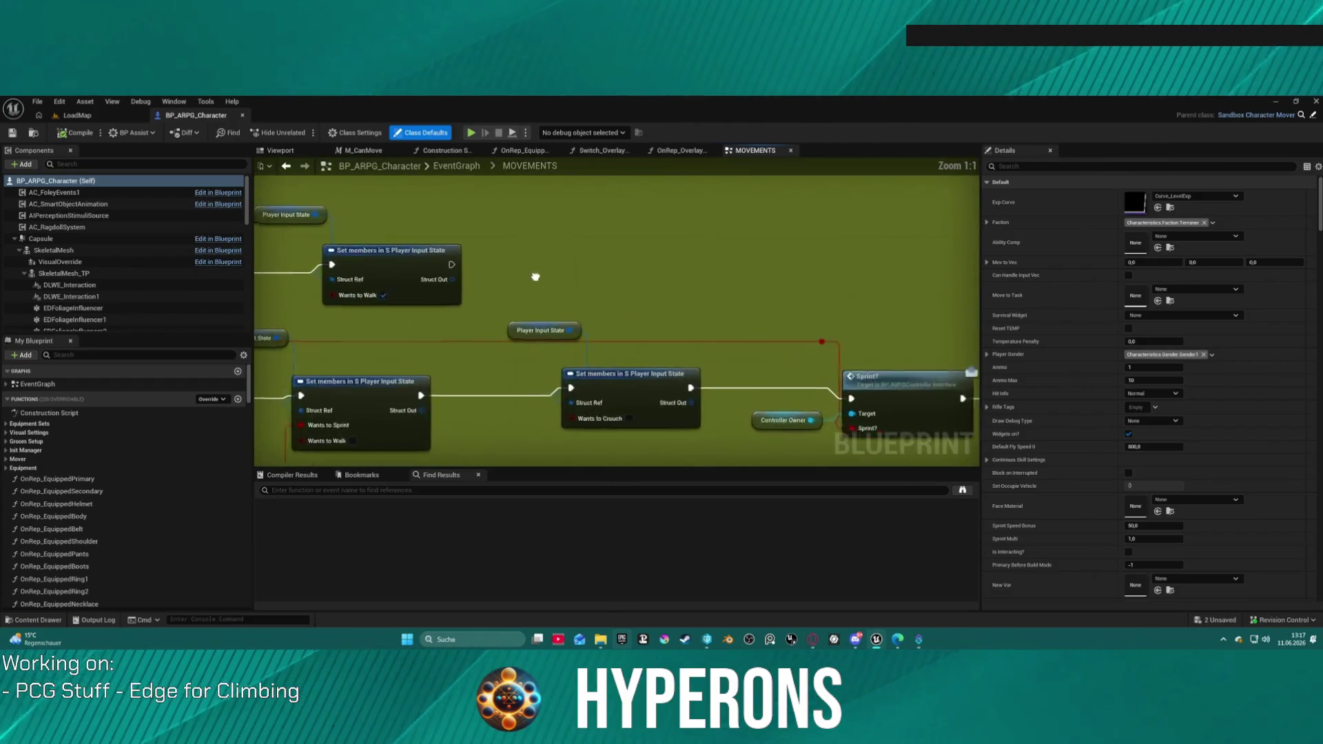
pyautogui.moveTo(851, 293); pyautogui.dragTo(1096, 334)
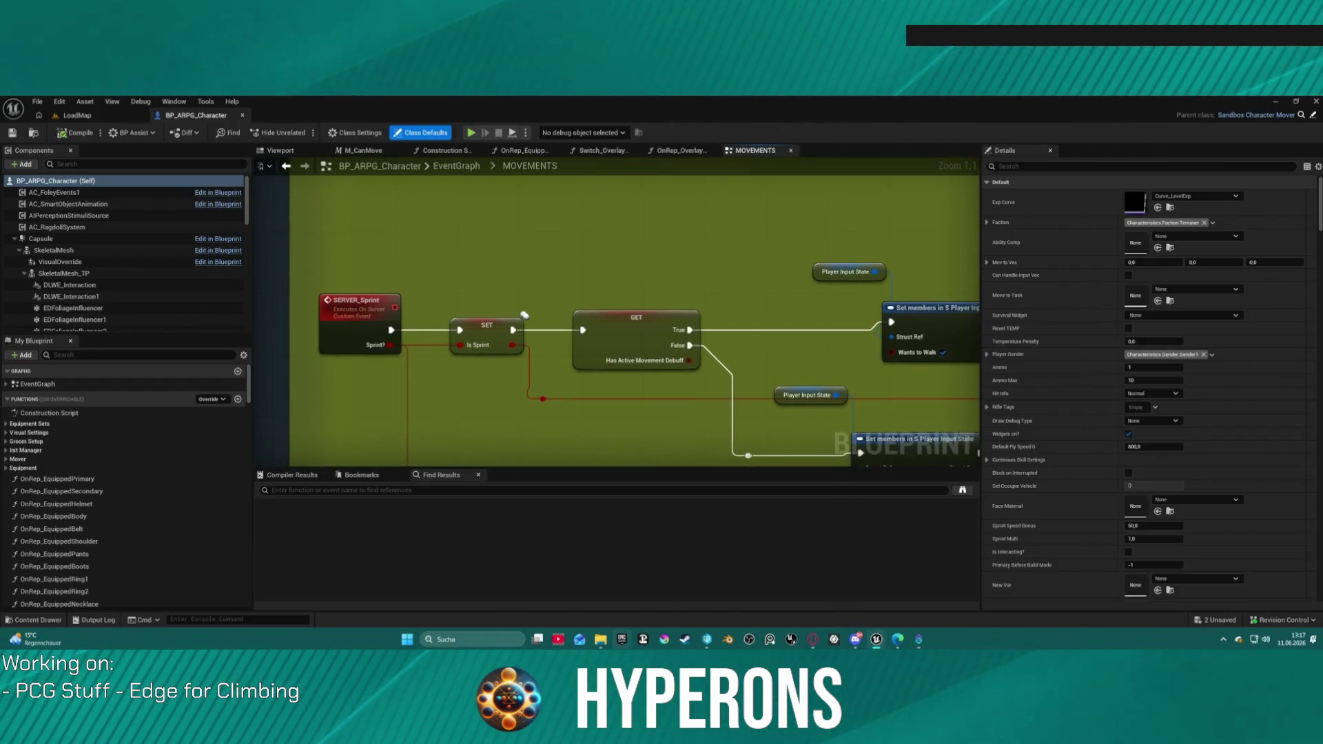
pyautogui.moveTo(620, 344); pyautogui.dragTo(574, 364)
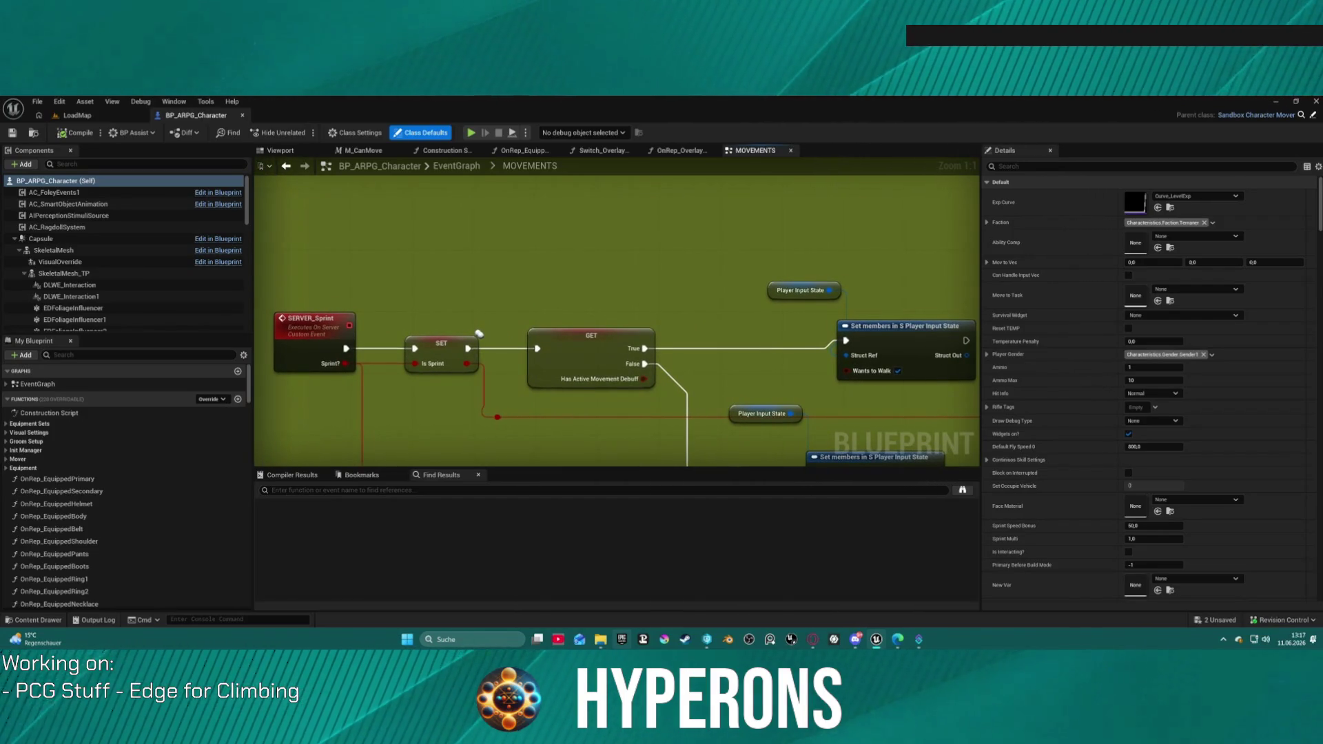
pyautogui.moveTo(831, 341); pyautogui.dragTo(822, 337)
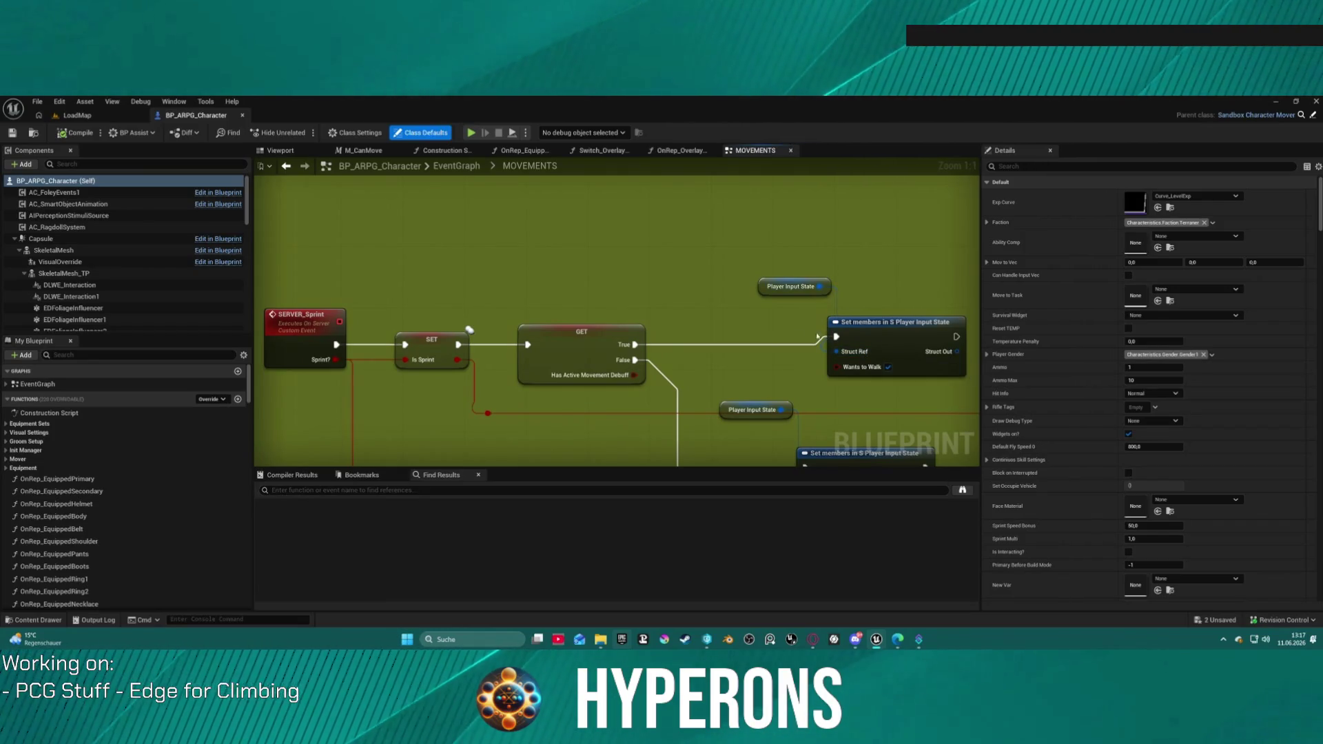
# - Pan to the IA_Sprint Branch and pink Sprint comment, then select the SERVER Sprint node
pyautogui.moveTo(705, 251)
pyautogui.mouseDown()
pyautogui.moveTo(524, 173)
pyautogui.moveTo(471, 201)
pyautogui.moveTo(274, 195)
pyautogui.moveTo(419, 194)
pyautogui.mouseUp()
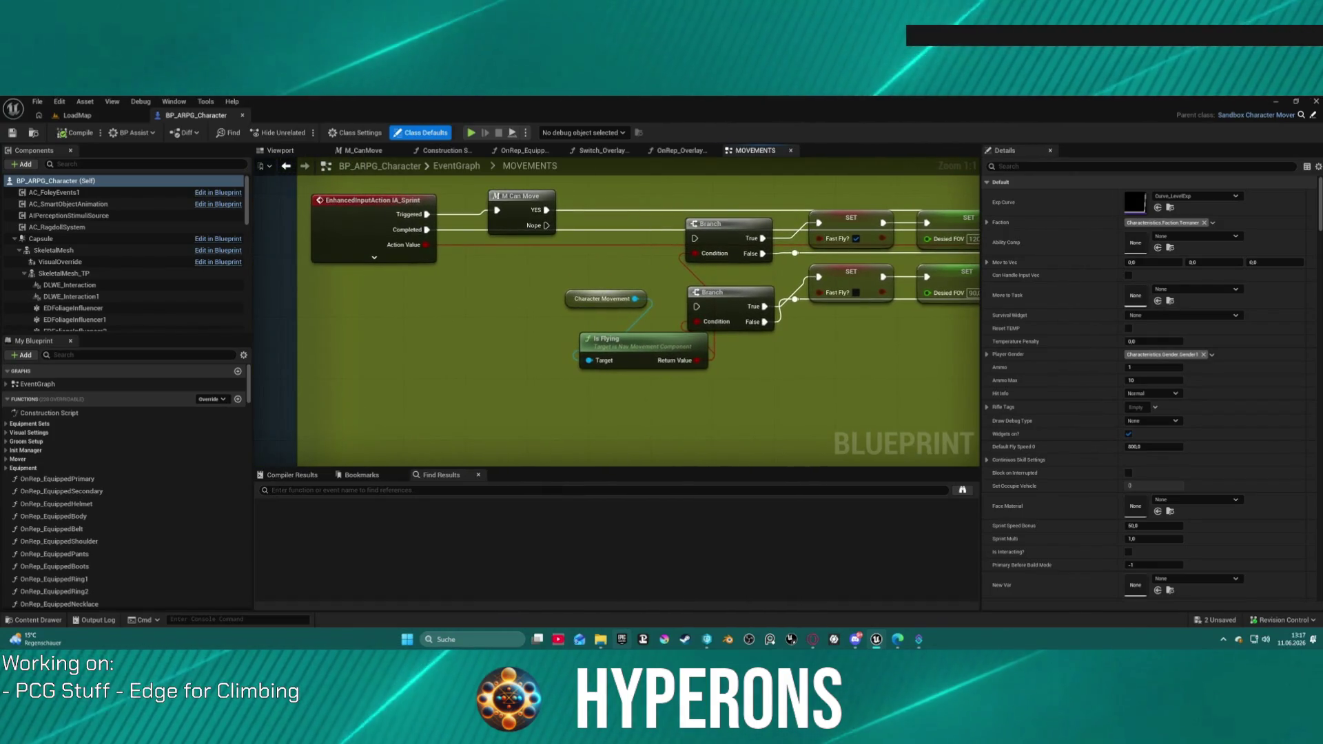
pyautogui.moveTo(896, 227); pyautogui.dragTo(385, 192)
pyautogui.scroll(-3, 617, 317)
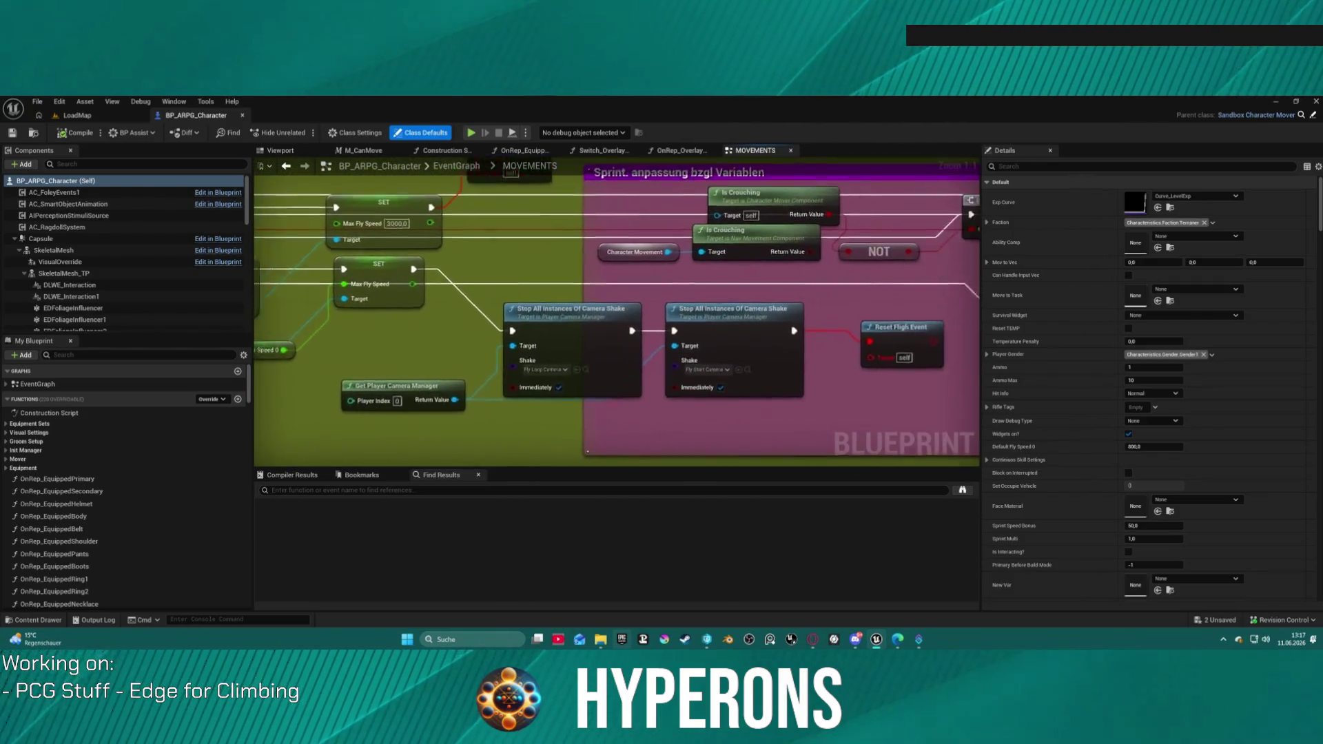
pyautogui.scroll(-1, 893, 403)
pyautogui.moveTo(617, 334); pyautogui.dragTo(893, 402)
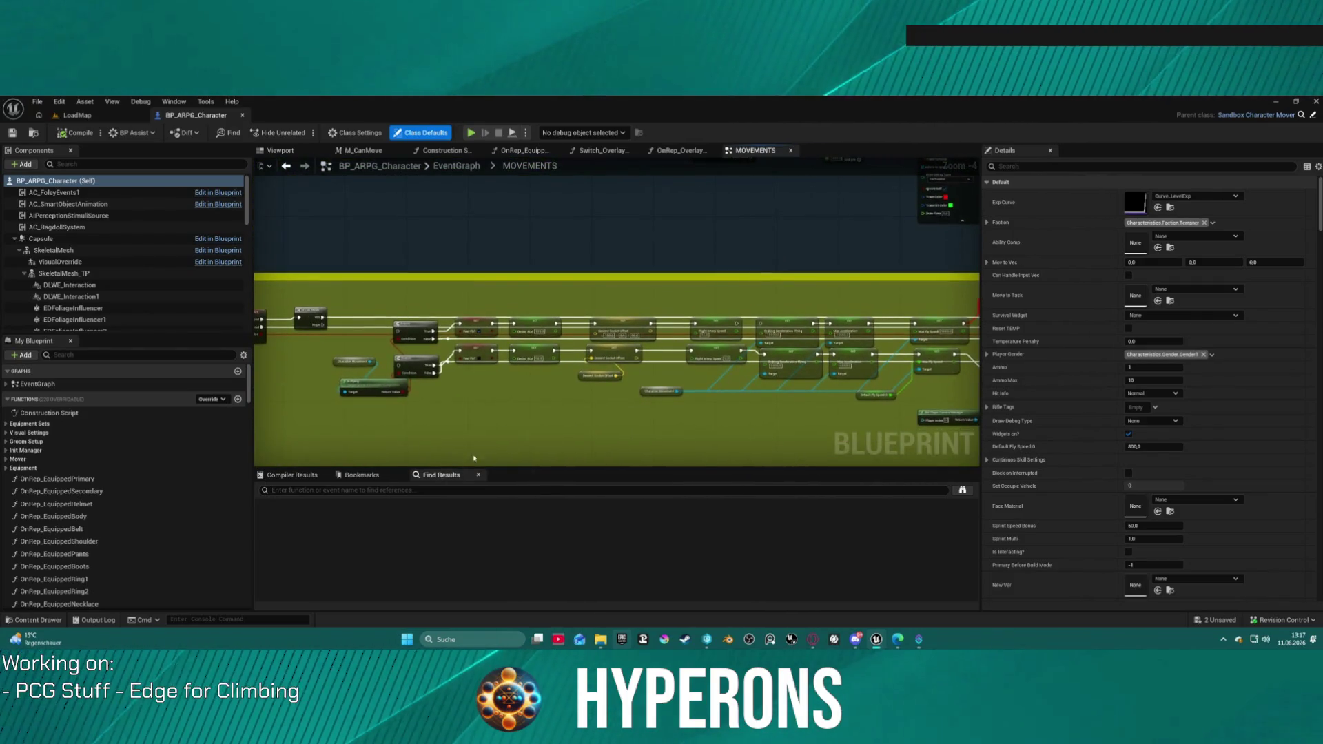
pyautogui.moveTo(971, 413); pyautogui.dragTo(839, 302)
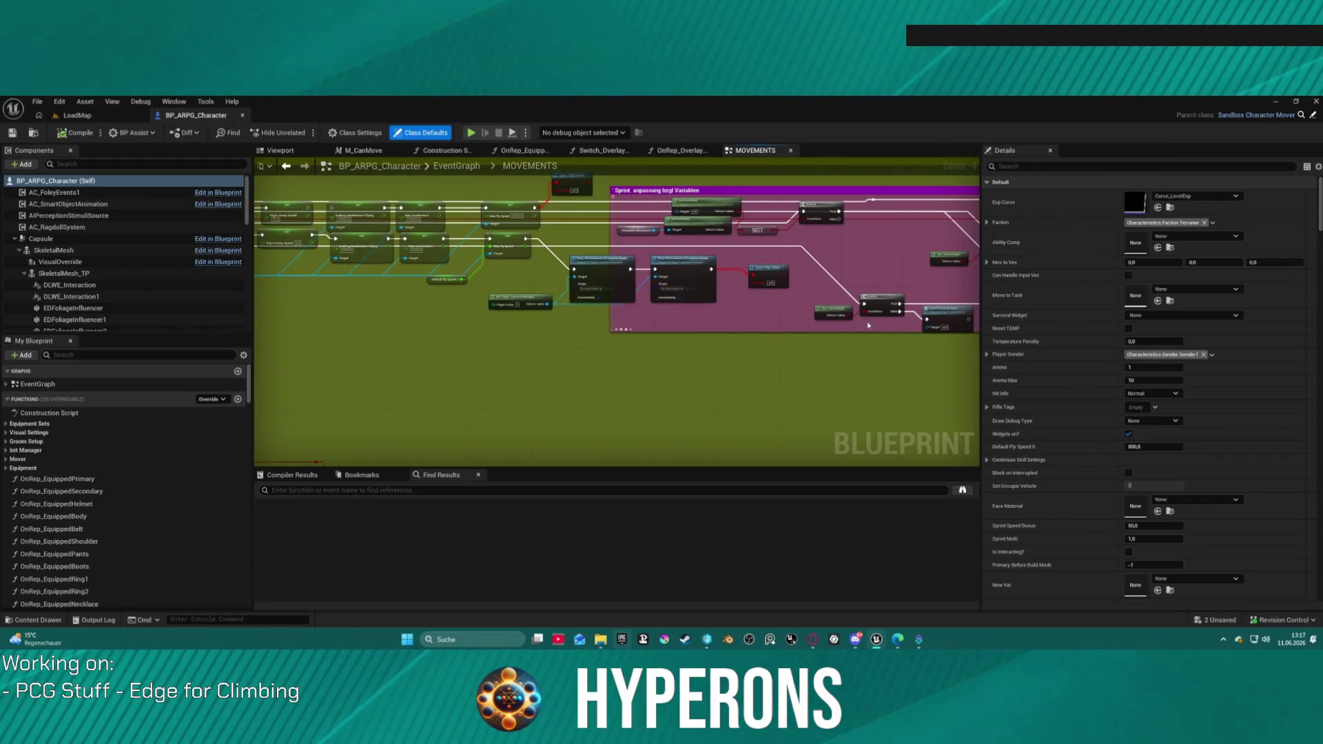
pyautogui.moveTo(899, 321); pyautogui.dragTo(720, 323)
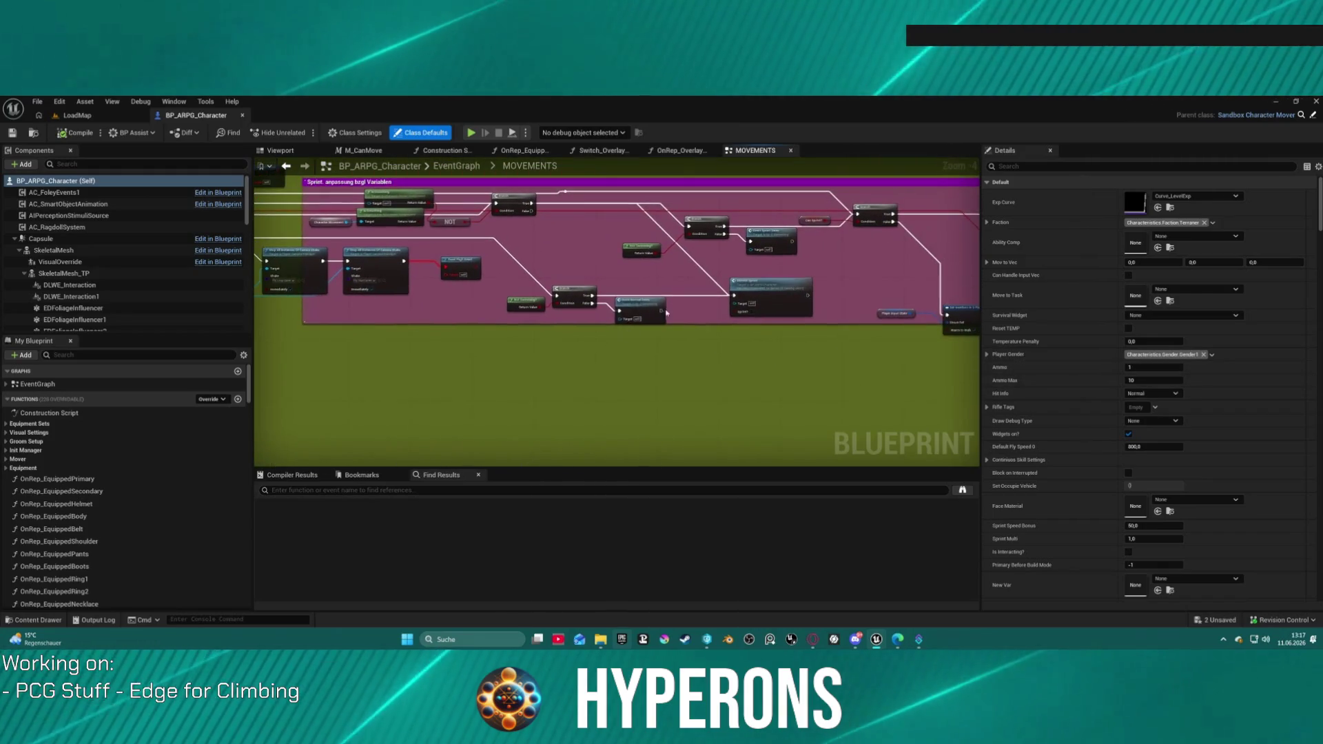
pyautogui.moveTo(779, 291)
pyautogui.mouseDown()
pyautogui.moveTo(729, 350)
pyautogui.moveTo(900, 426)
pyautogui.moveTo(969, 395)
pyautogui.mouseUp()
pyautogui.scroll(5, 774, 384)
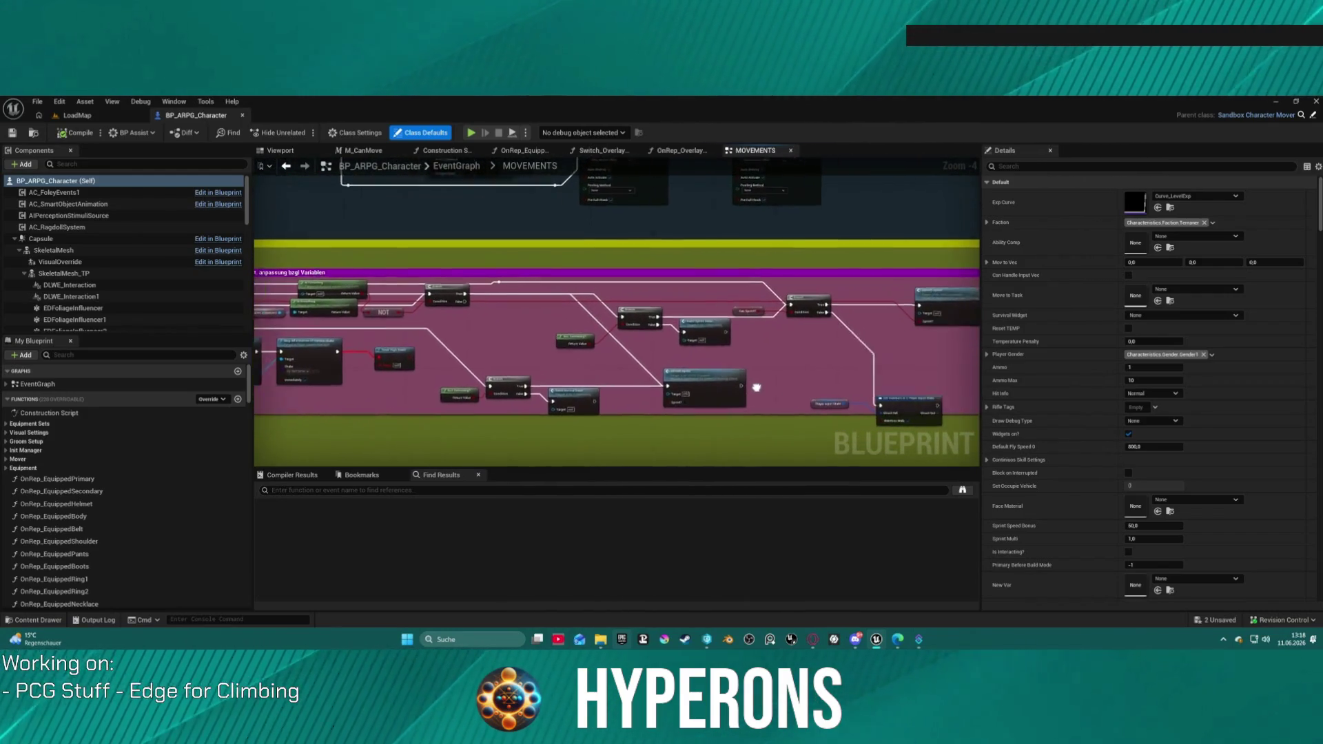
pyautogui.moveTo(293, 308)
pyautogui.mouseDown()
pyautogui.moveTo(289, 331)
pyautogui.moveTo(432, 337)
pyautogui.moveTo(315, 294)
pyautogui.moveTo(359, 282)
pyautogui.moveTo(386, 303)
pyautogui.moveTo(544, 324)
pyautogui.moveTo(435, 338)
pyautogui.moveTo(736, 335)
pyautogui.moveTo(464, 351)
pyautogui.mouseUp()
pyautogui.moveTo(684, 369); pyautogui.dragTo(1221, 376)
pyautogui.moveTo(1013, 370)
pyautogui.mouseDown()
pyautogui.moveTo(1211, 370)
pyautogui.moveTo(638, 341)
pyautogui.mouseUp()
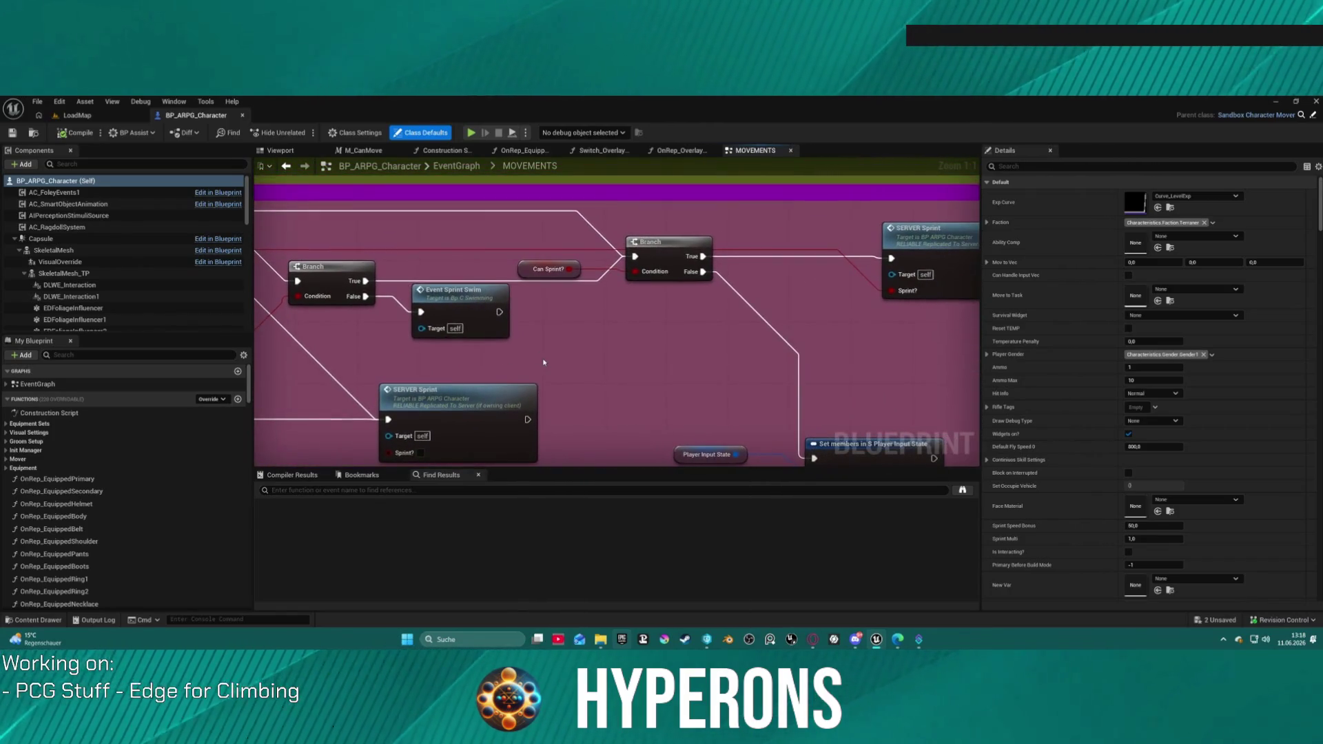
pyautogui.click(936, 228)
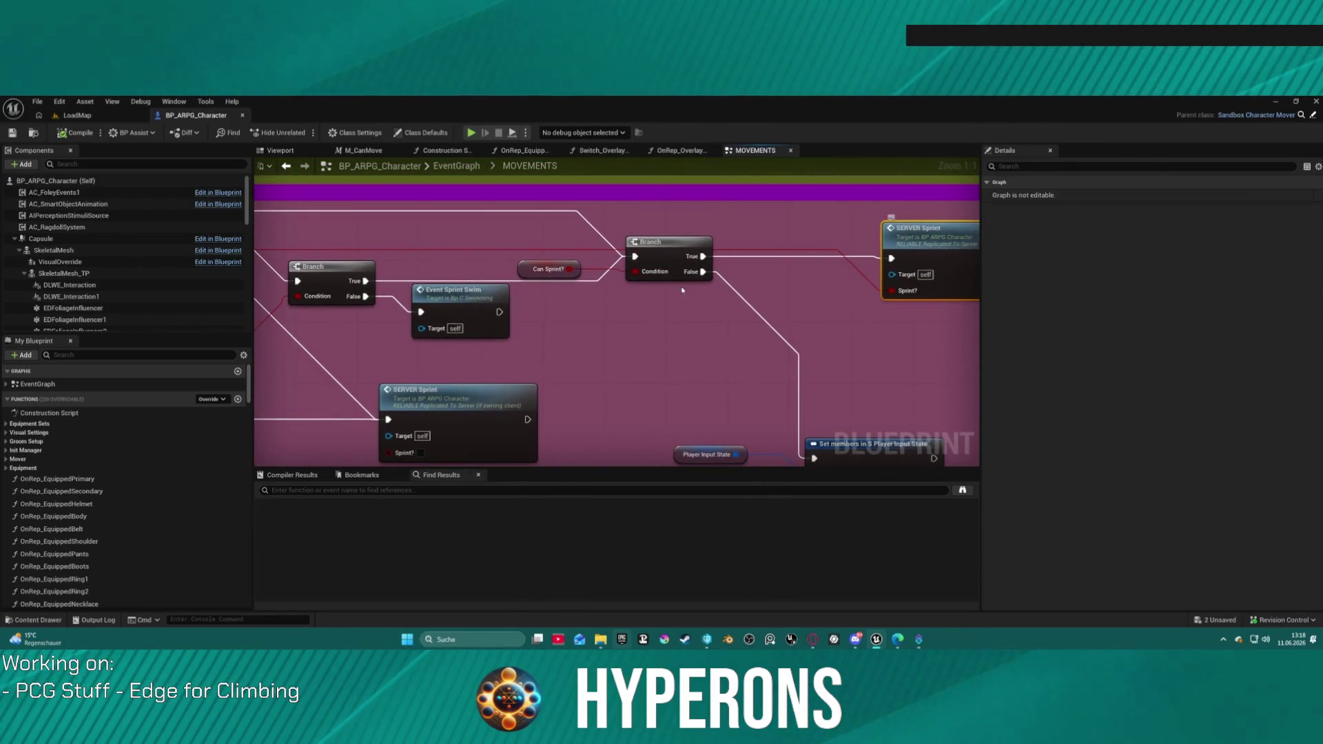
# - Hide the Wants to Walk pin on the sprint's Set members in S Player Input State node
pyautogui.moveTo(681, 290); pyautogui.dragTo(448, 291)
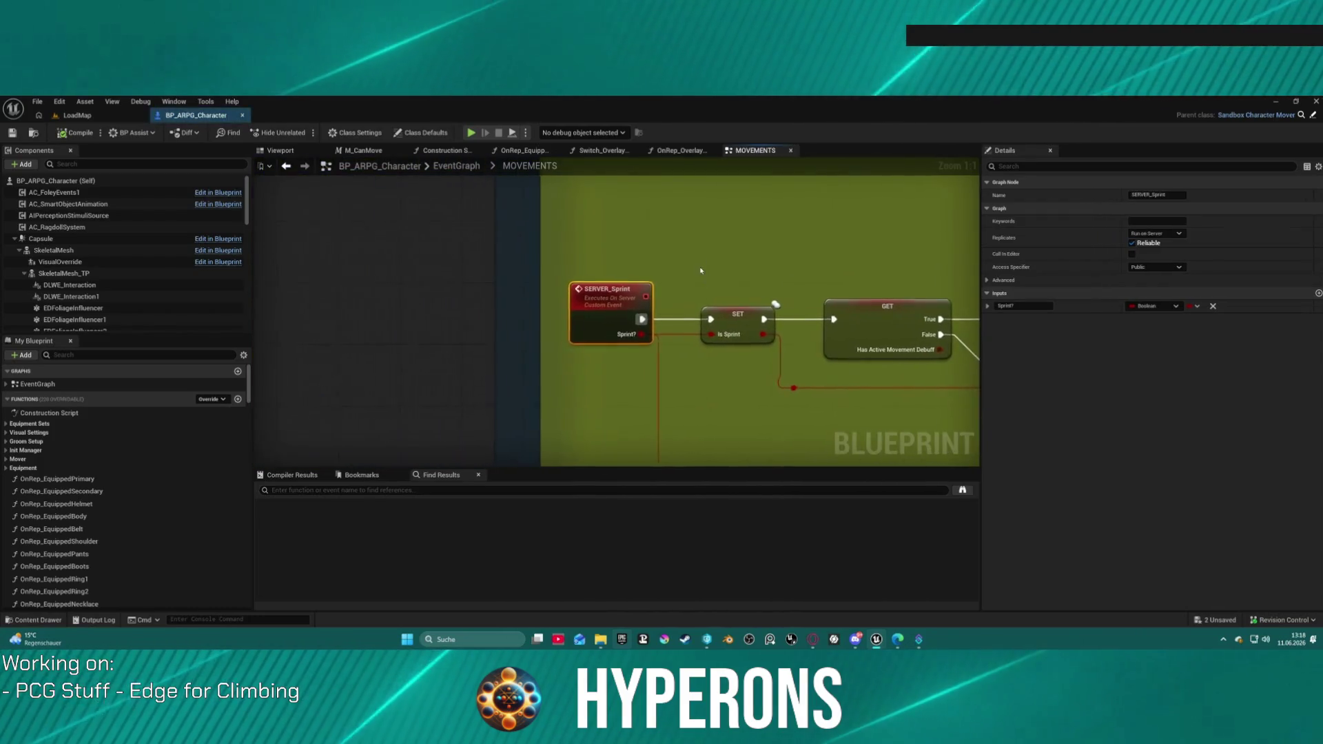
pyautogui.moveTo(777, 298)
pyautogui.mouseDown()
pyautogui.moveTo(561, 310)
pyautogui.moveTo(478, 292)
pyautogui.moveTo(454, 304)
pyautogui.moveTo(425, 272)
pyautogui.moveTo(359, 246)
pyautogui.moveTo(362, 262)
pyautogui.moveTo(609, 337)
pyautogui.moveTo(791, 337)
pyautogui.moveTo(435, 271)
pyautogui.moveTo(294, 271)
pyautogui.moveTo(254, 310)
pyautogui.mouseUp()
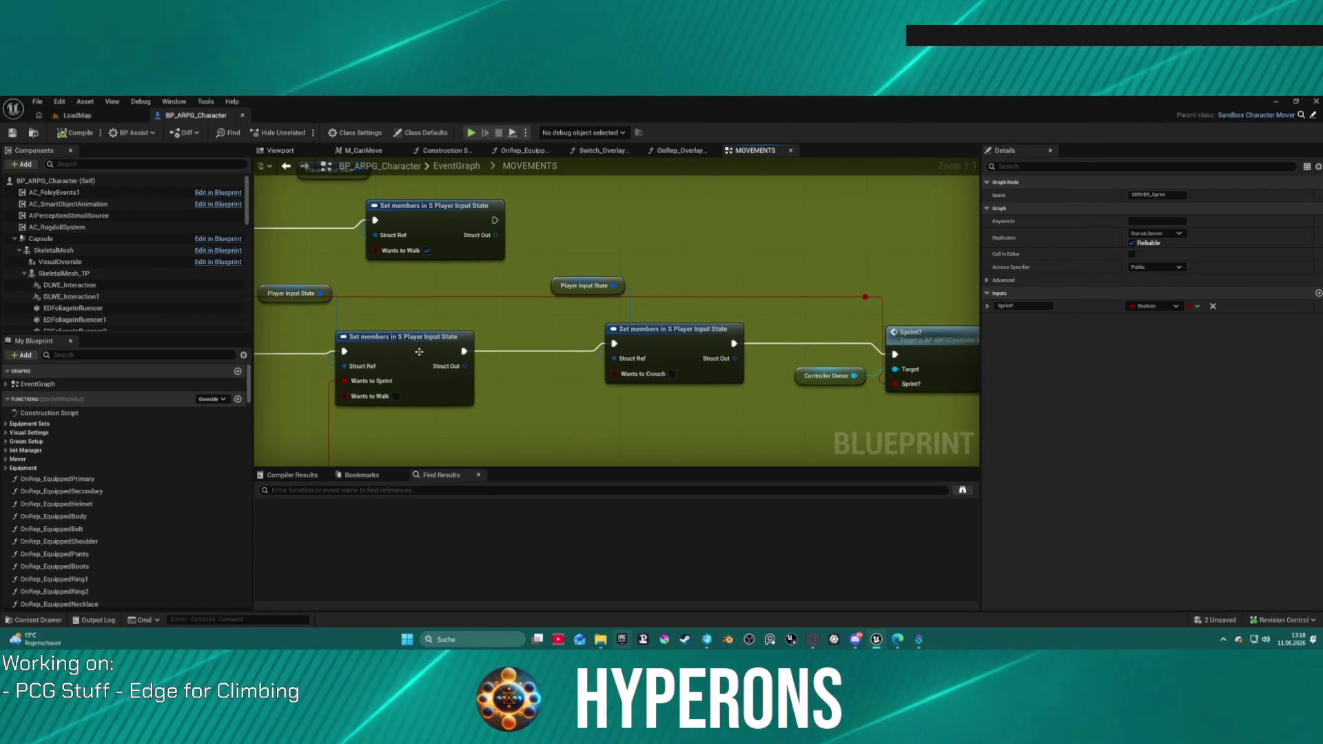
pyautogui.click(441, 376)
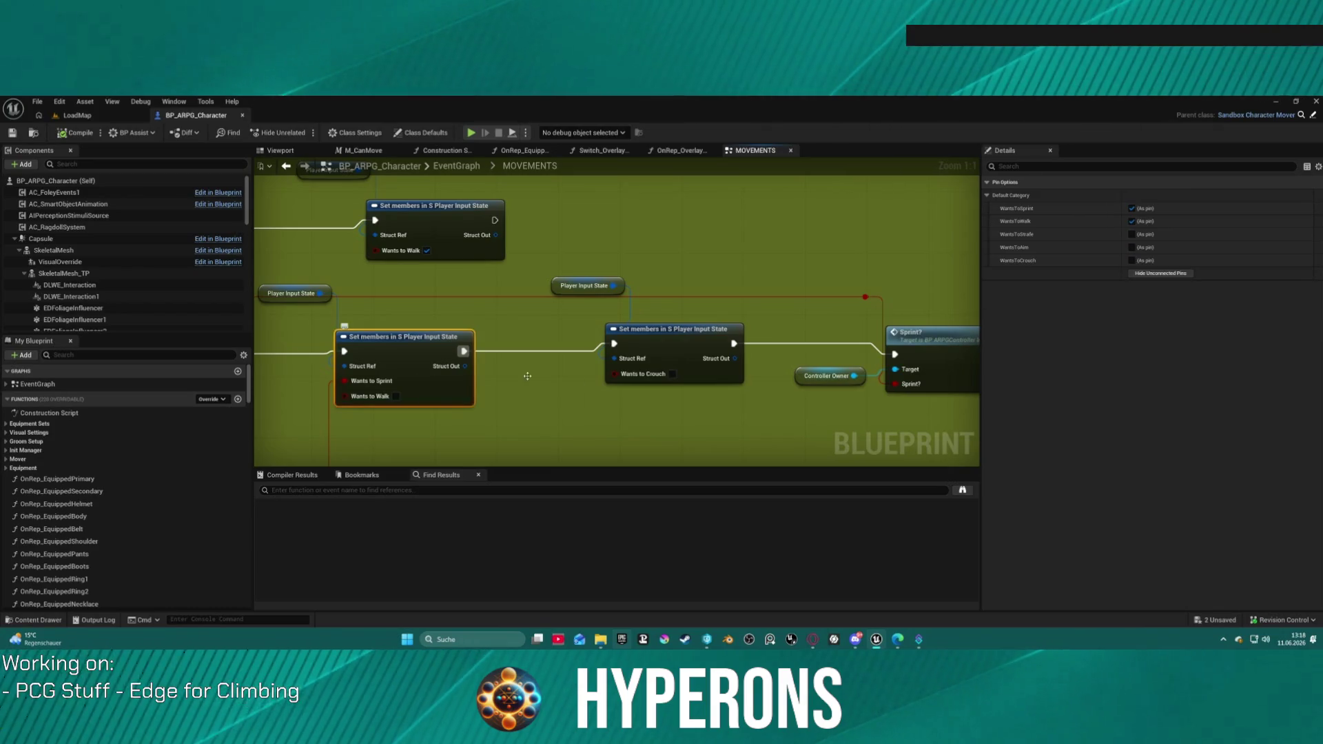
pyautogui.click(1131, 221)
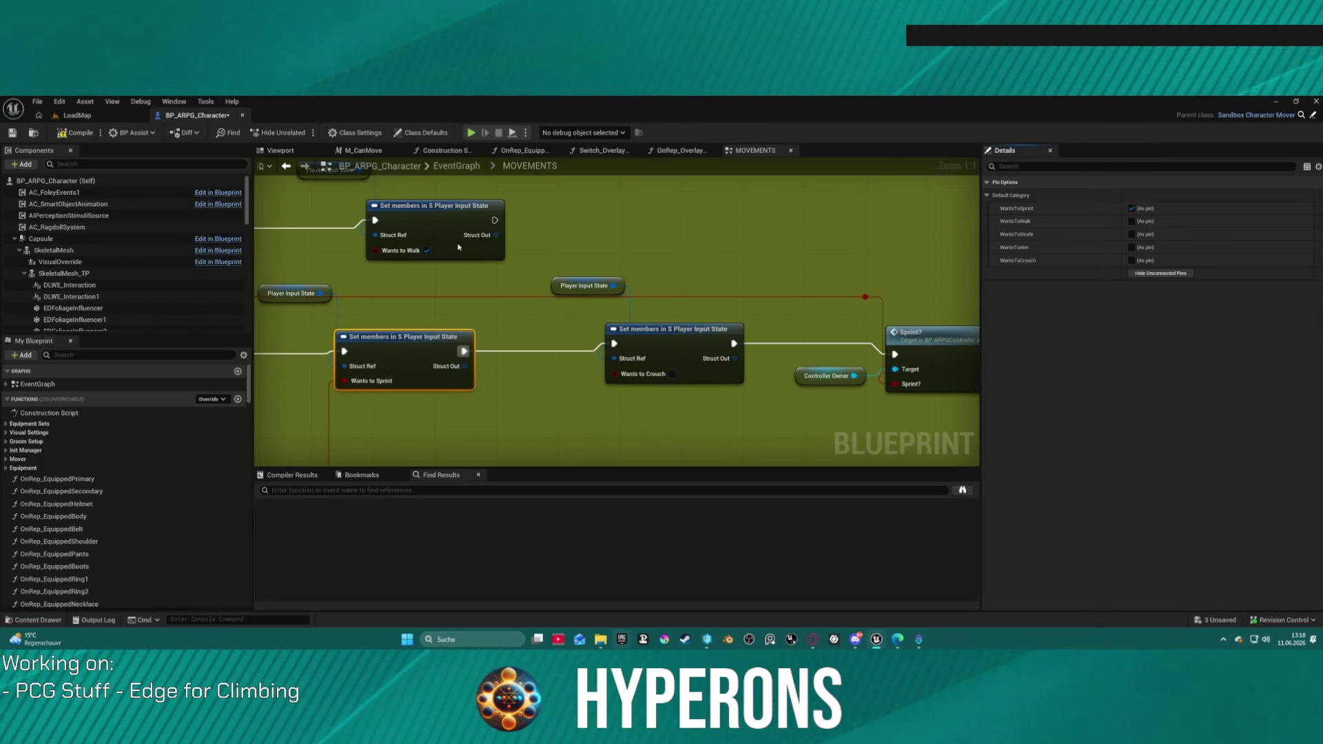
# - Compile BP_ARPG_Character and start Play in Editor despite the compile warning
pyautogui.click(81, 133)
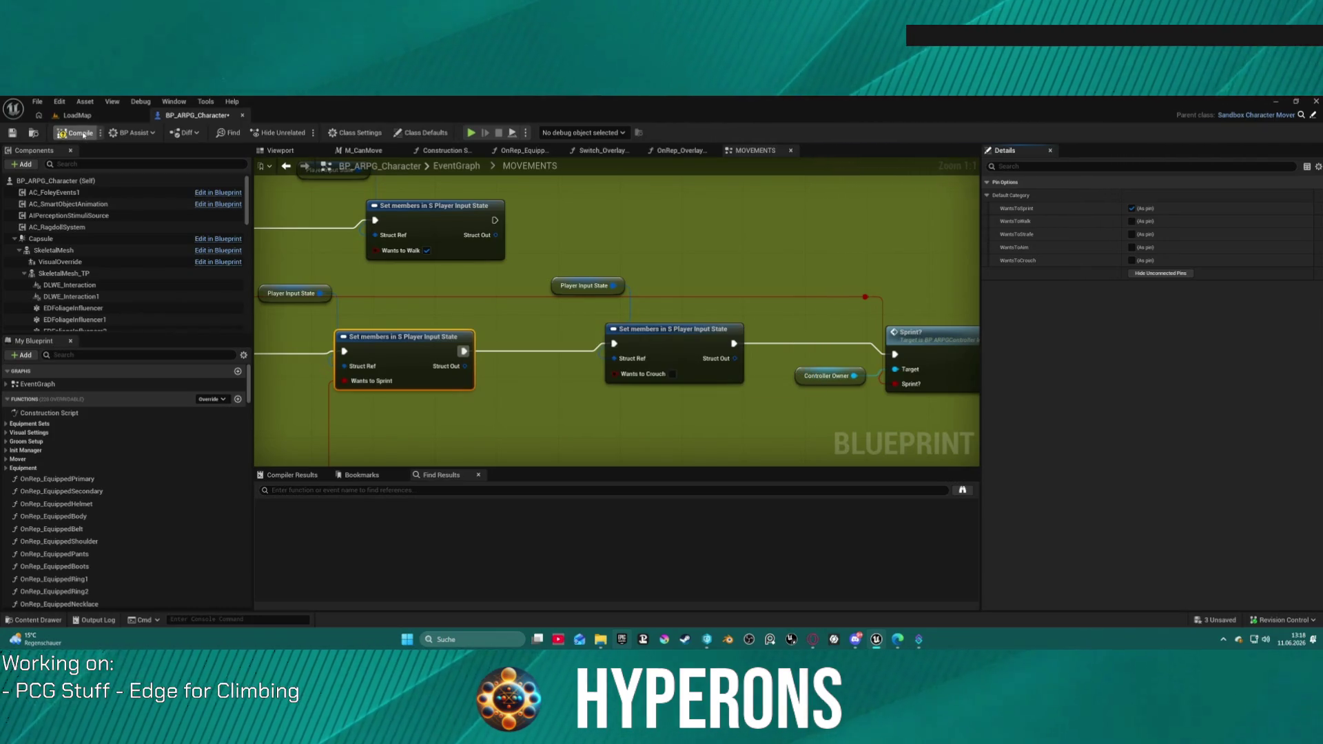
pyautogui.click(470, 135)
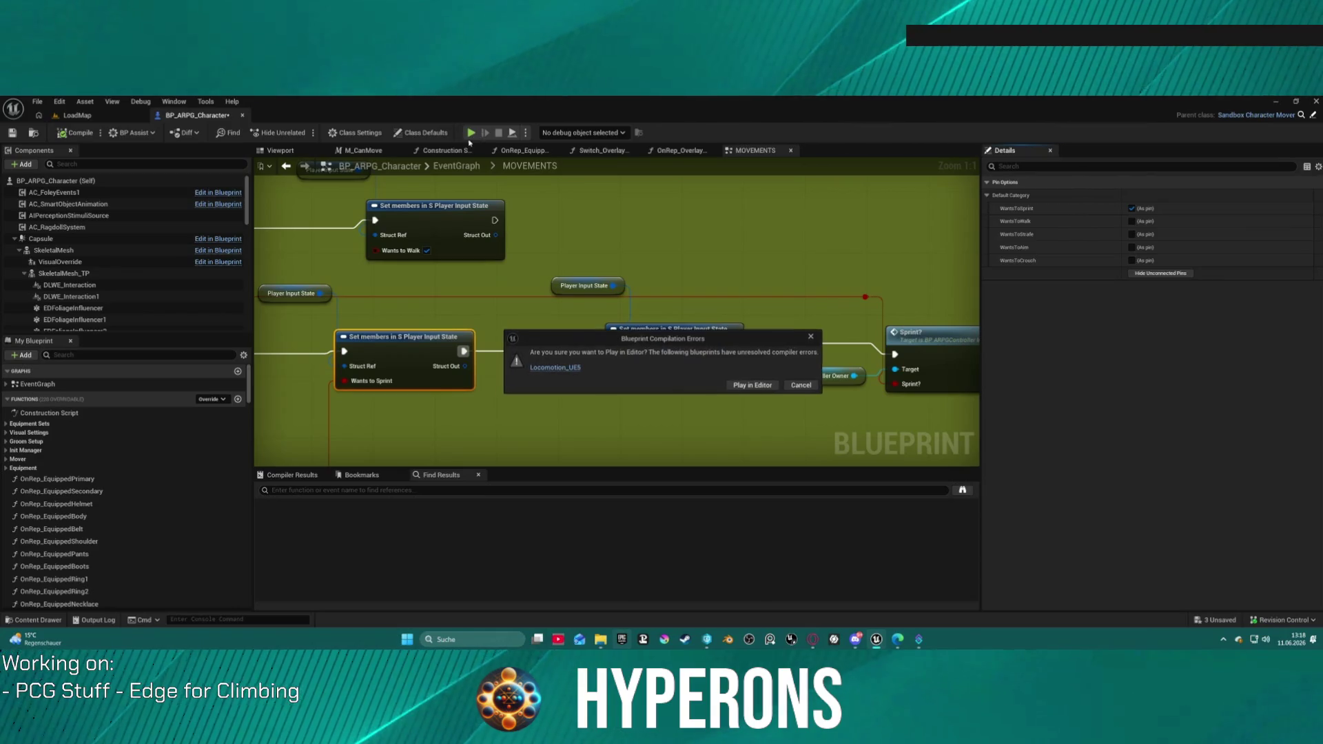
pyautogui.click(748, 387)
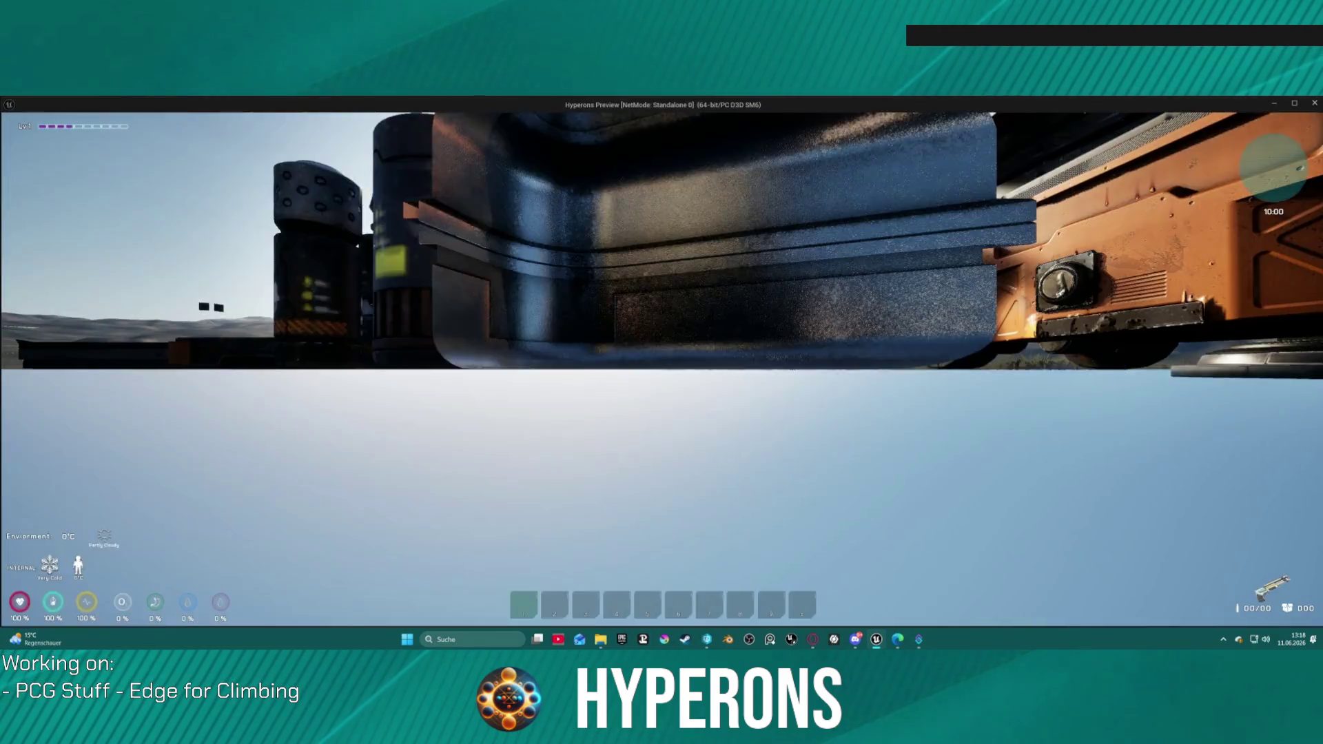
# - Refocus the game preview and run, crouching and standing near the dark building's door
pyautogui.press('super')
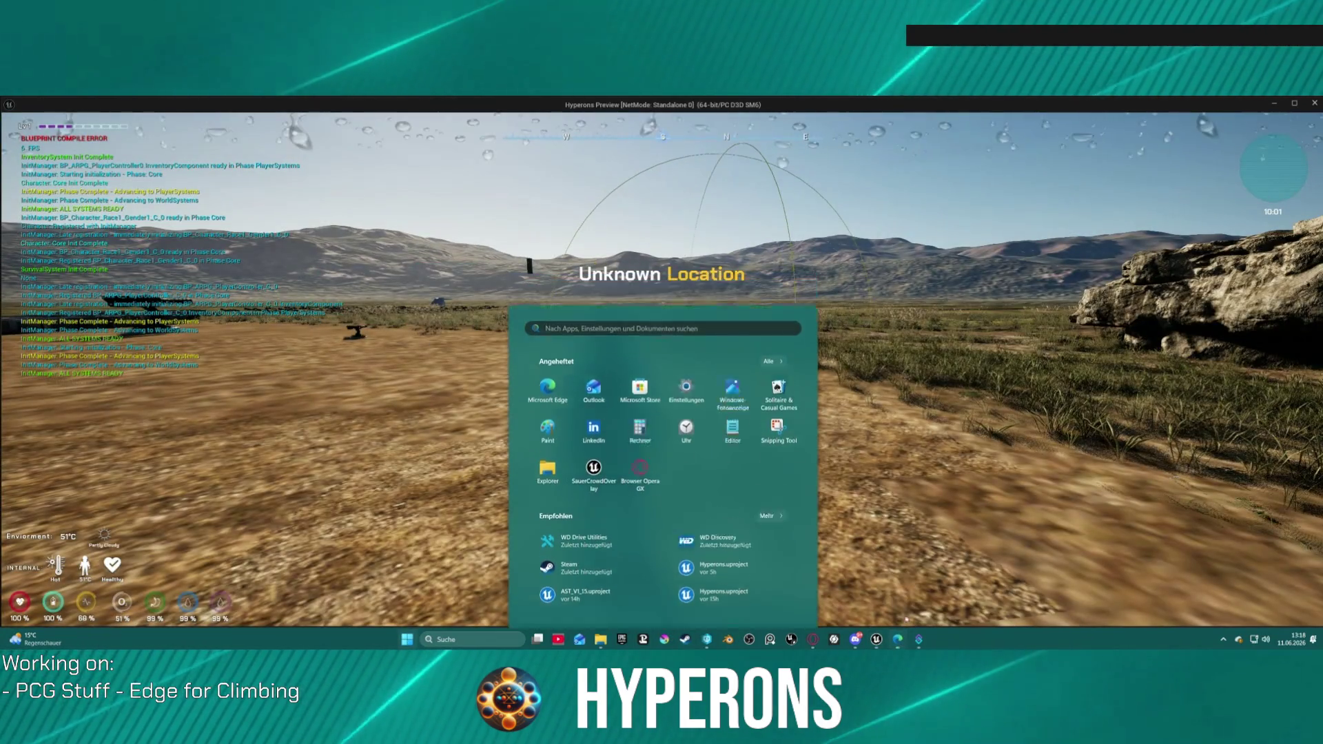
pyautogui.press('super')
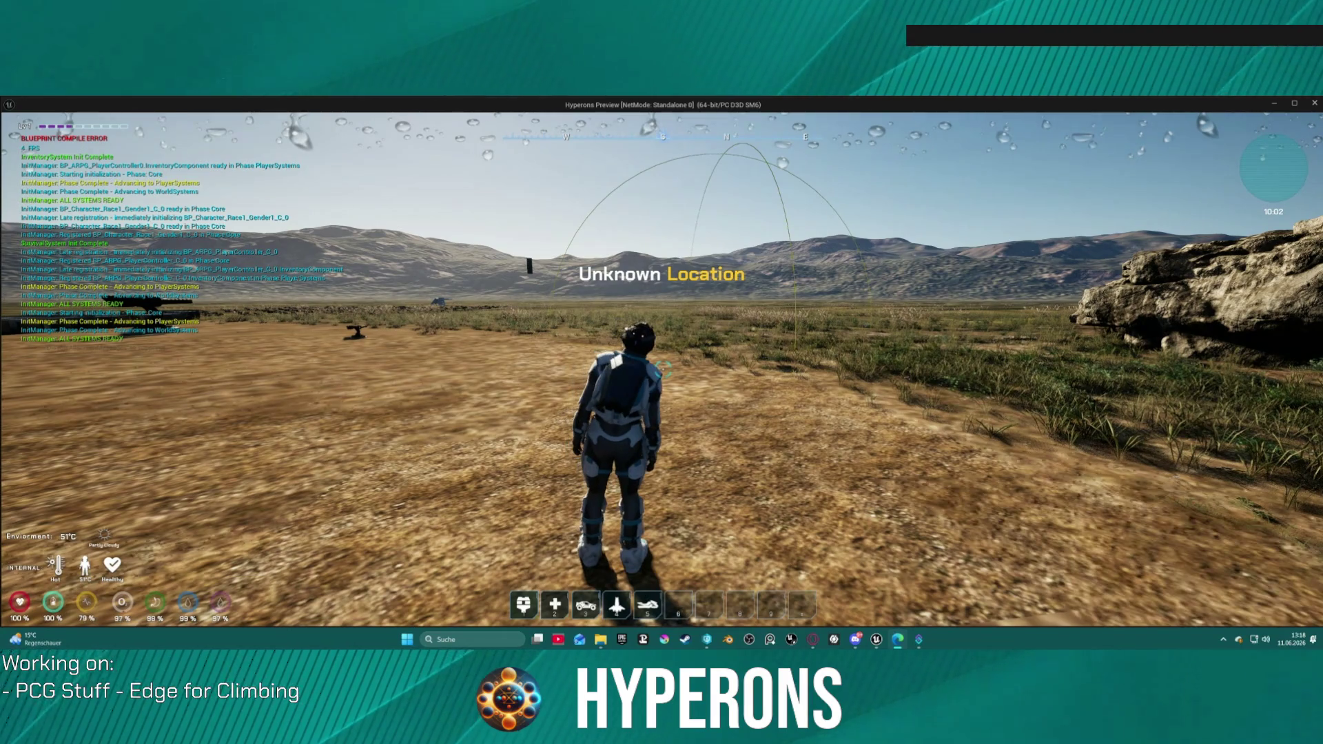
pyautogui.press('w')
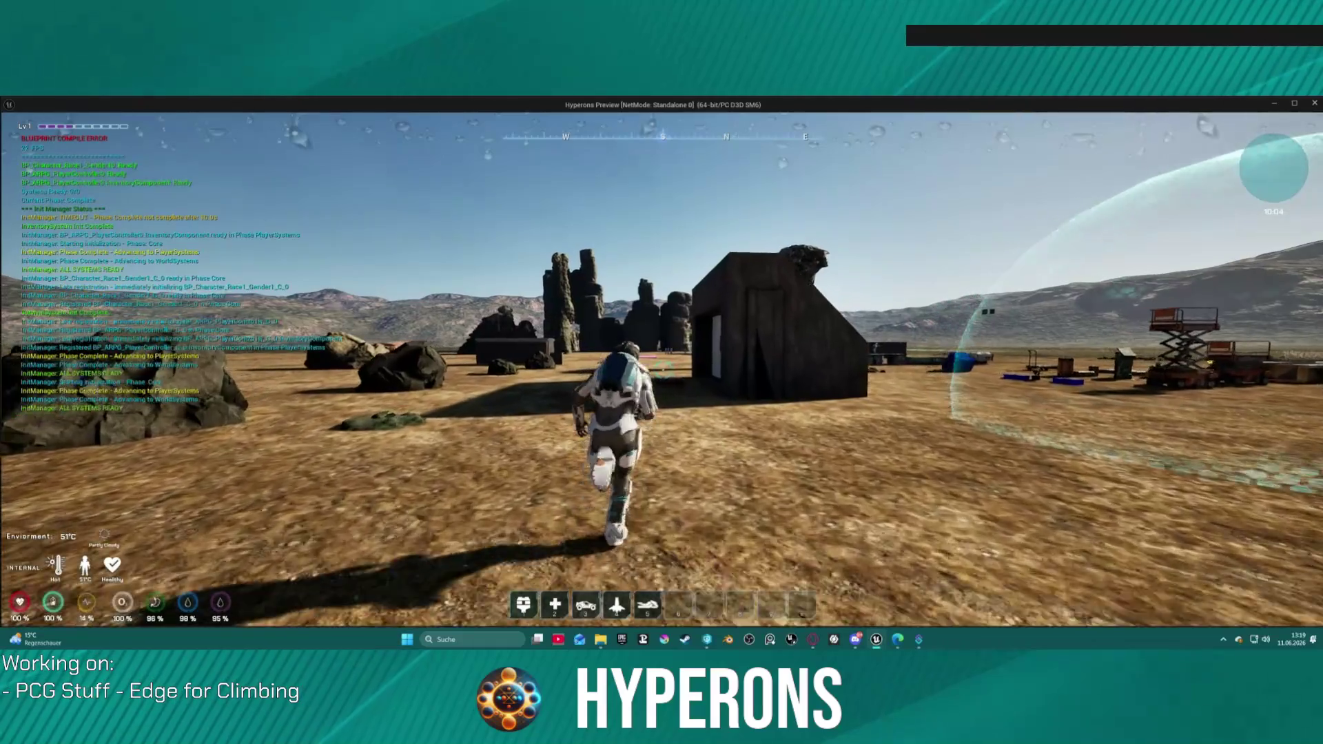
pyautogui.press('c')
pyautogui.press('w')
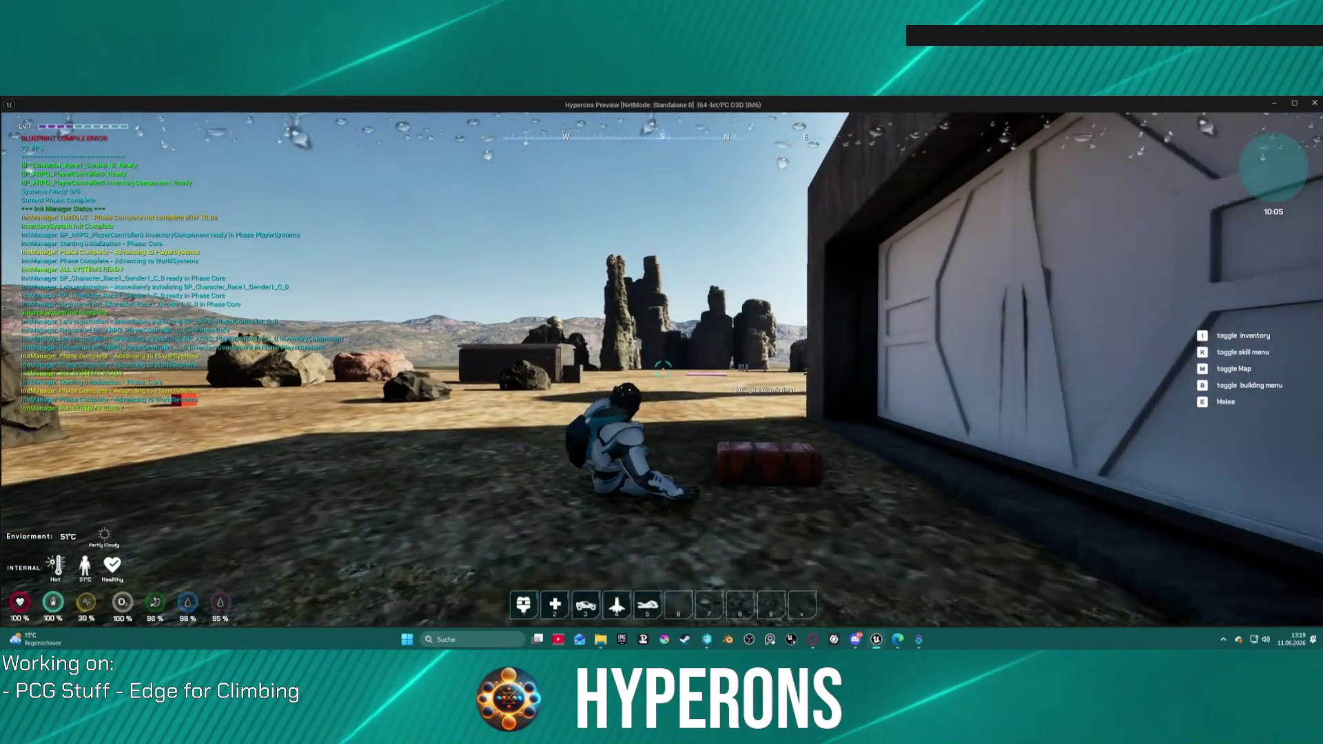
pyautogui.press('c')
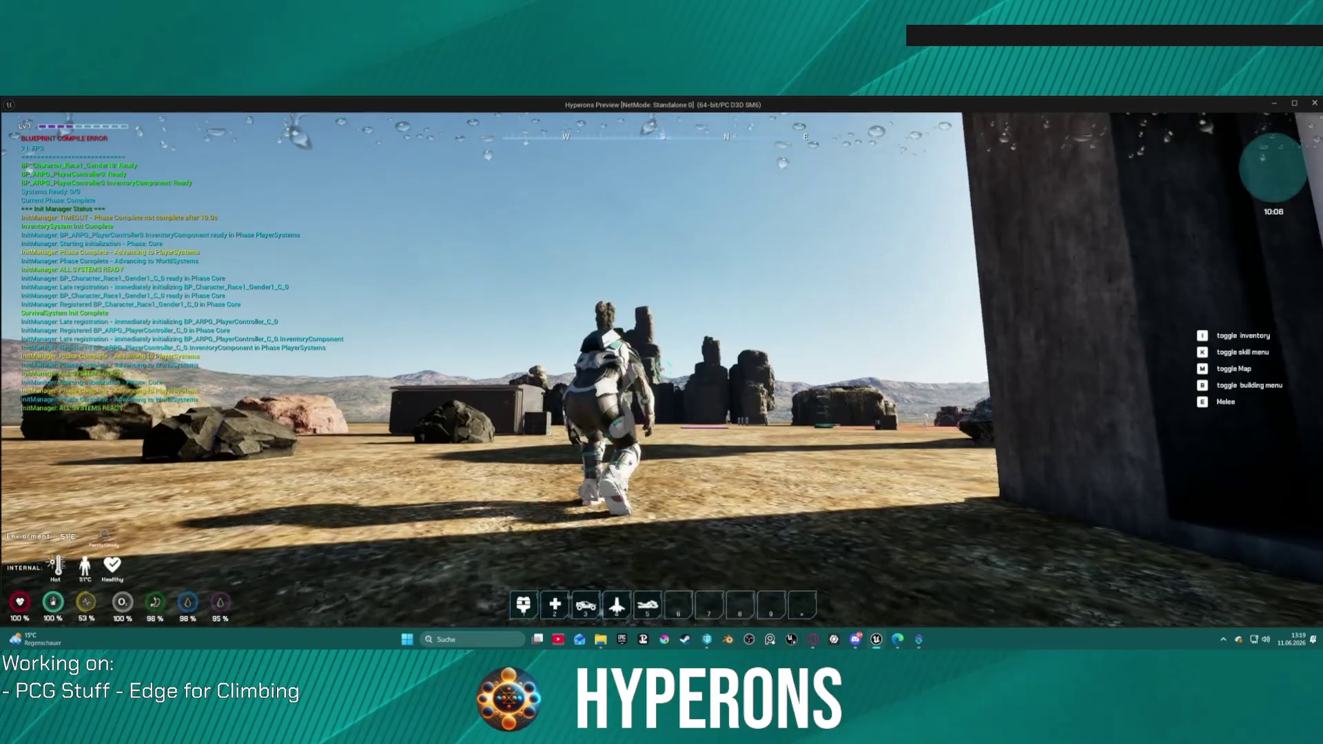
pyautogui.press('w')
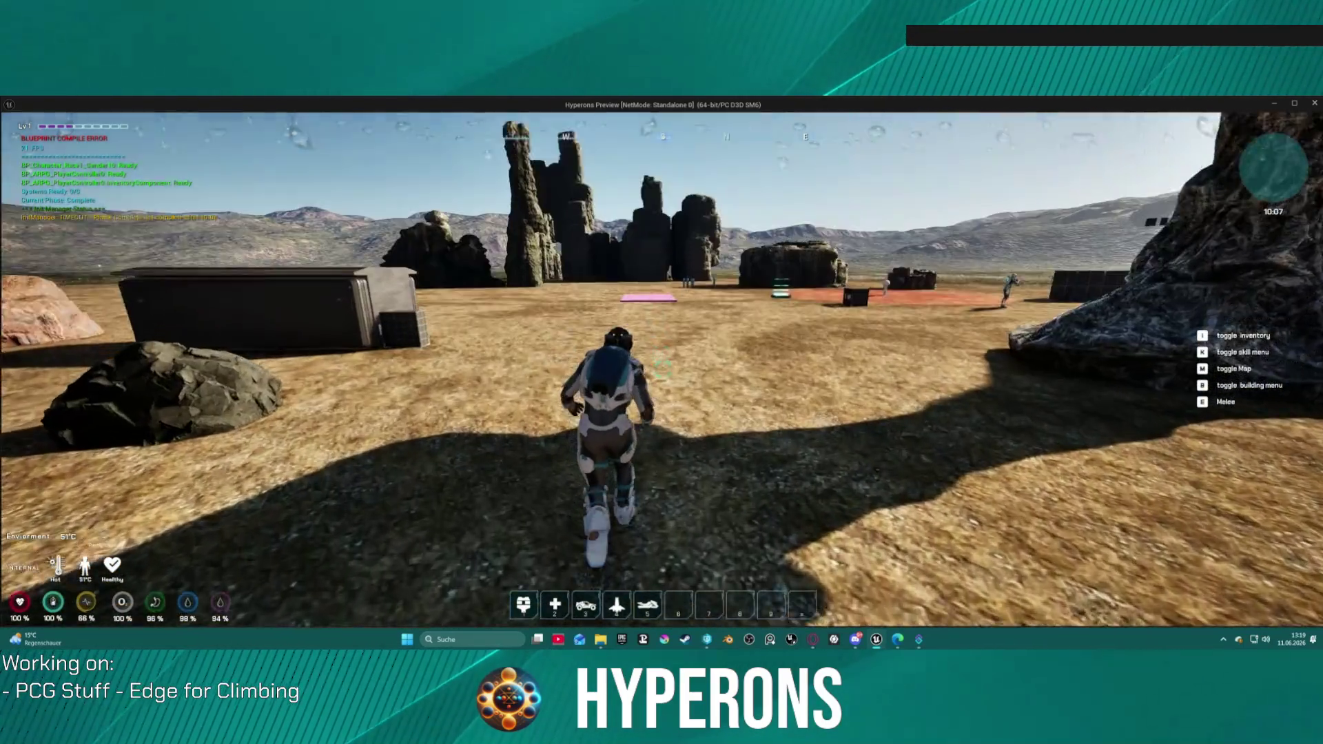
# - Run, crouch and sprint back and forth over the pink pad, then end the play session
pyautogui.press('w')
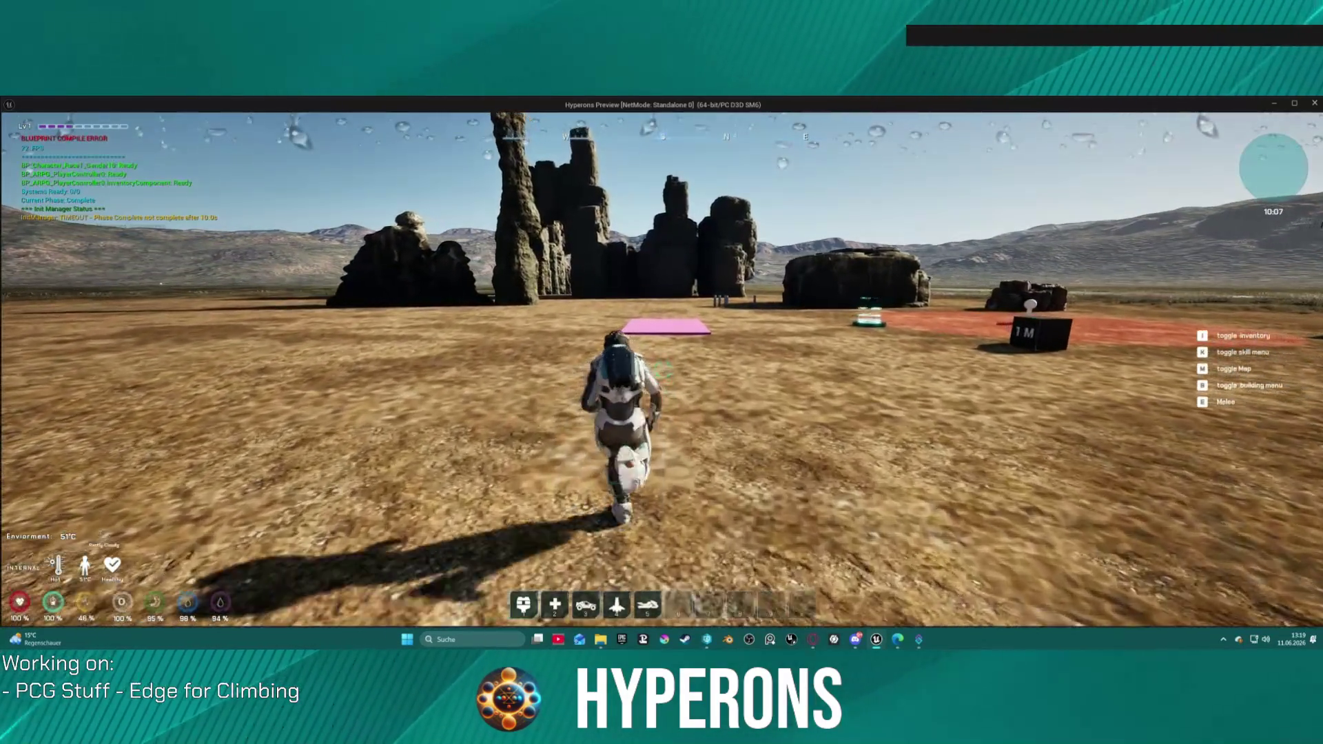
pyautogui.press('w')
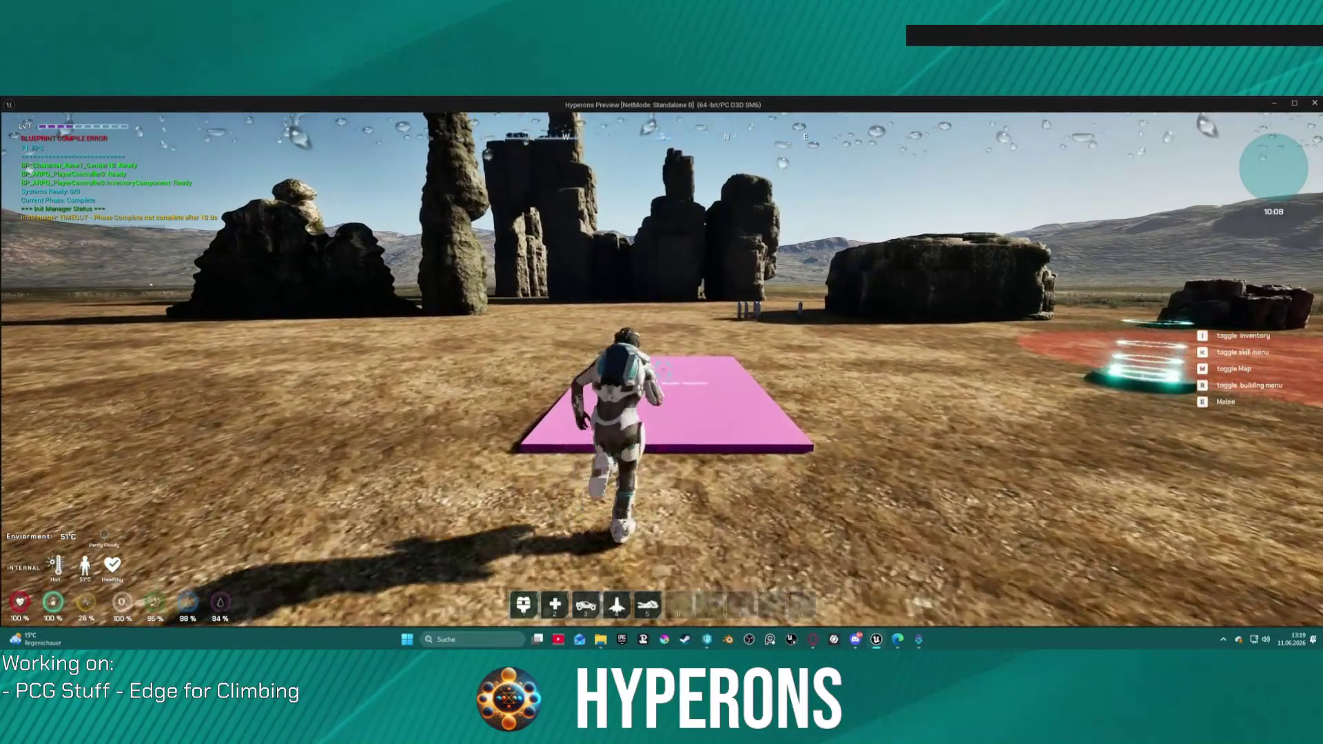
pyautogui.press('w')
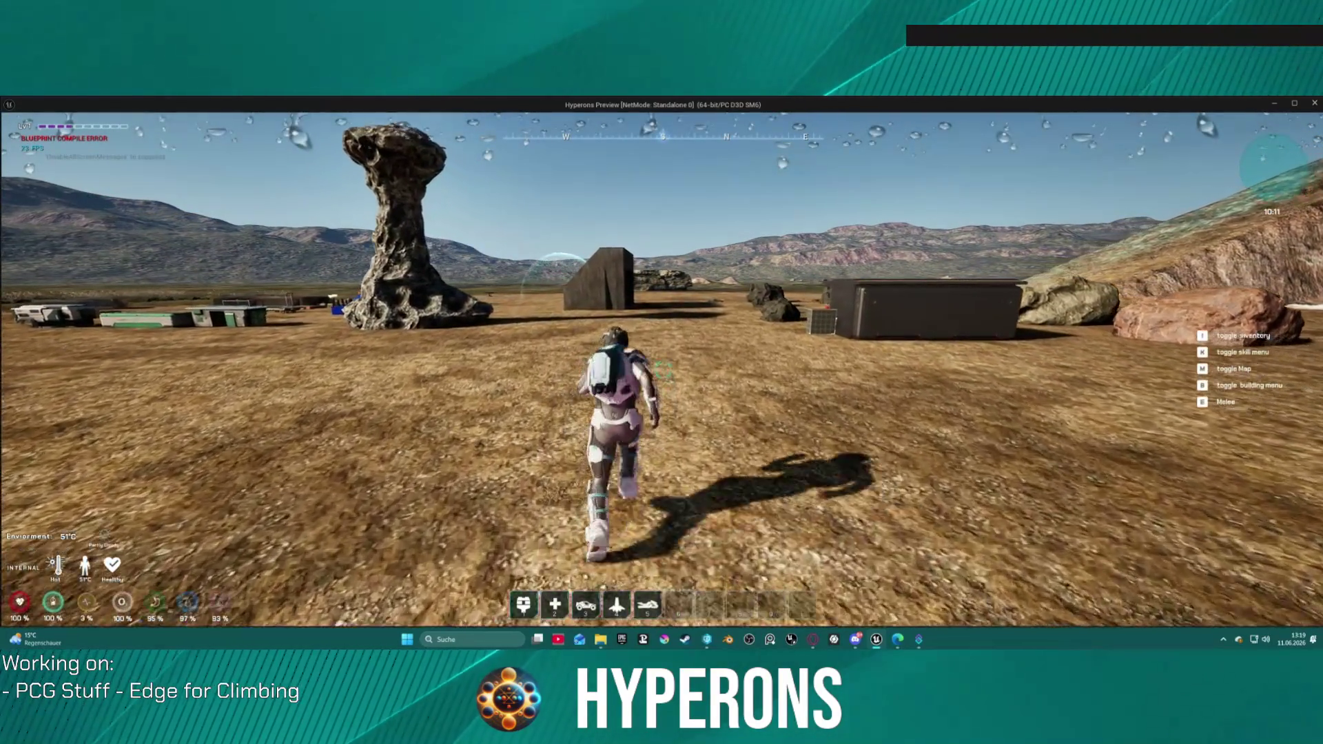
pyautogui.press('w')
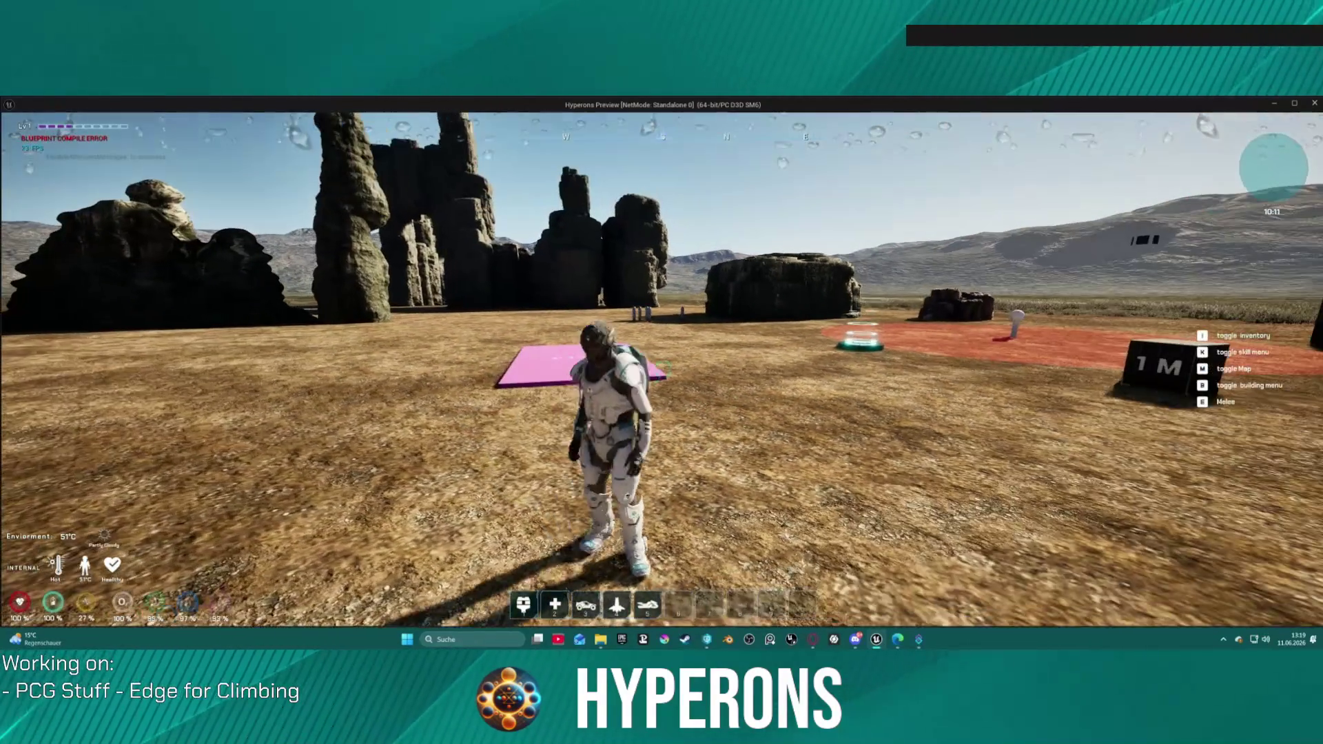
pyautogui.press('w')
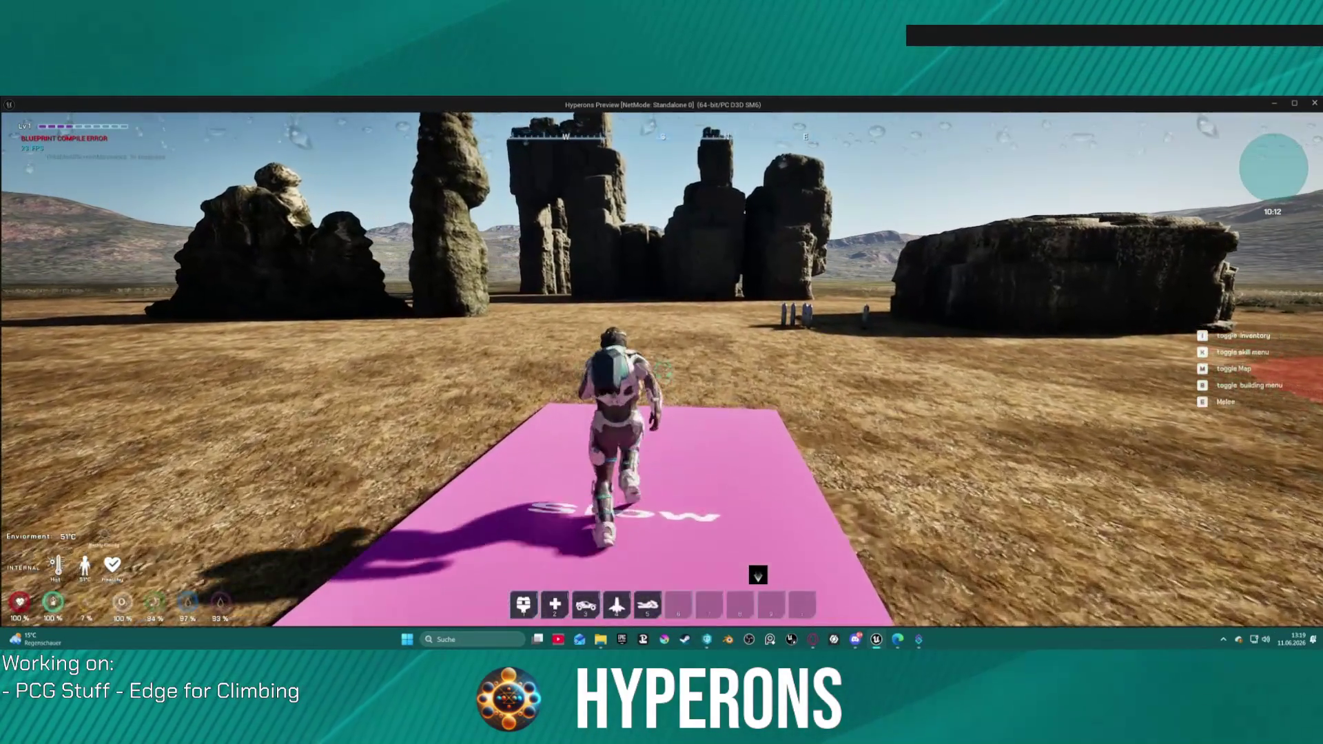
pyautogui.press('w')
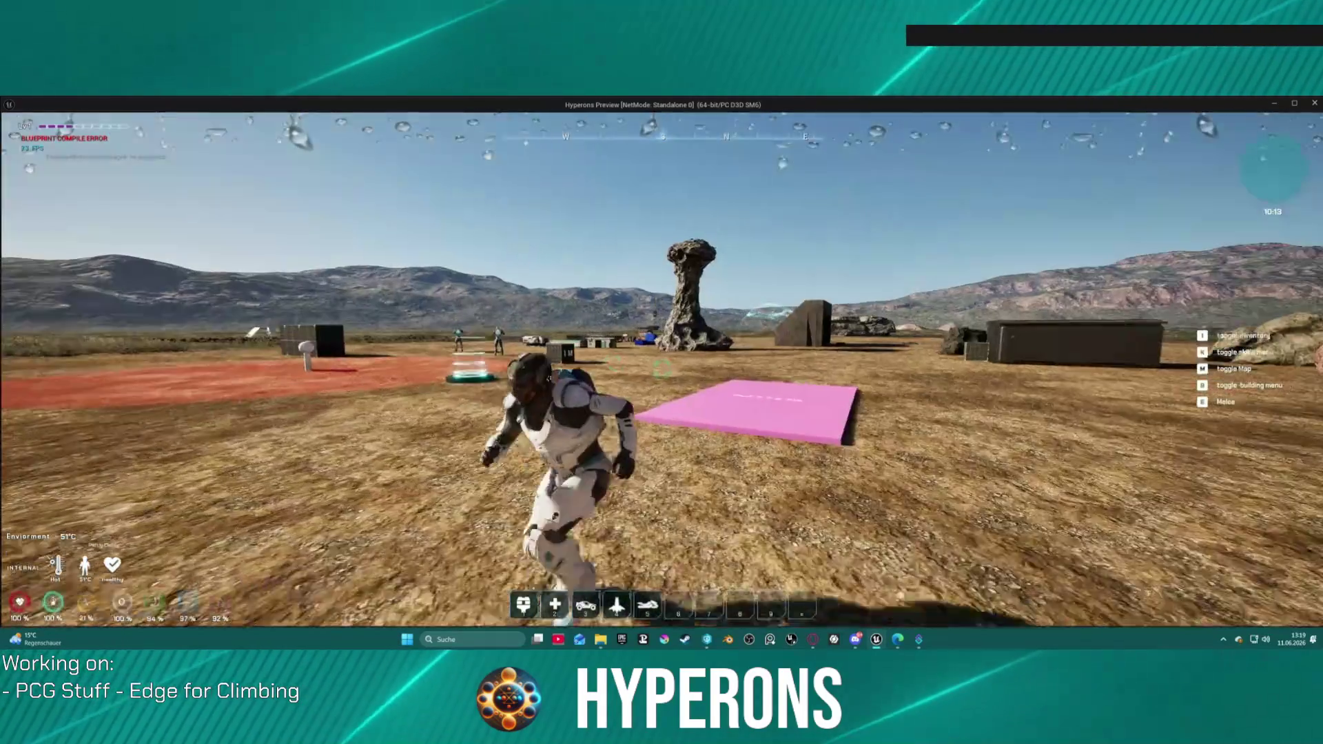
pyautogui.press('w')
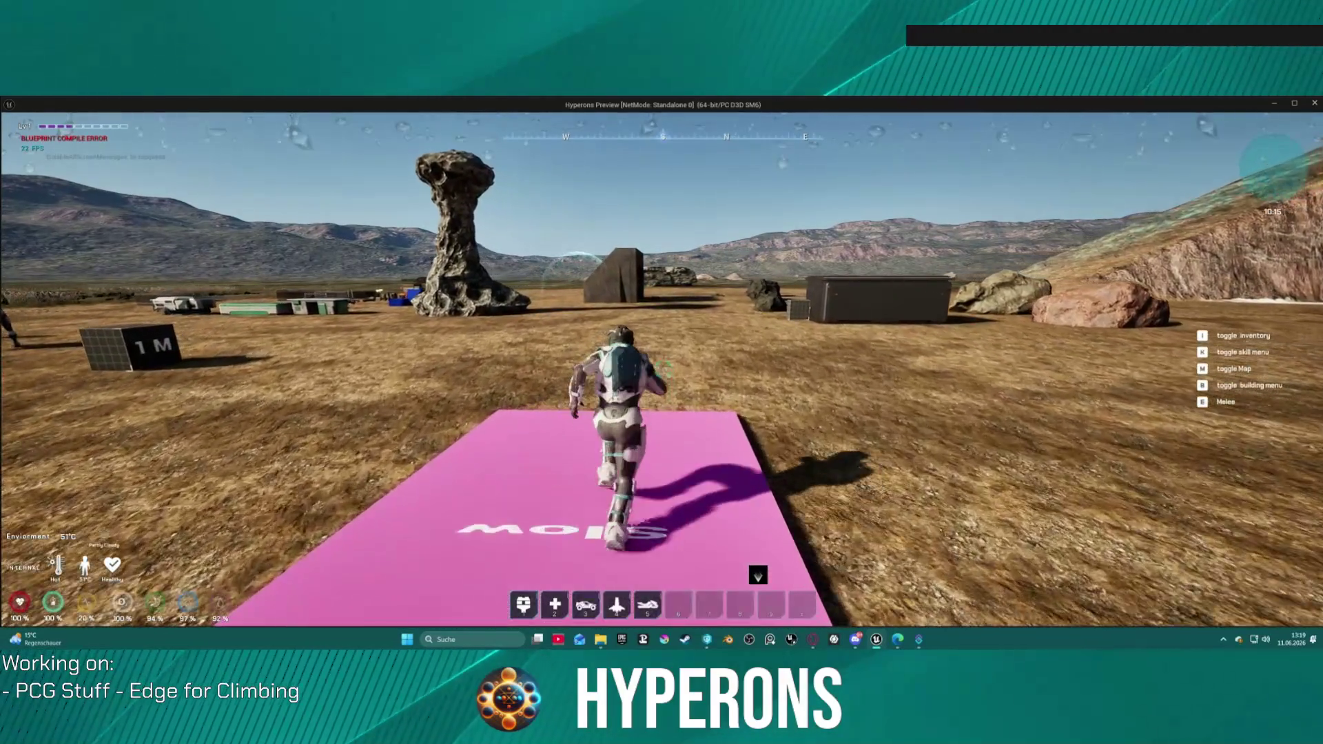
pyautogui.press('w')
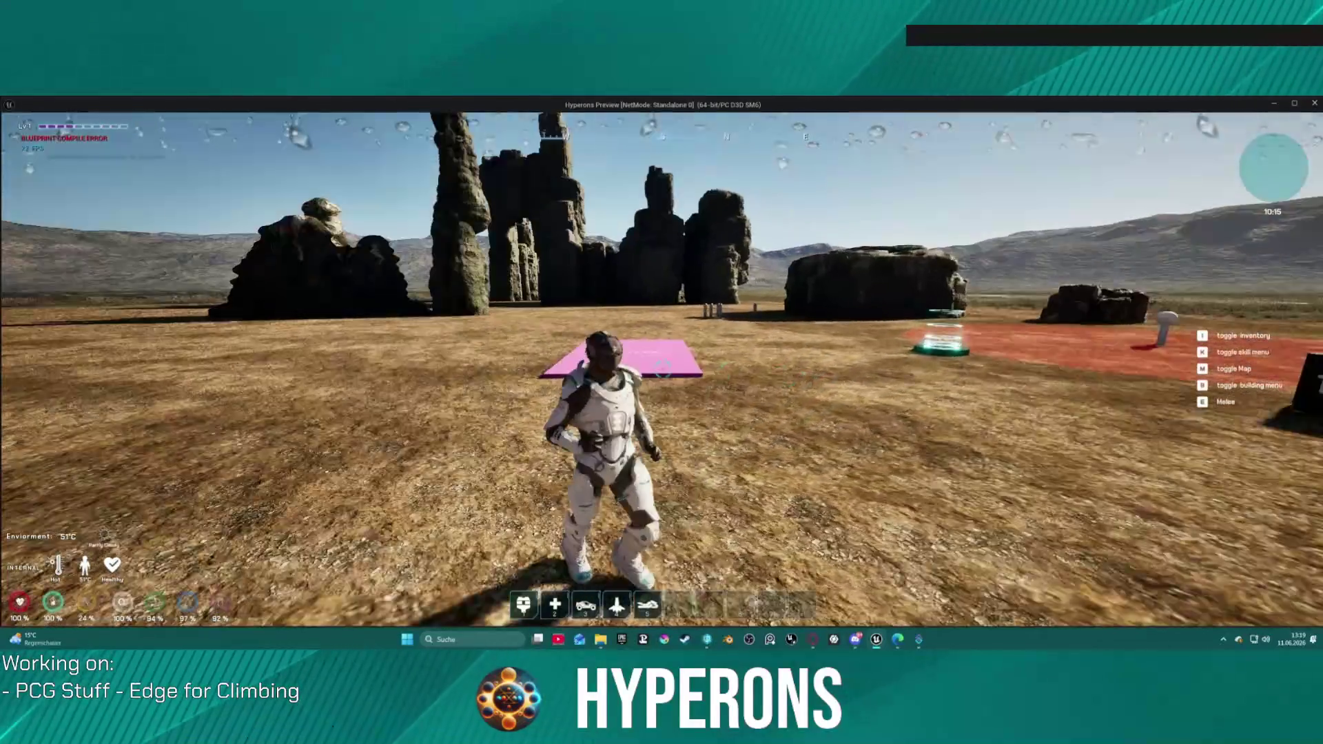
pyautogui.press('w')
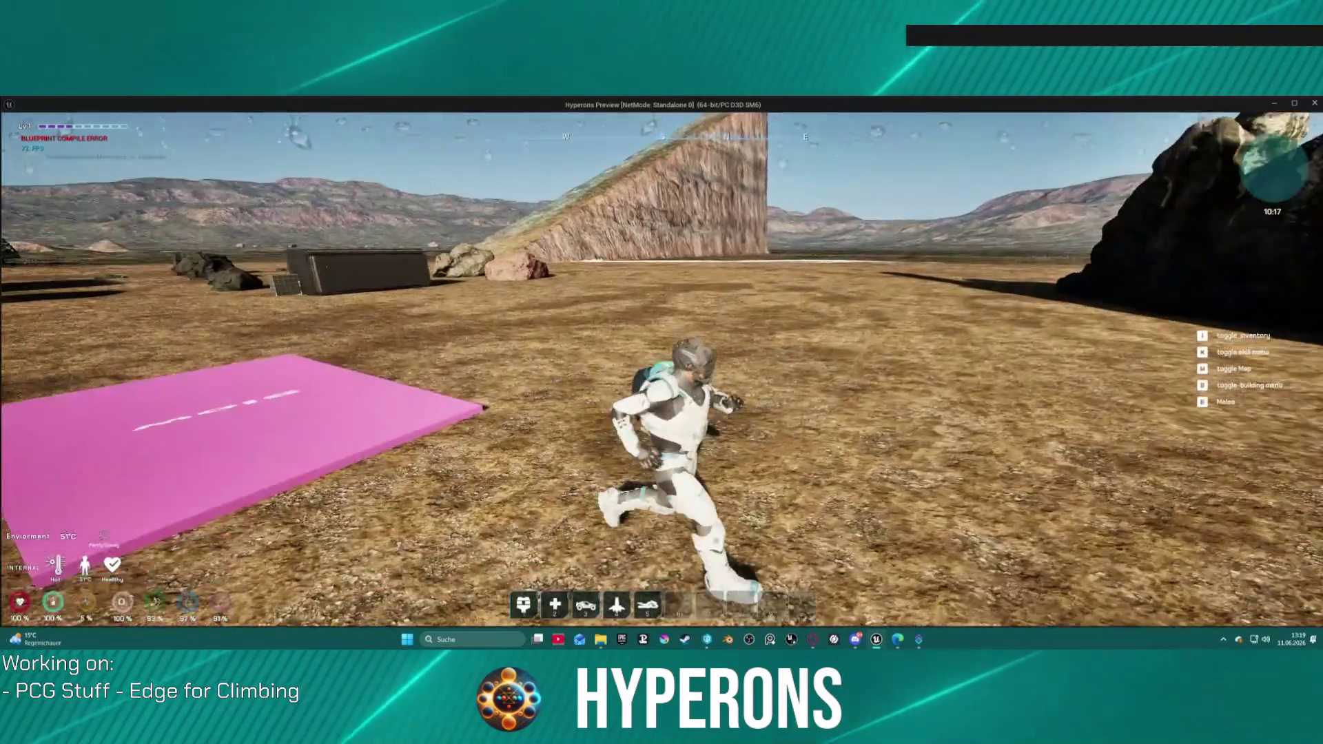
pyautogui.hotkey('alt', 'Tab')
pyautogui.press('Escape')
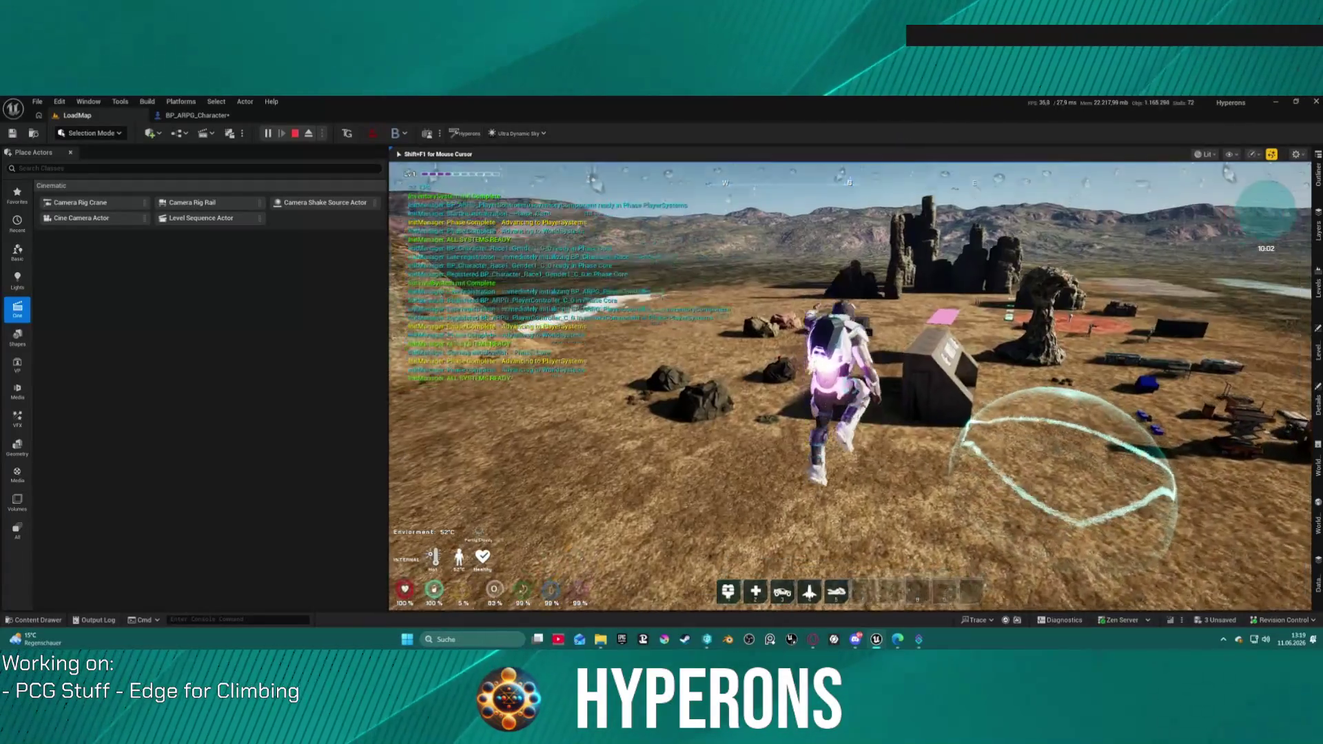
# - Climb onto the dark box, jump off it, and run toward the pink pad
pyautogui.press('w')
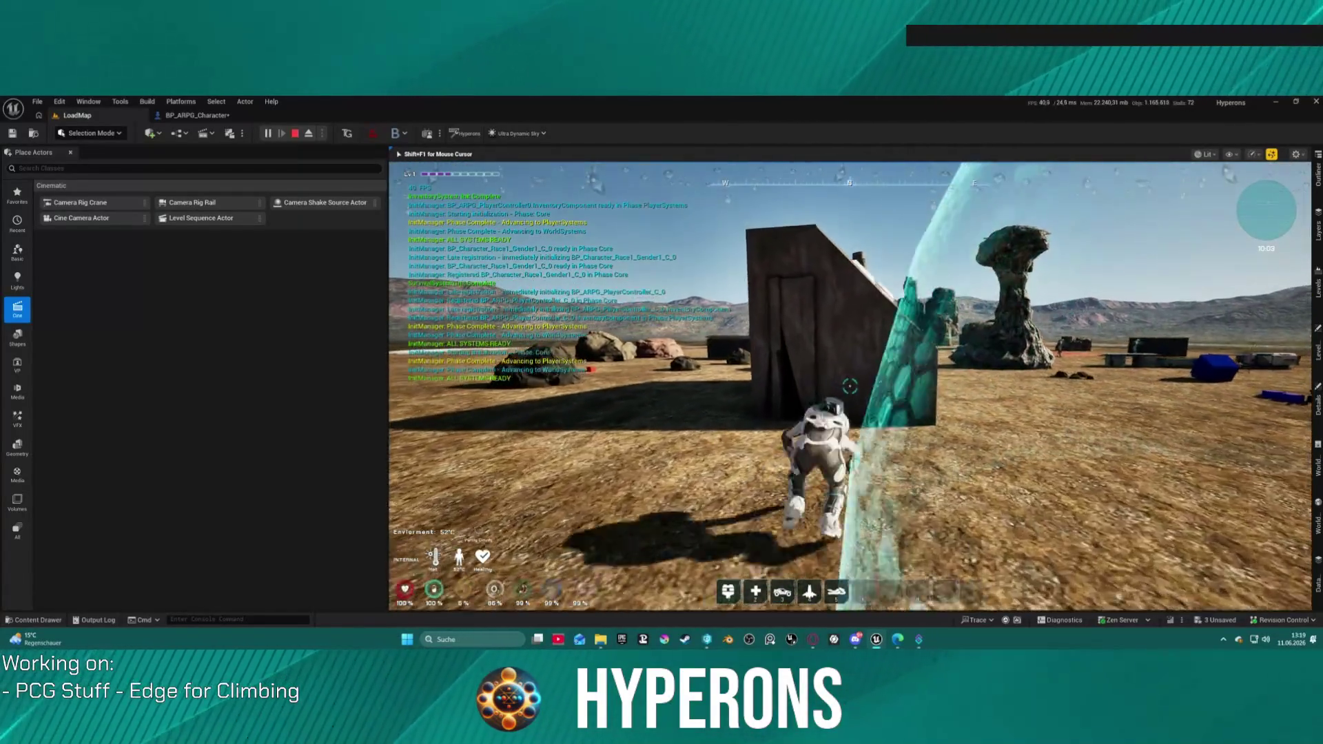
pyautogui.press('space')
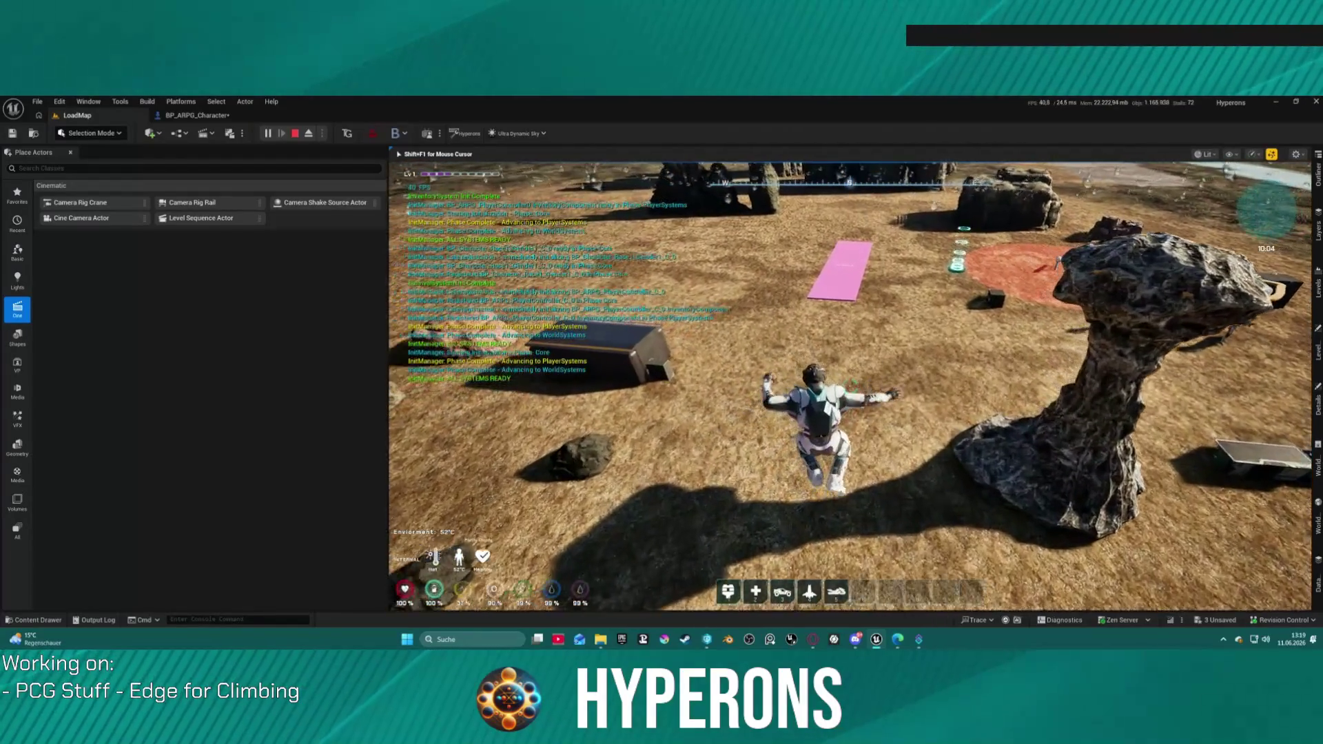
pyautogui.press('w')
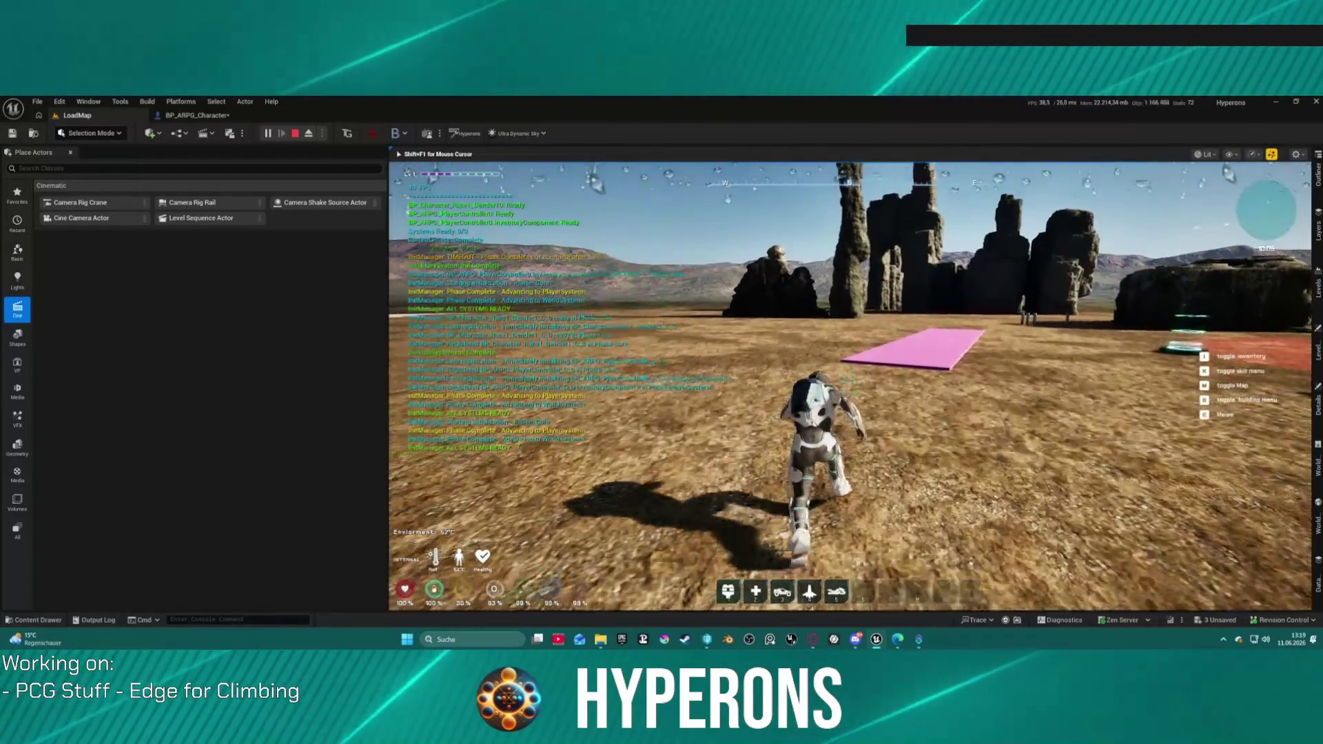
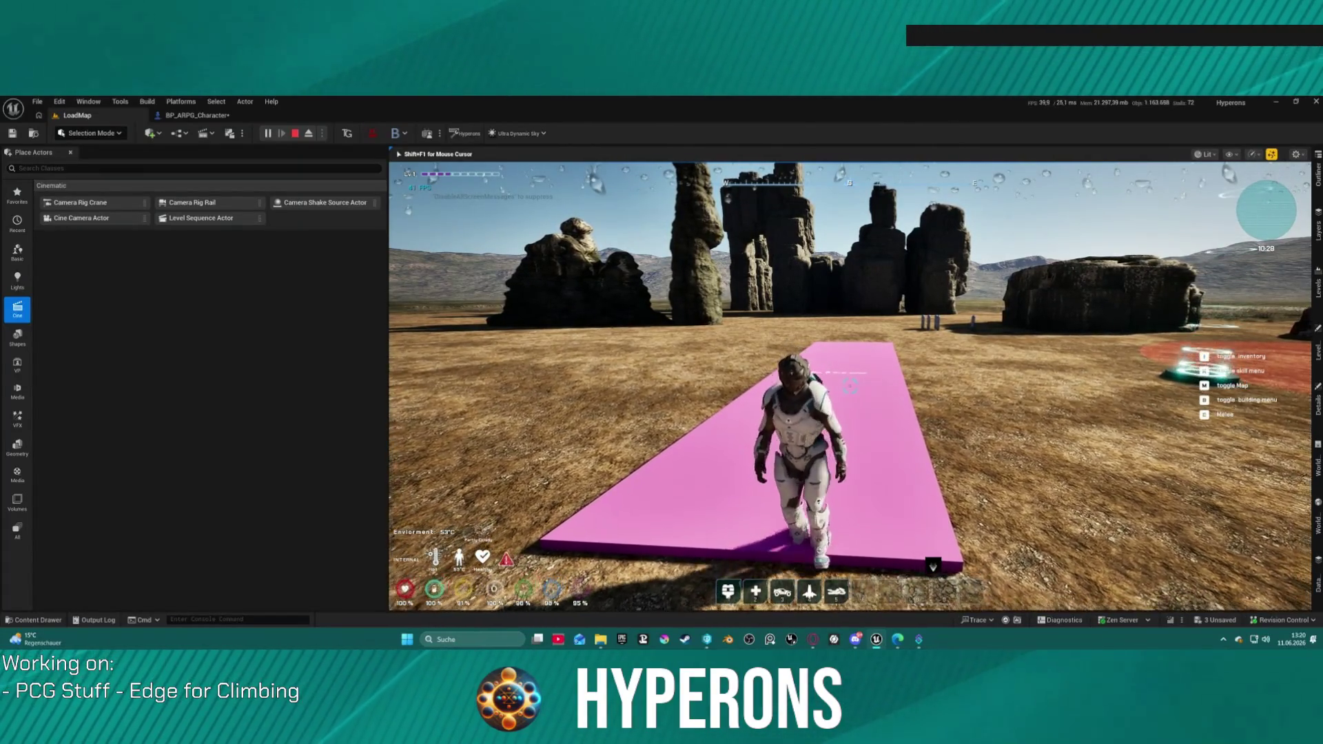
# - Run the character back and forth over the pink PCG slab, then end the play session
pyautogui.press('s')
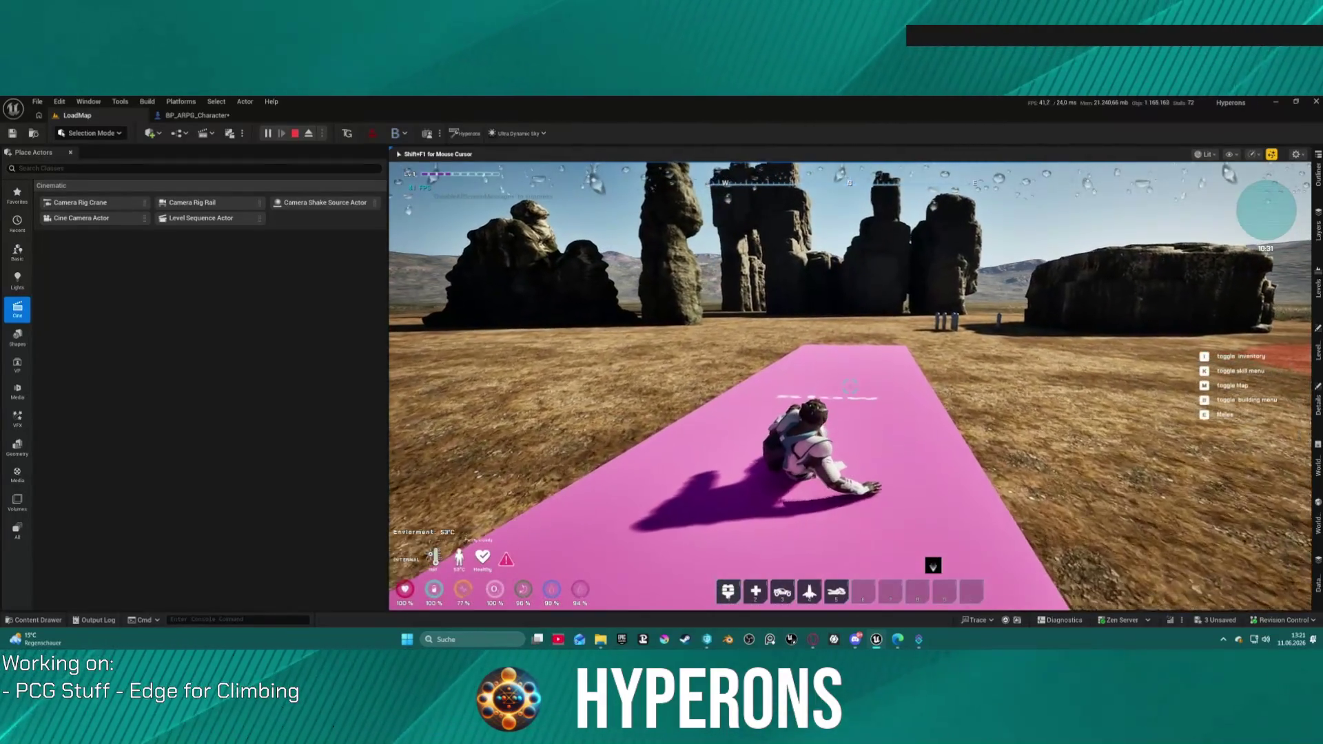
pyautogui.press('w')
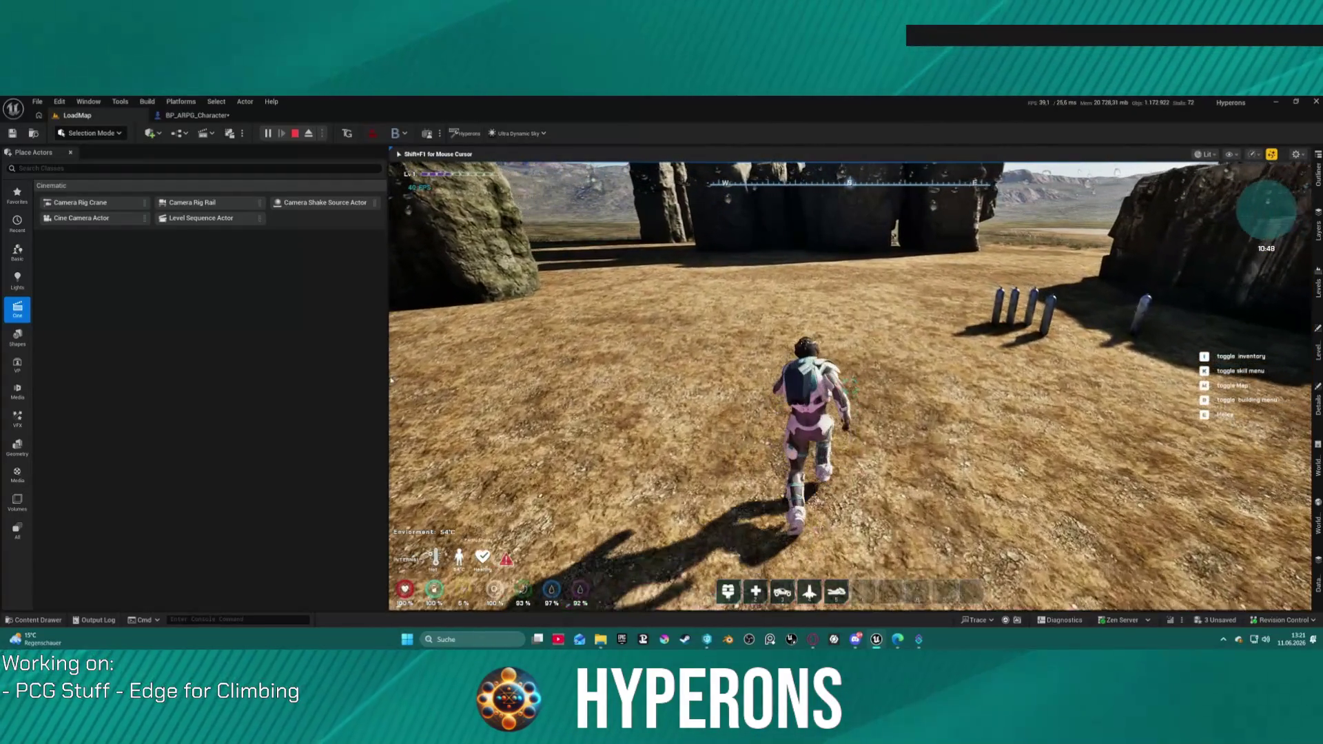
pyautogui.press('Escape')
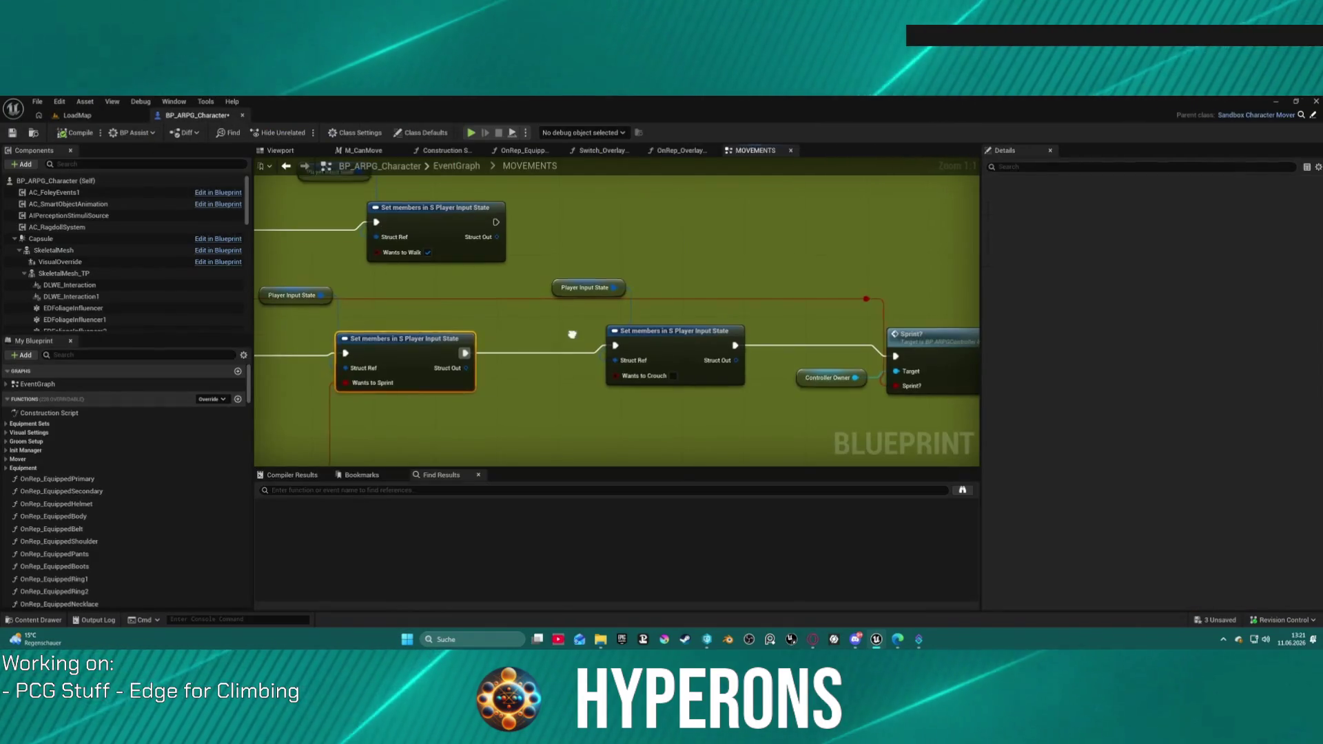
# - Drag the sprint Branch node next to Event Sprint Swim, then return to the full EventGraph
pyautogui.moveTo(651, 349); pyautogui.dragTo(651, 349)
pyautogui.scroll(-5, 573, 302)
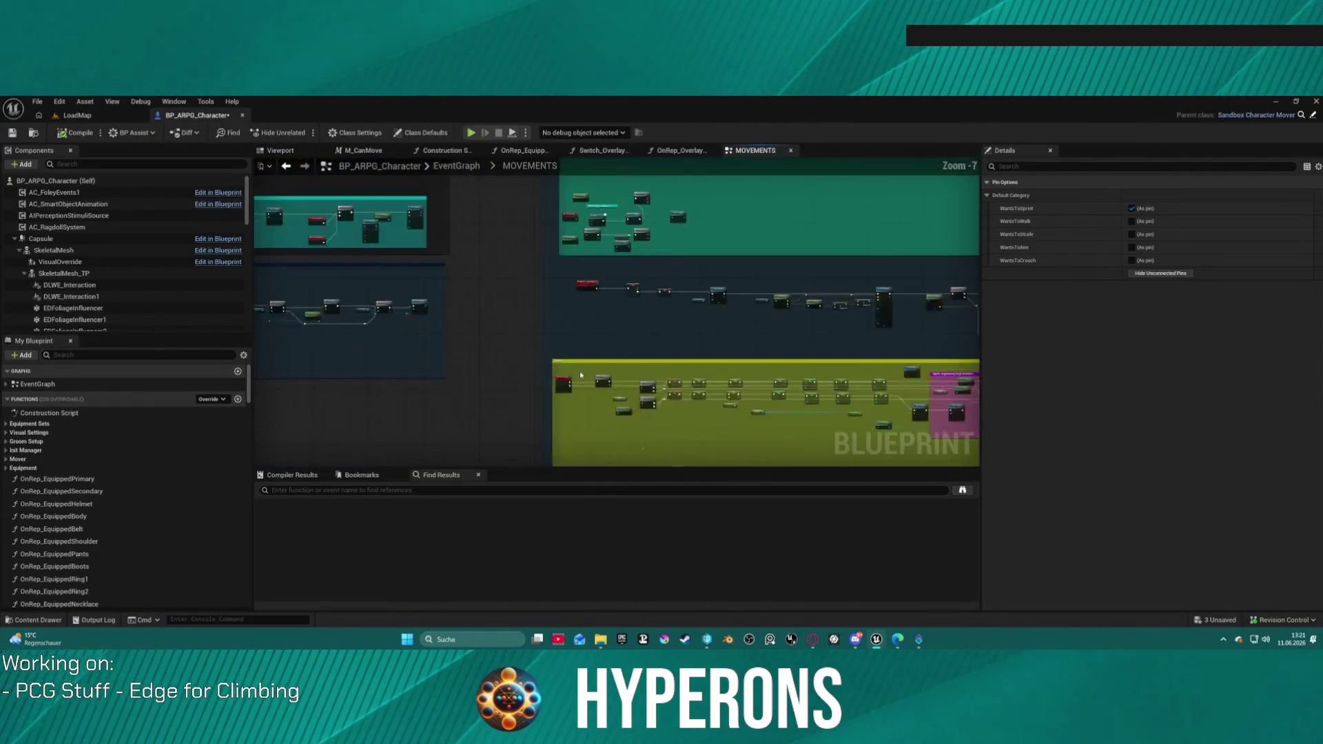
pyautogui.scroll(5, 505, 295)
pyautogui.moveTo(506, 295)
pyautogui.mouseDown()
pyautogui.moveTo(262, 261)
pyautogui.moveTo(261, 206)
pyautogui.moveTo(423, 202)
pyautogui.moveTo(851, 276)
pyautogui.moveTo(423, 202)
pyautogui.moveTo(622, 222)
pyautogui.moveTo(510, 293)
pyautogui.moveTo(547, 287)
pyautogui.moveTo(276, 307)
pyautogui.mouseUp()
pyautogui.moveTo(758, 310); pyautogui.dragTo(352, 312)
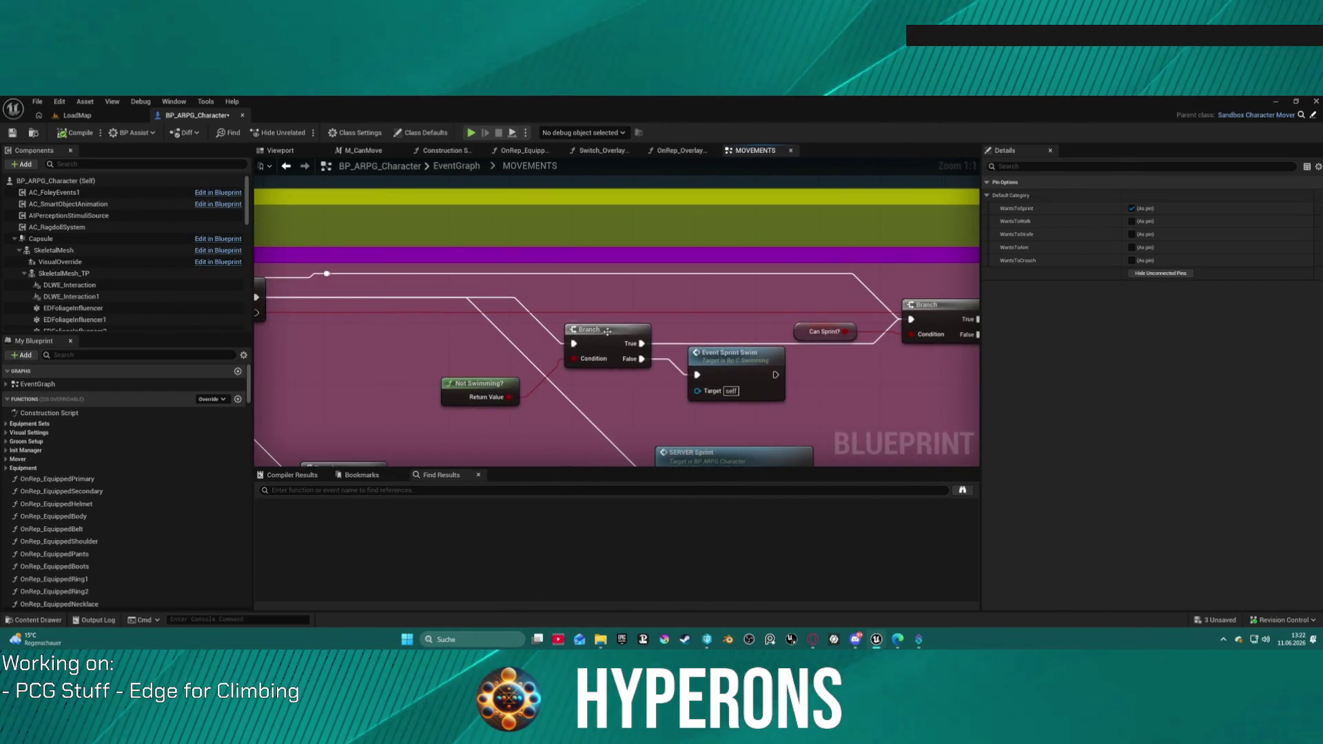
pyautogui.moveTo(778, 344); pyautogui.dragTo(516, 316)
pyautogui.moveTo(413, 306)
pyautogui.mouseDown()
pyautogui.moveTo(439, 365)
pyautogui.moveTo(483, 322)
pyautogui.mouseUp()
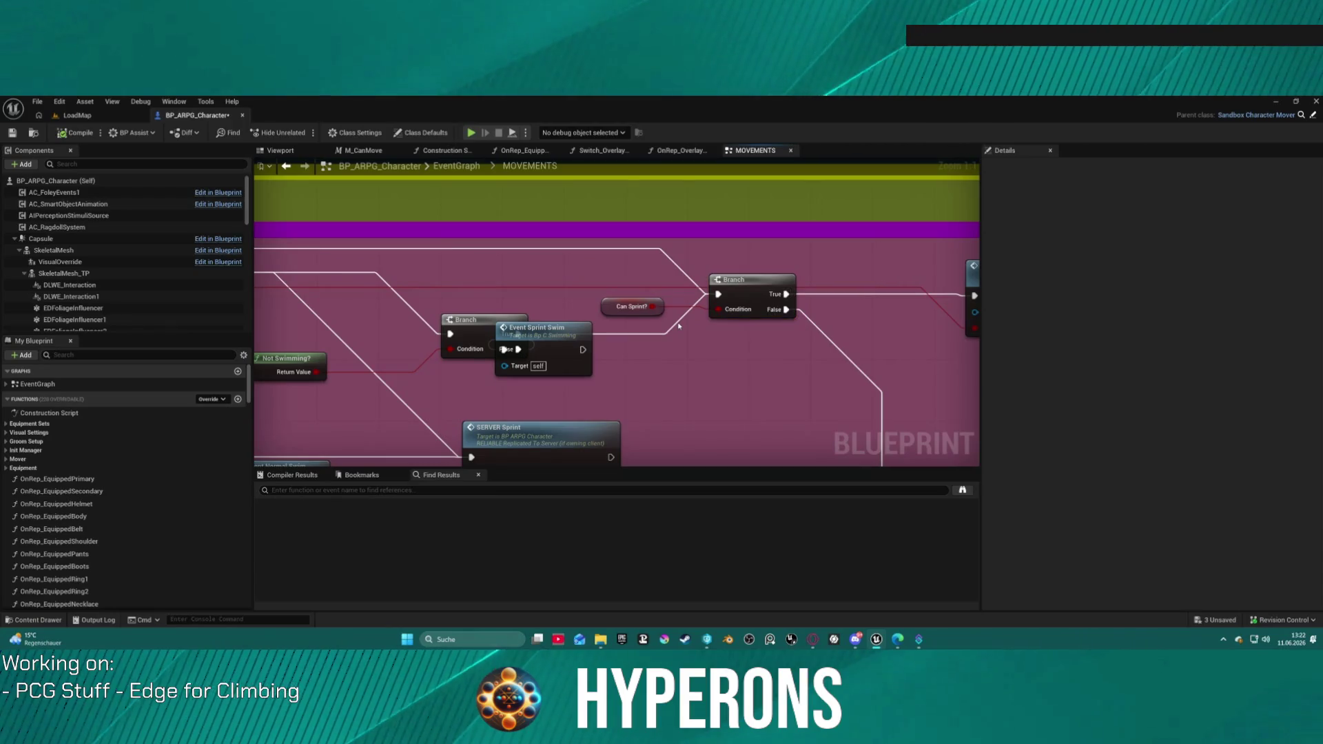
pyautogui.hotkey('alt', 'Left')
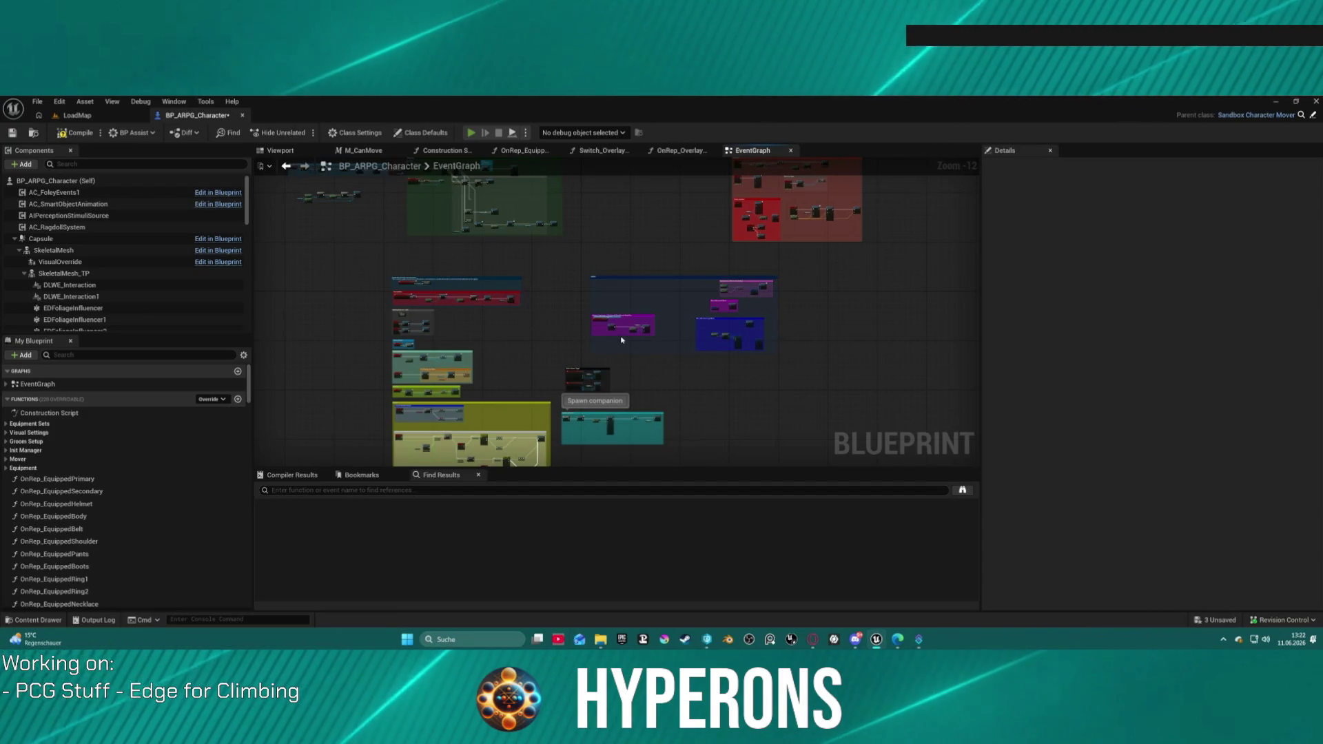
# - Launch the Hyperons Preview despite compile errors, run across the pink slab, then return to the editor
pyautogui.hotkey('alt', 'p')
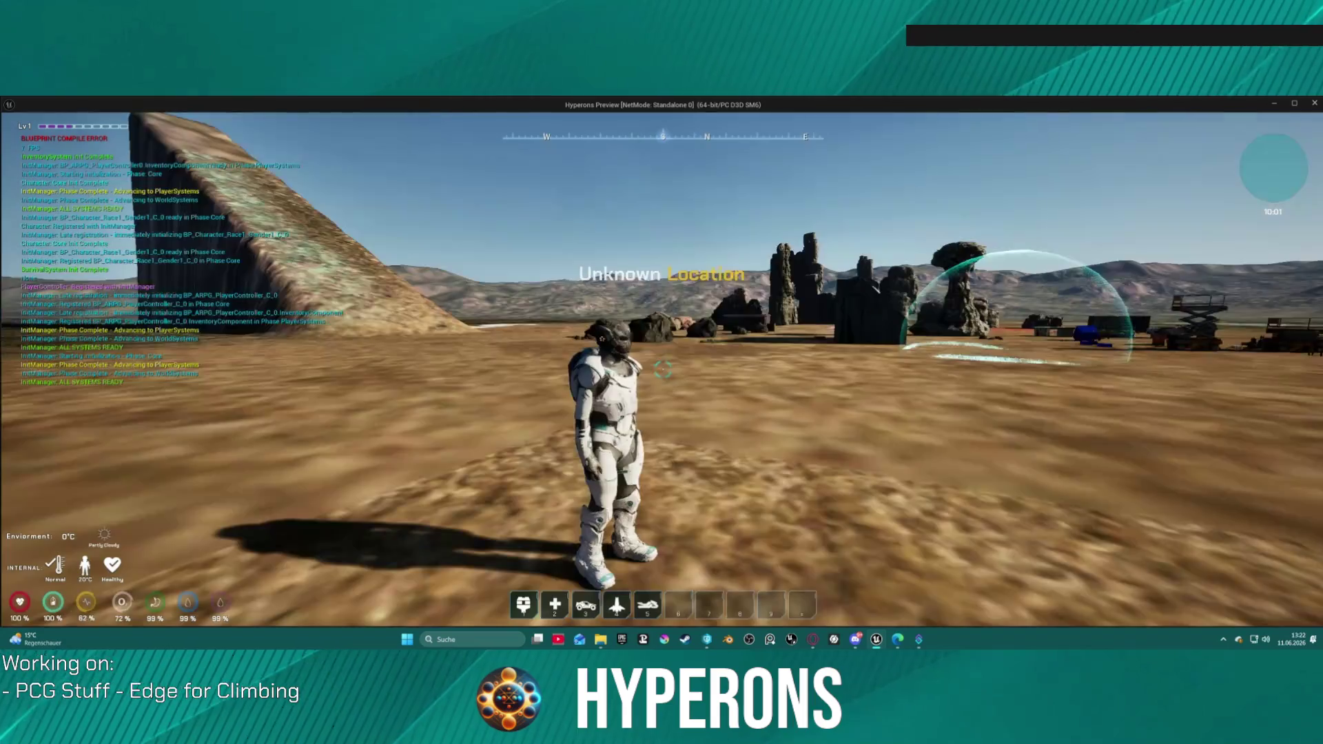
pyautogui.press('w')
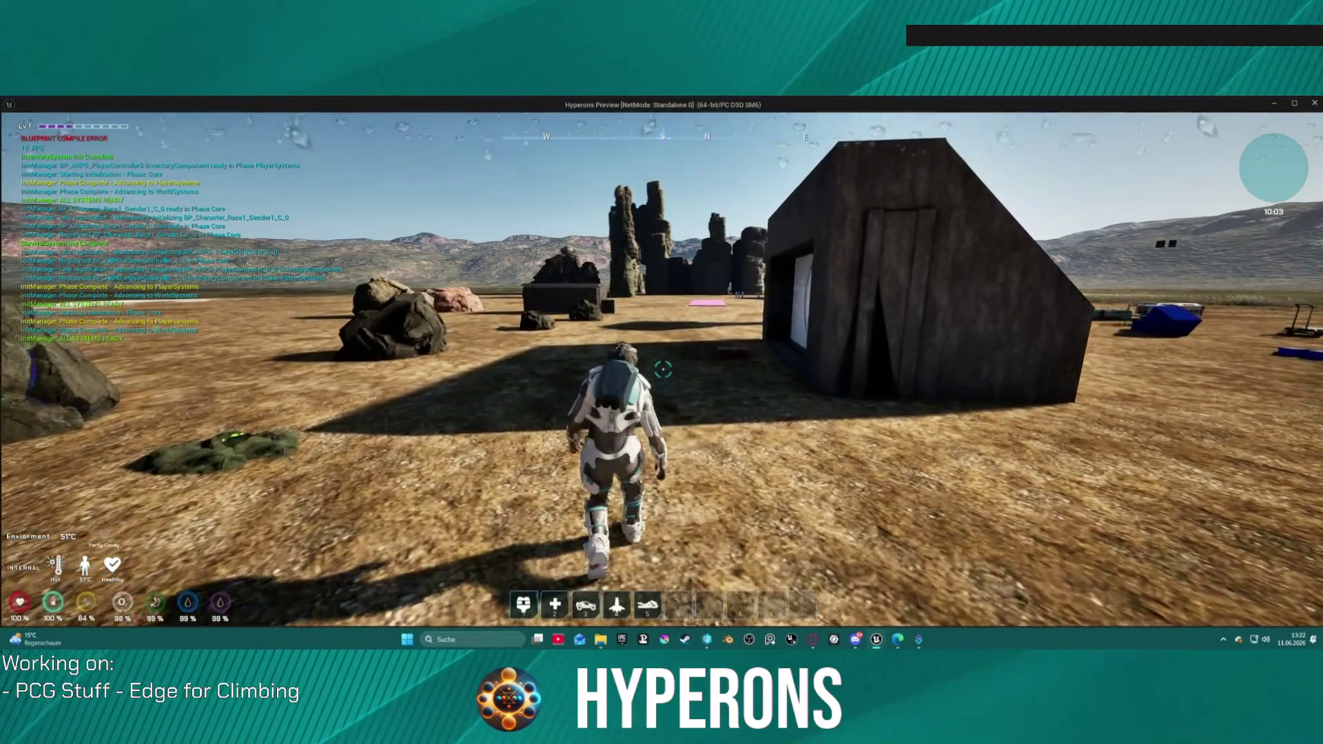
pyautogui.press('w')
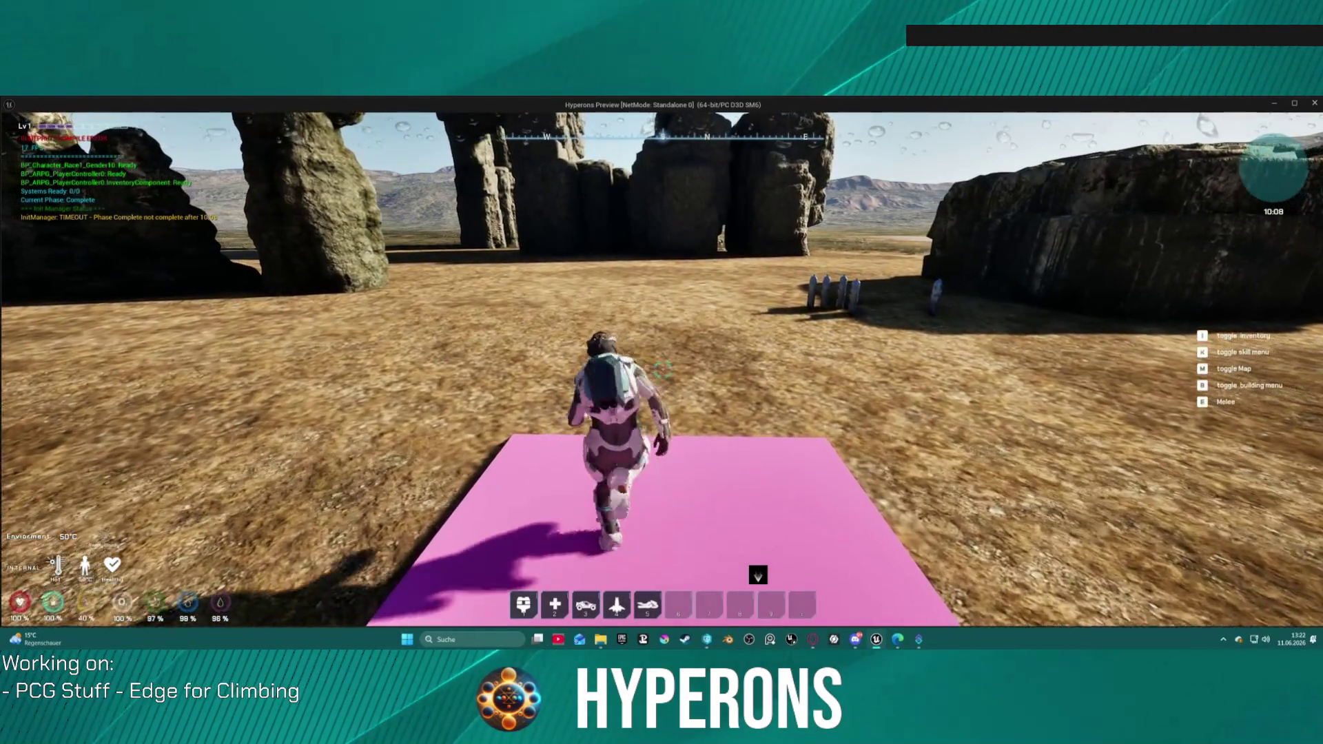
pyautogui.press('w')
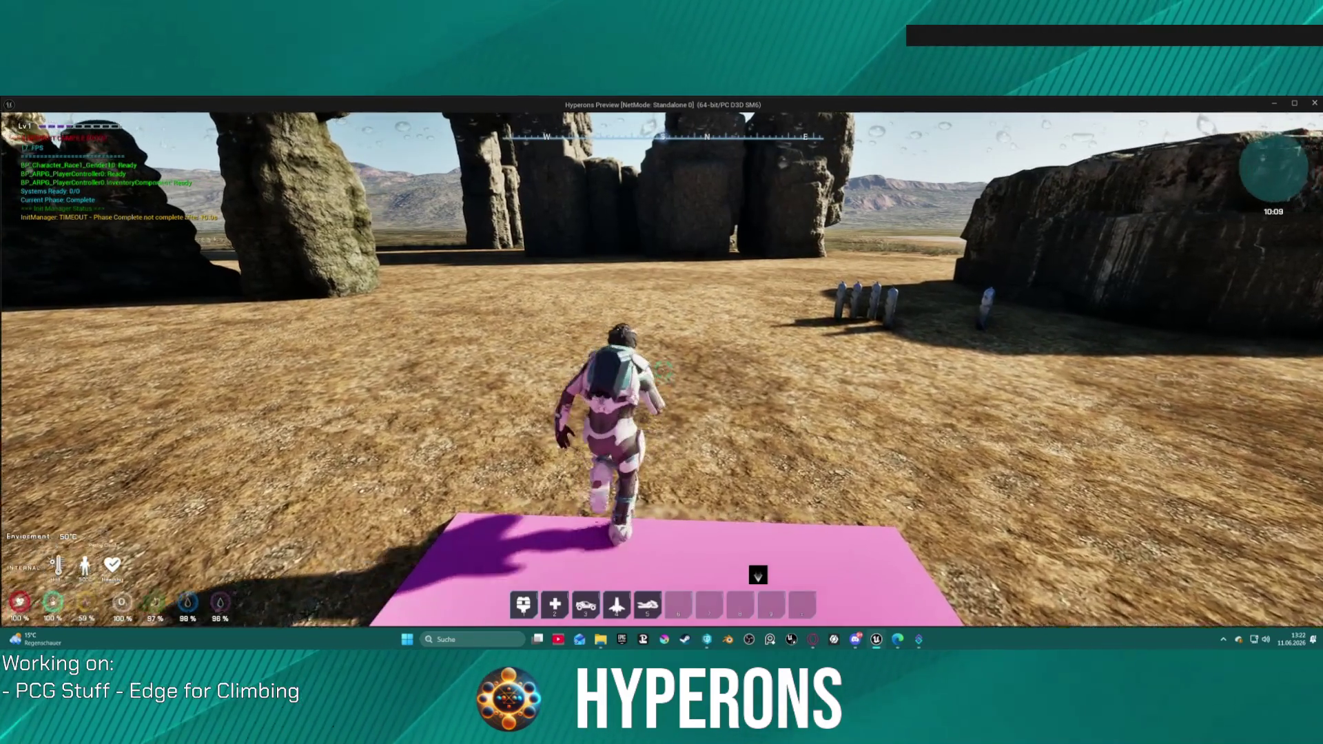
pyautogui.press('s')
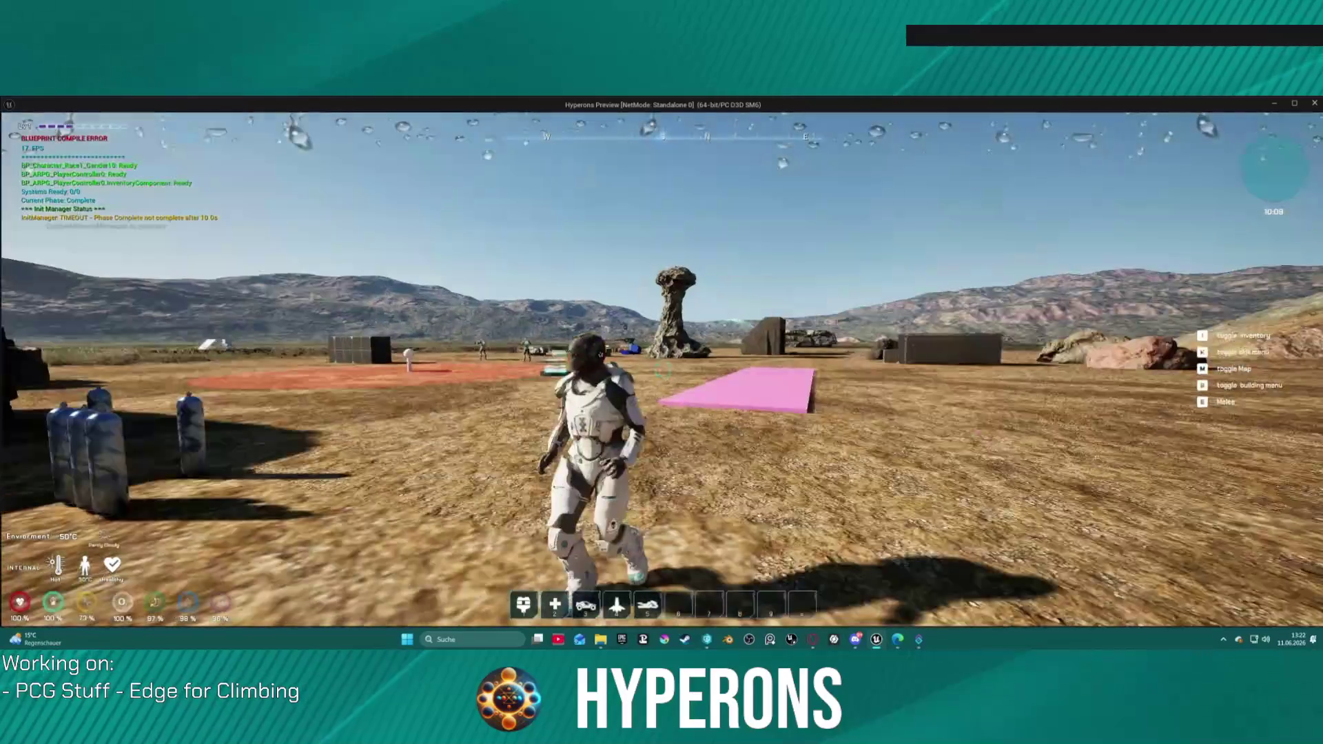
pyautogui.press('s')
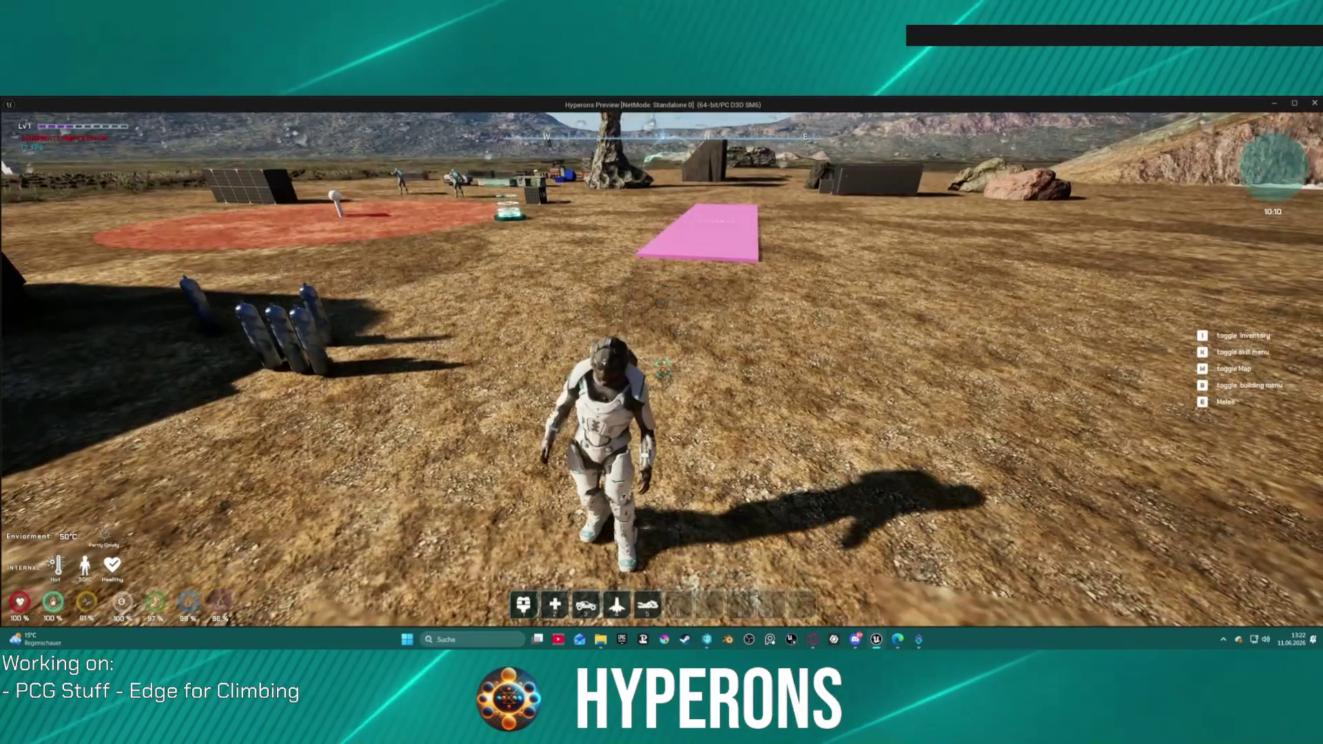
pyautogui.press('super')
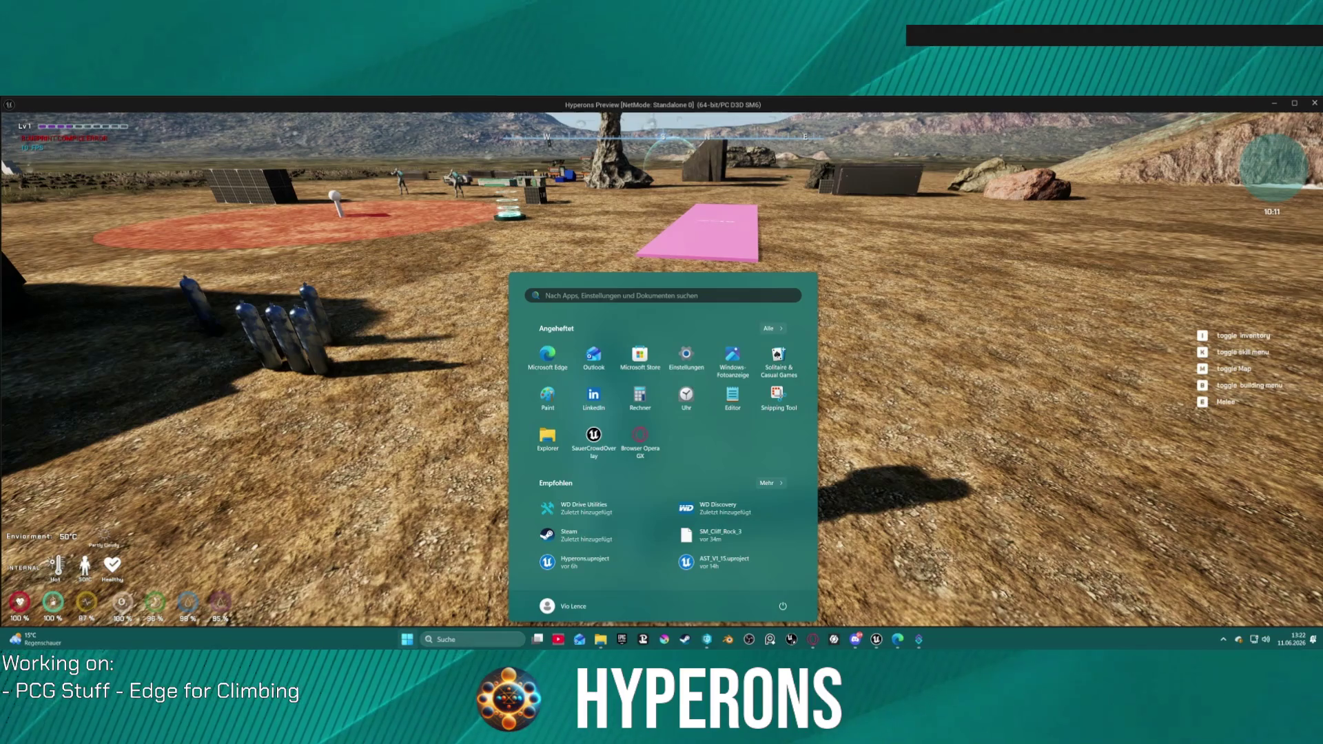
pyautogui.hotkey('alt', 'Tab')
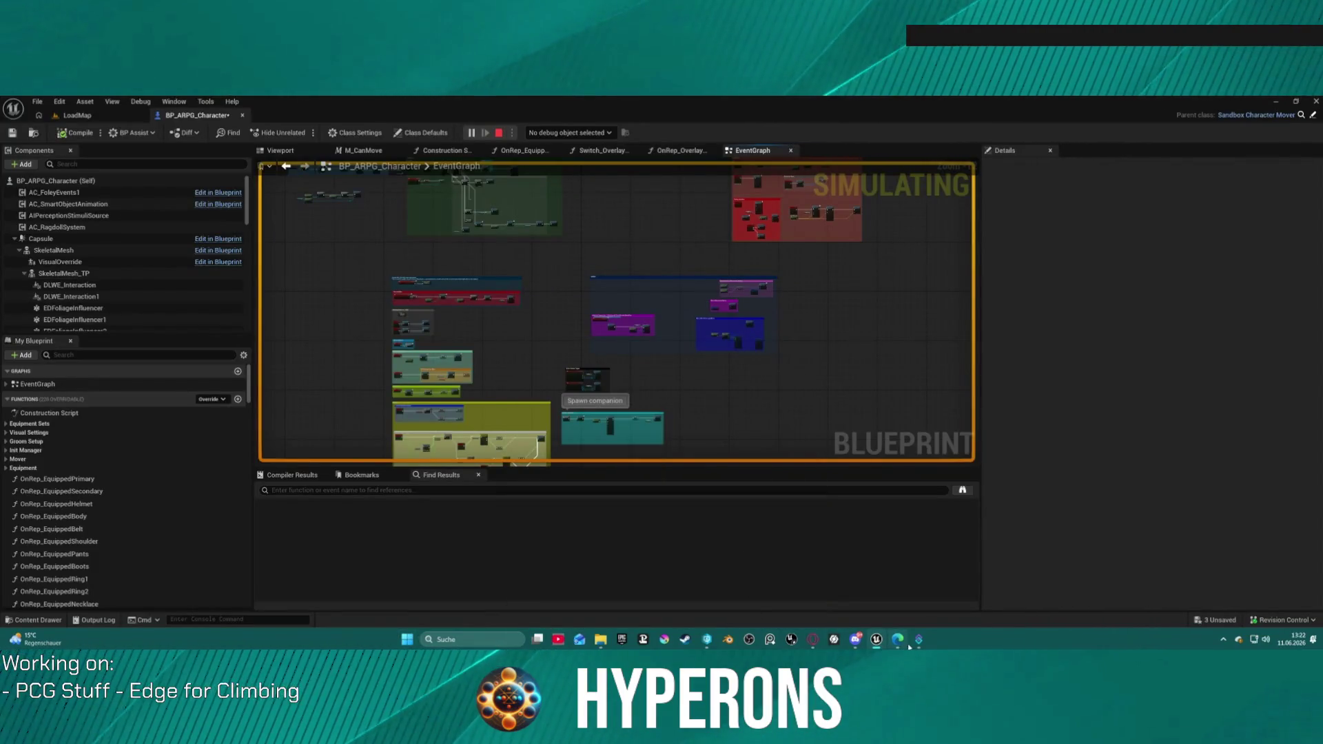
# - Stop the preview, check out and save modified assets like PCG_ClimbingEdge, then replay LoadMap
pyautogui.click(927, 596)
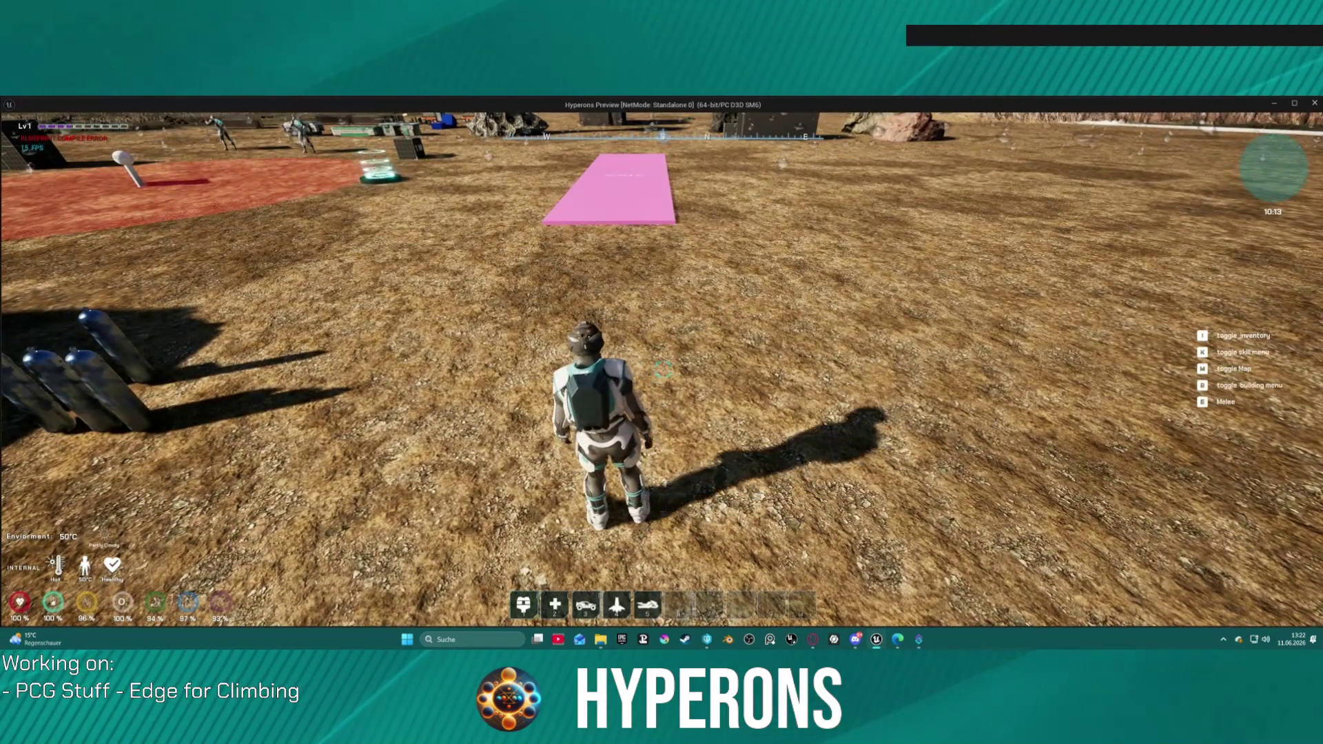
pyautogui.hotkey('alt', 'Tab')
pyautogui.press('Escape')
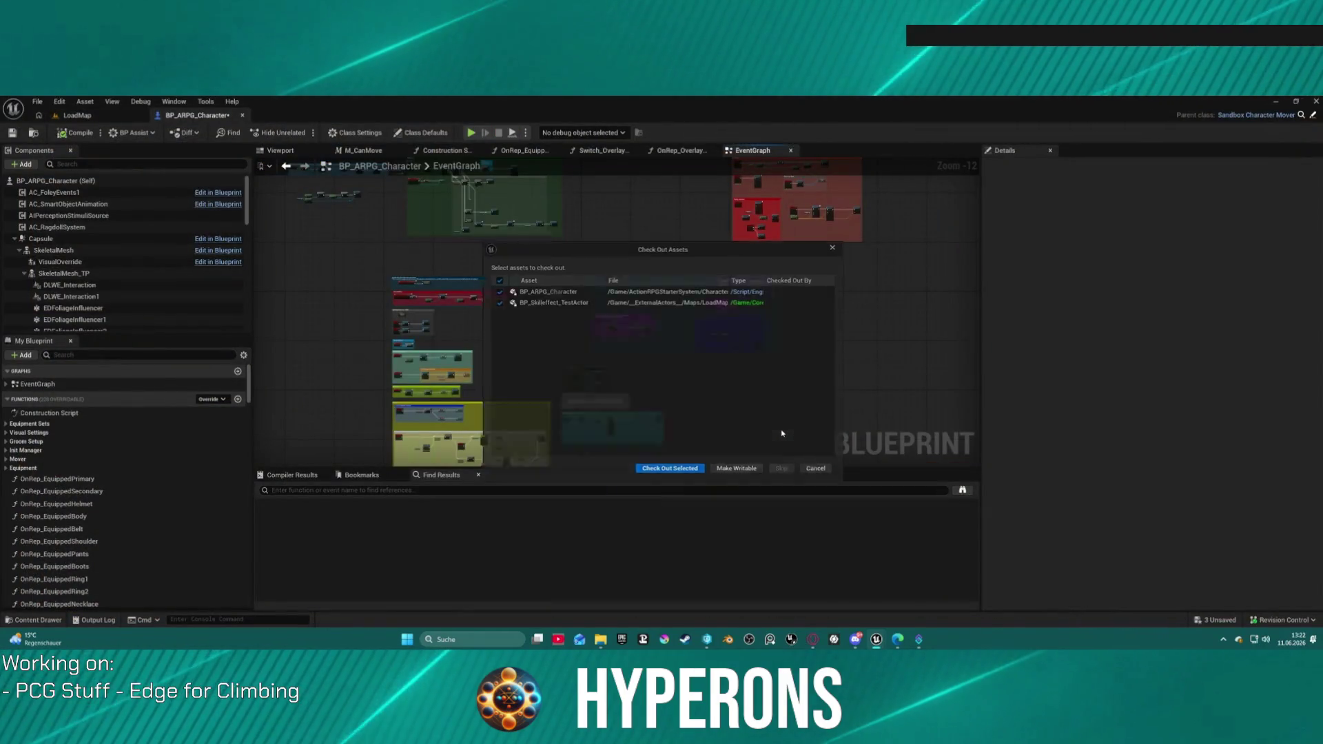
pyautogui.click(702, 477)
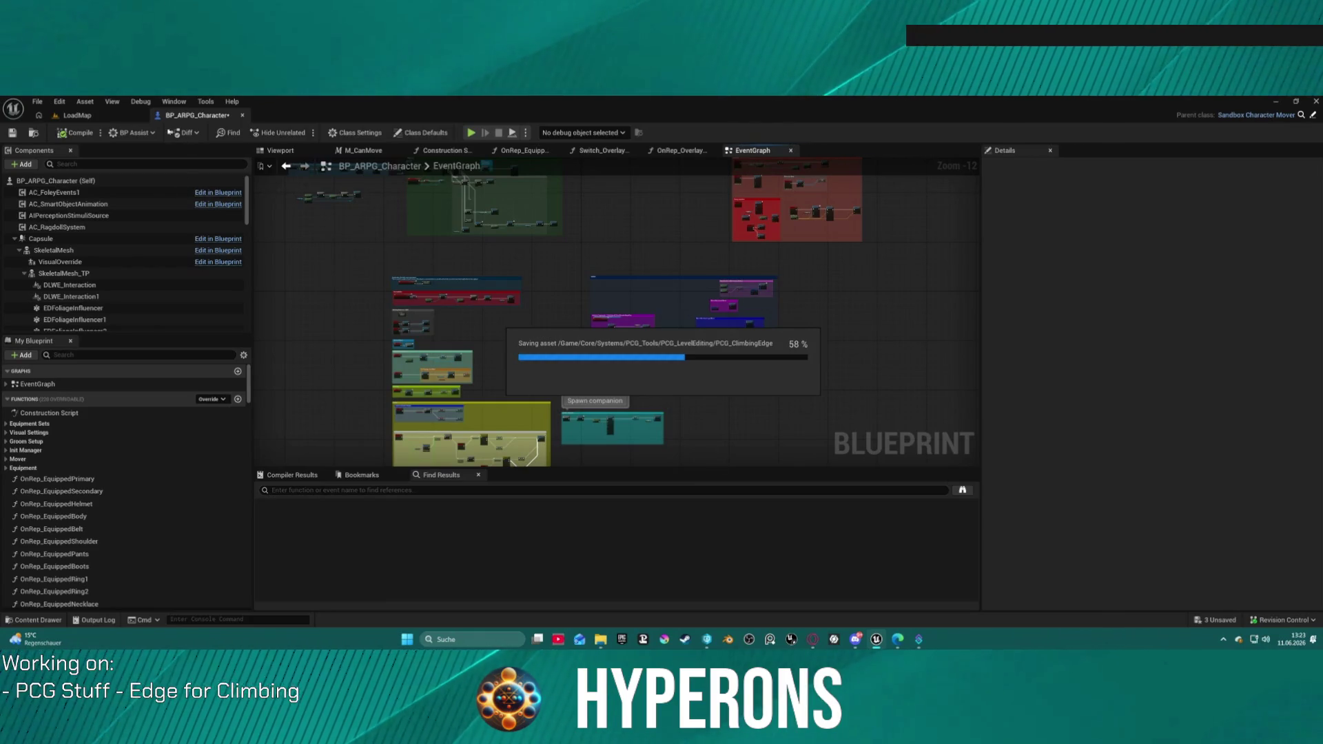
pyautogui.click(101, 117)
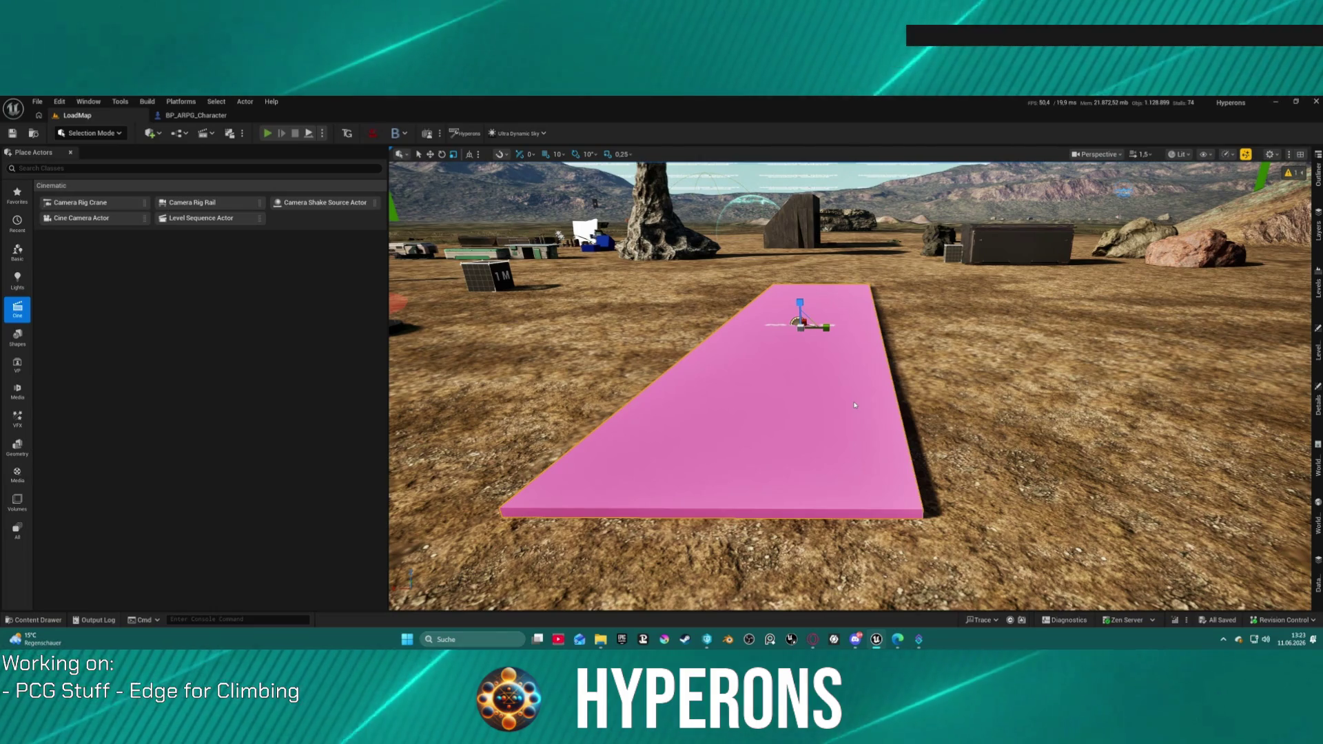
pyautogui.hotkey('alt', 'p')
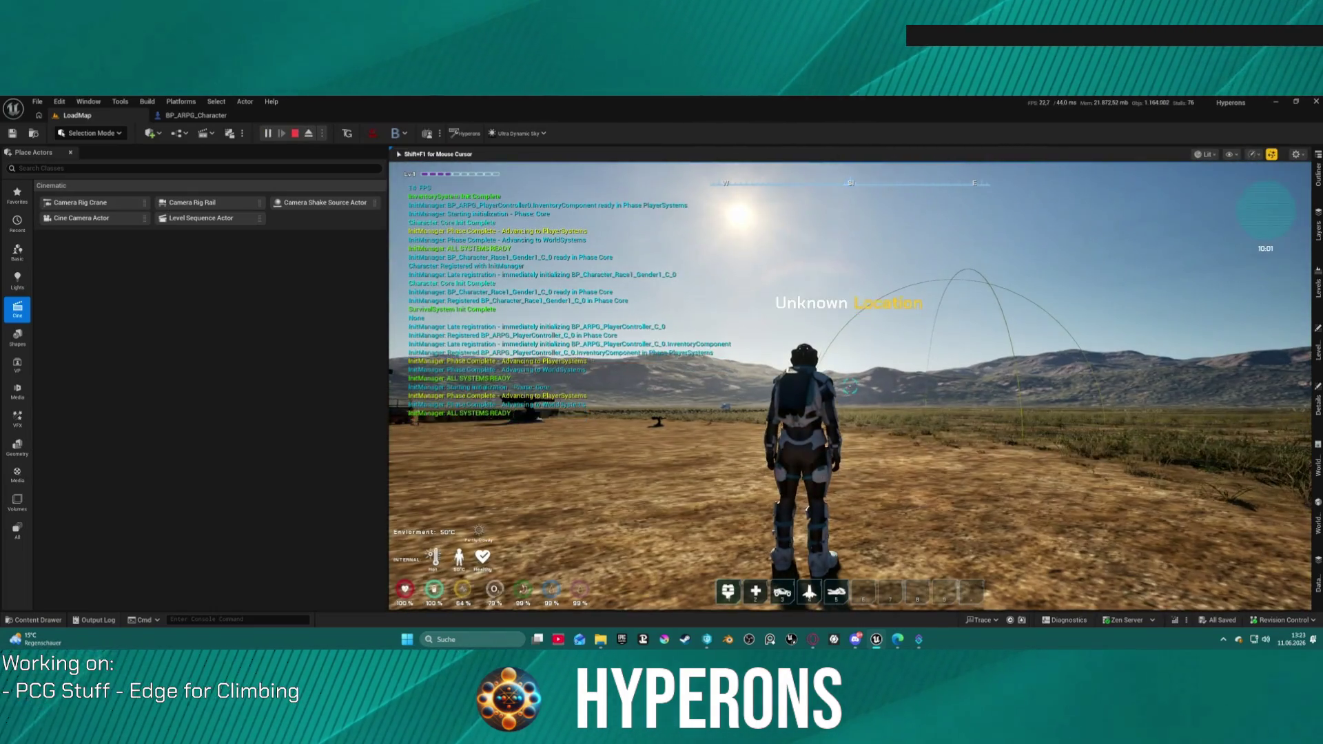
# - Run the character forward onto the pink slab, stop playing, and return to BP_ARPG_Character
pyautogui.press('w')
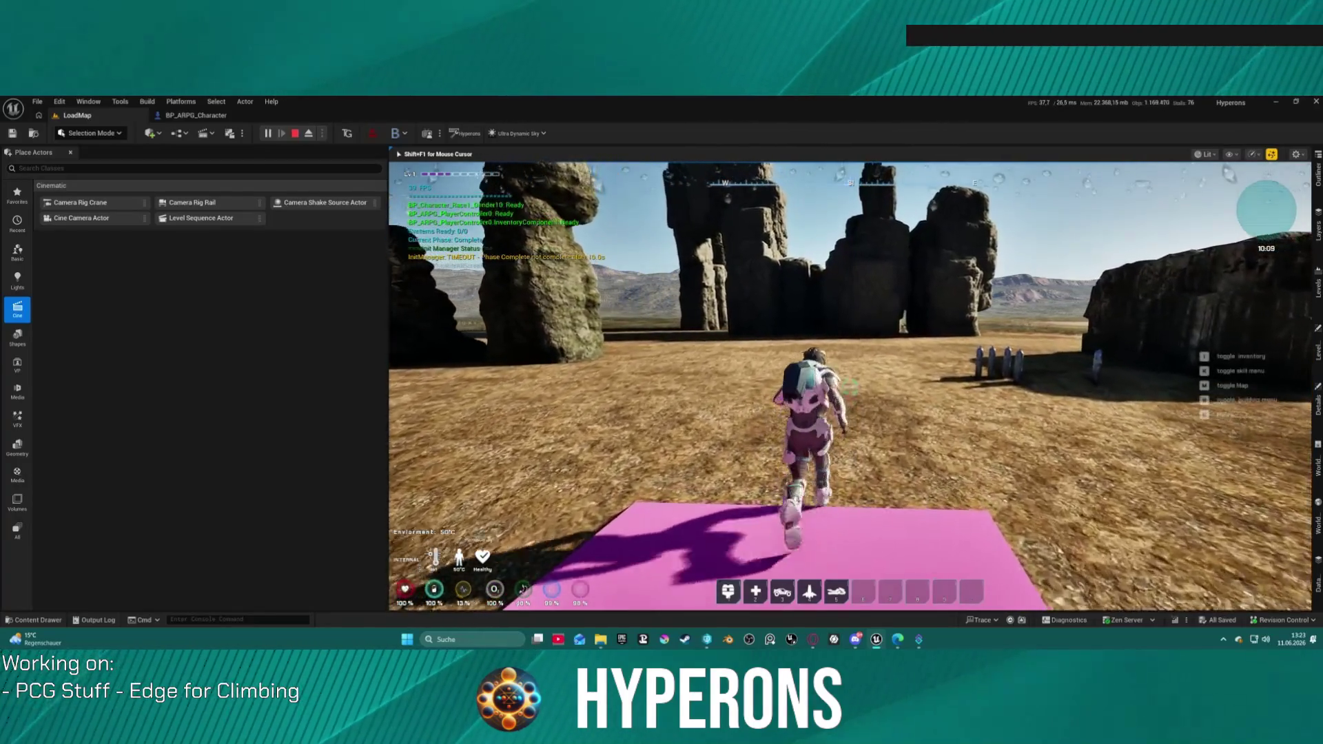
pyautogui.press('Escape')
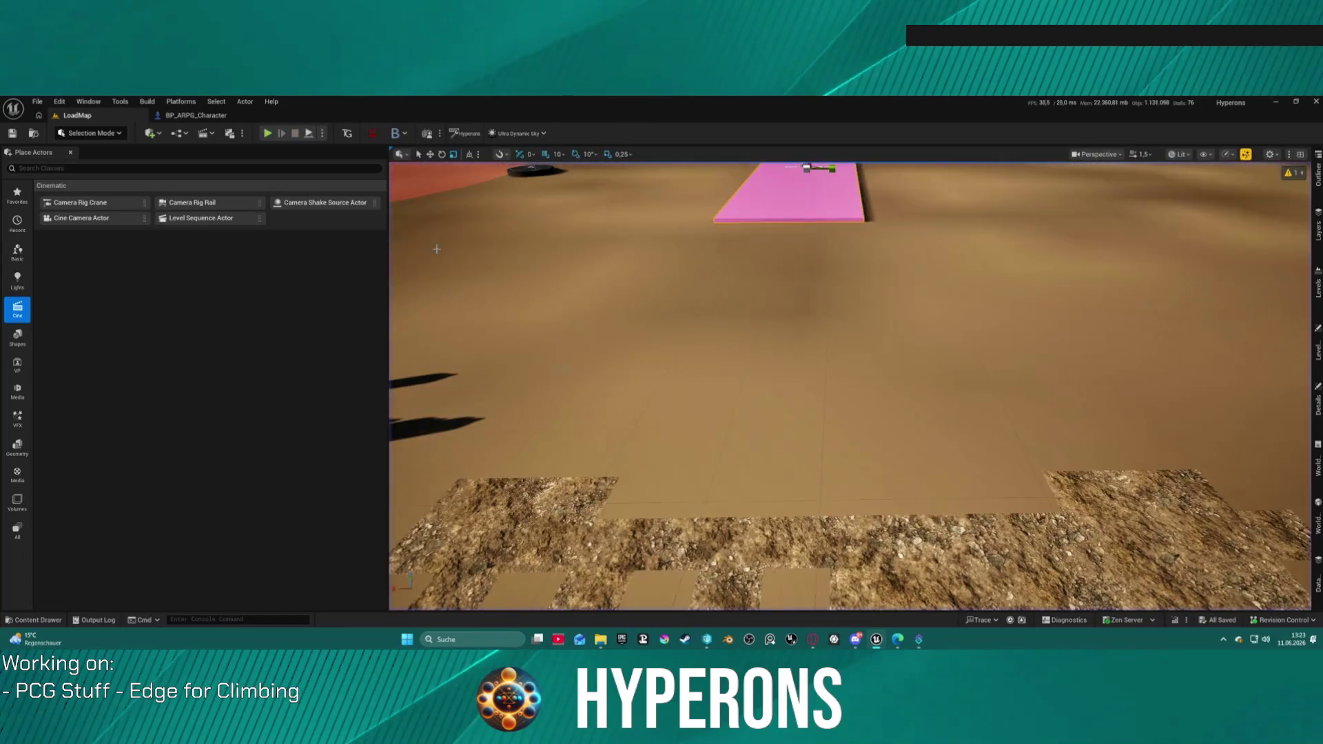
pyautogui.click(181, 101)
pyautogui.click(153, 120)
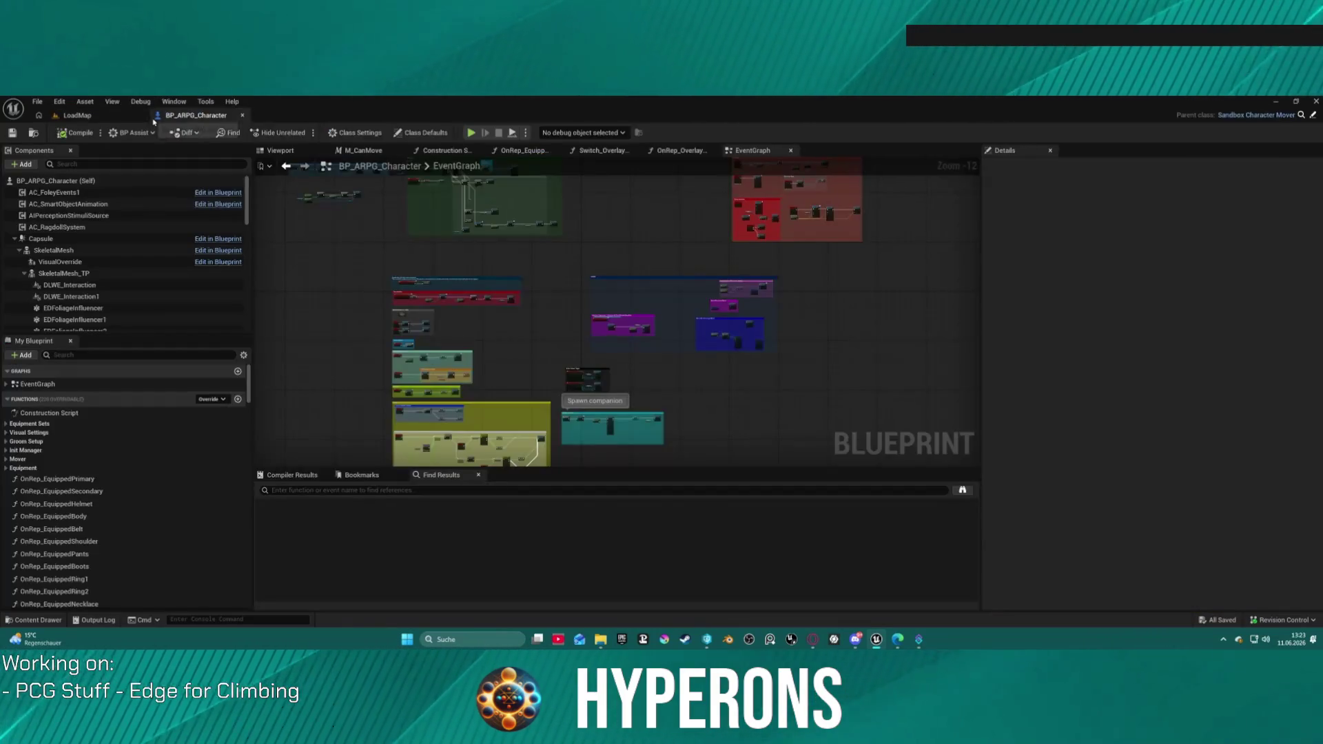
# - Survey the EventGraph and pan from the Begin play comment to the Event Begin Play Mover area
pyautogui.scroll(3, 764, 298)
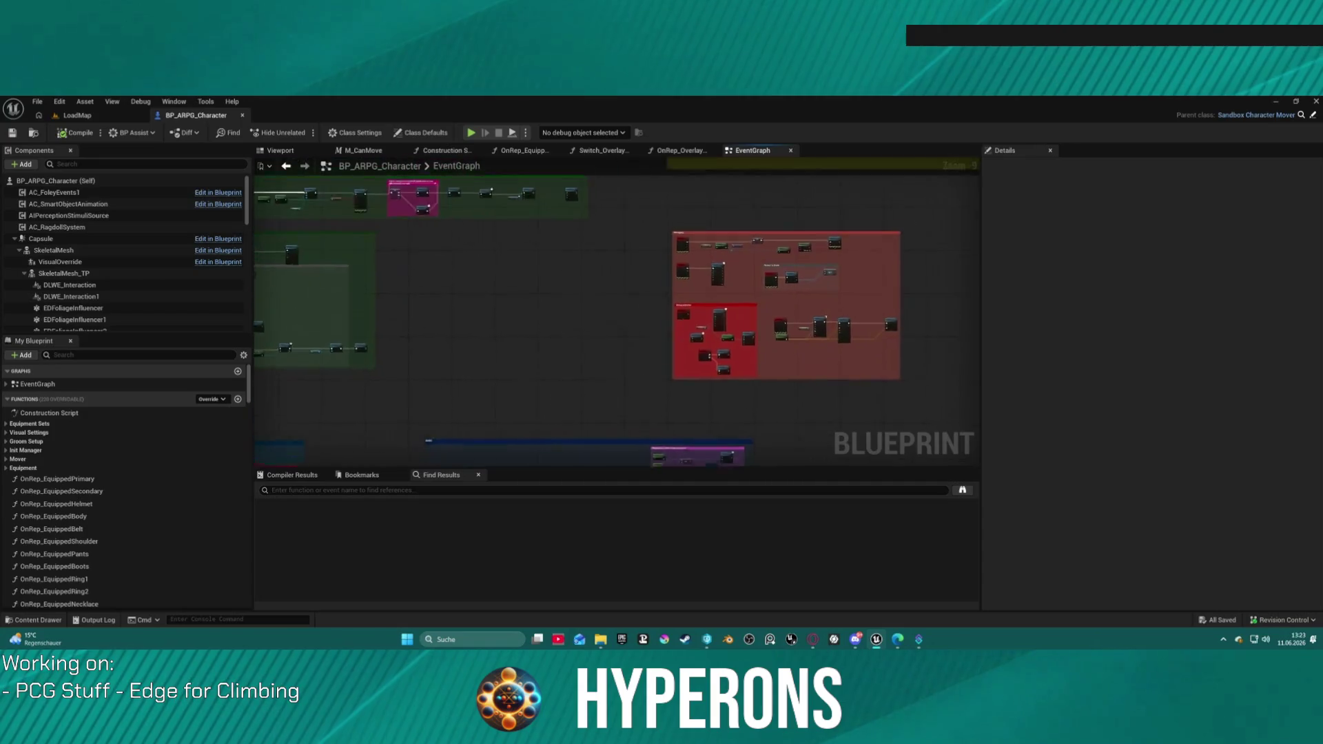
pyautogui.scroll(-2, 617, 310)
pyautogui.scroll(3, 562, 356)
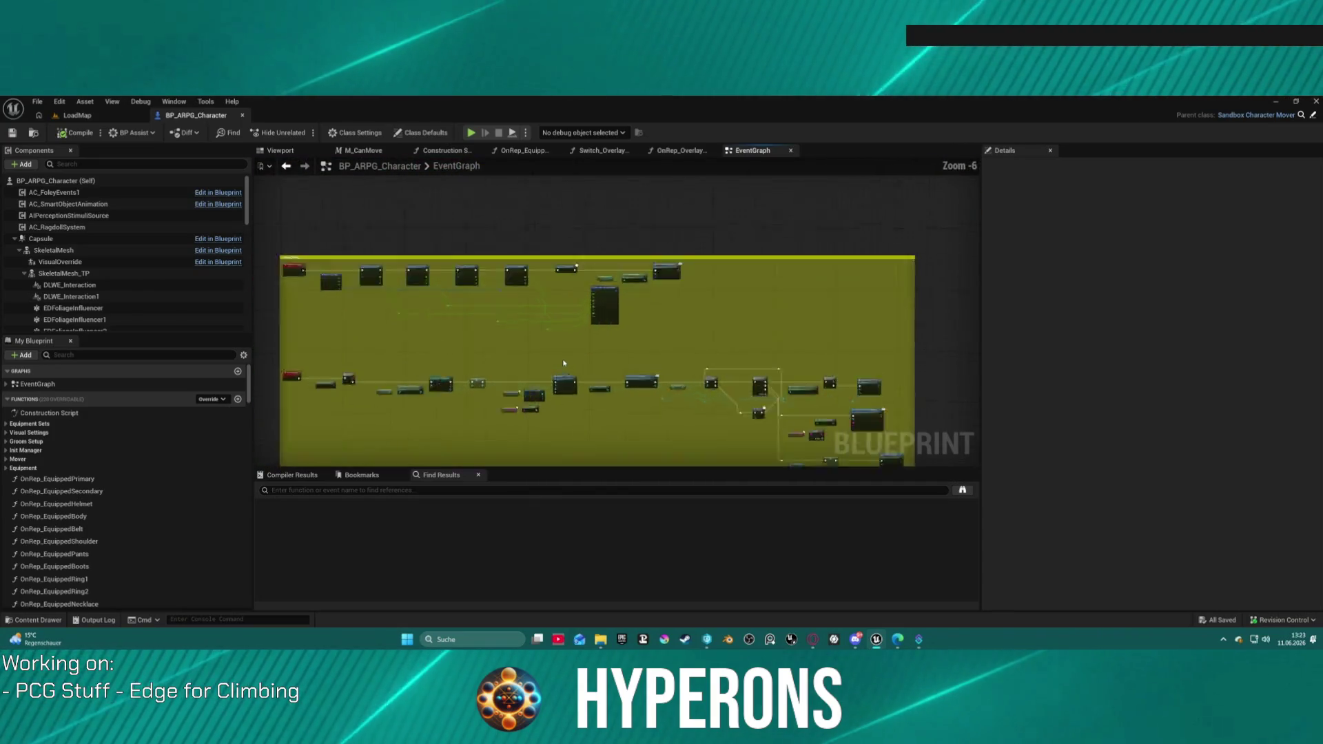
pyautogui.scroll(-3, 572, 420)
pyautogui.scroll(-4, 573, 420)
pyautogui.moveTo(625, 432)
pyautogui.mouseDown()
pyautogui.moveTo(866, 316)
pyautogui.moveTo(958, 223)
pyautogui.mouseUp()
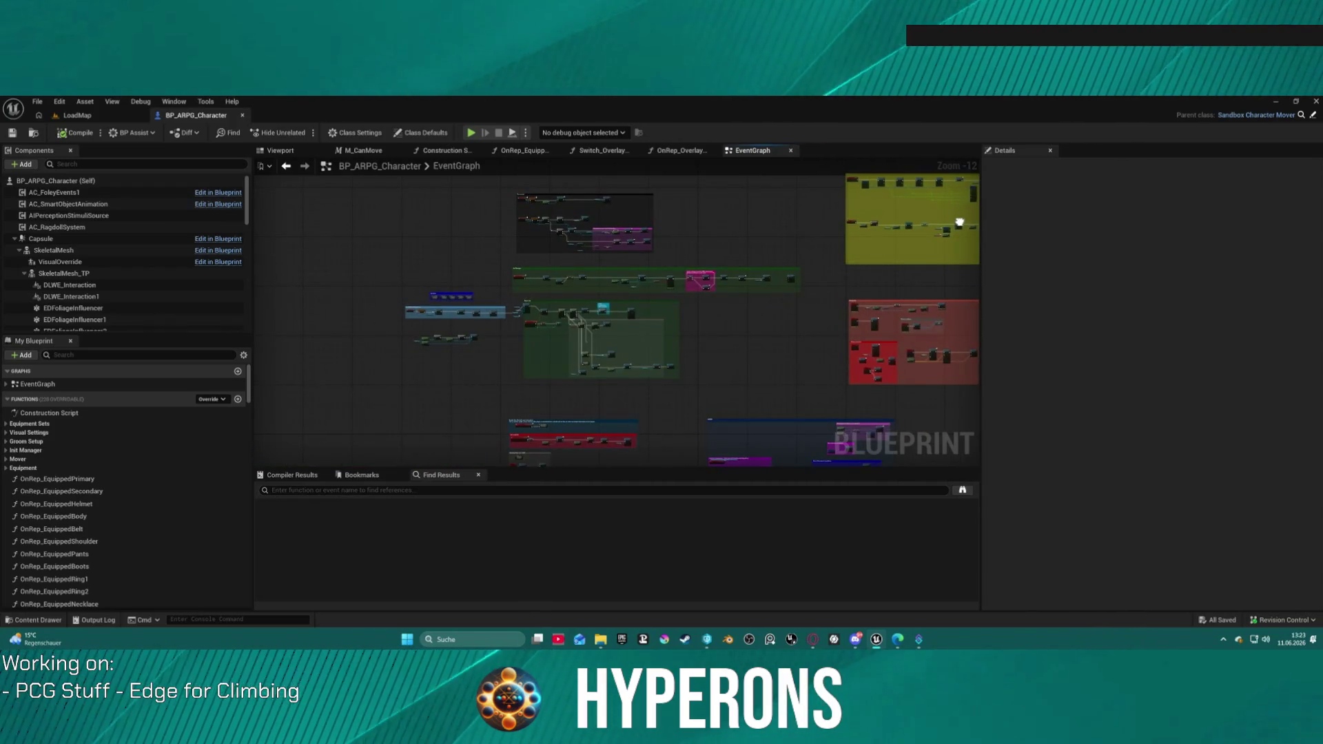
pyautogui.scroll(10, 549, 291)
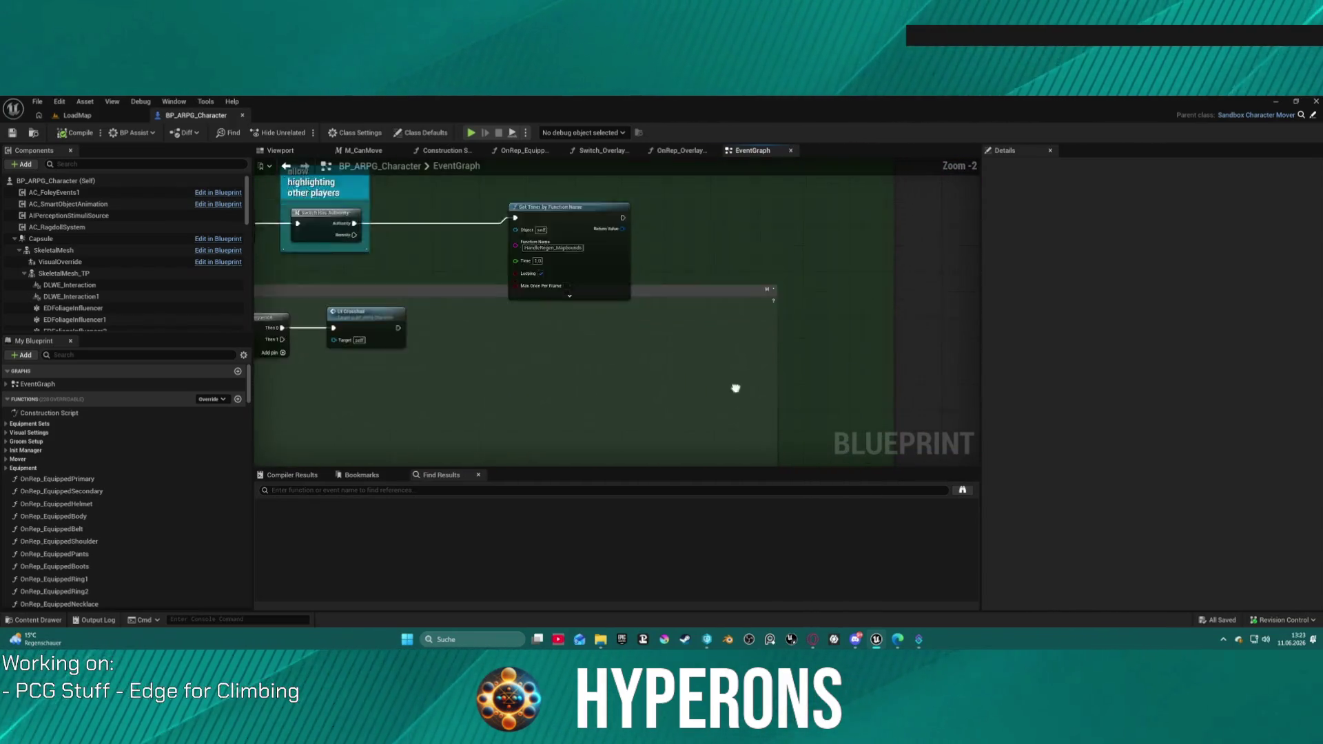
pyautogui.moveTo(620, 310)
pyautogui.mouseDown()
pyautogui.moveTo(327, 393)
pyautogui.moveTo(551, 385)
pyautogui.moveTo(921, 414)
pyautogui.moveTo(922, 476)
pyautogui.moveTo(640, 291)
pyautogui.moveTo(862, 235)
pyautogui.moveTo(871, 217)
pyautogui.mouseUp()
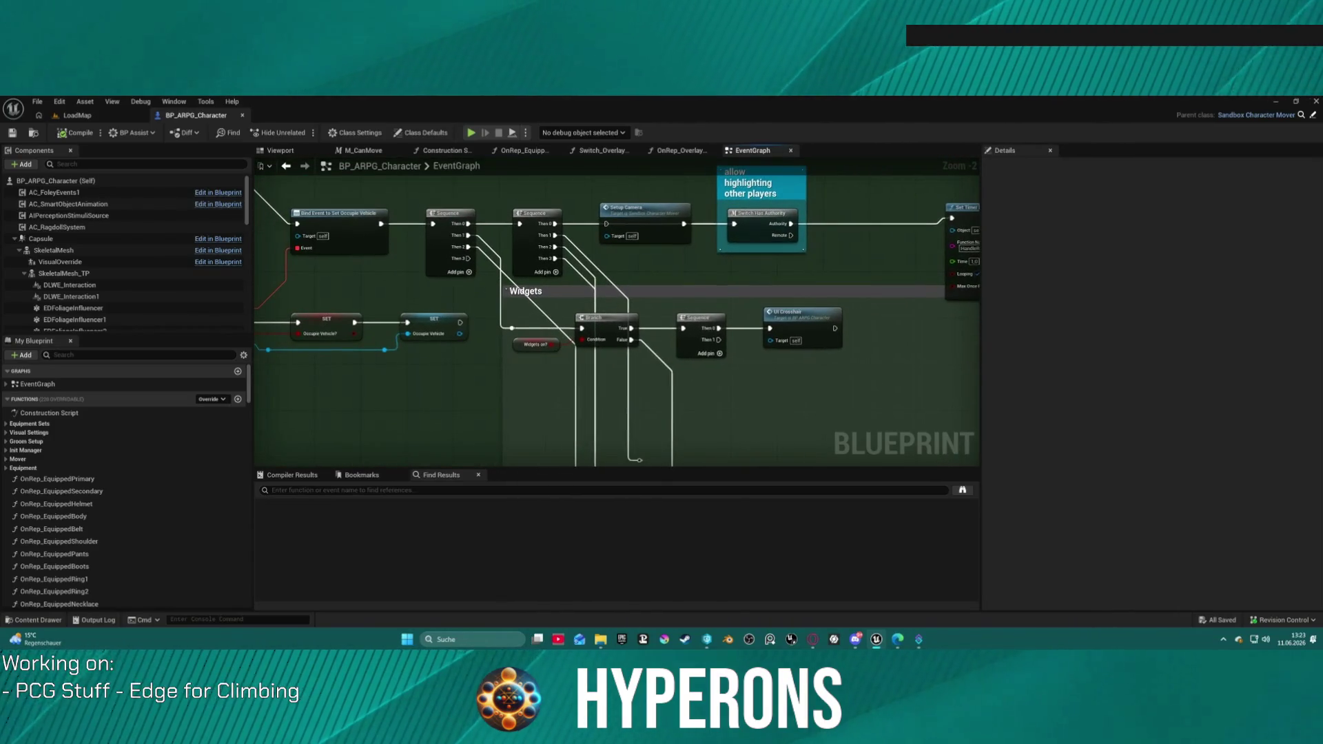
pyautogui.moveTo(261, 266)
pyautogui.mouseDown()
pyautogui.moveTo(706, 303)
pyautogui.moveTo(751, 333)
pyautogui.mouseUp()
pyautogui.moveTo(392, 331)
pyautogui.mouseDown()
pyautogui.moveTo(579, 386)
pyautogui.moveTo(753, 386)
pyautogui.moveTo(524, 441)
pyautogui.moveTo(289, 340)
pyautogui.moveTo(179, 310)
pyautogui.mouseUp()
pyautogui.moveTo(895, 331); pyautogui.dragTo(262, 321)
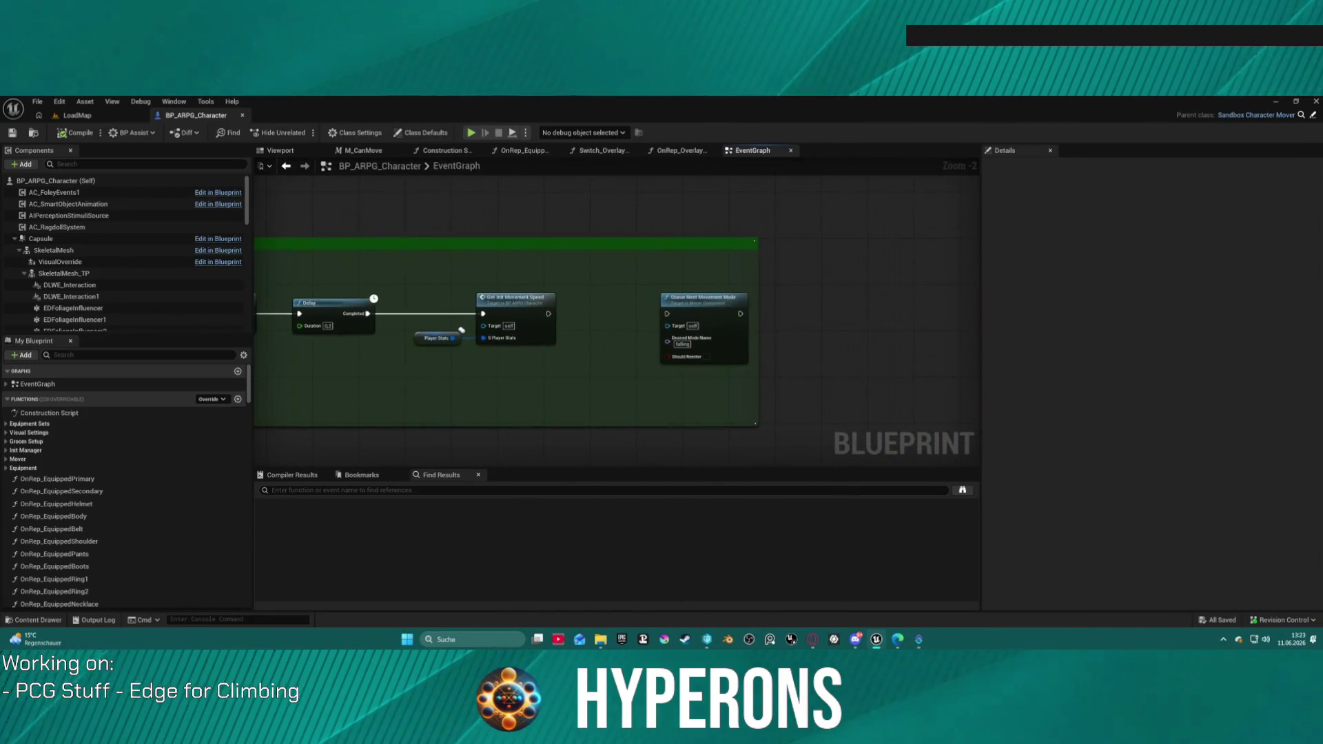
# - Select the Get Init Movement Speed node and expand EventGraph in My Blueprint
pyautogui.click(511, 307)
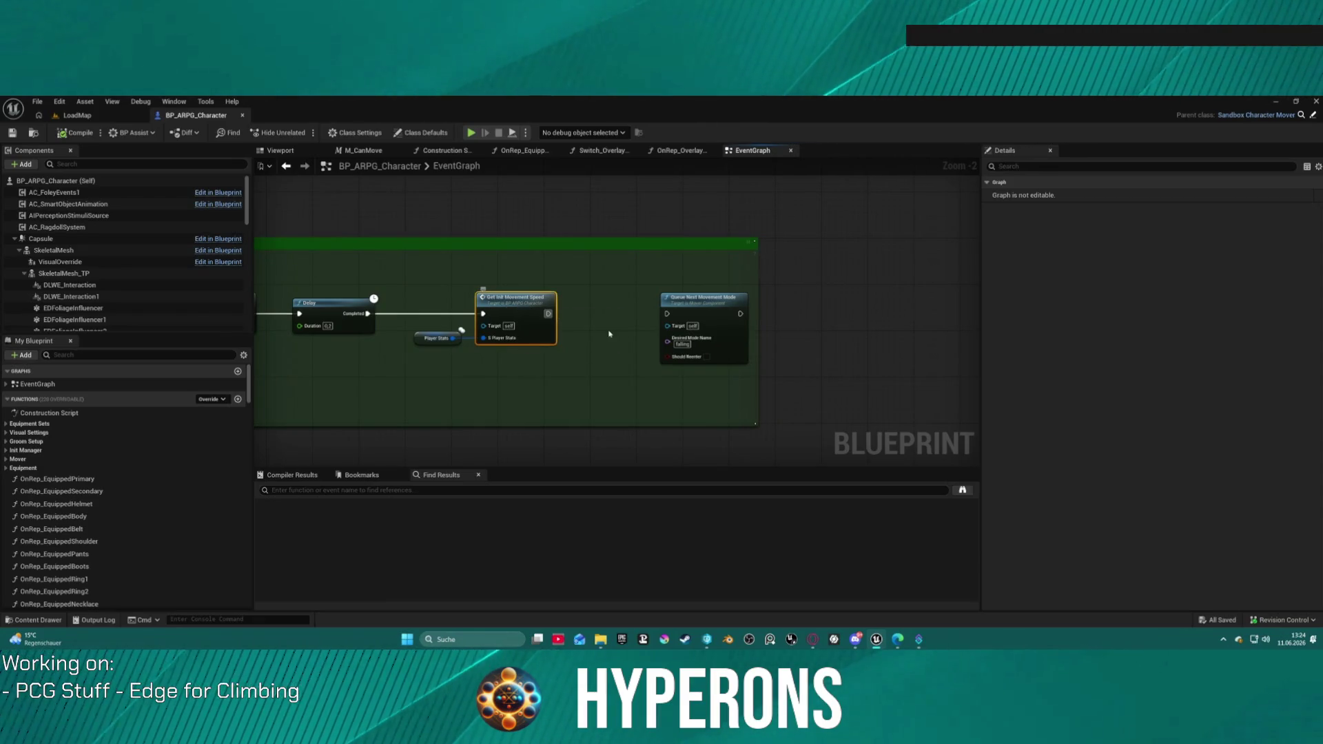
pyautogui.scroll(-4, 425, 281)
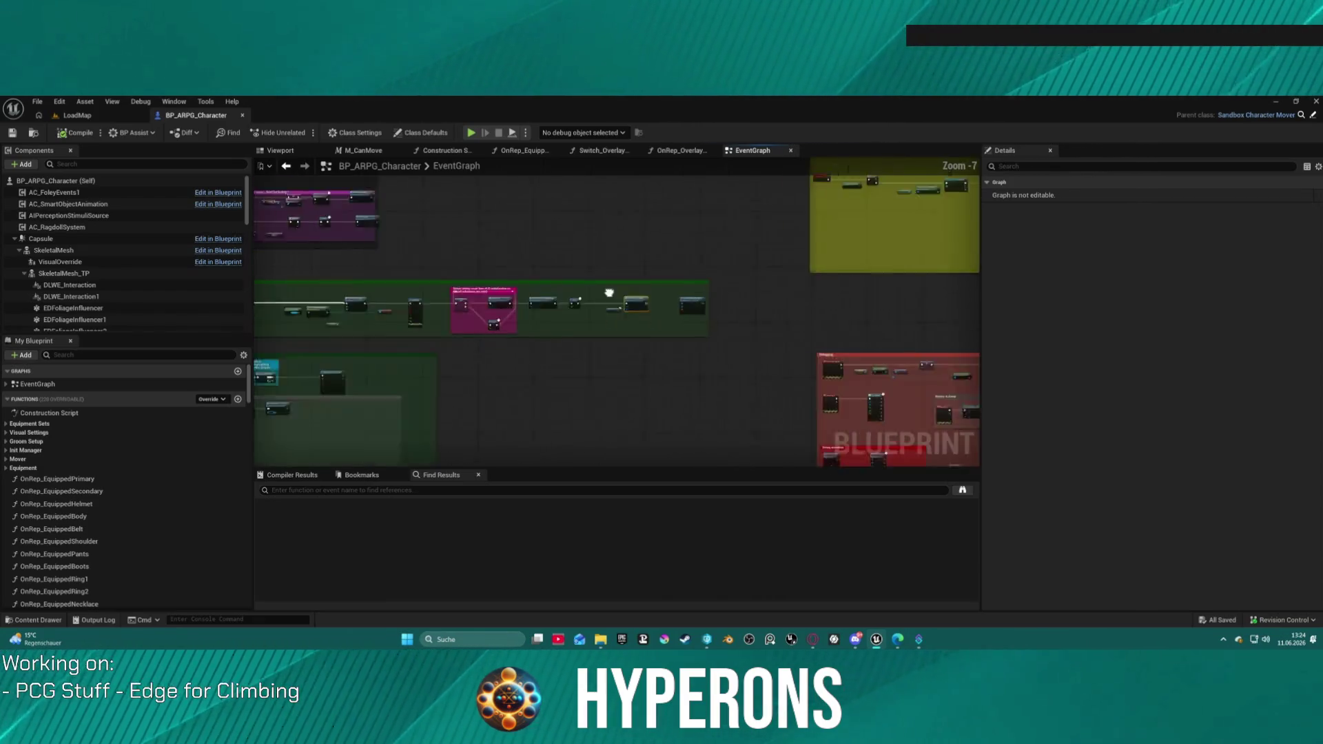
pyautogui.scroll(4, 704, 328)
pyautogui.scroll(2, 703, 328)
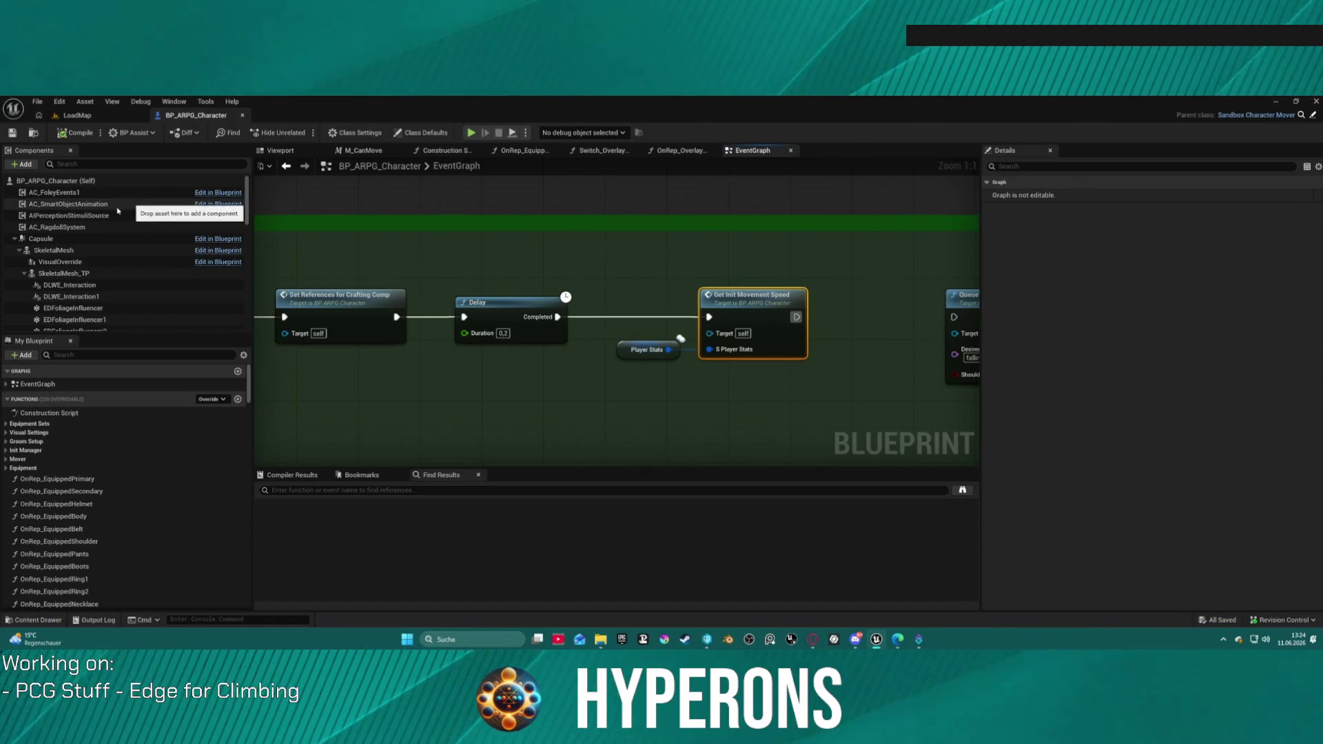
pyautogui.click(6, 384)
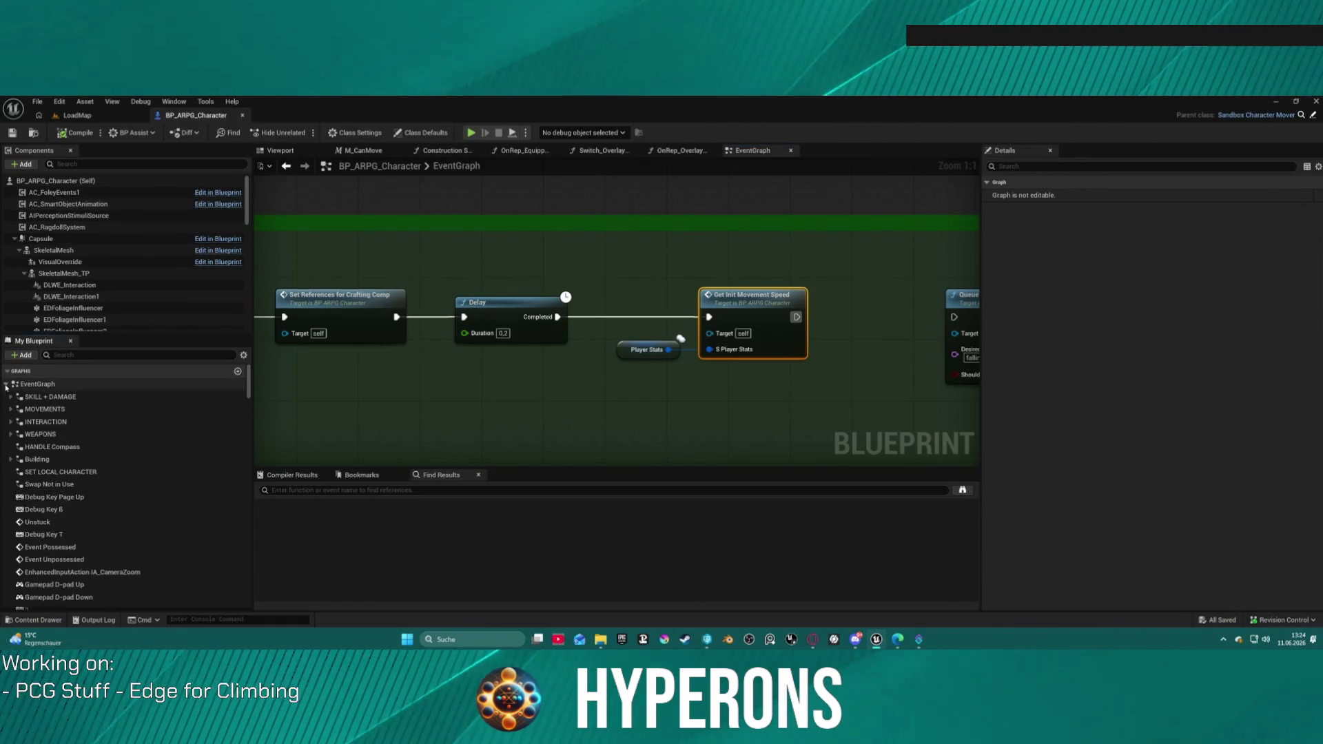
# - Jump to the MOVEMENTS section and look over the CLIENT_UpdateMovSpeed and Sprint walk comments
pyautogui.click(52, 410)
pyautogui.doubleClick(52, 409)
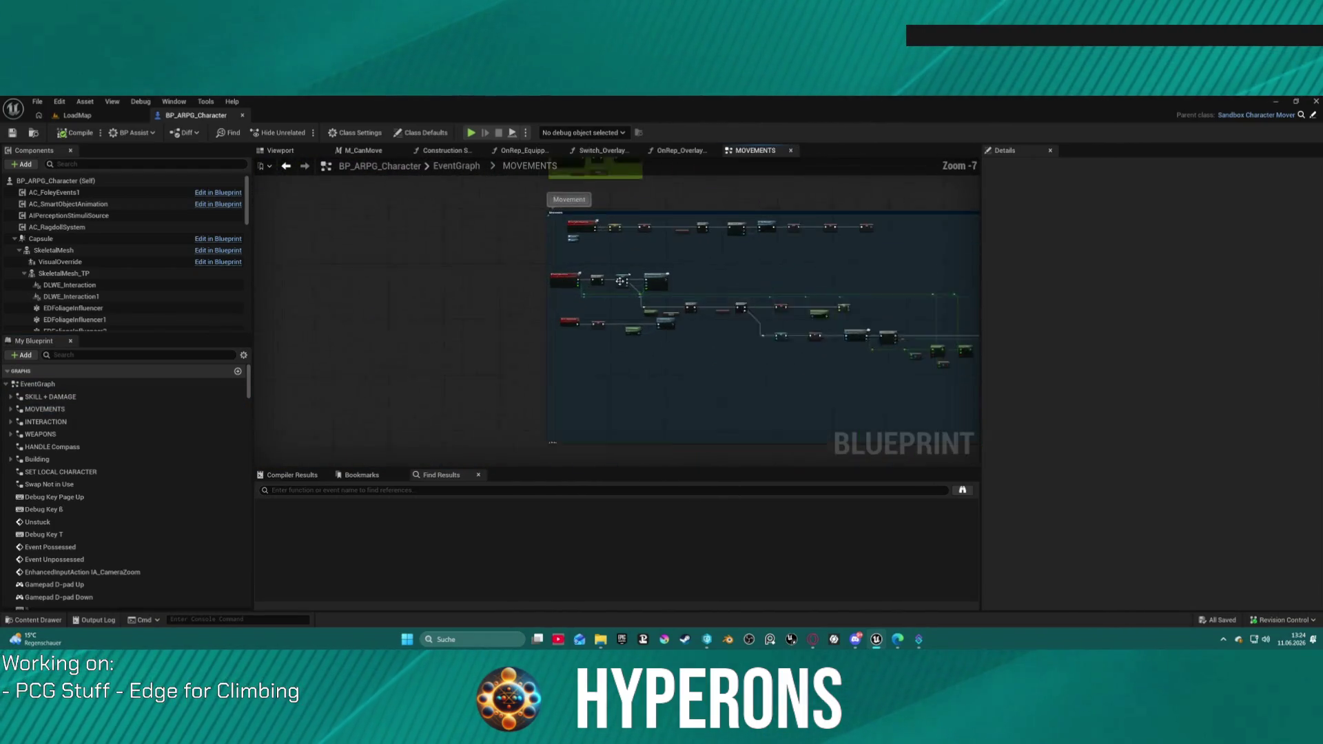
pyautogui.scroll(2, 603, 267)
pyautogui.moveTo(783, 256)
pyautogui.mouseDown()
pyautogui.moveTo(758, 227)
pyautogui.moveTo(758, 179)
pyautogui.moveTo(730, 173)
pyautogui.moveTo(654, 241)
pyautogui.mouseUp()
pyautogui.scroll(-5, 677, 204)
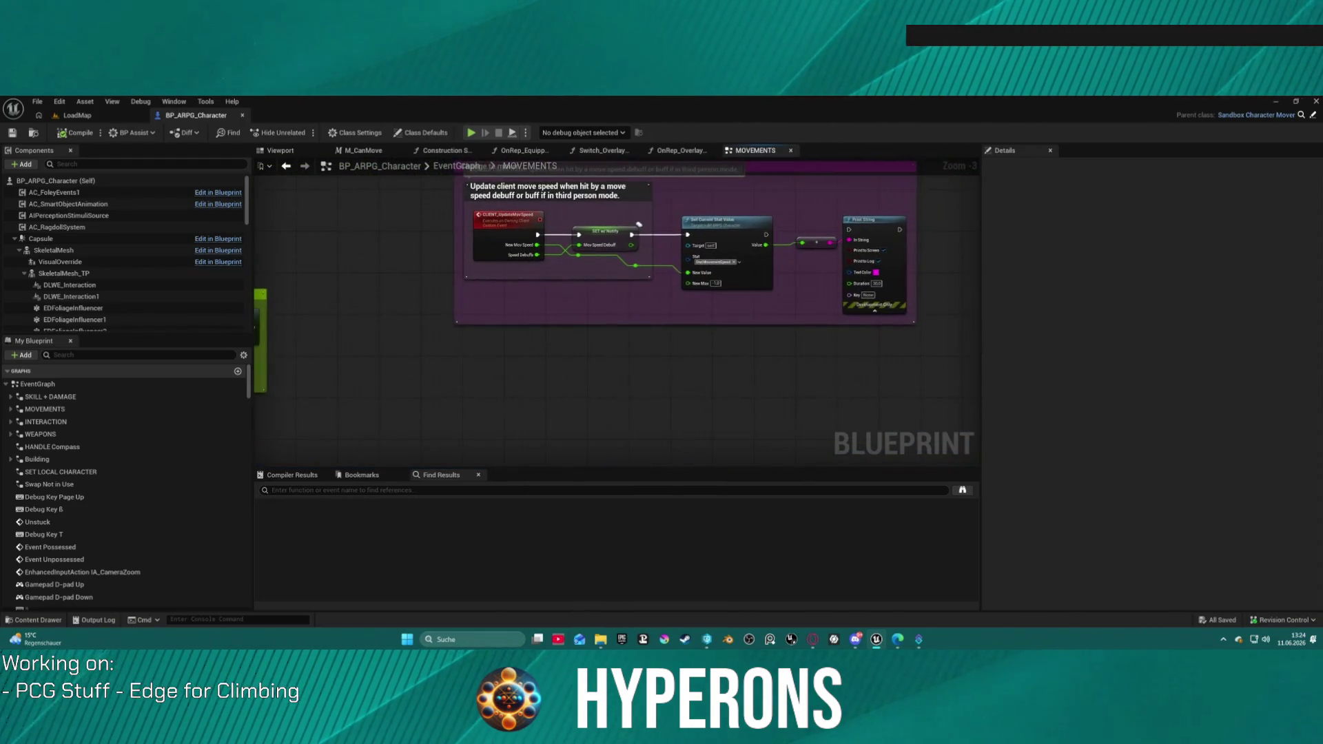
pyautogui.moveTo(562, 285)
pyautogui.mouseDown()
pyautogui.moveTo(276, 276)
pyautogui.moveTo(310, 227)
pyautogui.moveTo(293, 460)
pyautogui.moveTo(544, 296)
pyautogui.moveTo(326, 282)
pyautogui.moveTo(782, 272)
pyautogui.moveTo(819, 207)
pyautogui.moveTo(817, 232)
pyautogui.mouseUp()
pyautogui.scroll(-4, 310, 228)
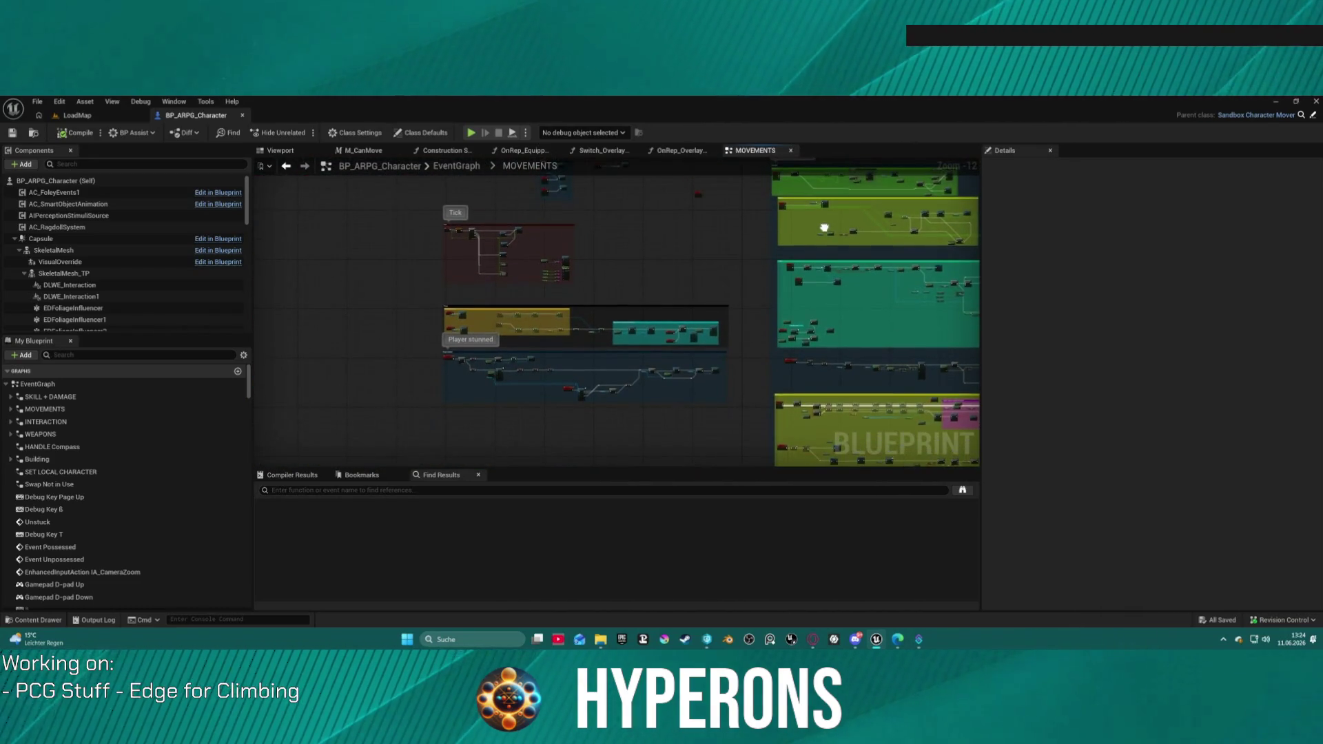
pyautogui.scroll(5, 631, 292)
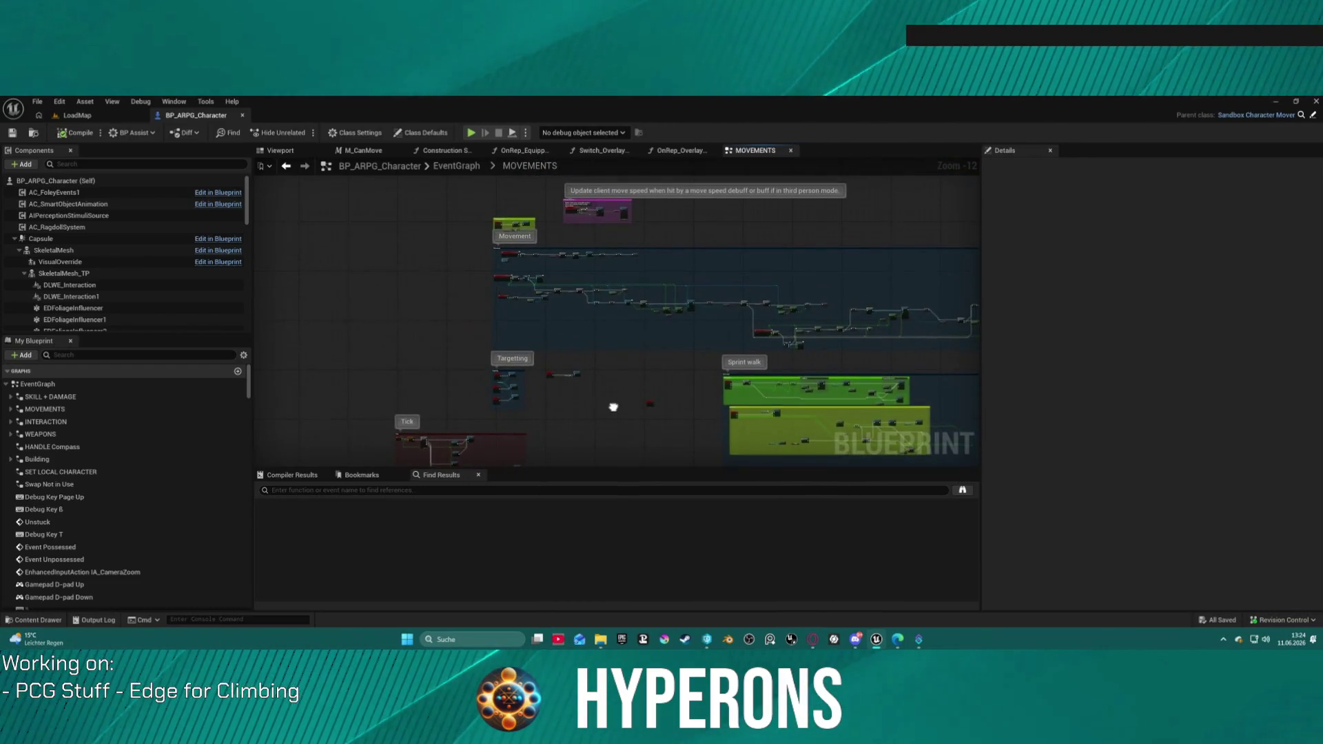
pyautogui.scroll(7, 529, 269)
# - Inspect the Movement comment's branches and DO_StopMovement, then reach the Parent Tick sequence's calls
pyautogui.moveTo(472, 362)
pyautogui.mouseDown()
pyautogui.moveTo(482, 389)
pyautogui.moveTo(372, 322)
pyautogui.moveTo(268, 297)
pyautogui.mouseUp()
pyautogui.scroll(-3, 616, 316)
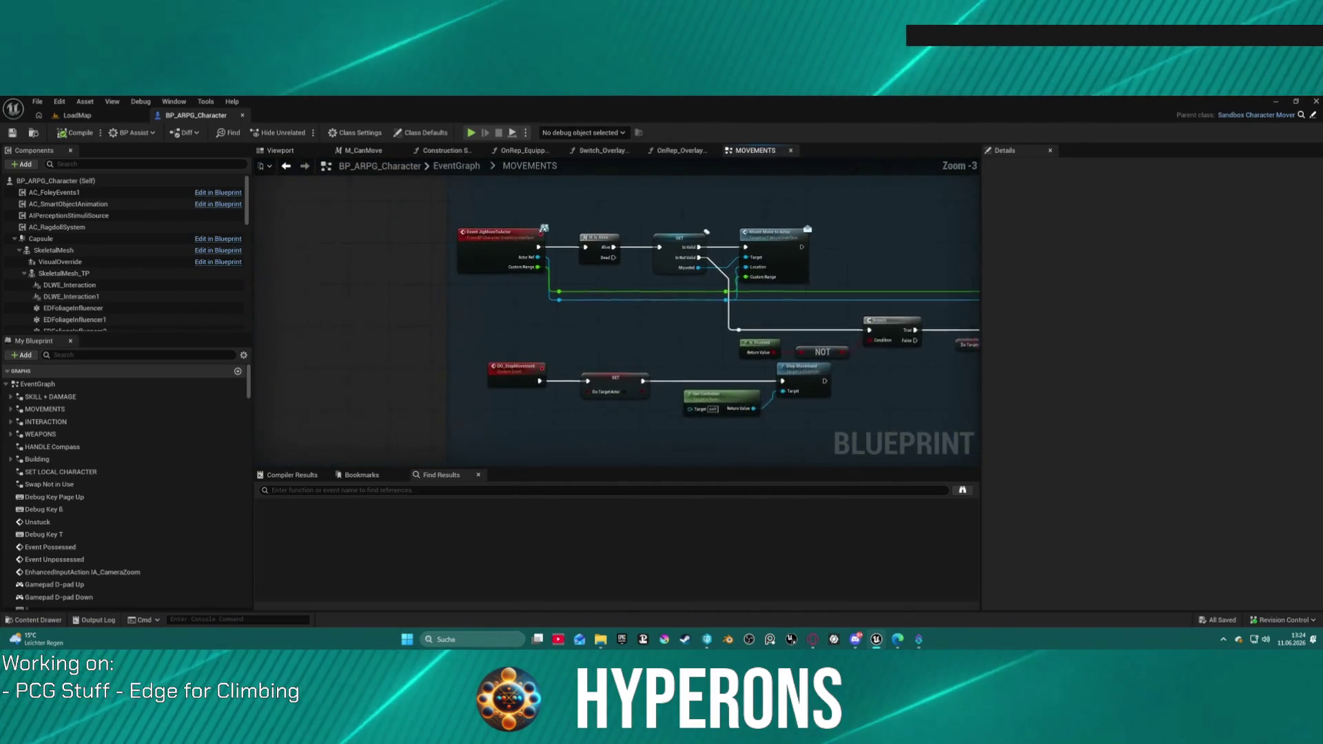
pyautogui.moveTo(620, 311)
pyautogui.mouseDown()
pyautogui.moveTo(503, 462)
pyautogui.moveTo(569, 354)
pyautogui.moveTo(616, 325)
pyautogui.mouseUp()
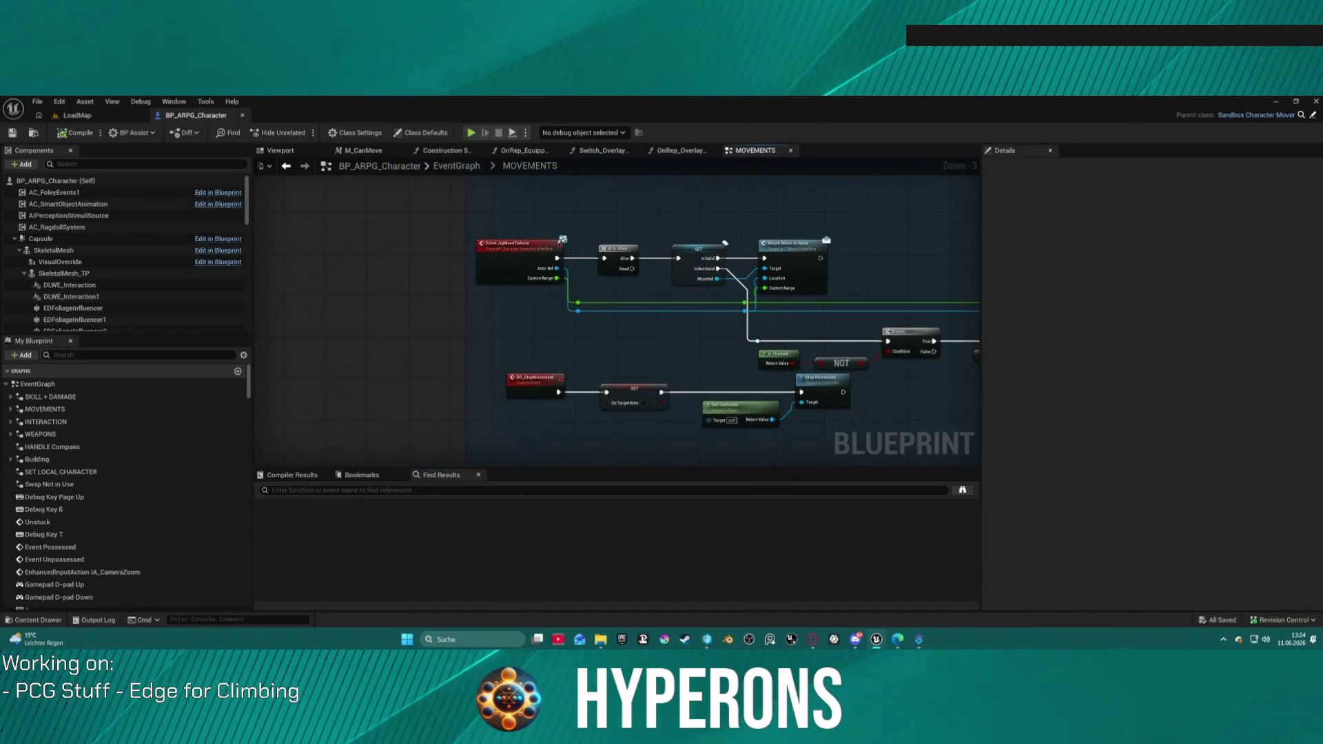
pyautogui.scroll(3, 577, 398)
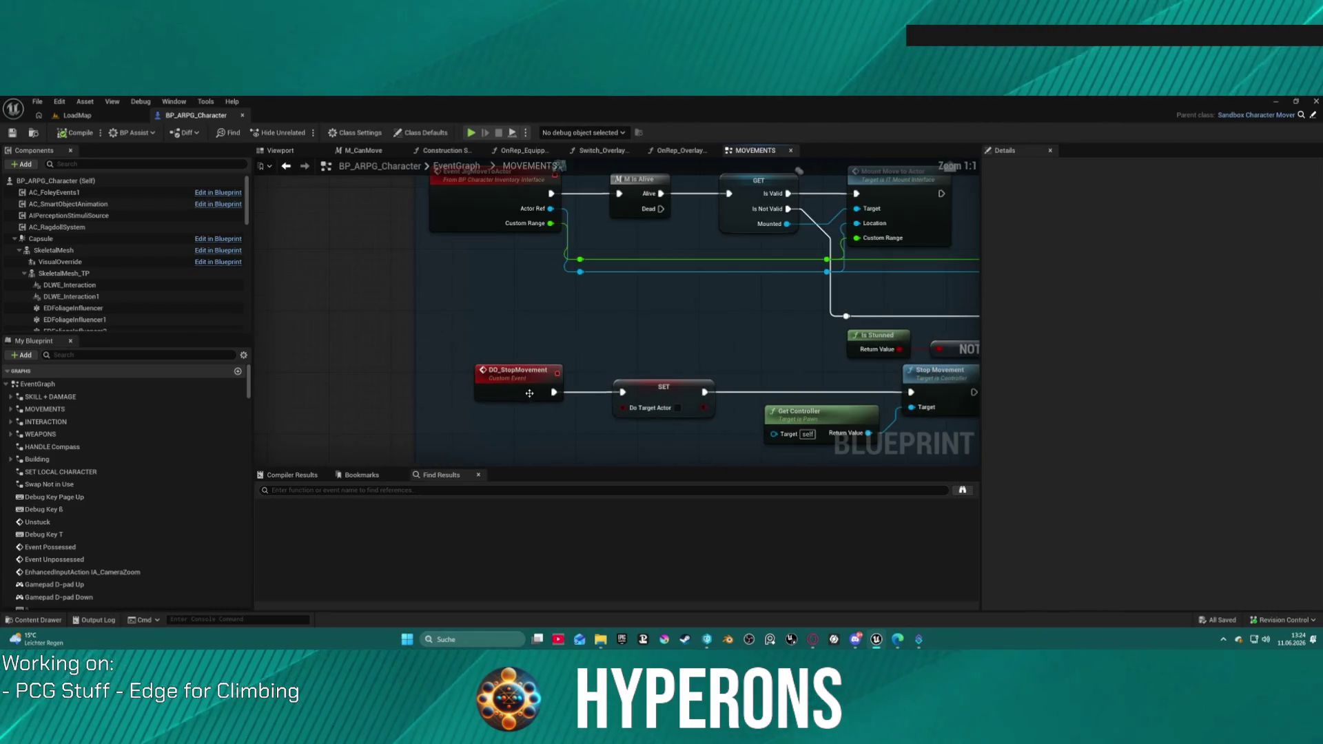
pyautogui.scroll(-2, 840, 396)
pyautogui.moveTo(840, 396); pyautogui.dragTo(553, 333)
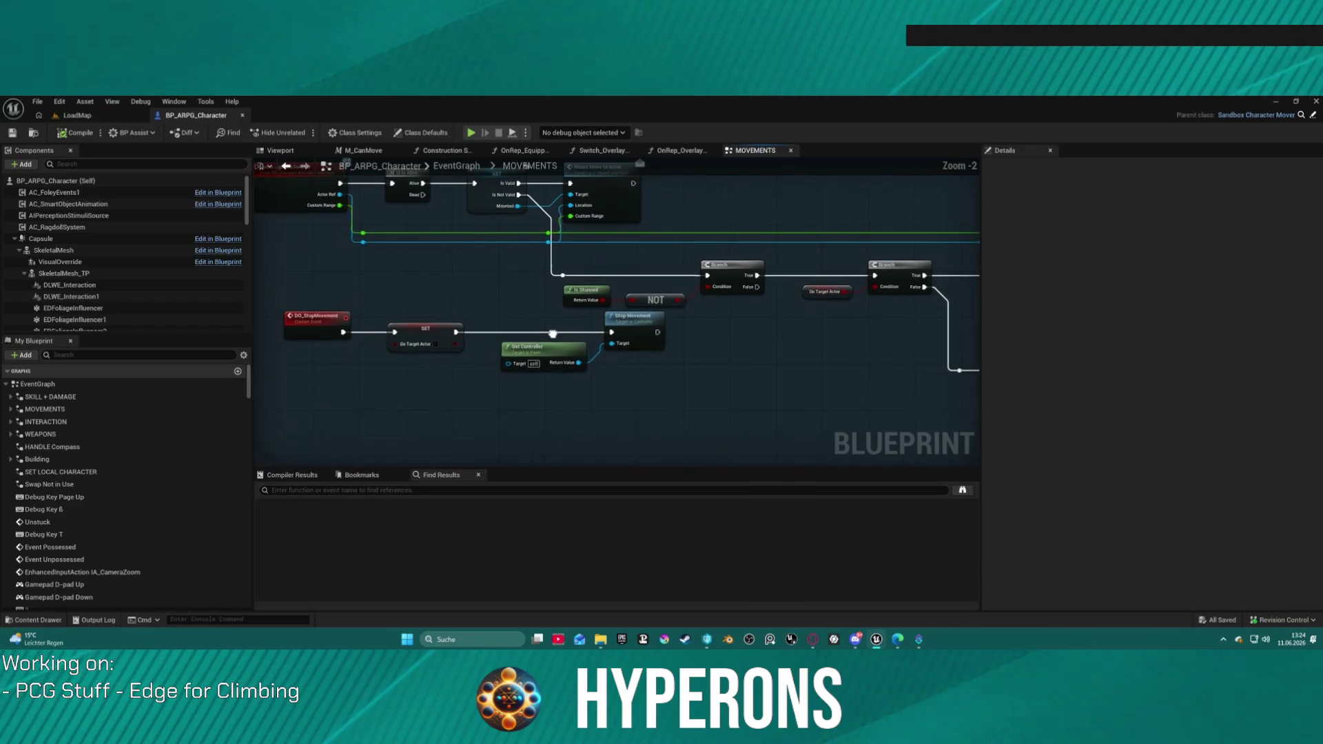
pyautogui.click(313, 329)
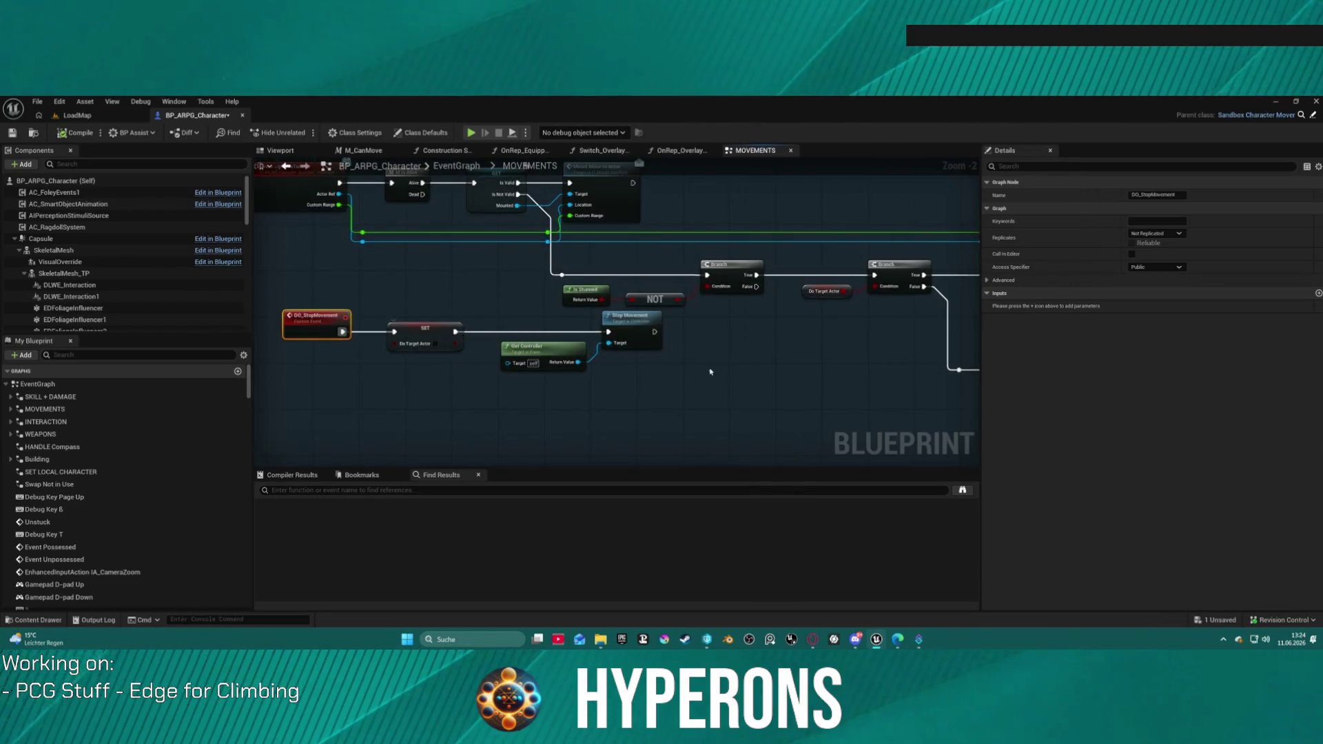
pyautogui.scroll(-4, 700, 370)
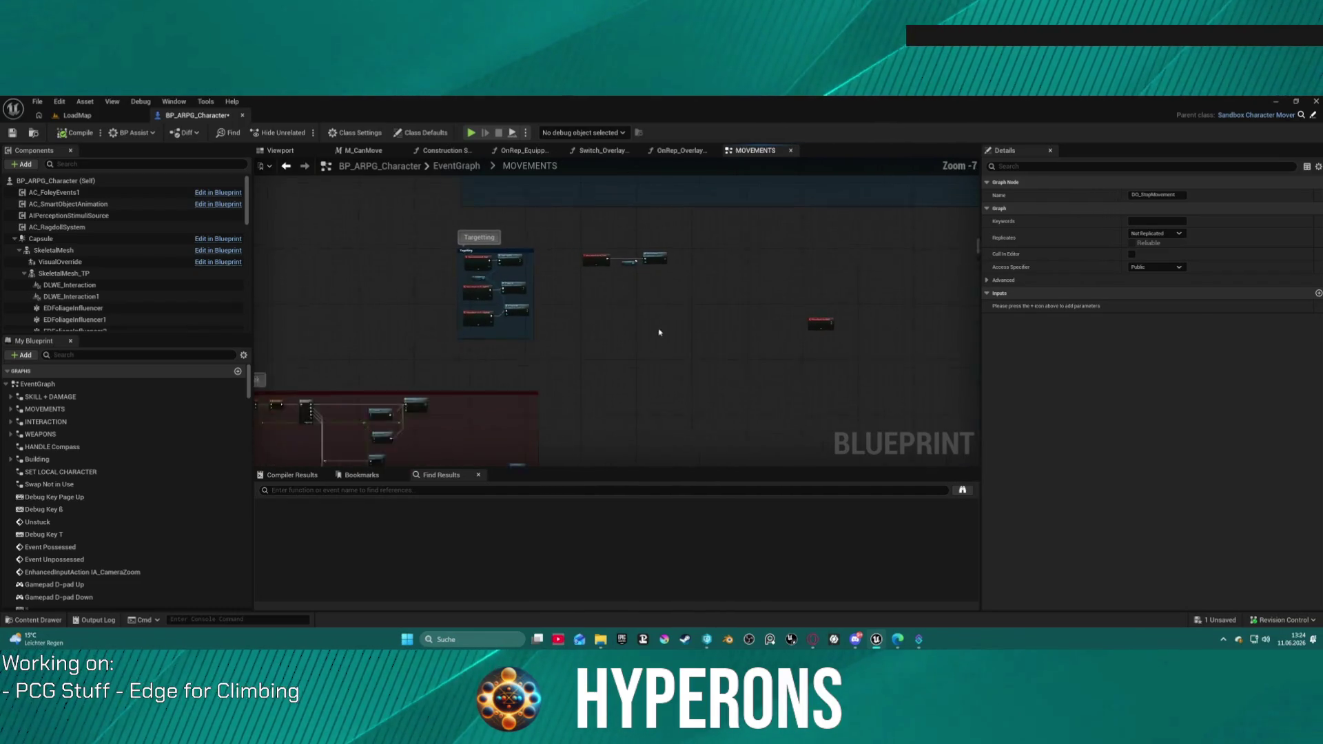
pyautogui.scroll(-2, 703, 257)
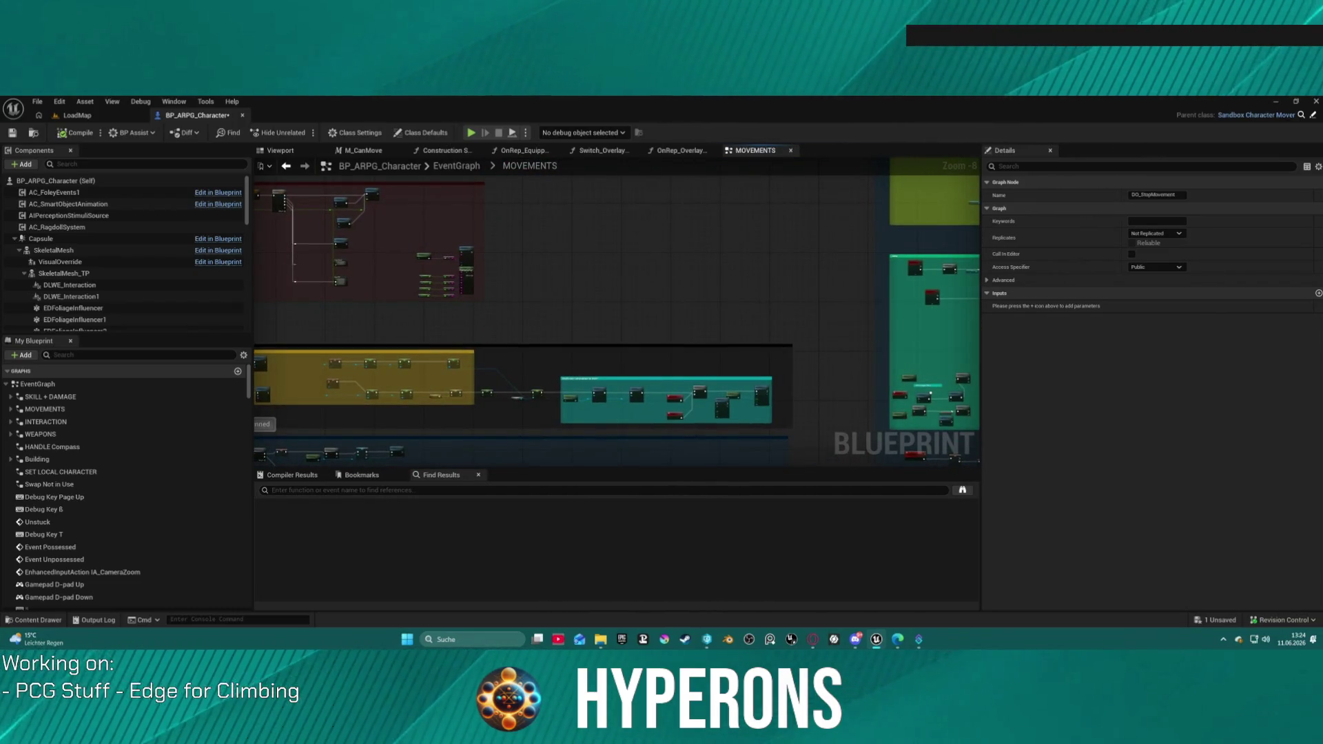
pyautogui.scroll(6, 615, 241)
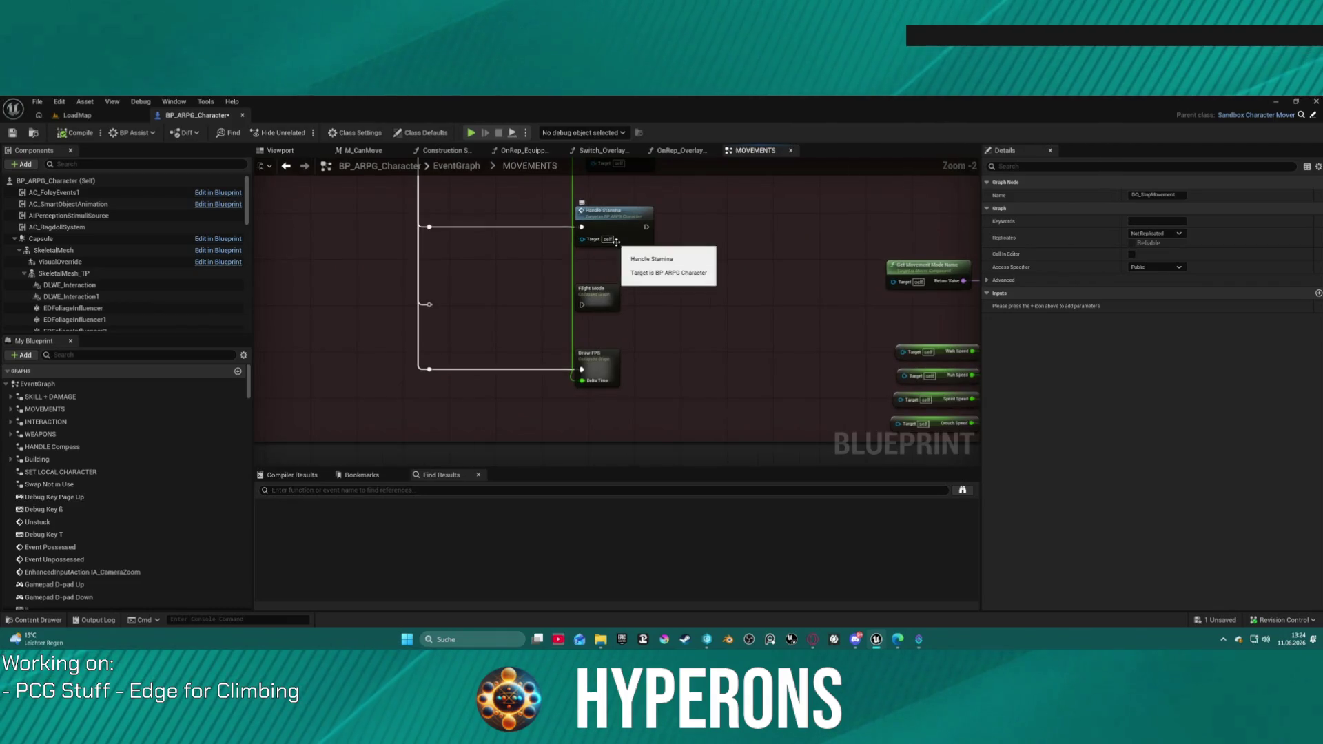
pyautogui.moveTo(774, 304); pyautogui.dragTo(779, 427)
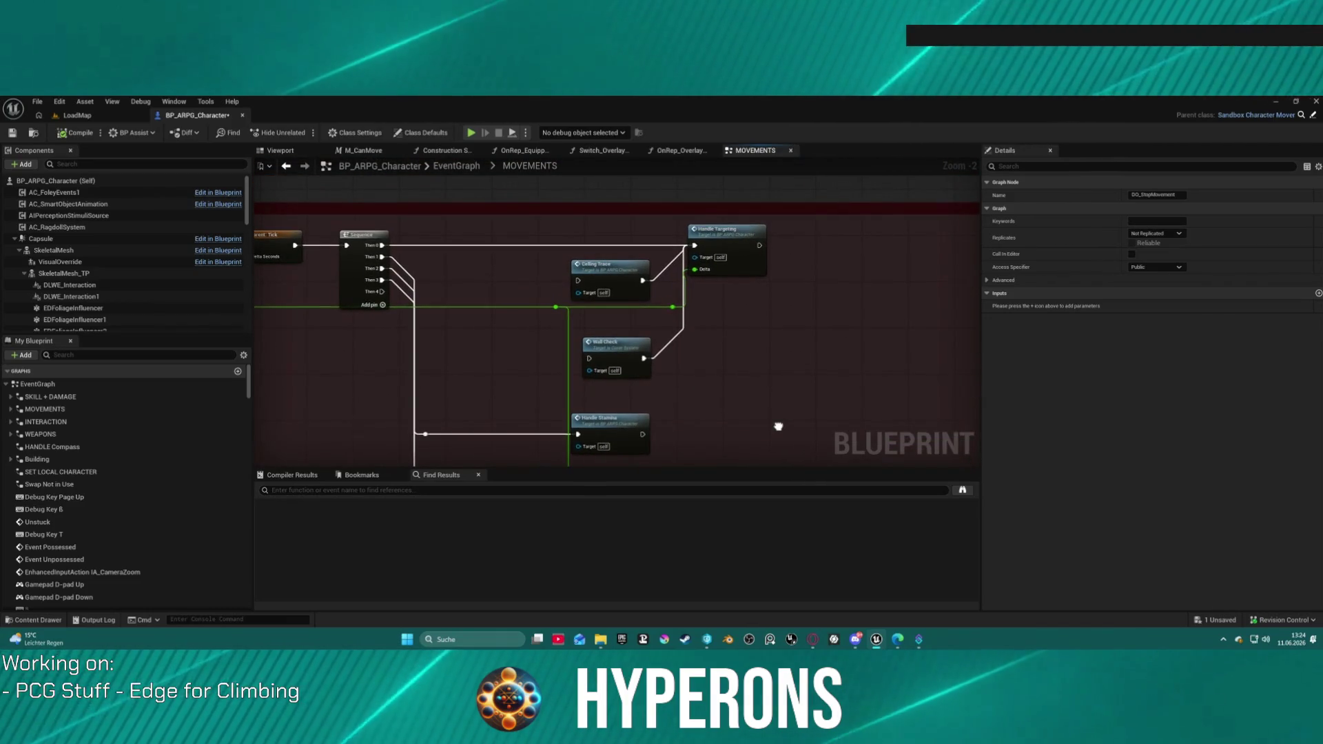
pyautogui.moveTo(779, 426)
pyautogui.mouseDown()
pyautogui.moveTo(740, 425)
pyautogui.moveTo(821, 481)
pyautogui.mouseUp()
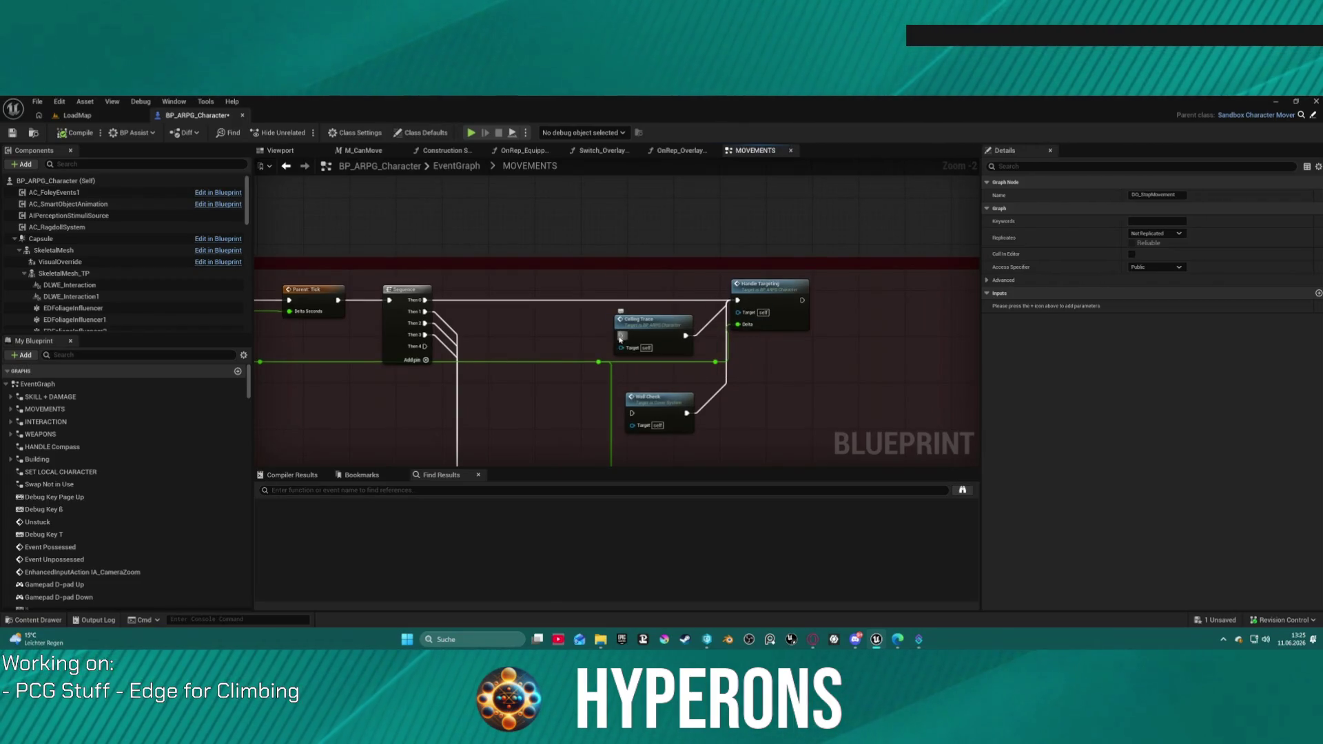
# - Open the CeilingTrace event and review its CellTracing traces and crouch handling nodes
pyautogui.moveTo(620, 338); pyautogui.dragTo(449, 303)
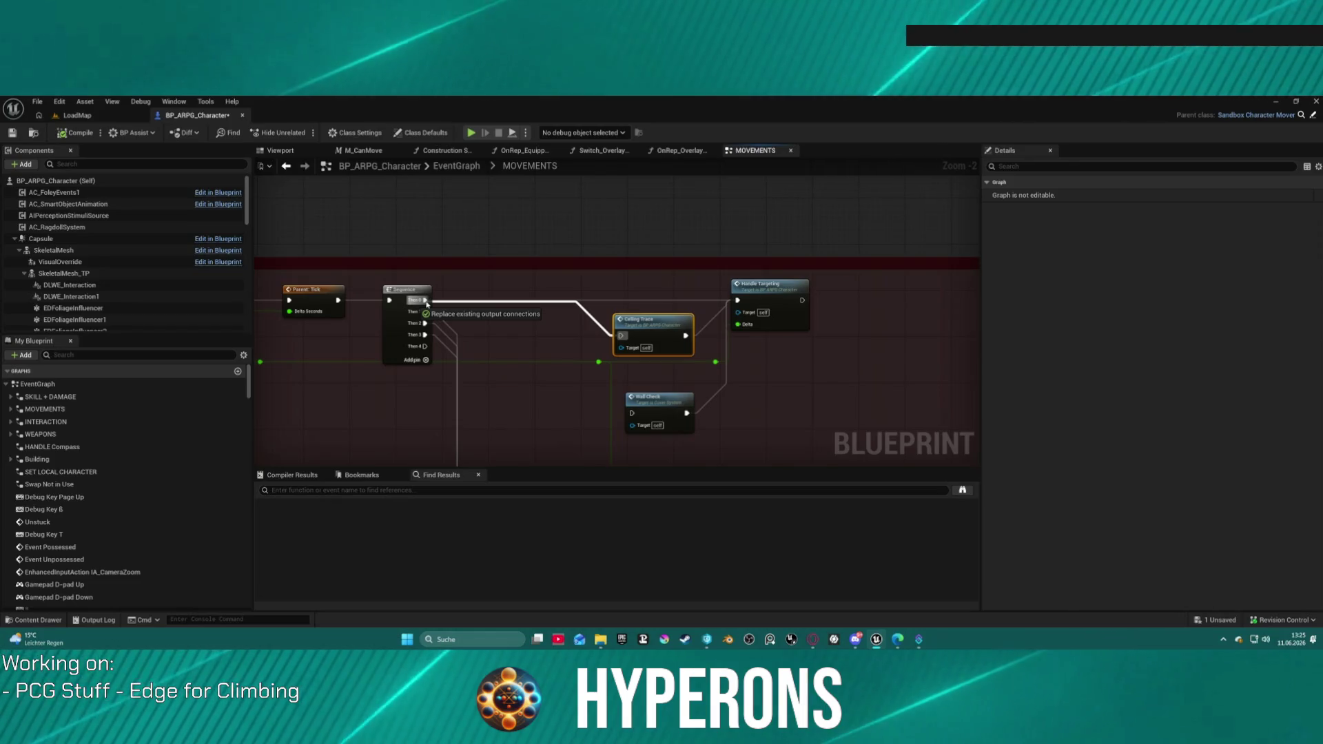
pyautogui.doubleClick(654, 319)
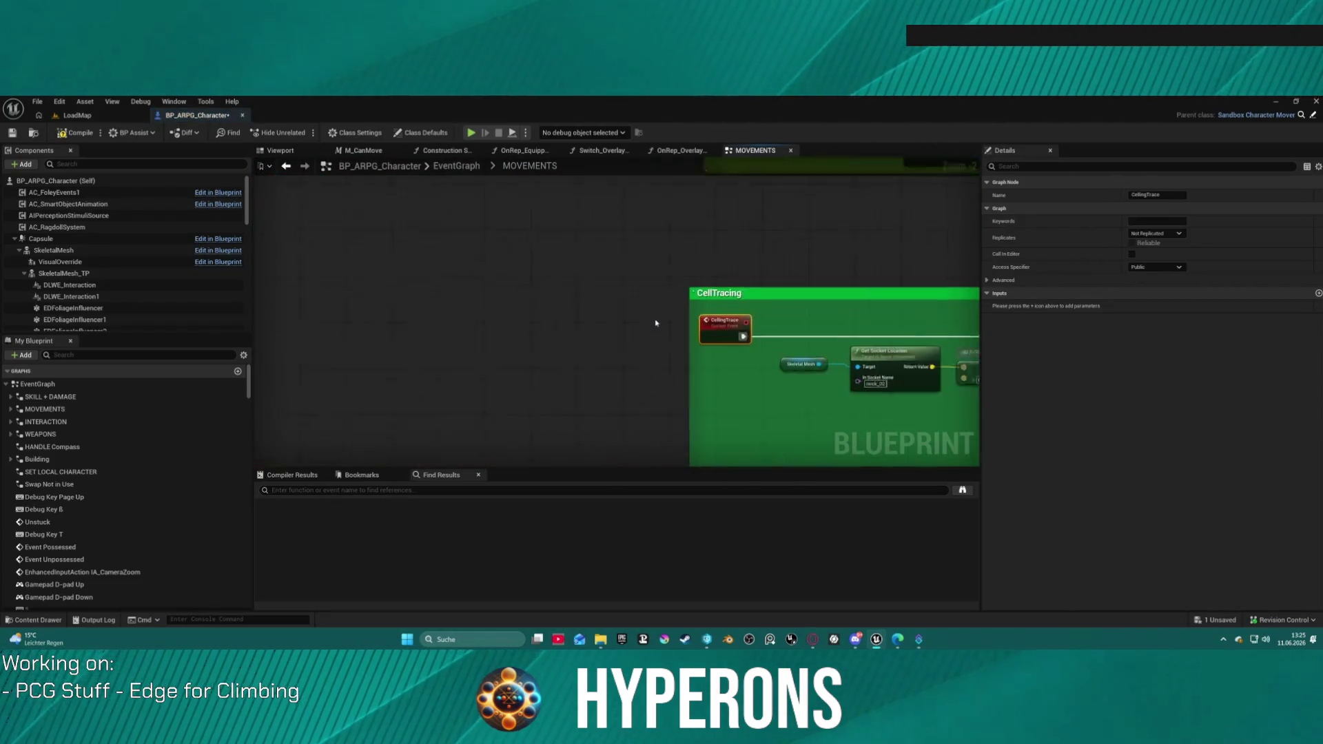
pyautogui.moveTo(834, 311); pyautogui.dragTo(297, 311)
pyautogui.moveTo(213, 306); pyautogui.dragTo(325, 354)
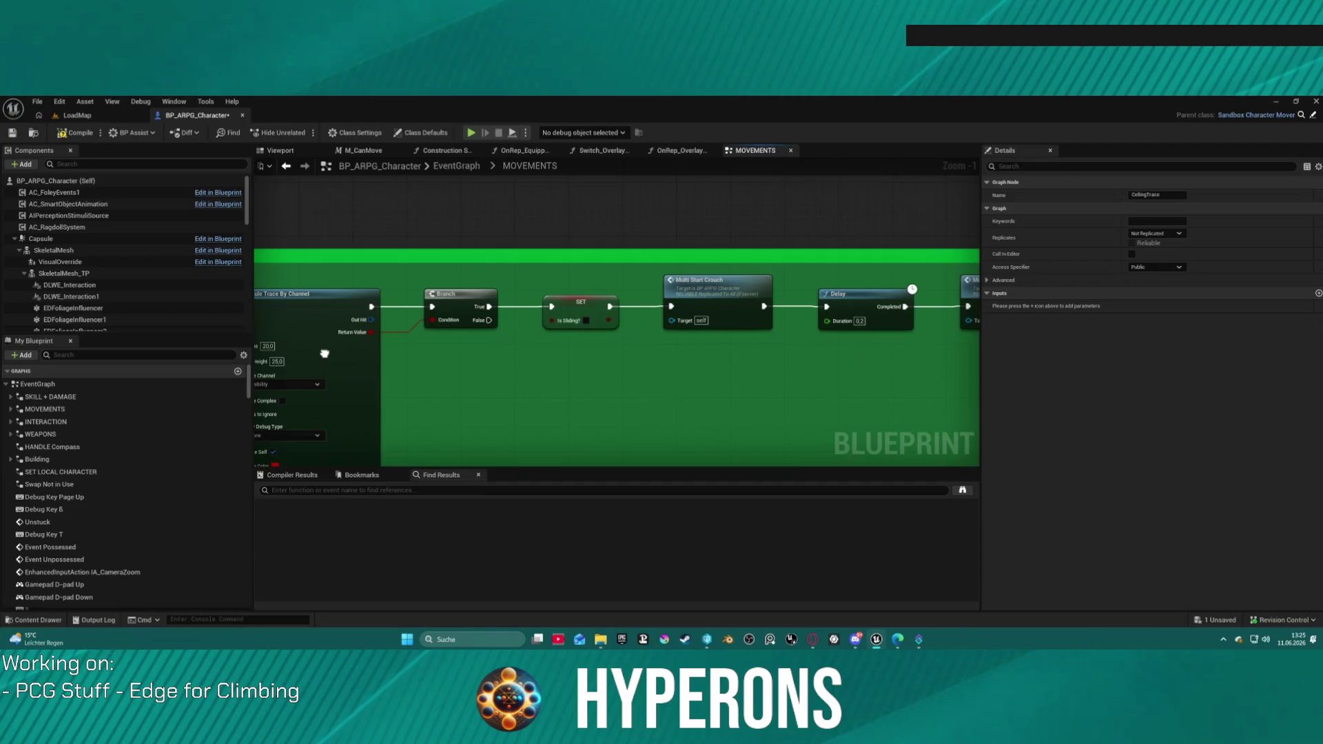
pyautogui.moveTo(689, 354)
pyautogui.mouseDown()
pyautogui.moveTo(283, 345)
pyautogui.moveTo(836, 305)
pyautogui.moveTo(560, 255)
pyautogui.moveTo(698, 191)
pyautogui.moveTo(805, 55)
pyautogui.moveTo(795, 15)
pyautogui.mouseUp()
pyautogui.moveTo(964, 331)
pyautogui.mouseDown()
pyautogui.moveTo(579, 365)
pyautogui.moveTo(200, 376)
pyautogui.moveTo(691, 337)
pyautogui.mouseUp()
pyautogui.moveTo(482, 193)
pyautogui.mouseDown()
pyautogui.moveTo(483, 458)
pyautogui.moveTo(620, 431)
pyautogui.moveTo(618, 403)
pyautogui.mouseUp()
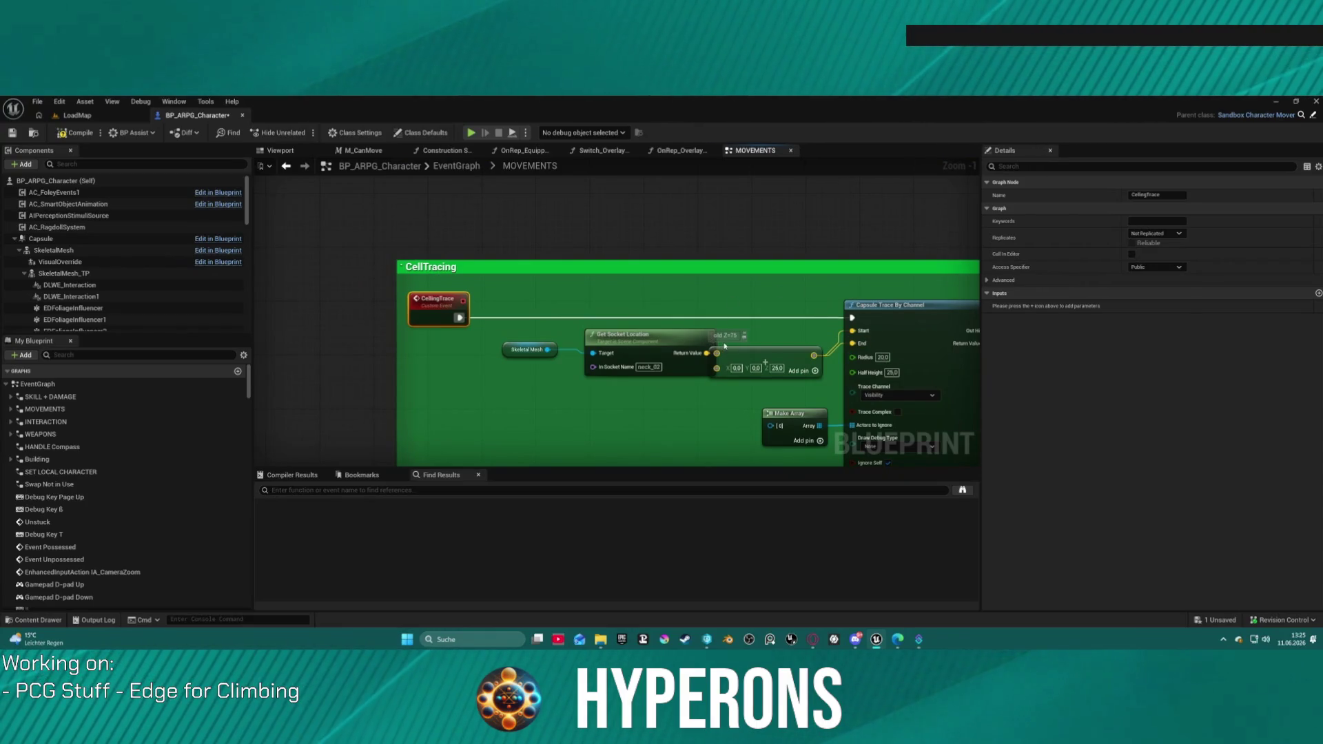
pyautogui.scroll(-11, 724, 346)
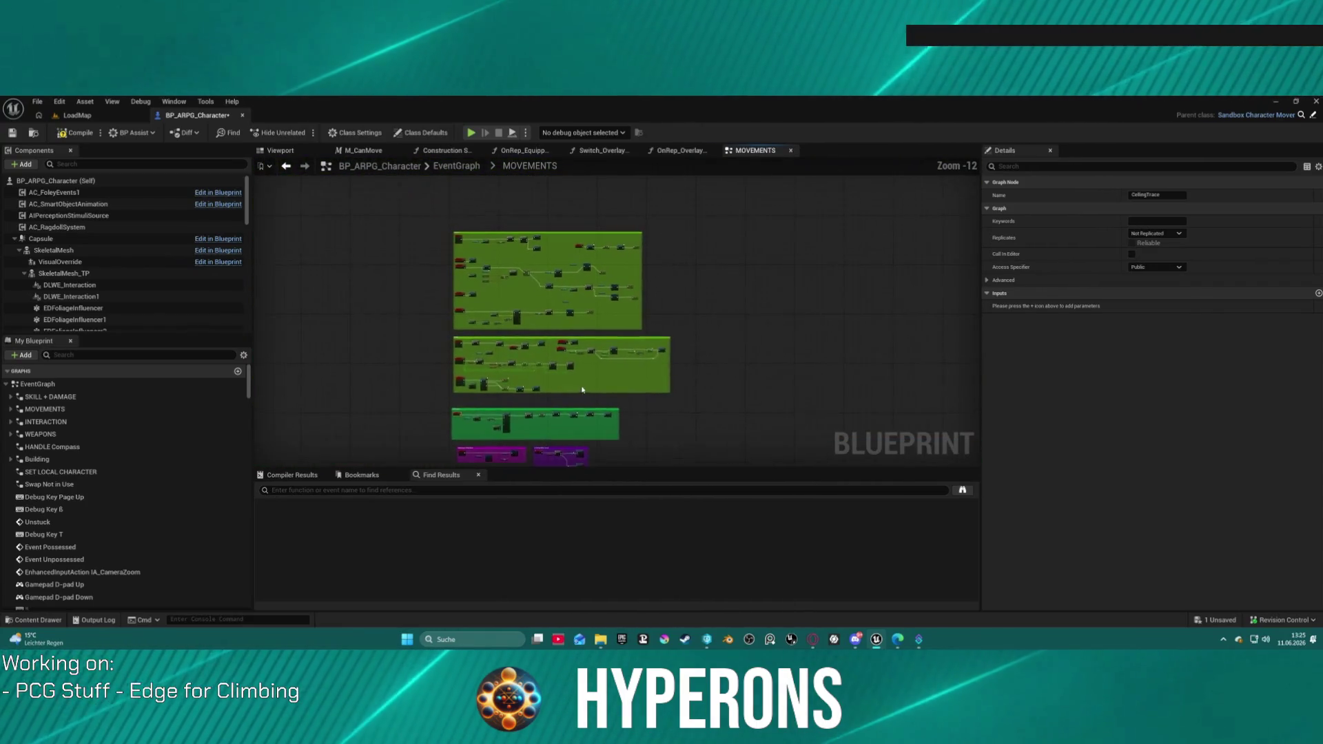
# - Pan past the Crouch and Movement comments to CLIENT_UpdateMovSpeed feeding Set Current Stat Value
pyautogui.scroll(8, 580, 388)
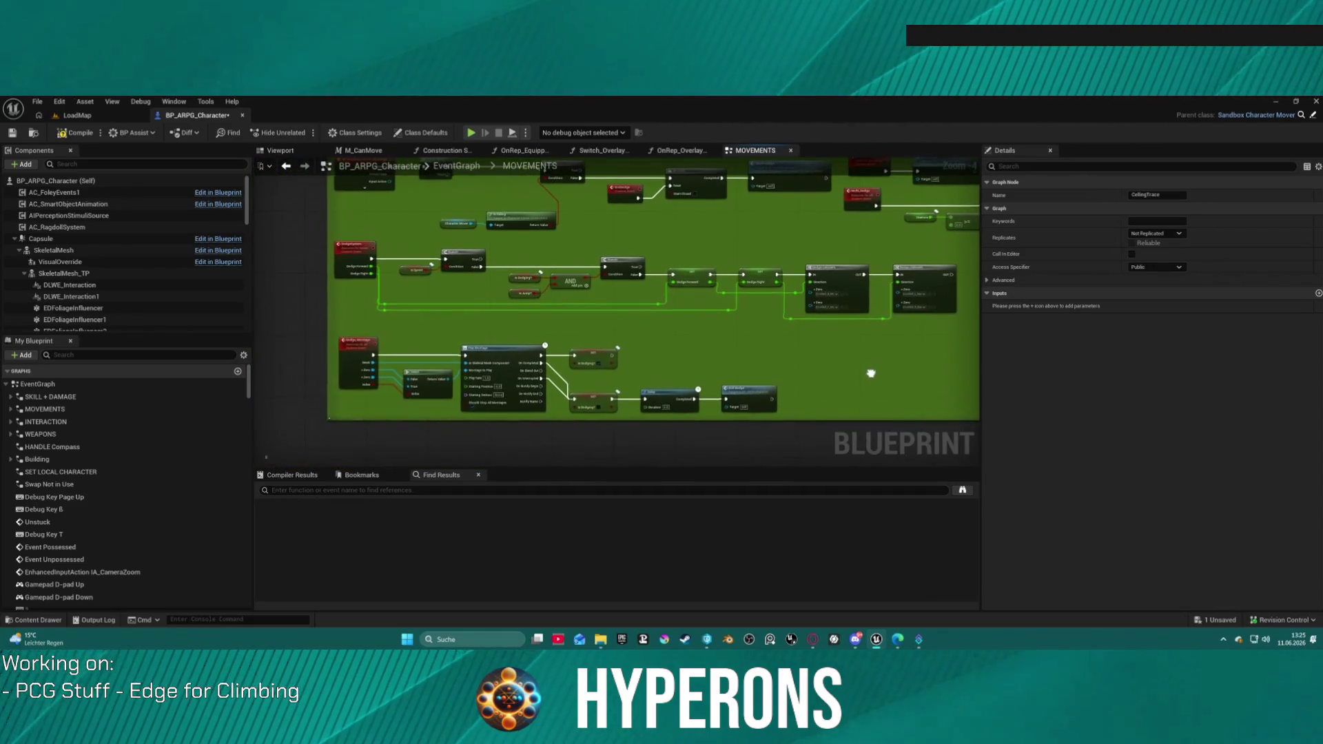
pyautogui.moveTo(872, 375); pyautogui.dragTo(872, 607)
pyautogui.moveTo(661, 275)
pyautogui.mouseDown()
pyautogui.moveTo(655, 406)
pyautogui.moveTo(628, 426)
pyautogui.mouseUp()
pyautogui.scroll(-1, 833, 375)
pyautogui.scroll(-1, 609, 375)
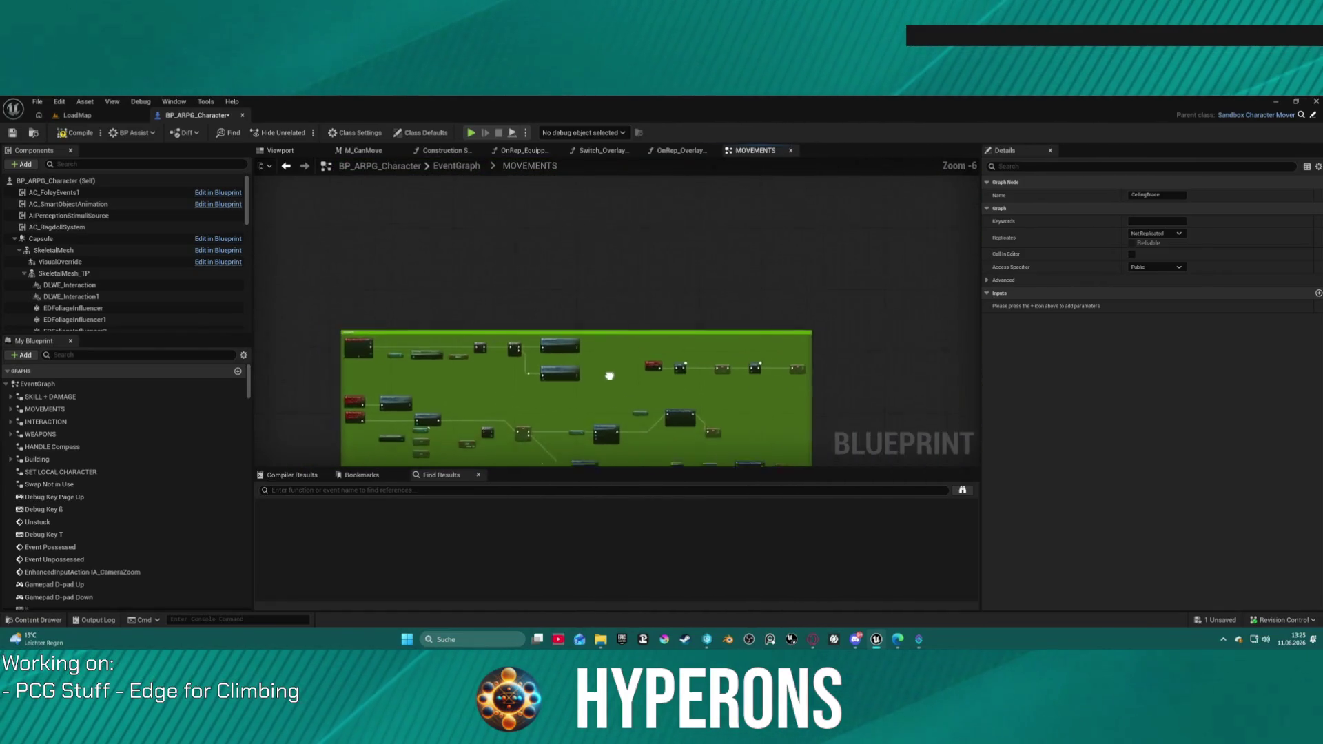
pyautogui.moveTo(609, 376); pyautogui.dragTo(551, 358)
pyautogui.scroll(-6, 687, 275)
pyautogui.moveTo(687, 276)
pyautogui.mouseDown()
pyautogui.moveTo(702, 383)
pyautogui.moveTo(670, 349)
pyautogui.moveTo(786, 330)
pyautogui.moveTo(536, 346)
pyautogui.mouseUp()
pyautogui.scroll(12, 544, 352)
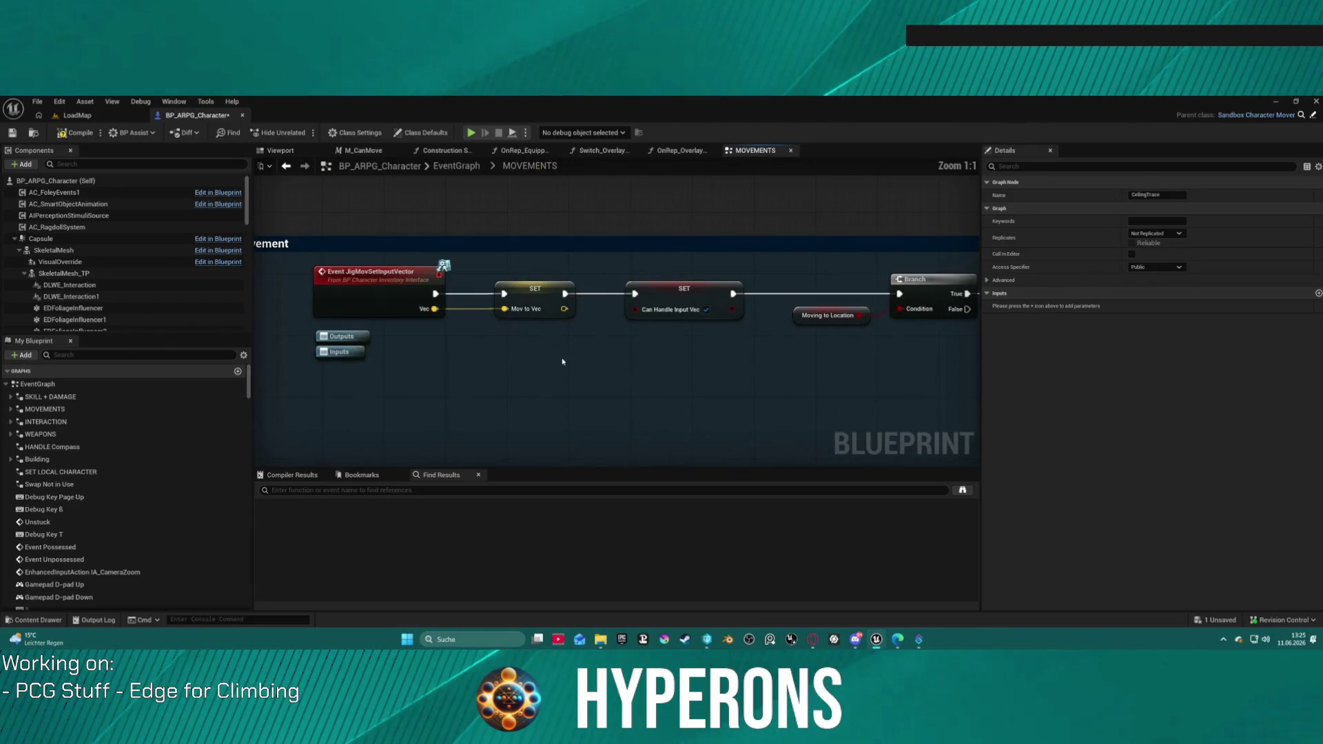
pyautogui.scroll(-3, 563, 361)
pyautogui.scroll(3, 562, 361)
pyautogui.moveTo(563, 361)
pyautogui.mouseDown()
pyautogui.moveTo(469, 245)
pyautogui.moveTo(655, 264)
pyautogui.mouseUp()
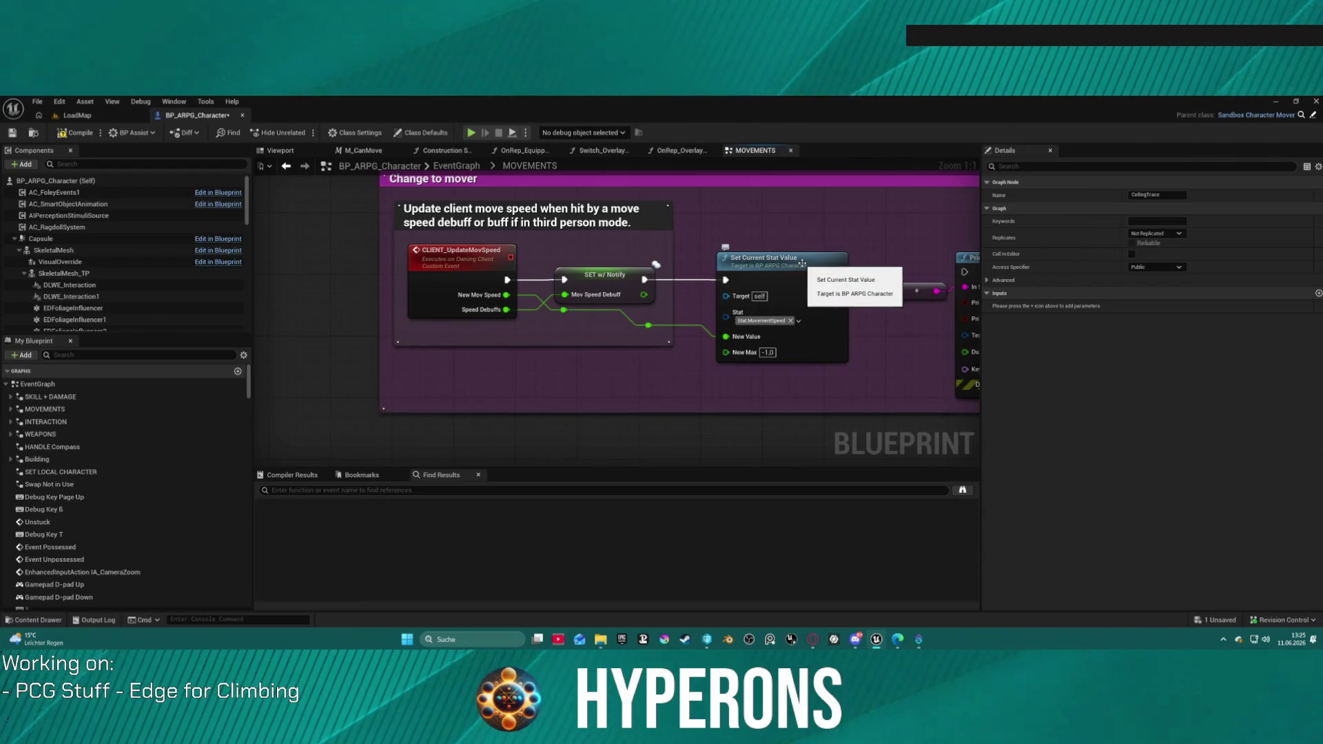
# - Find all references to CLIENT_UpdateMovSpeed by name
pyautogui.rightClick(445, 269)
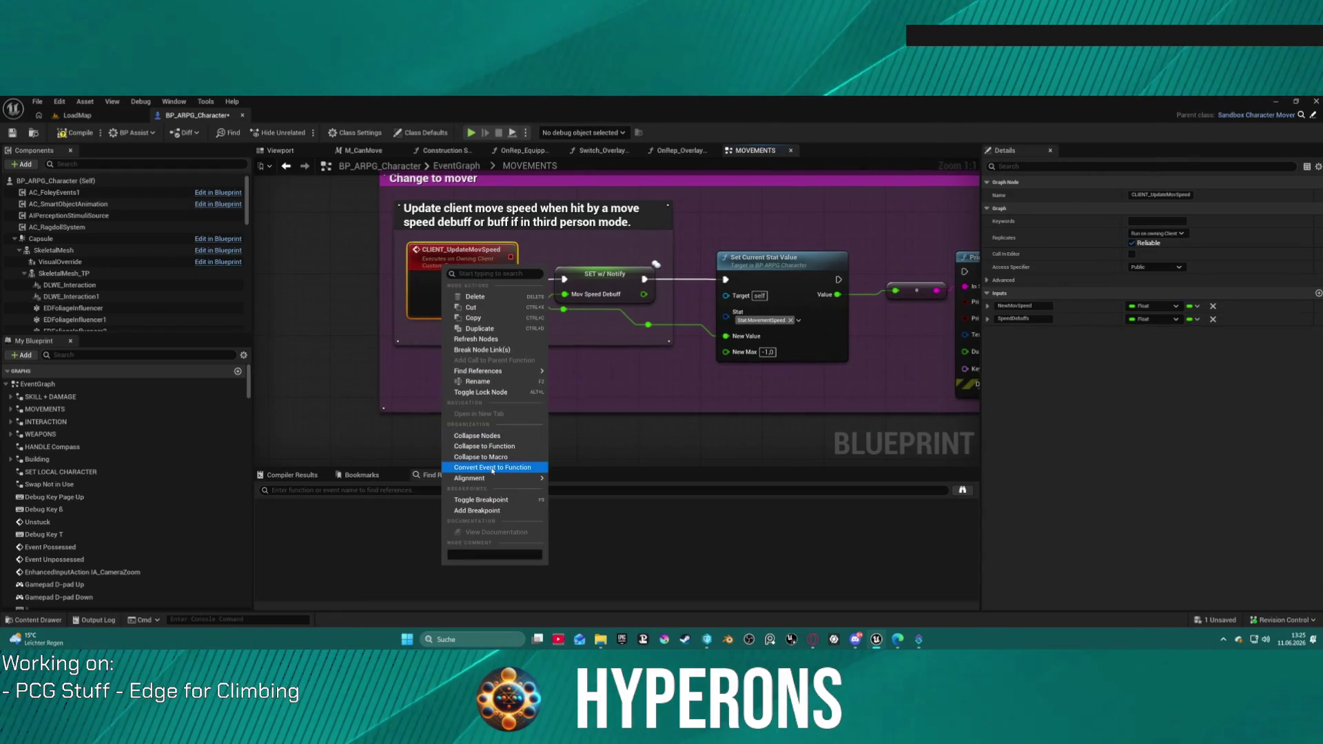
pyautogui.moveTo(493, 372)
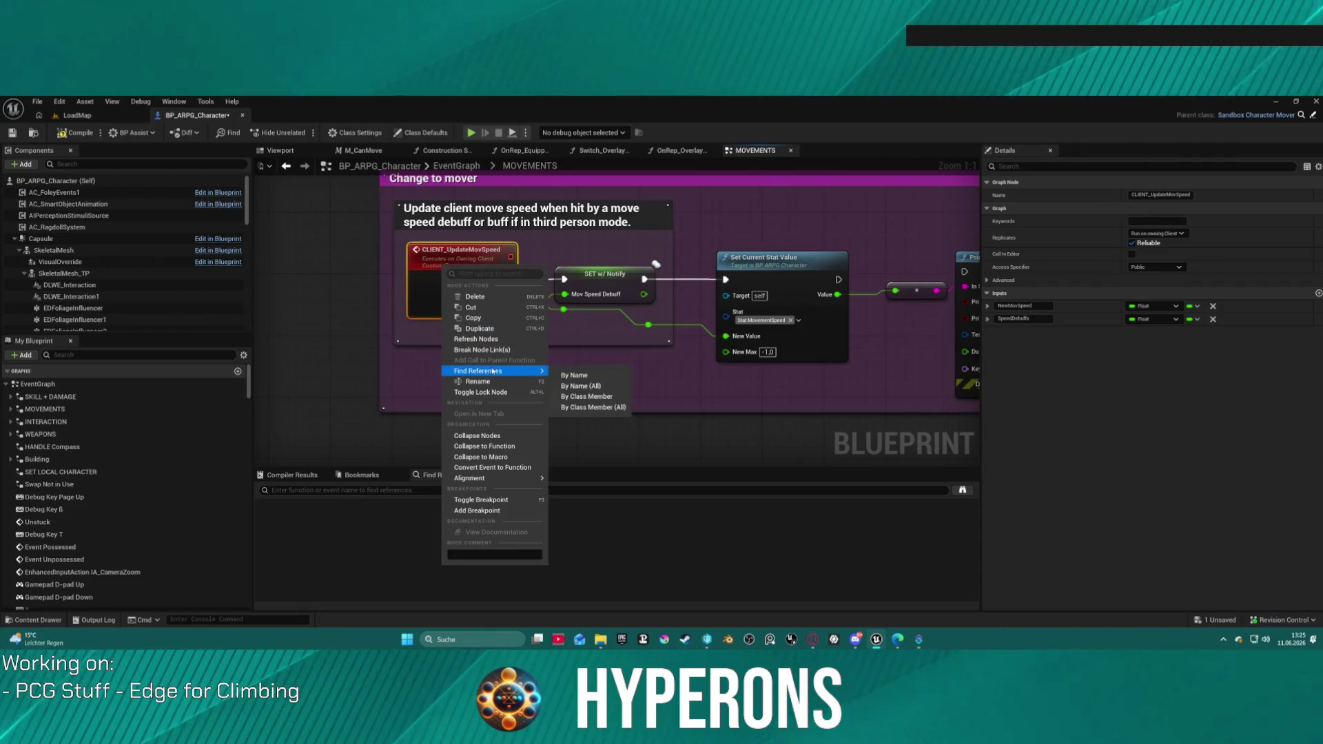
pyautogui.click(598, 376)
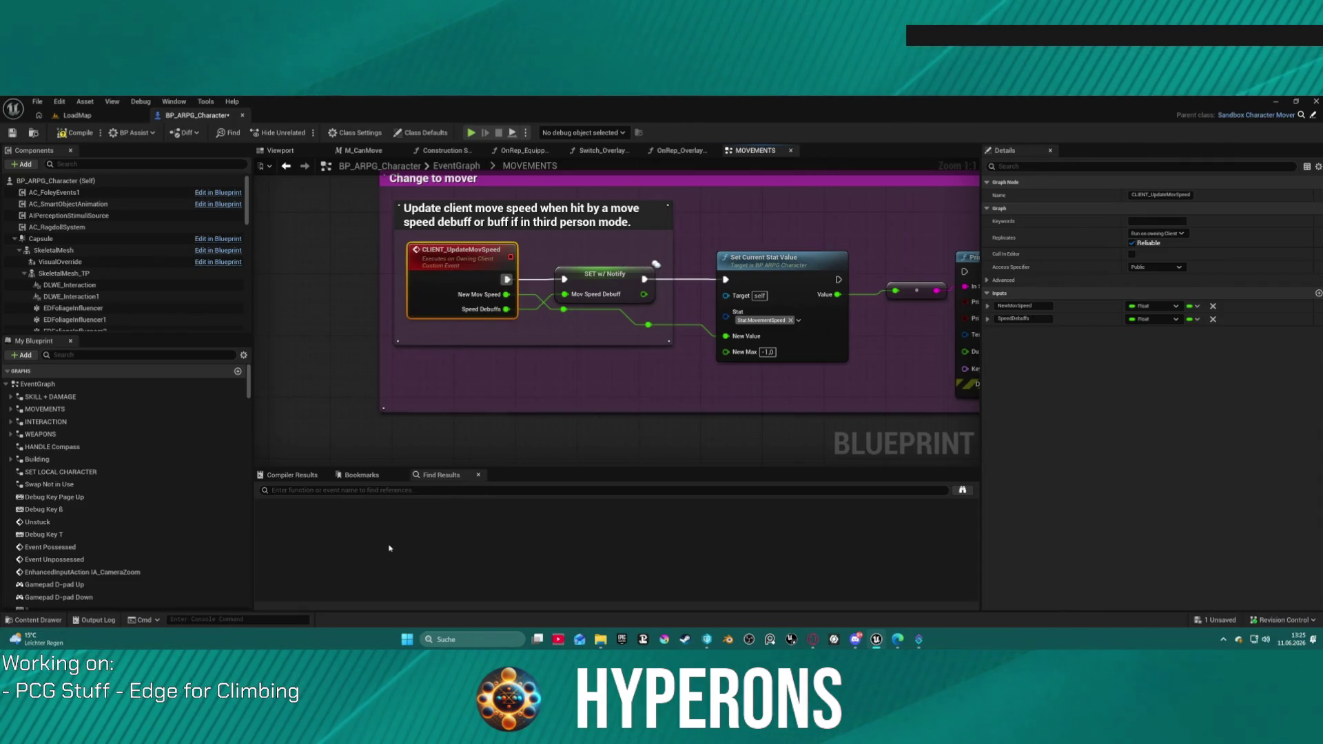
# - Visit each result in JigOnItemEquipped, JigOnItemUnEquipped and MOVEMENTS, ending on SetNewMoveSpeed's graph
pyautogui.doubleClick(301, 516)
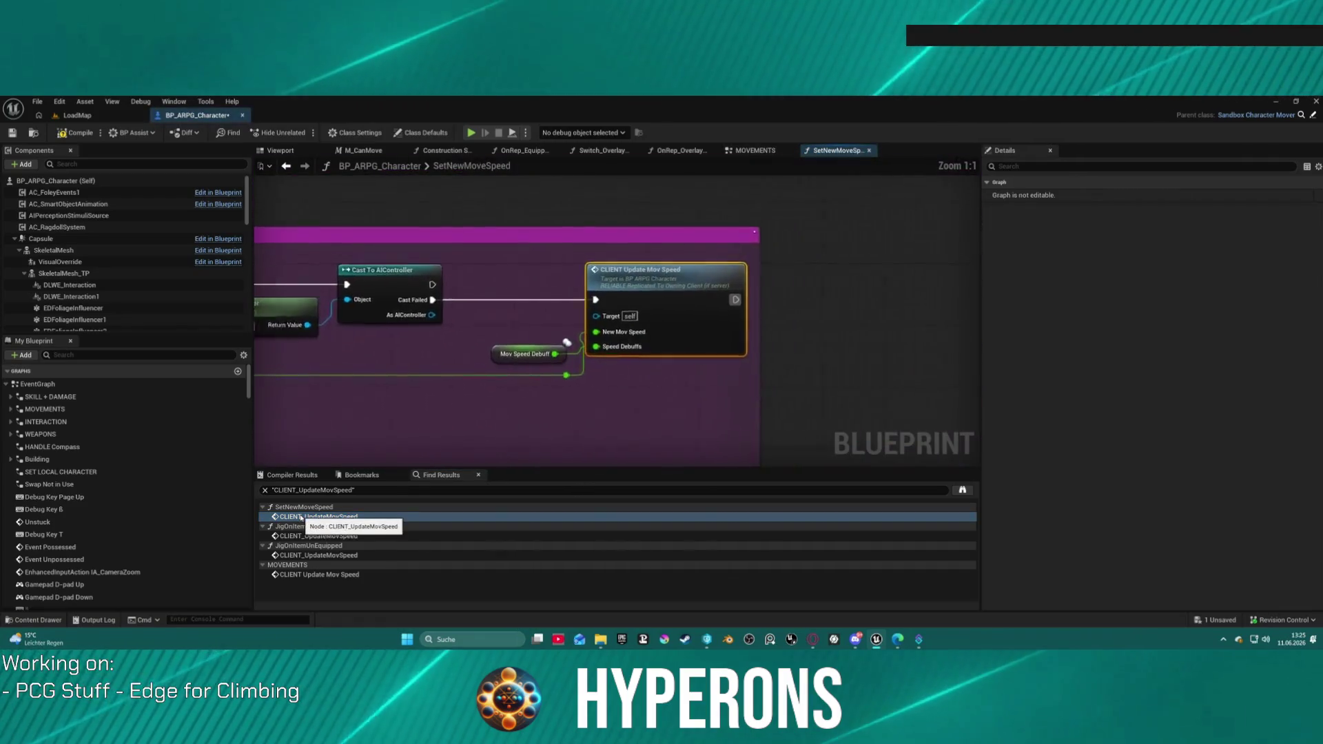
pyautogui.doubleClick(307, 536)
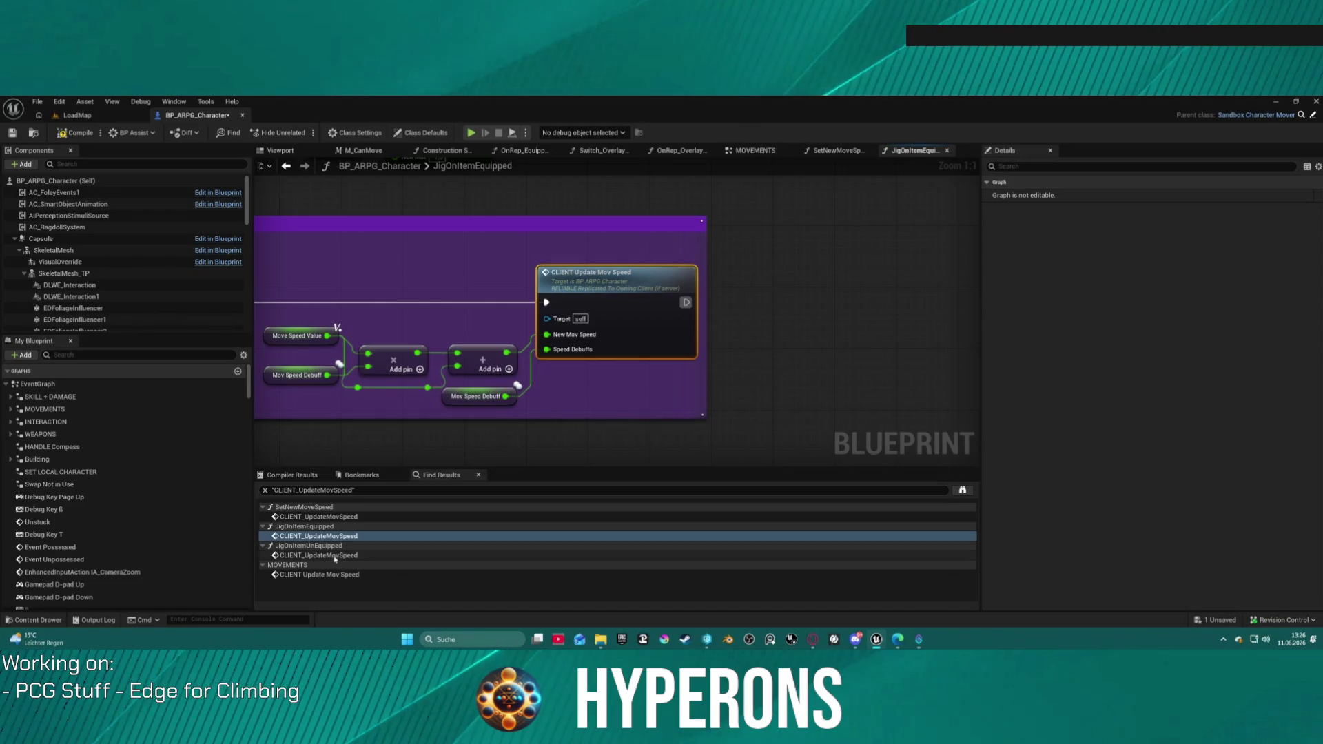
pyautogui.doubleClick(322, 555)
pyautogui.doubleClick(329, 574)
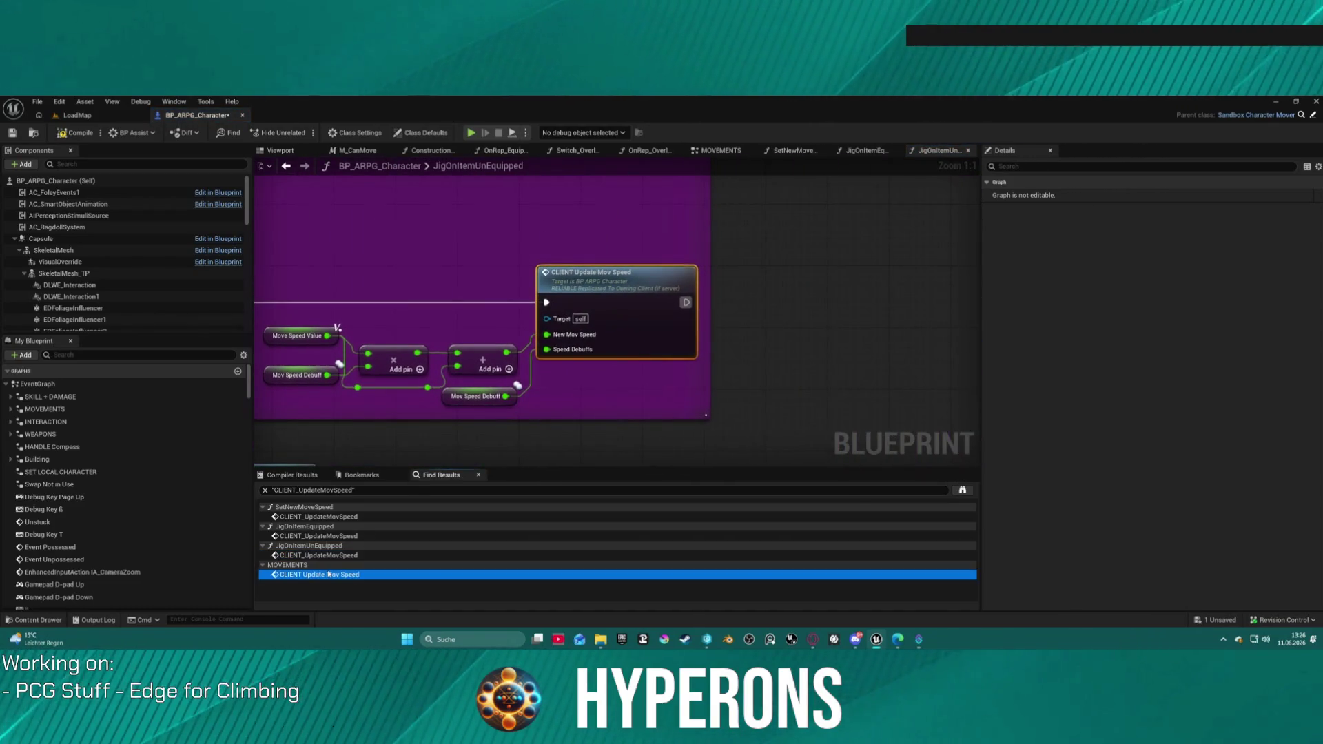
pyautogui.click(317, 517)
pyautogui.doubleClick(317, 517)
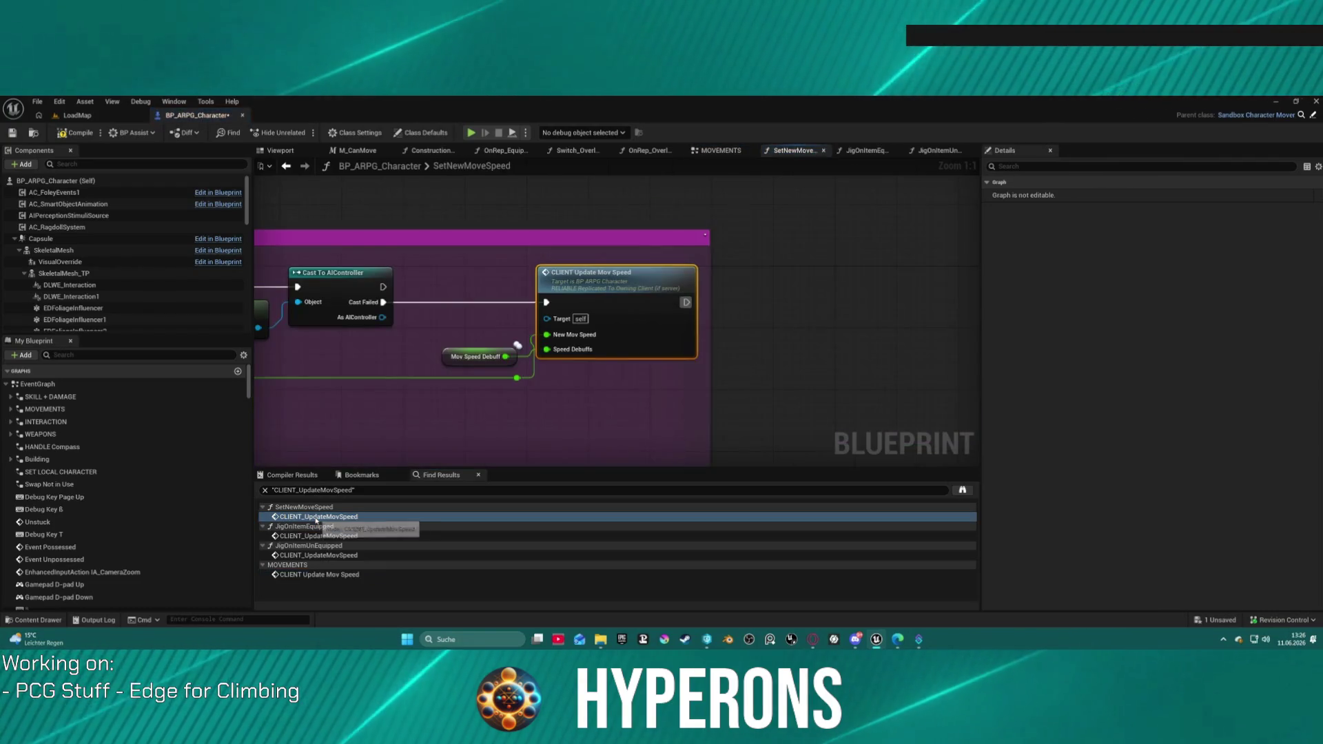
pyautogui.scroll(-6, 407, 340)
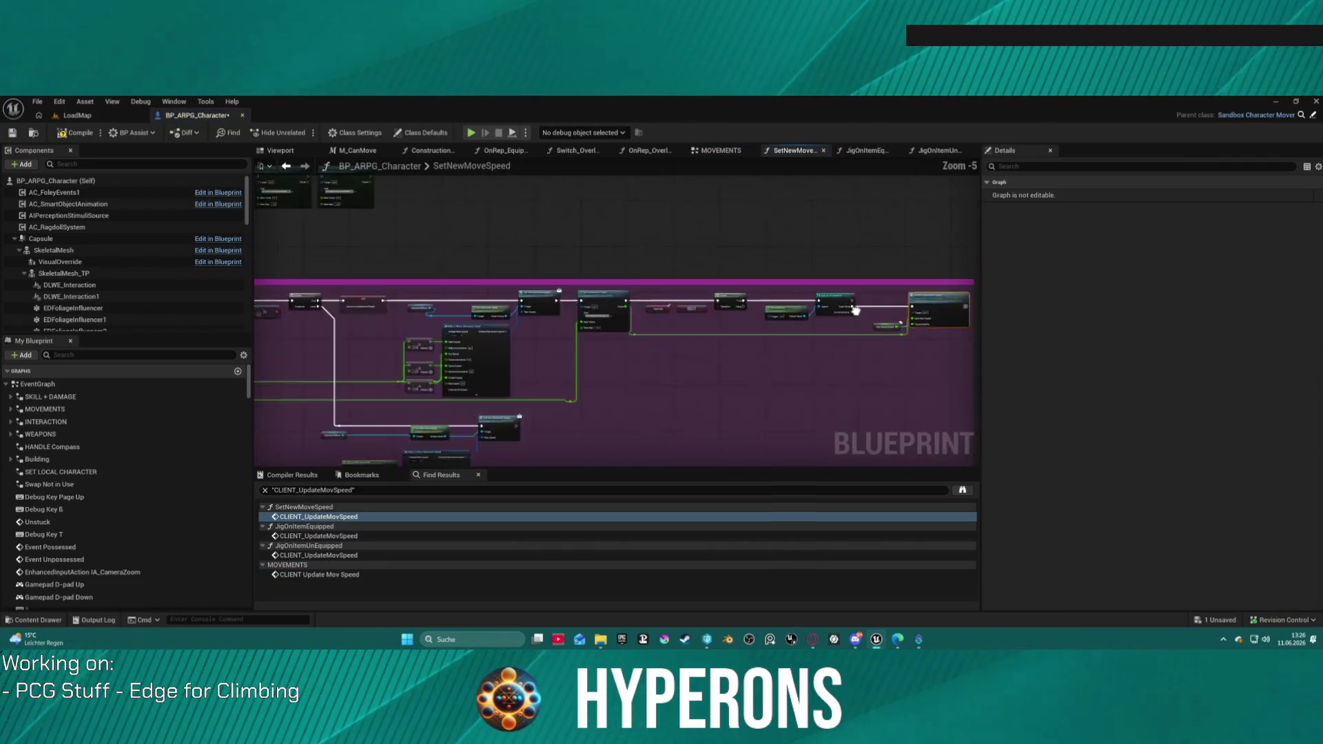
pyautogui.scroll(2, 933, 220)
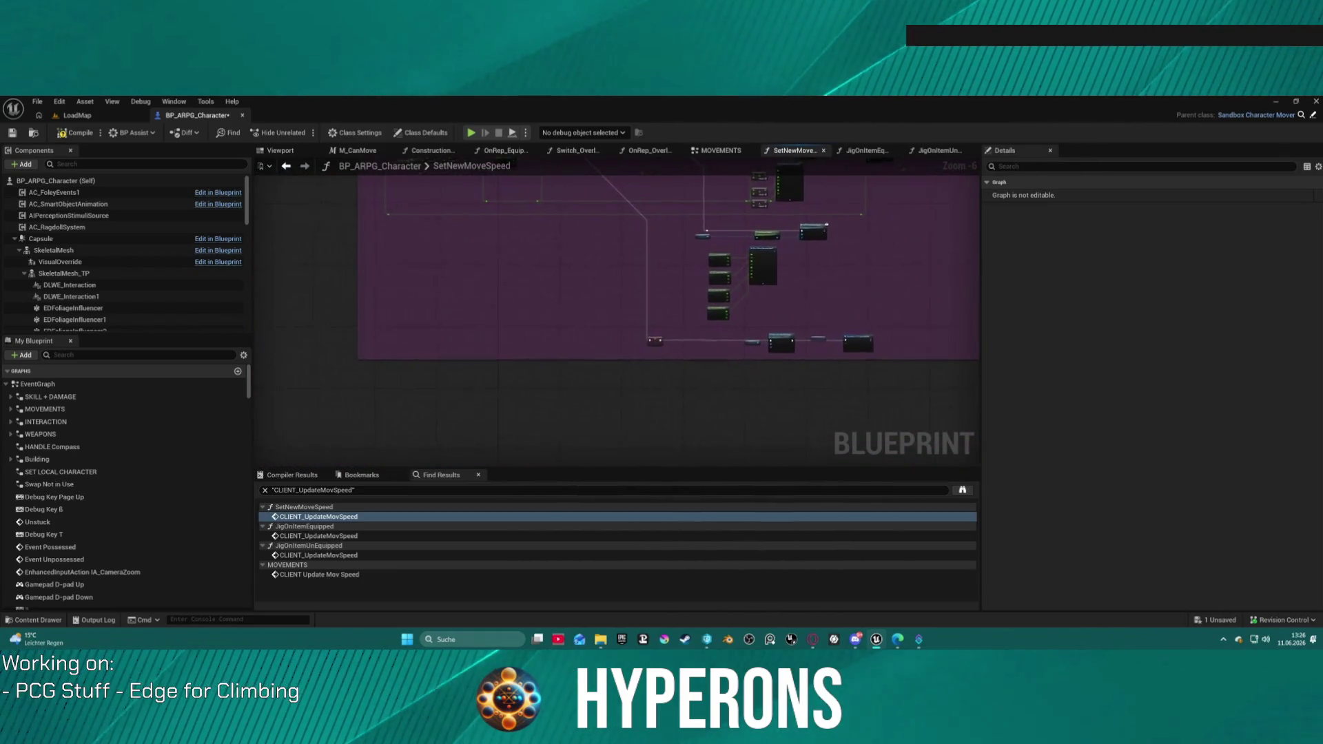
pyautogui.scroll(-2, 816, 245)
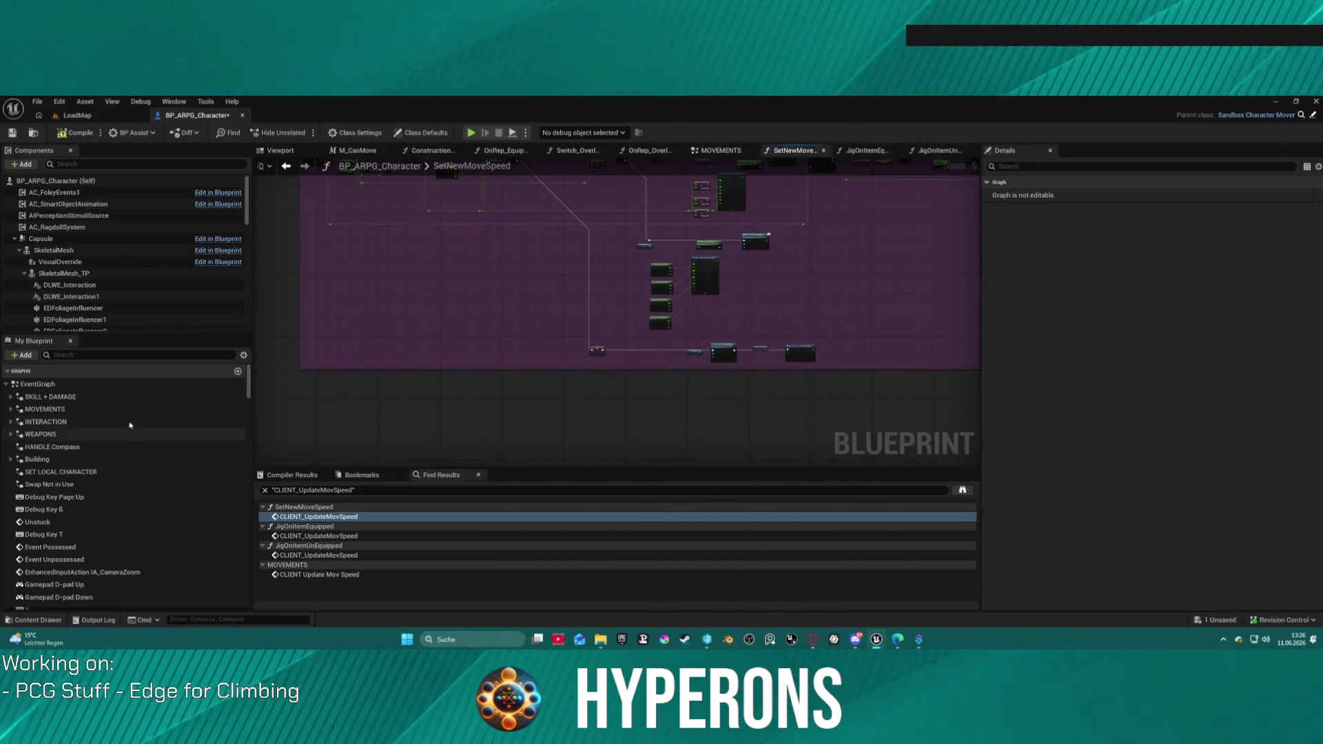
pyautogui.scroll(-8, 70, 447)
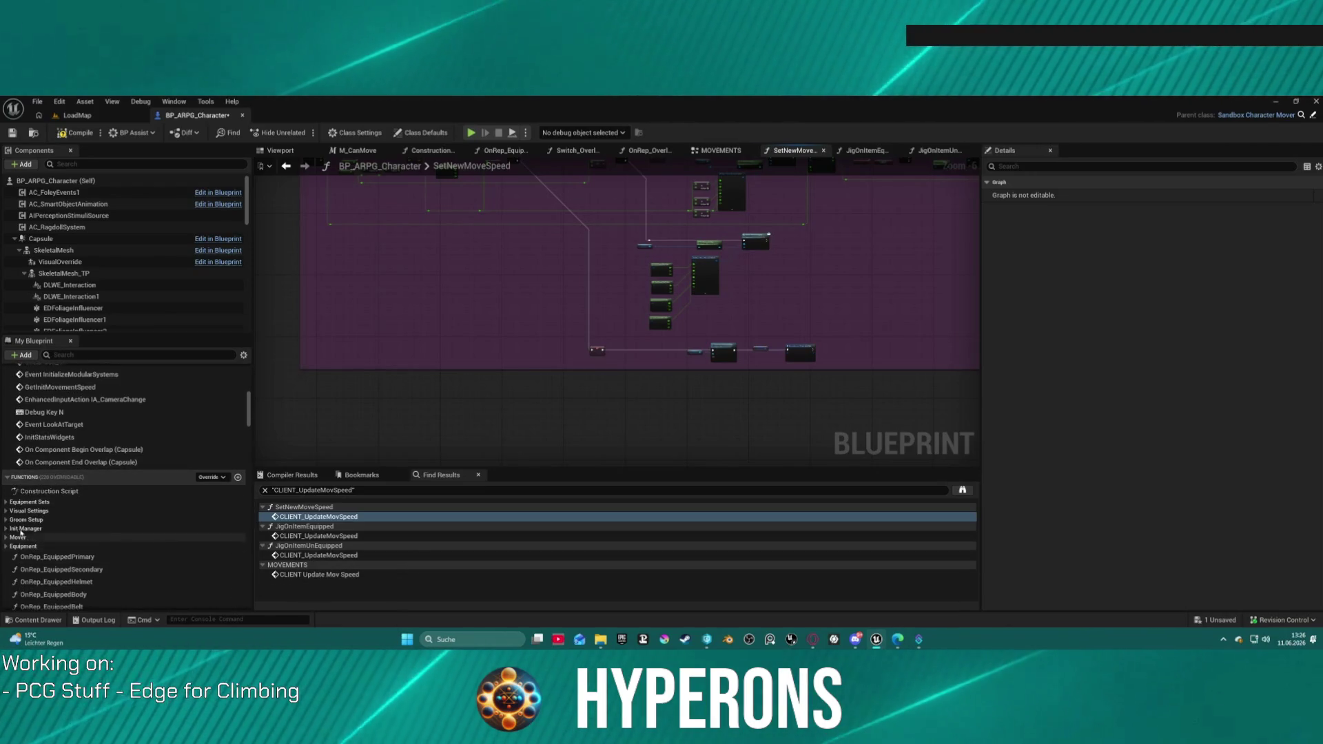
pyautogui.scroll(-7, 108, 525)
pyautogui.scroll(10, 108, 525)
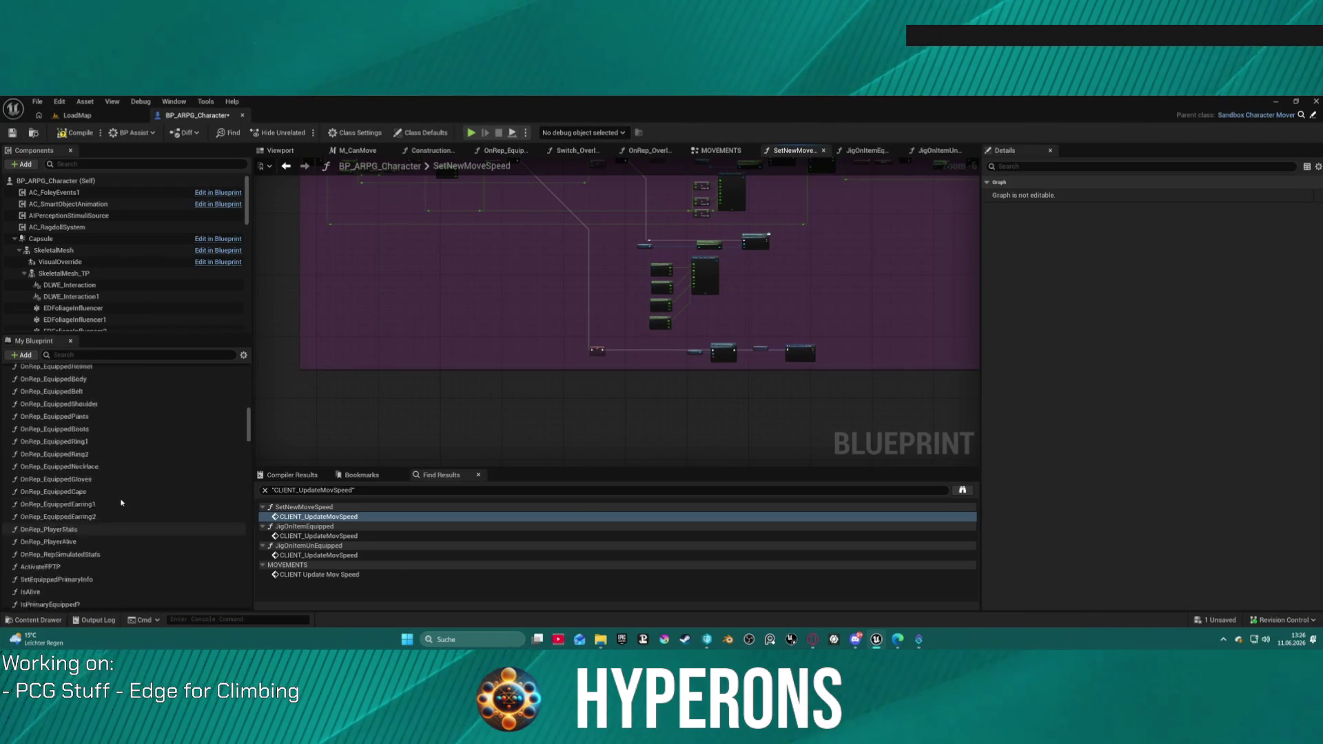
pyautogui.scroll(4, 94, 518)
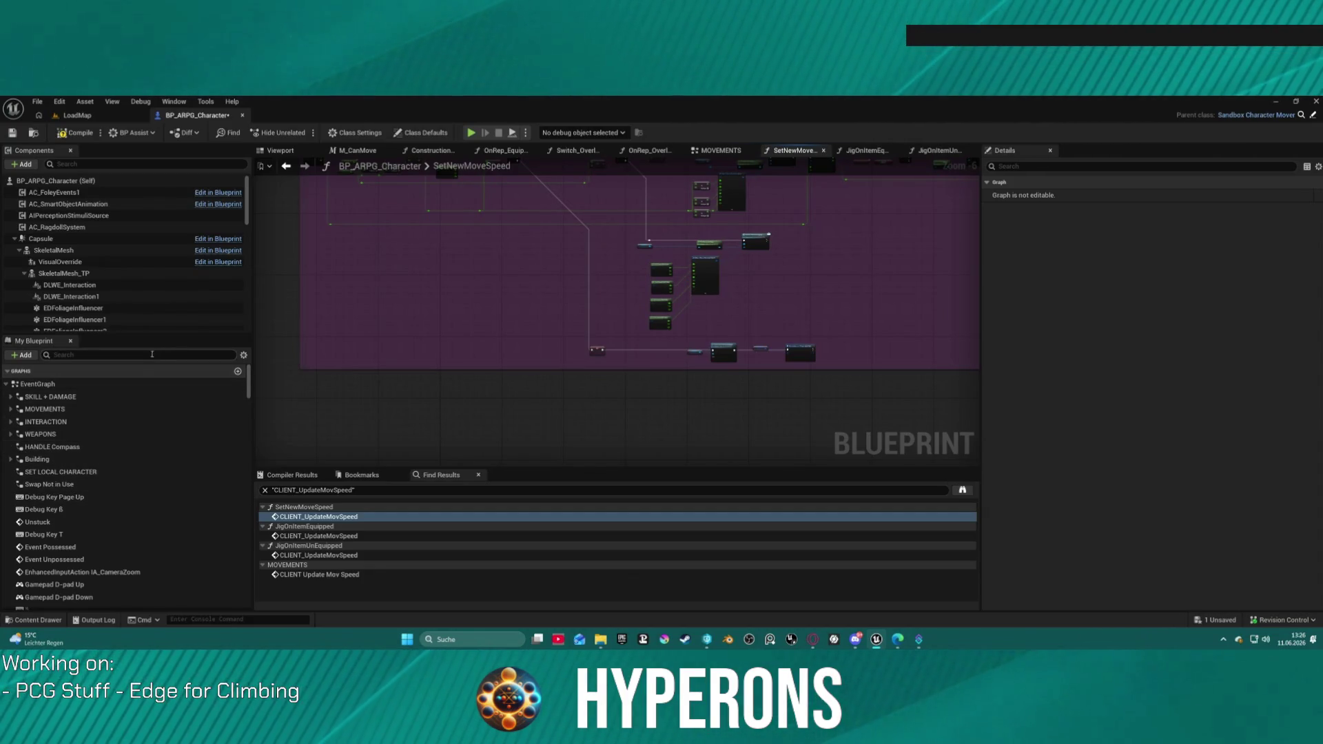
pyautogui.write('movement')
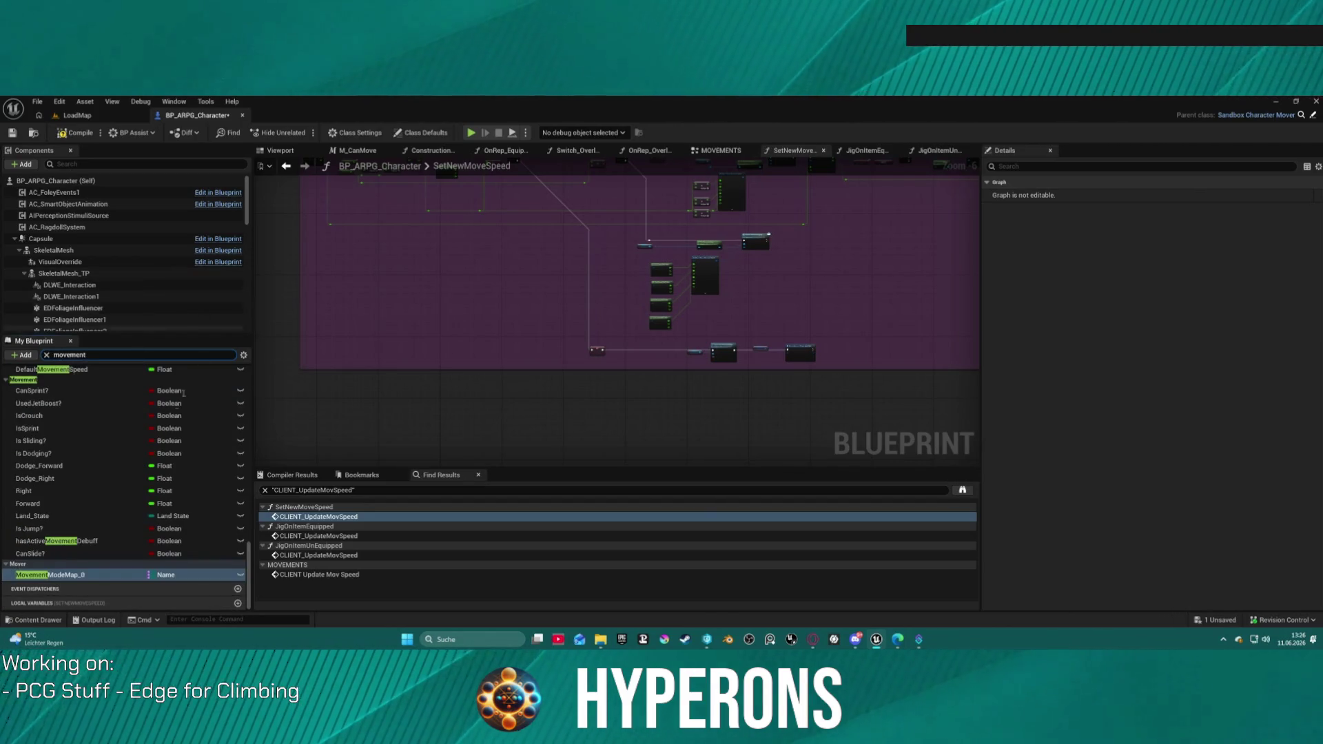
# - Look up where the MovementModeMap_0 variable is referenced
pyautogui.rightClick(73, 576)
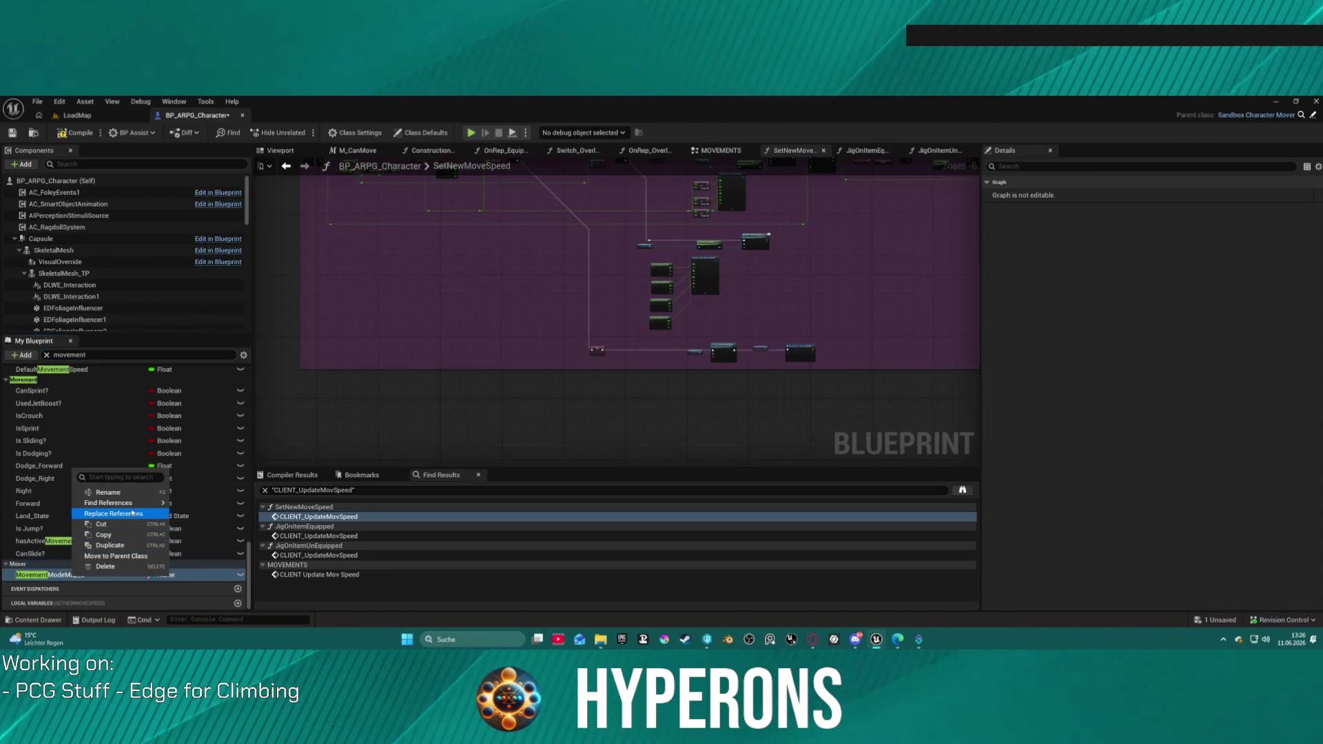
pyautogui.click(193, 510)
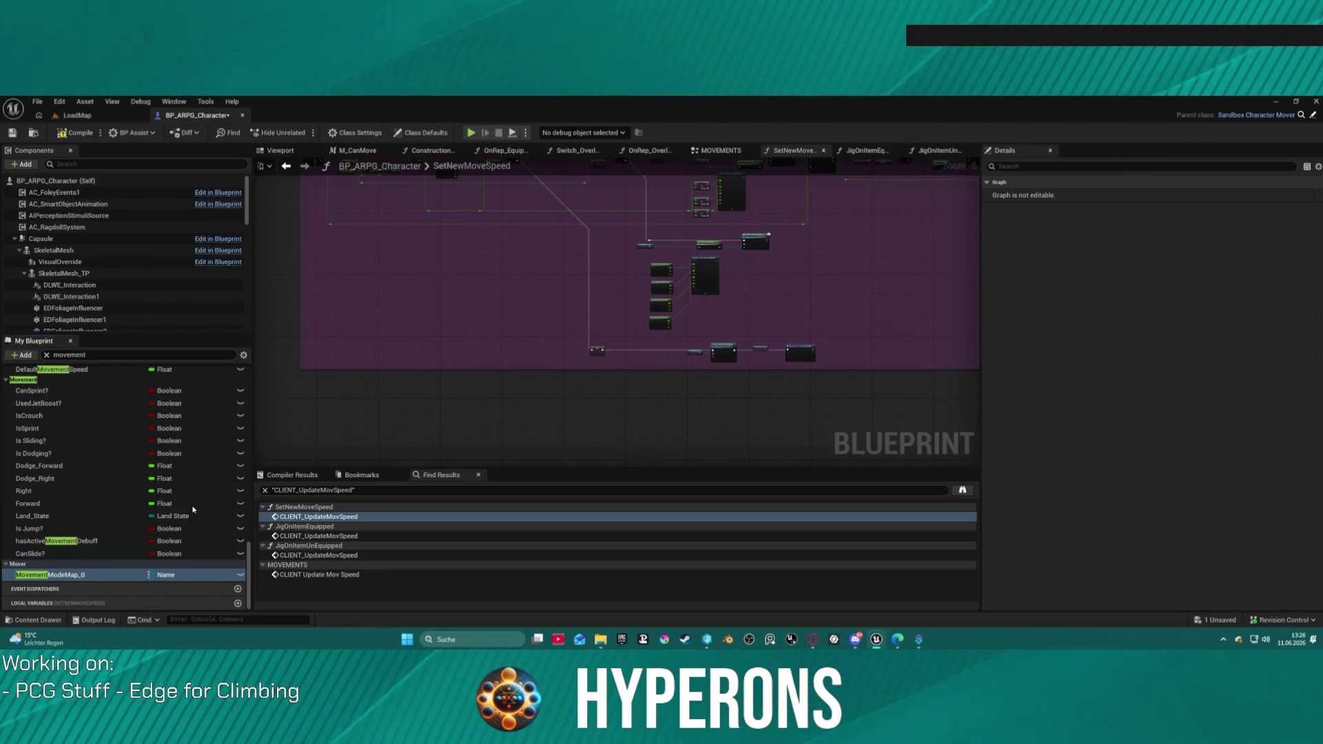
pyautogui.doubleClick(63, 577)
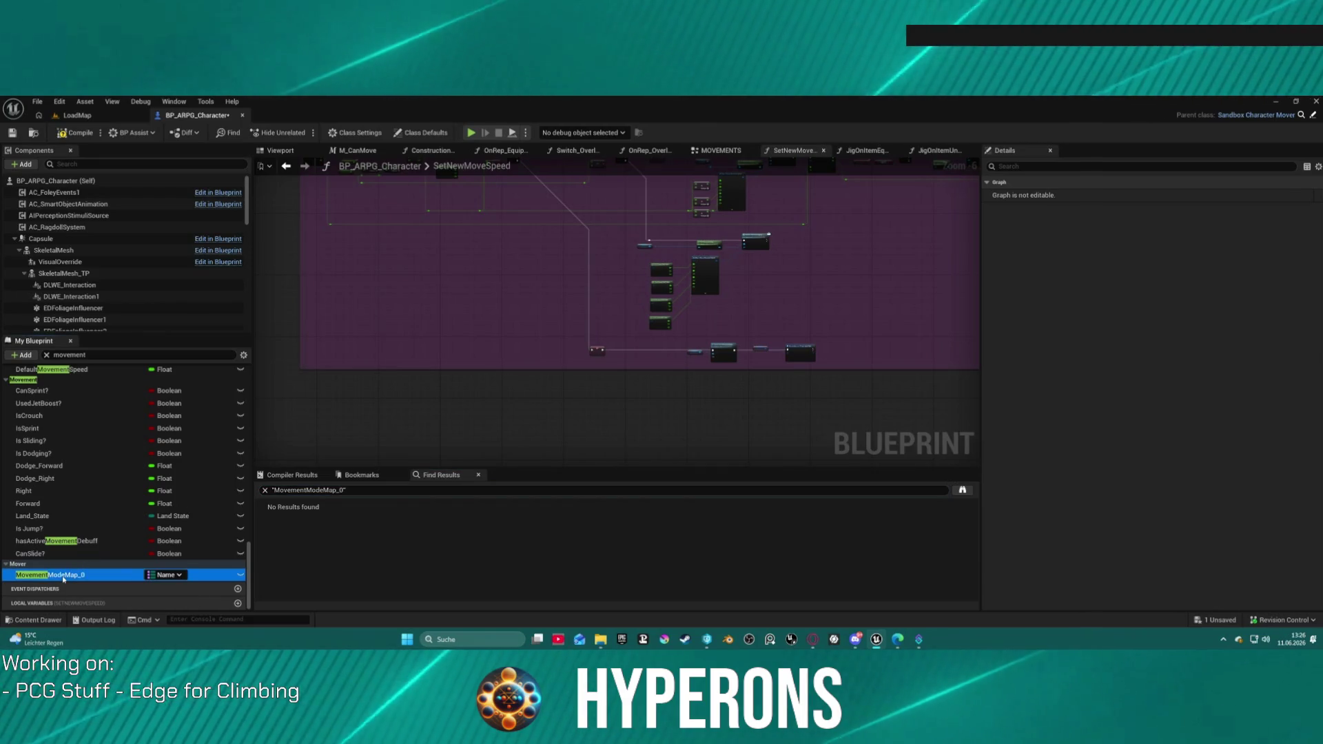
pyautogui.click(271, 492)
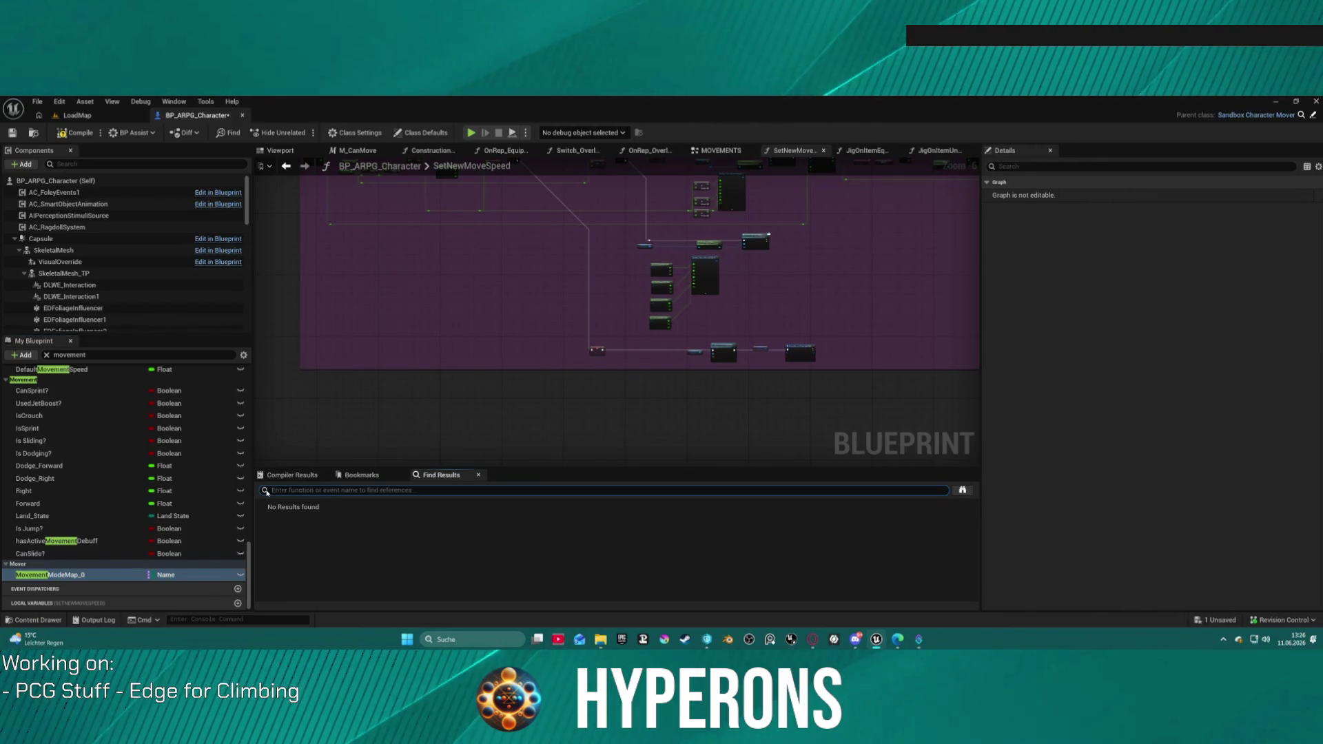
pyautogui.scroll(3, 44, 533)
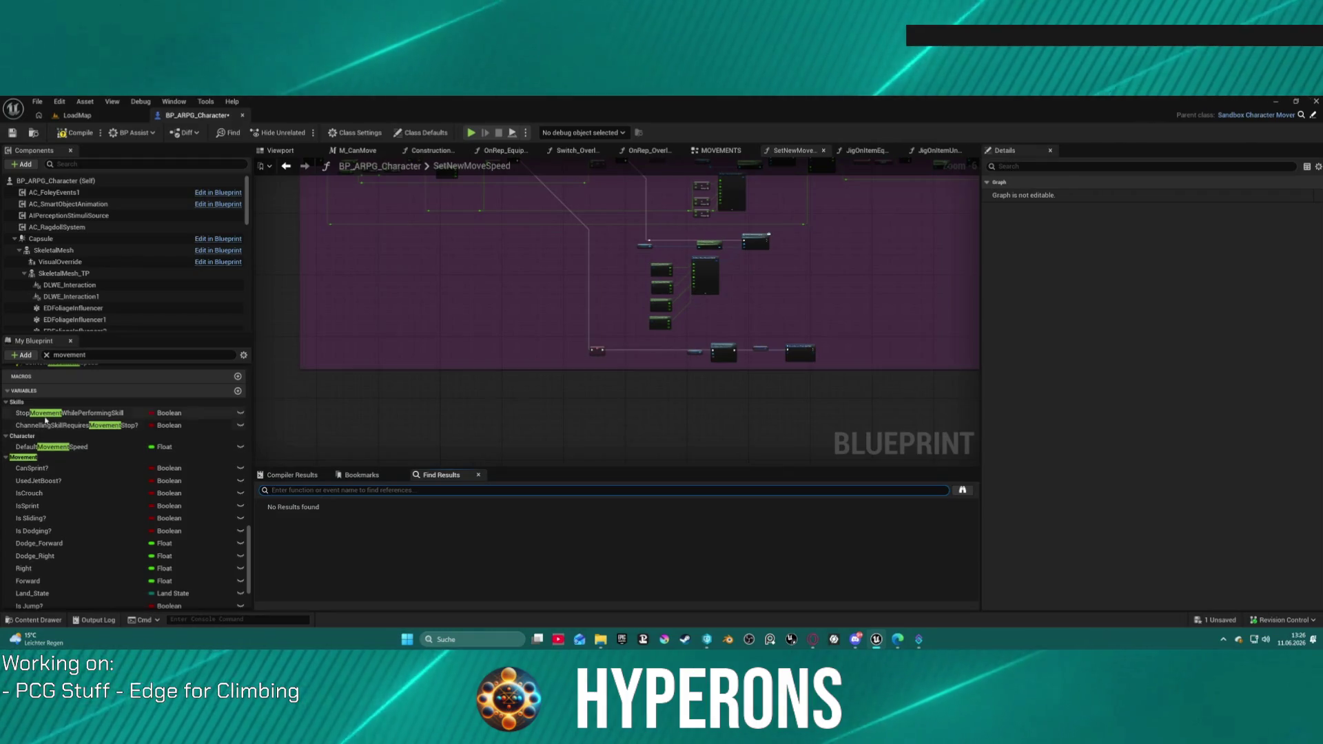
pyautogui.scroll(5, 105, 434)
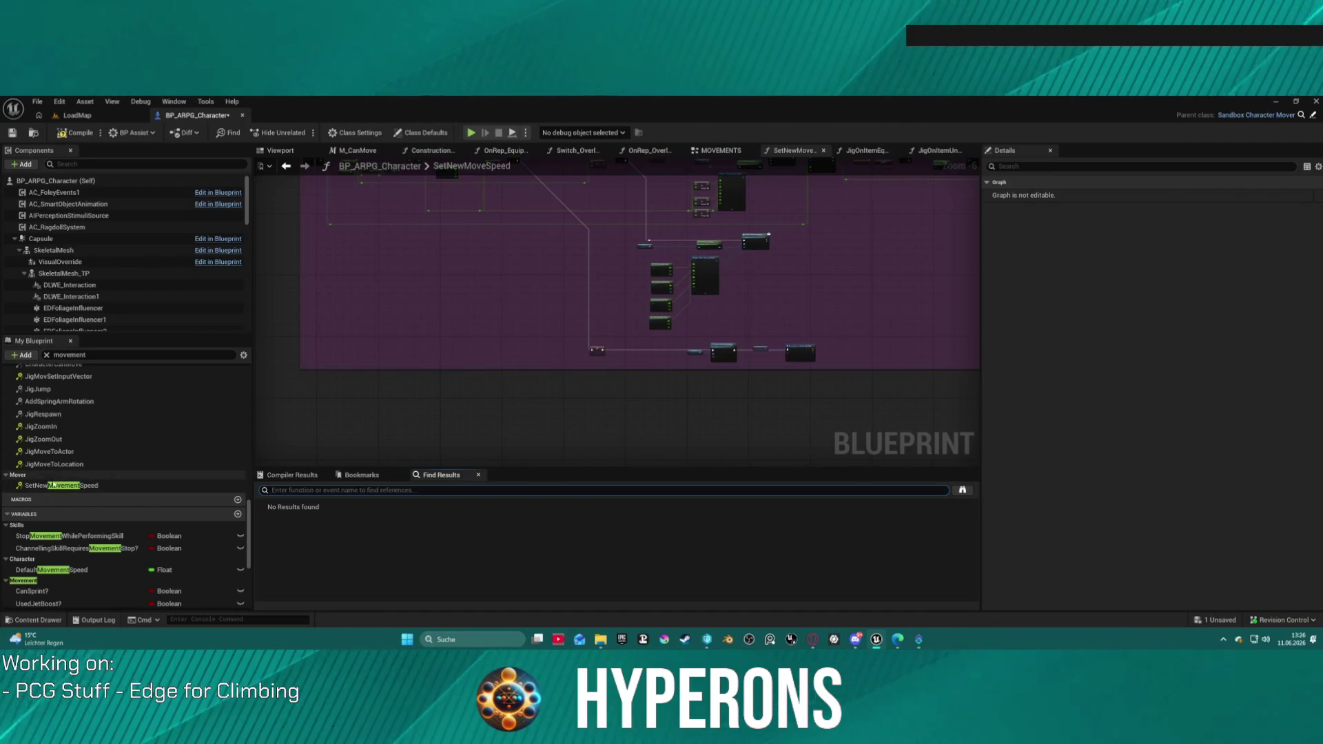
# - Check SetNewMovementSpeed, undo its added event node, and start filtering members by 'debuff'
pyautogui.click(38, 487)
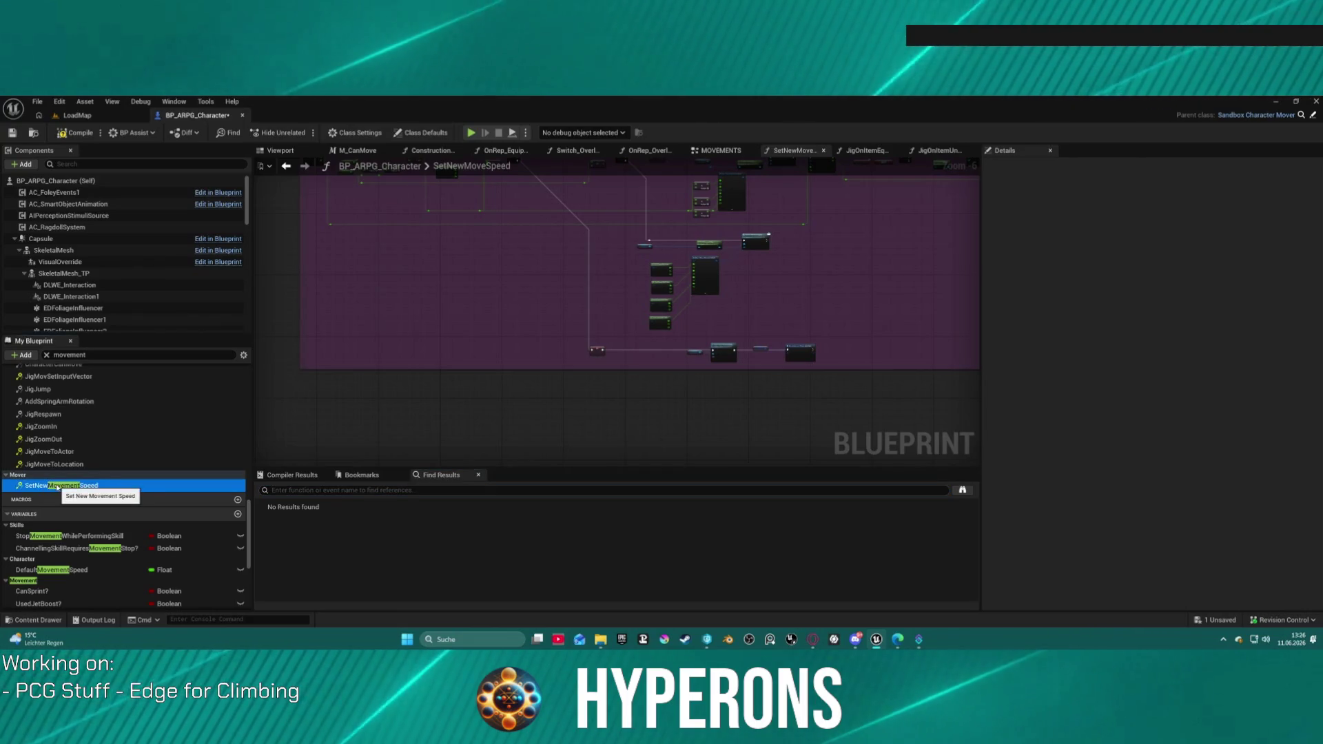
pyautogui.doubleClick(57, 486)
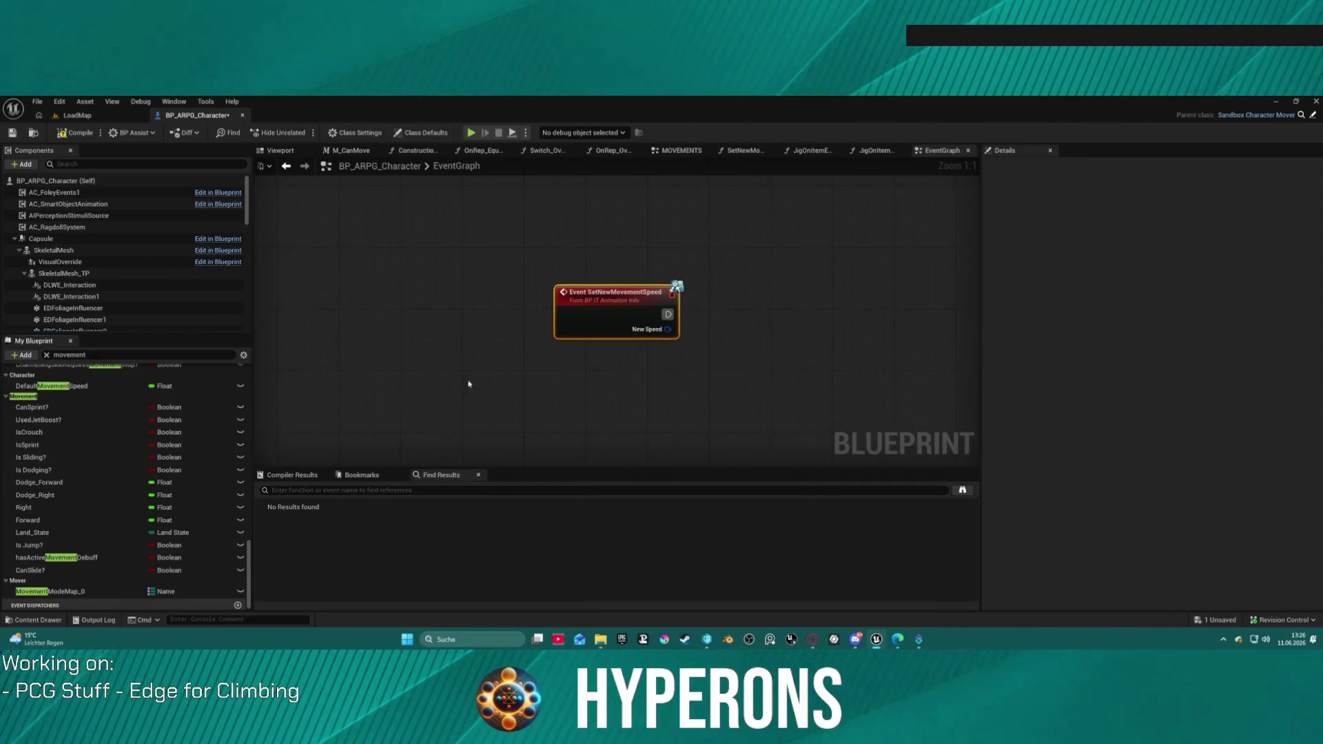
pyautogui.hotkey('ctrl', 'z')
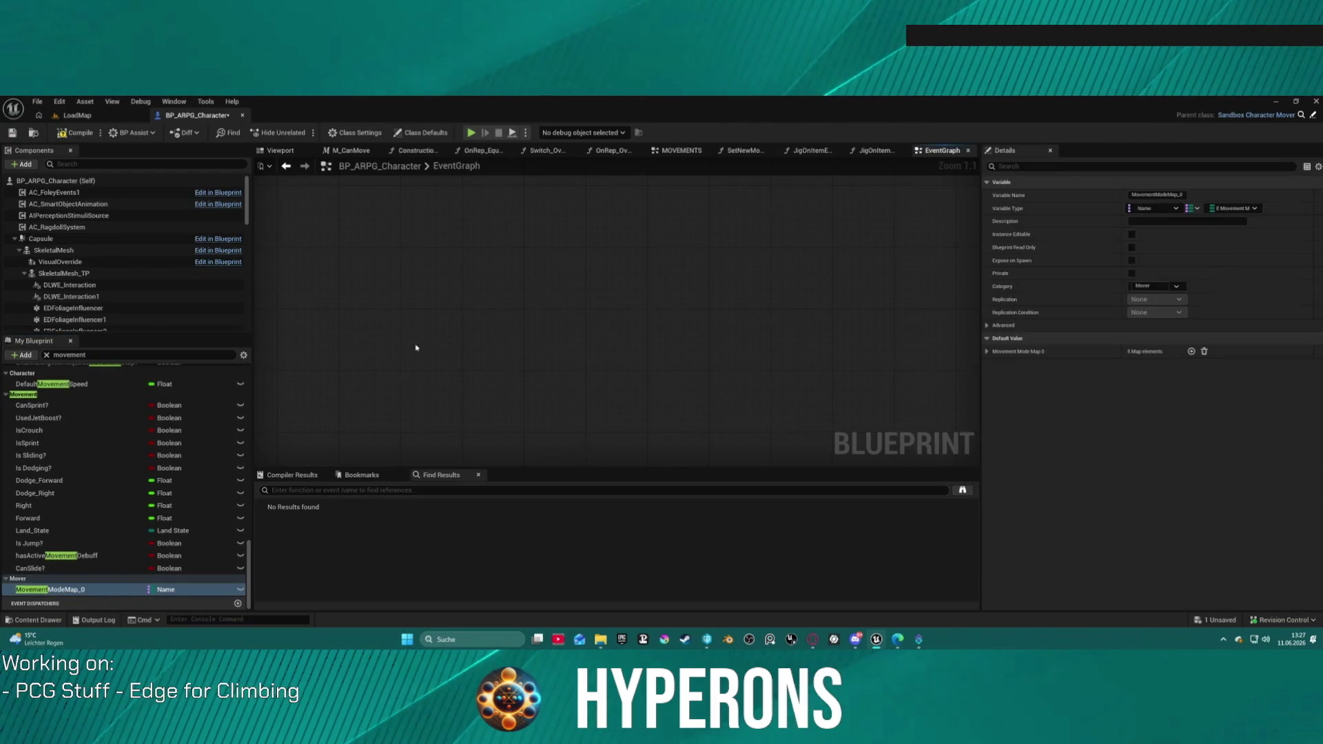
pyautogui.scroll(1, 96, 443)
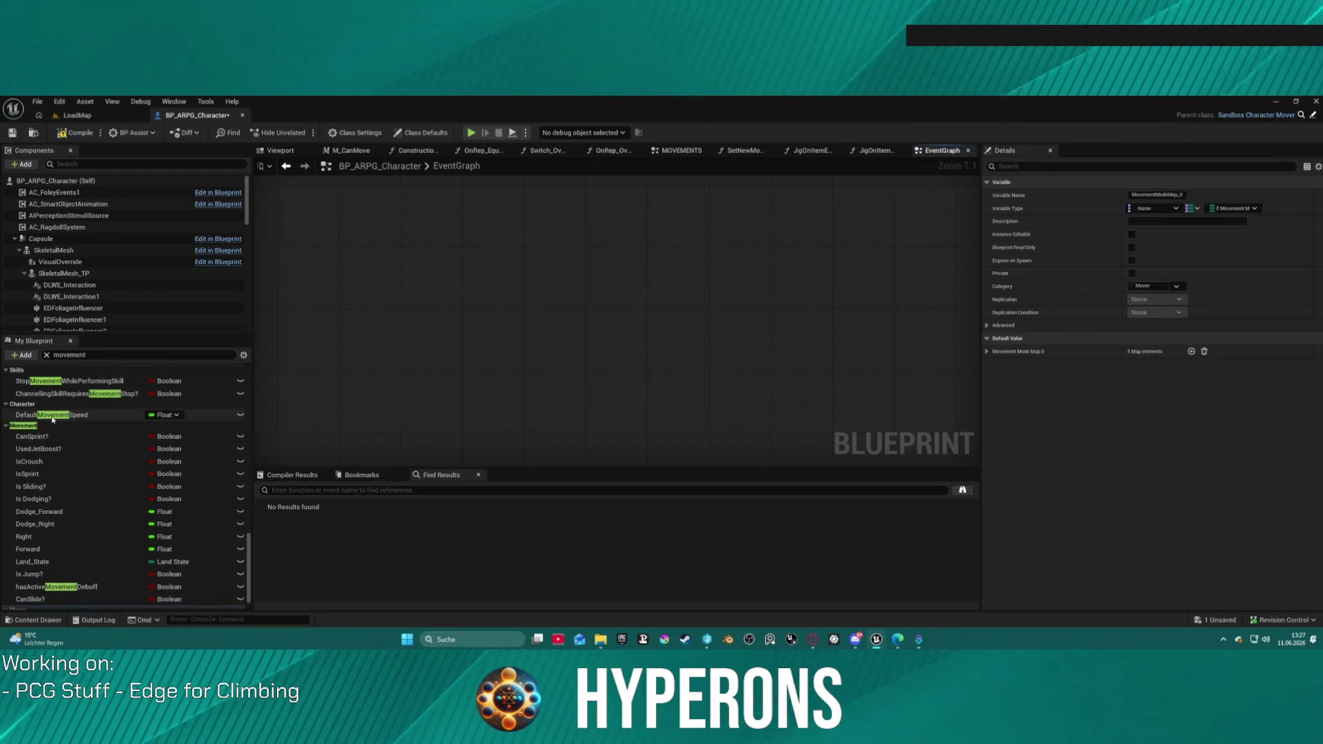
pyautogui.scroll(2, 53, 419)
pyautogui.scroll(5, 104, 455)
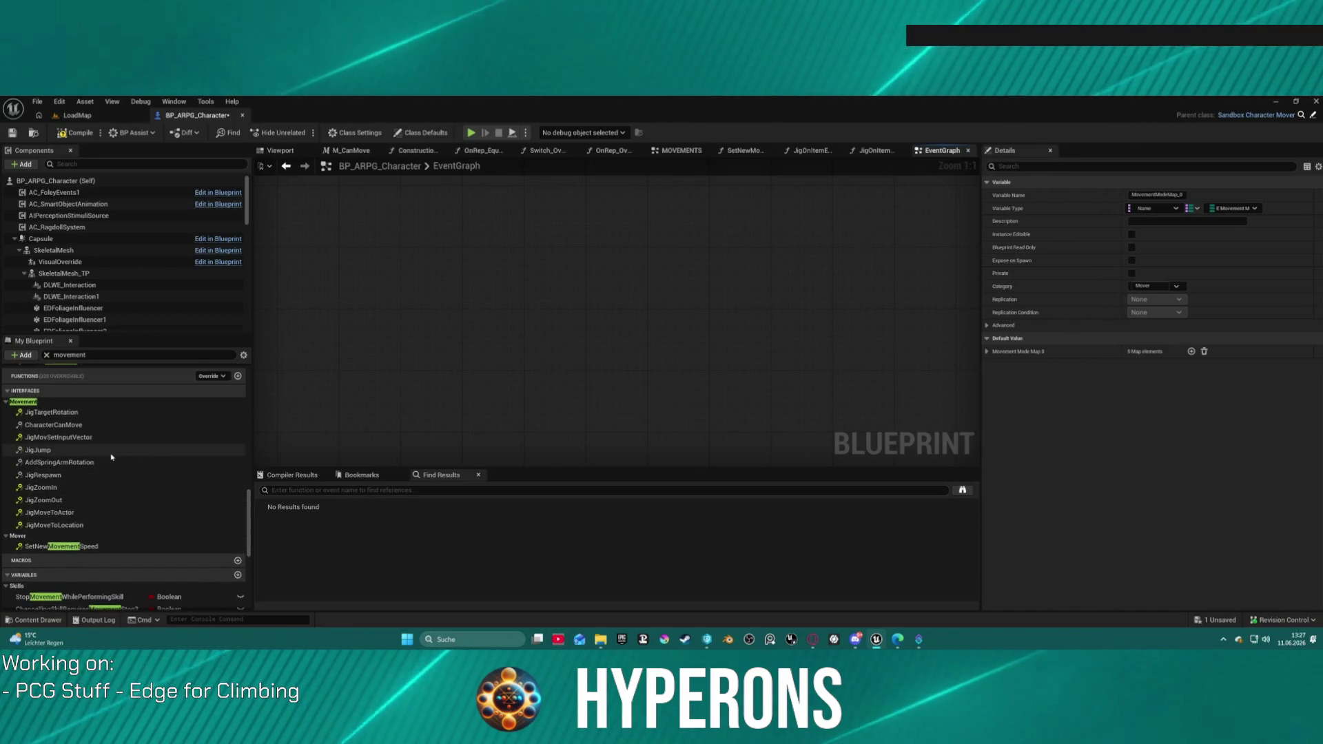
pyautogui.scroll(-7, 89, 461)
pyautogui.write('d')
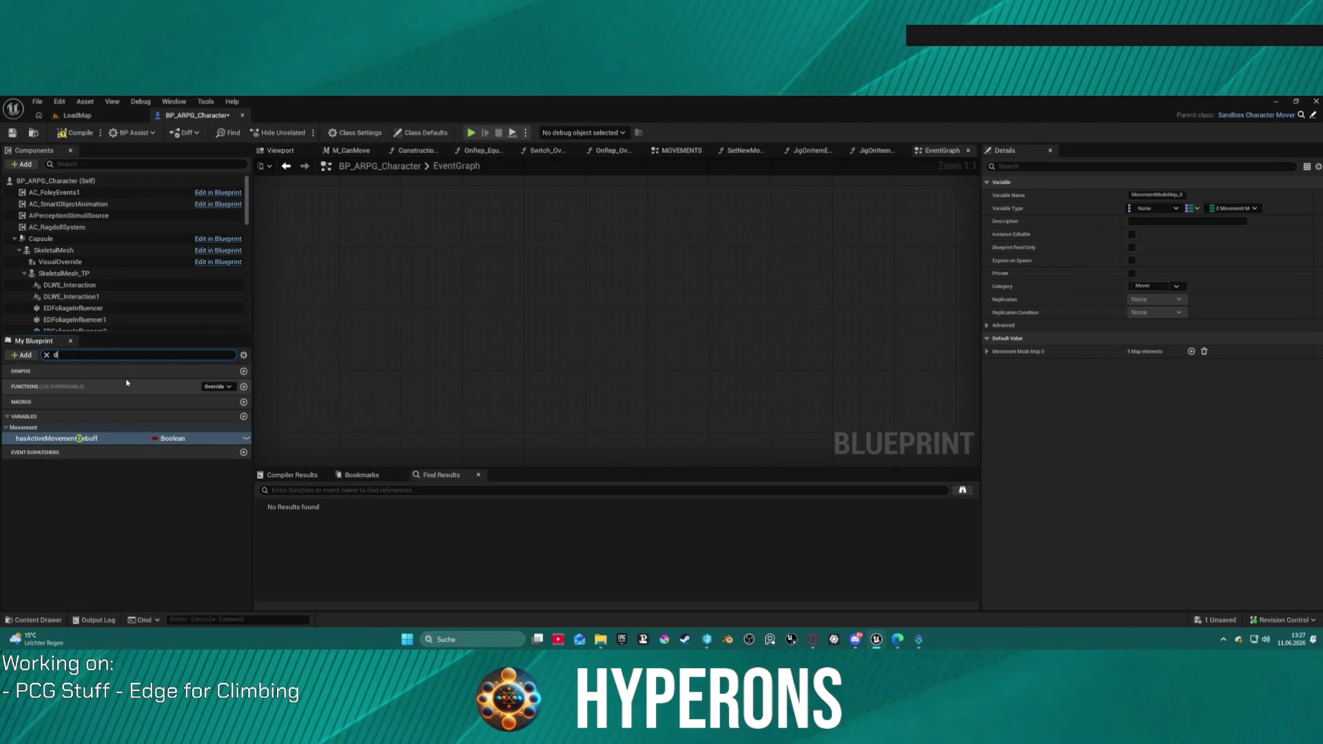
pyautogui.write('ebi')
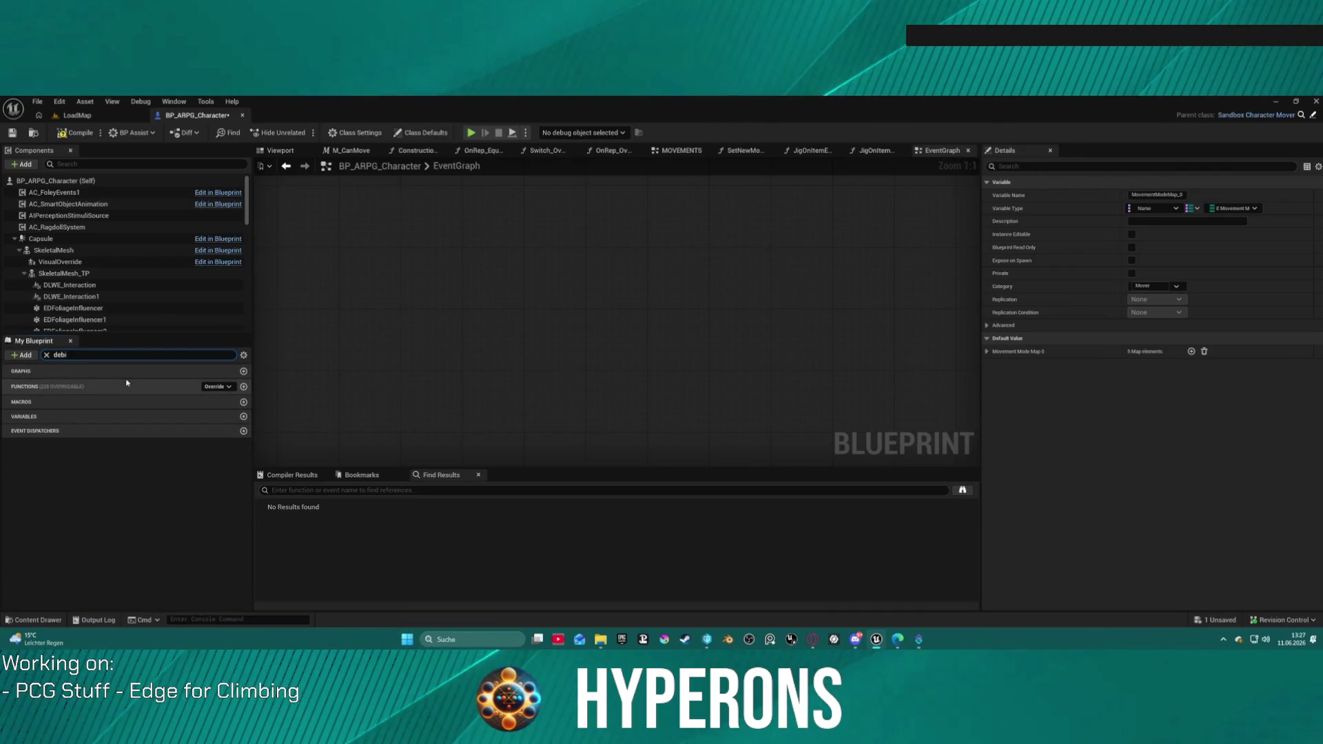
pyautogui.press('BackSpace')
# - Finish the 'debuff' filter and open the OnRep_MovSpeedDebuff graph to view its nodes
pyautogui.write('uff')
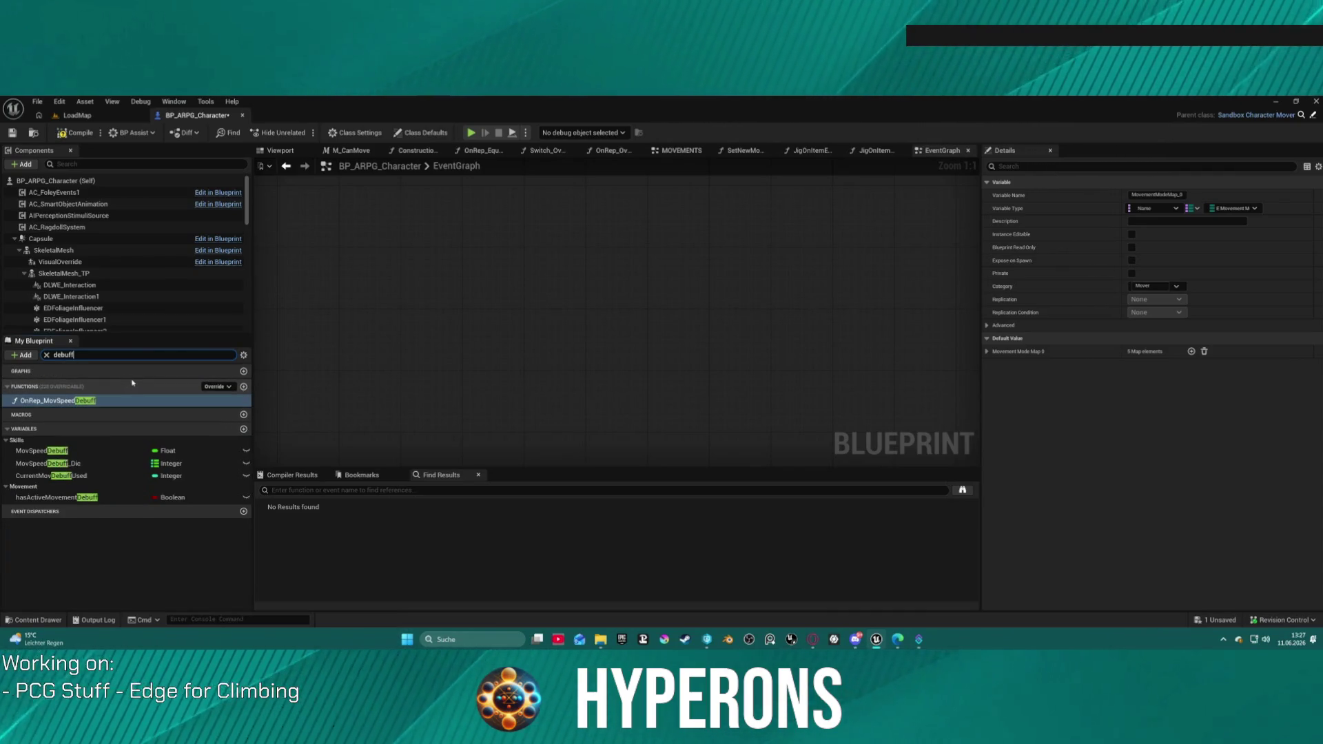
pyautogui.doubleClick(47, 401)
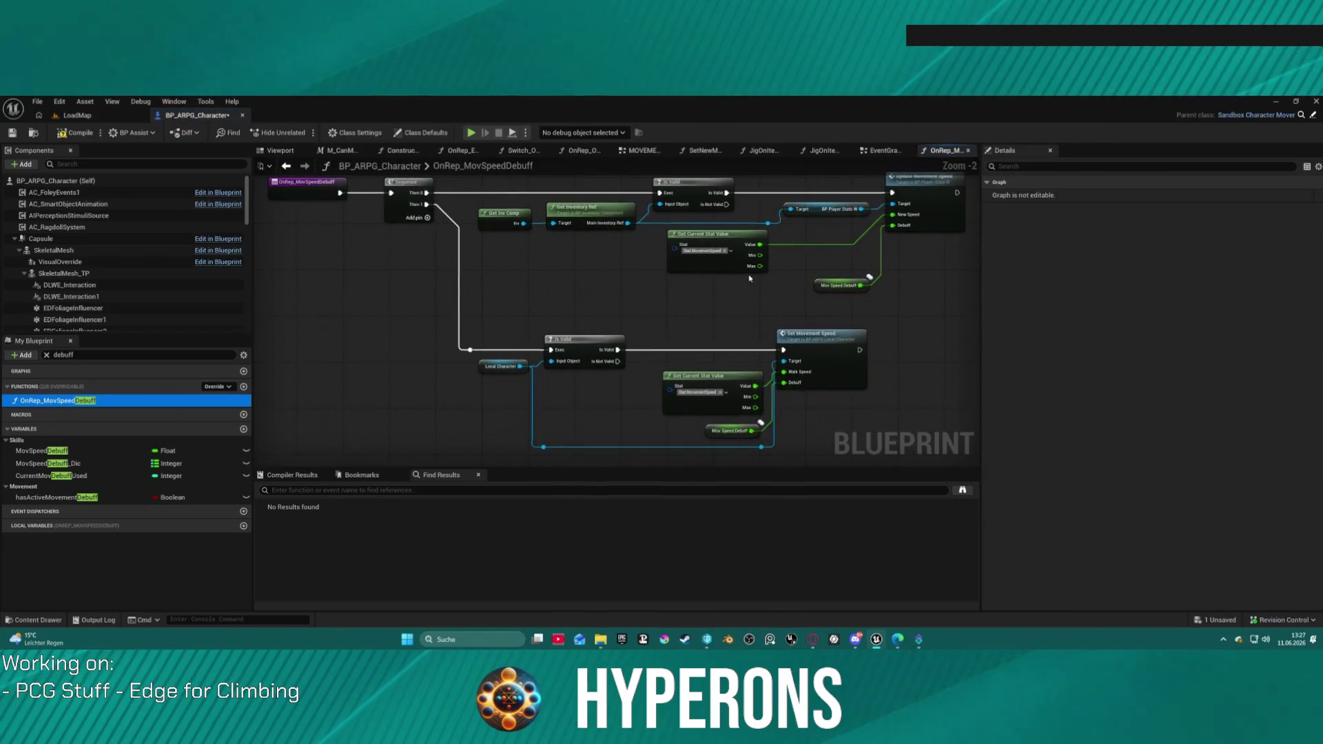
pyautogui.moveTo(895, 392)
pyautogui.mouseDown()
pyautogui.moveTo(813, 385)
pyautogui.moveTo(746, 339)
pyautogui.mouseUp()
pyautogui.moveTo(571, 284)
pyautogui.mouseDown()
pyautogui.moveTo(605, 346)
pyautogui.moveTo(565, 336)
pyautogui.moveTo(545, 266)
pyautogui.mouseUp()
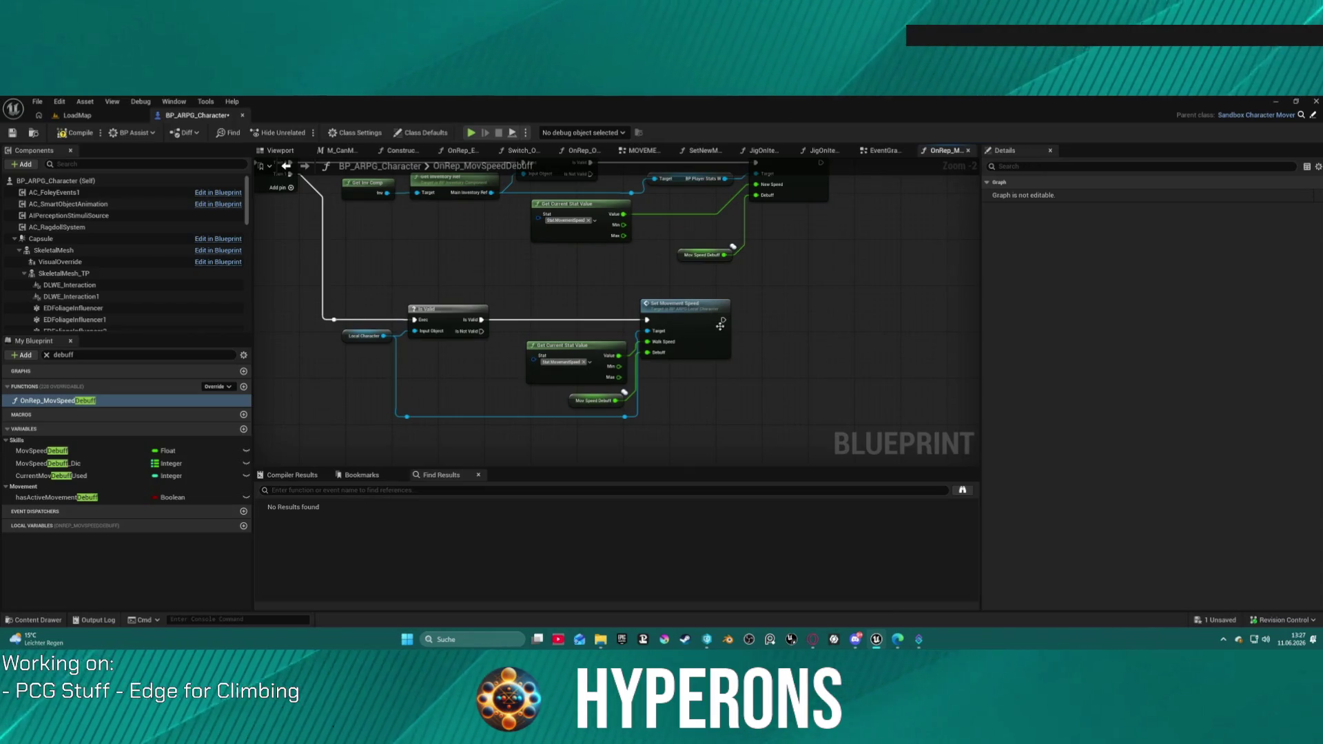
pyautogui.moveTo(767, 182); pyautogui.dragTo(720, 246)
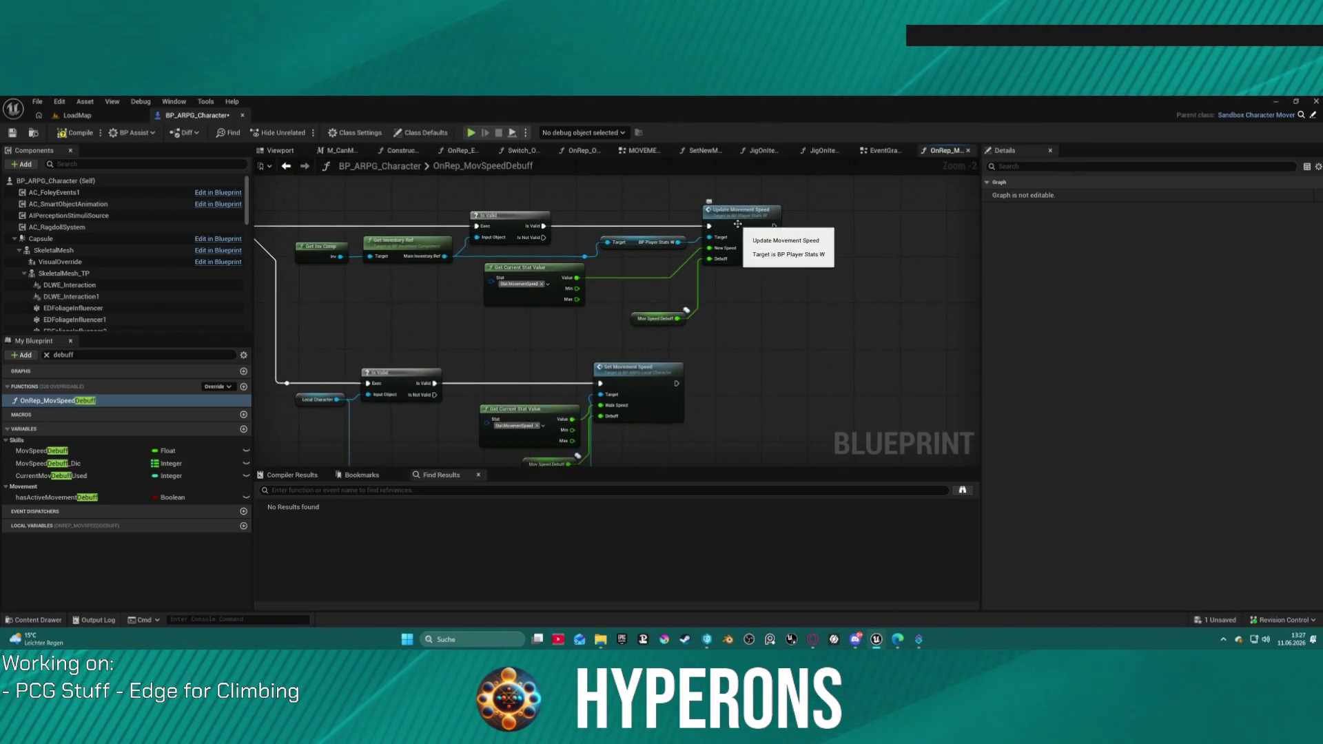
# - Inspect Update Movement Speed in BP_PlayerStatsW, then recenter the character's movement speed nodes
pyautogui.click(737, 224)
pyautogui.doubleClick(738, 226)
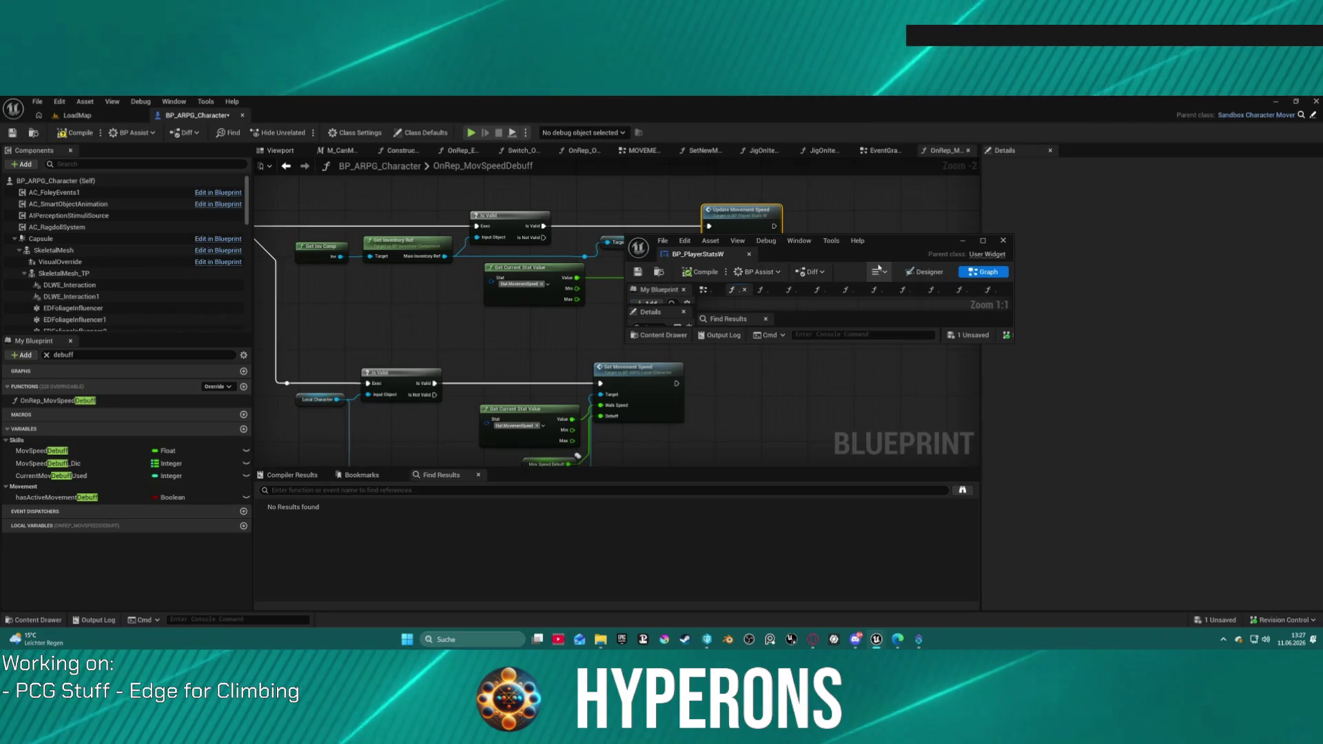
pyautogui.click(985, 242)
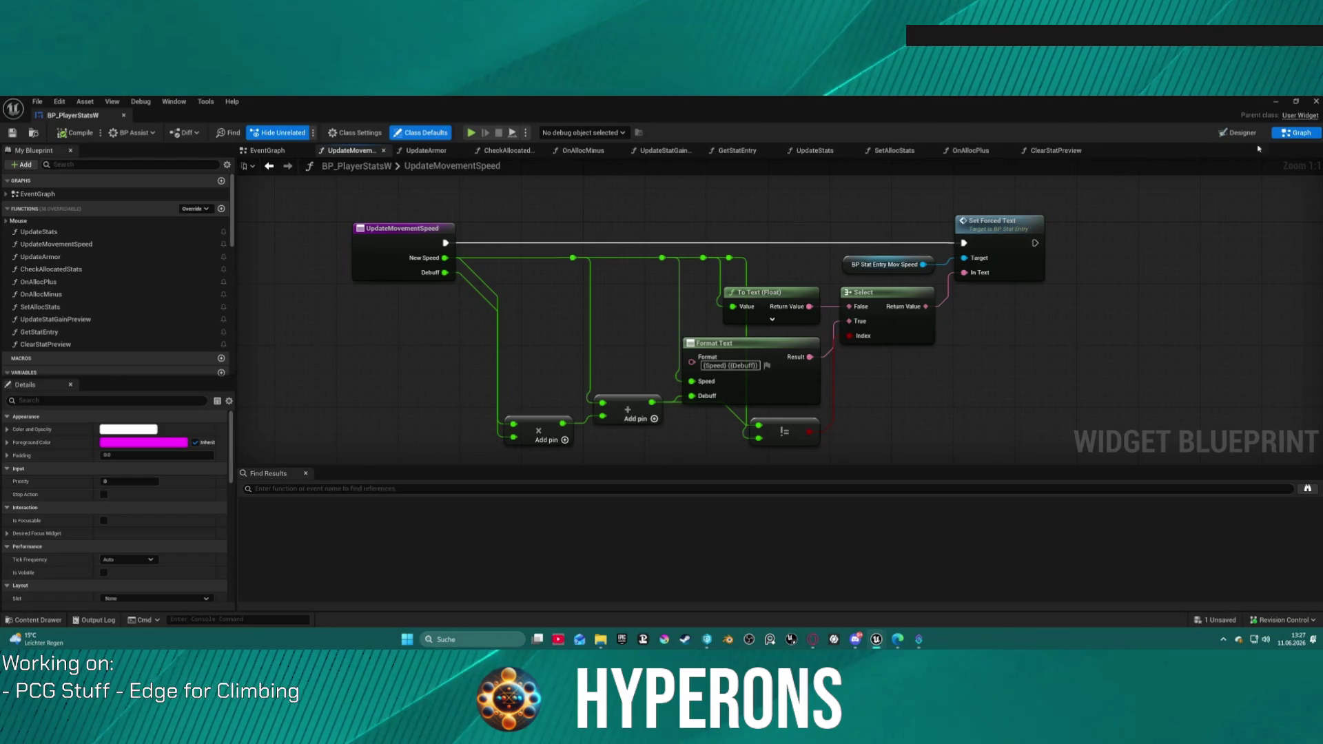
pyautogui.hotkey('alt', 'Tab')
pyautogui.moveTo(438, 254)
pyautogui.mouseDown()
pyautogui.moveTo(859, 324)
pyautogui.moveTo(617, 299)
pyautogui.mouseUp()
pyautogui.moveTo(764, 385); pyautogui.dragTo(639, 319)
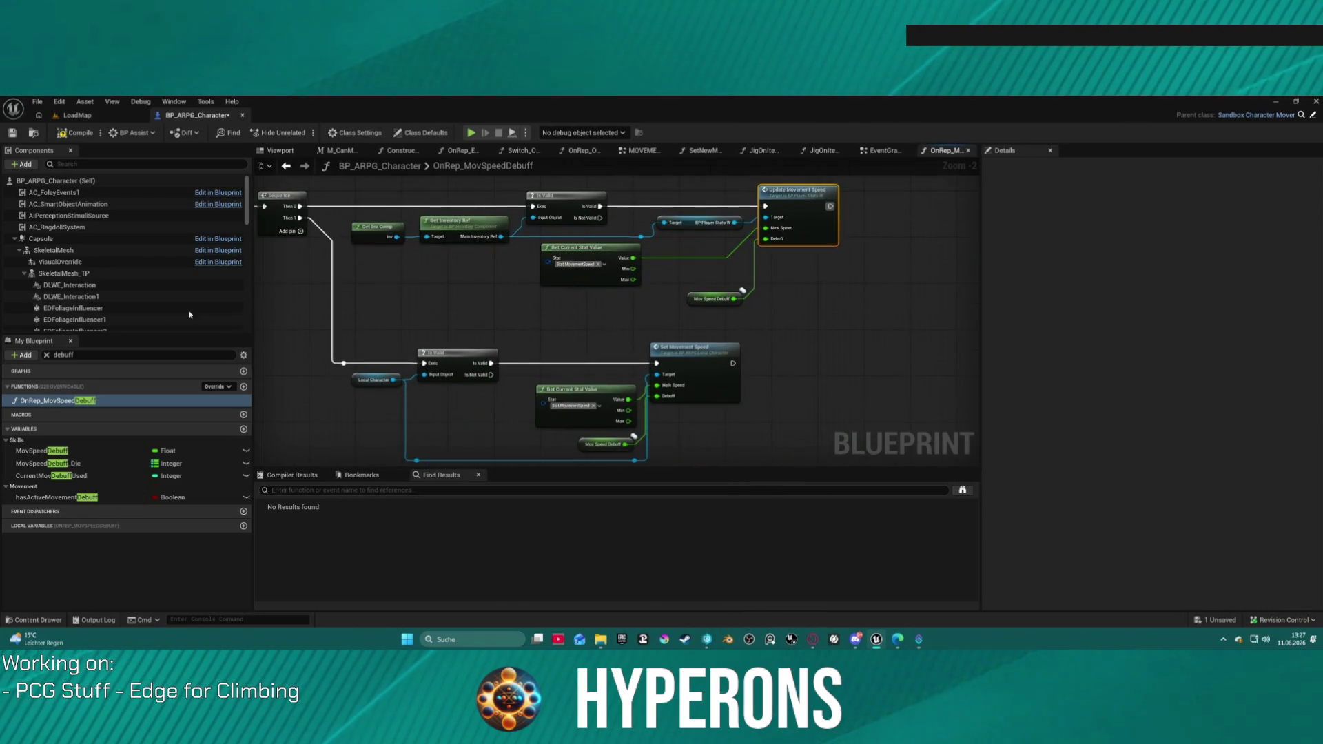
# - Clear the 'debuff' filter and expand the member categories list
pyautogui.click(47, 356)
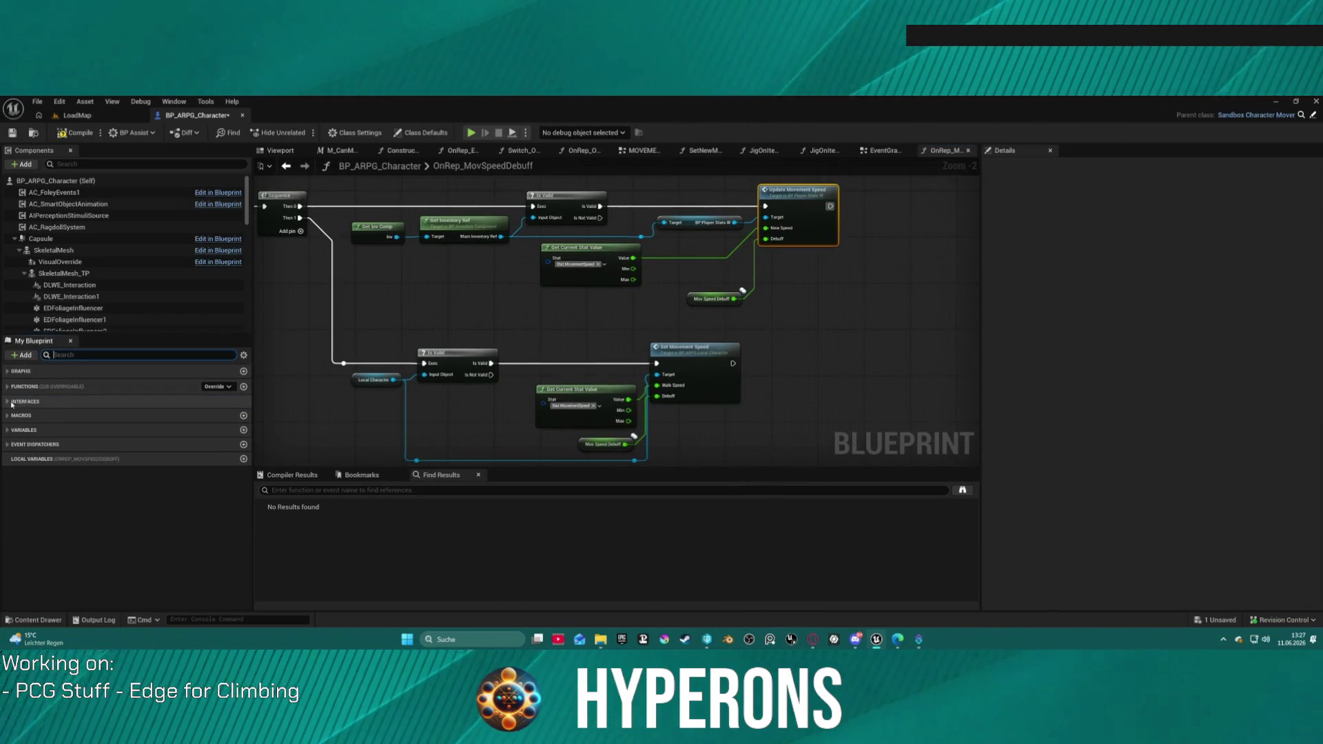
pyautogui.click(21, 430)
pyautogui.scroll(-5, 22, 441)
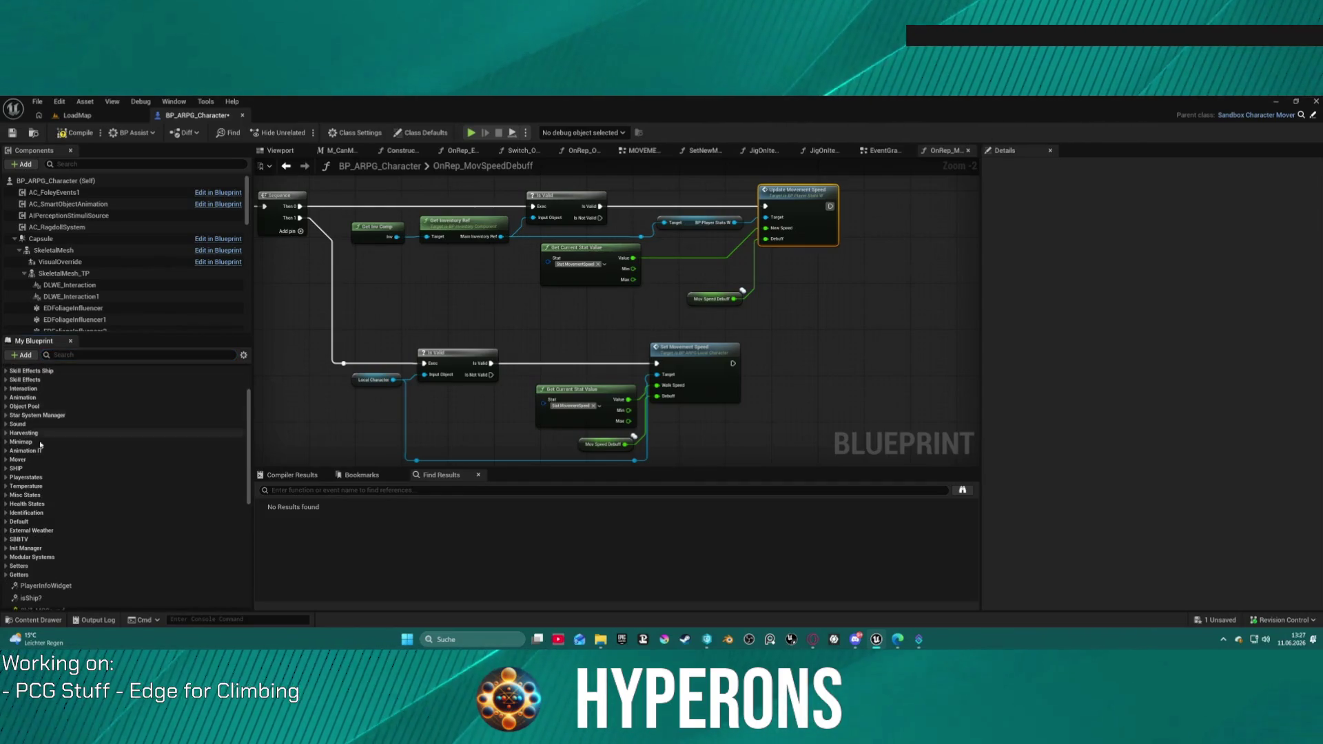
pyautogui.scroll(-2, 38, 449)
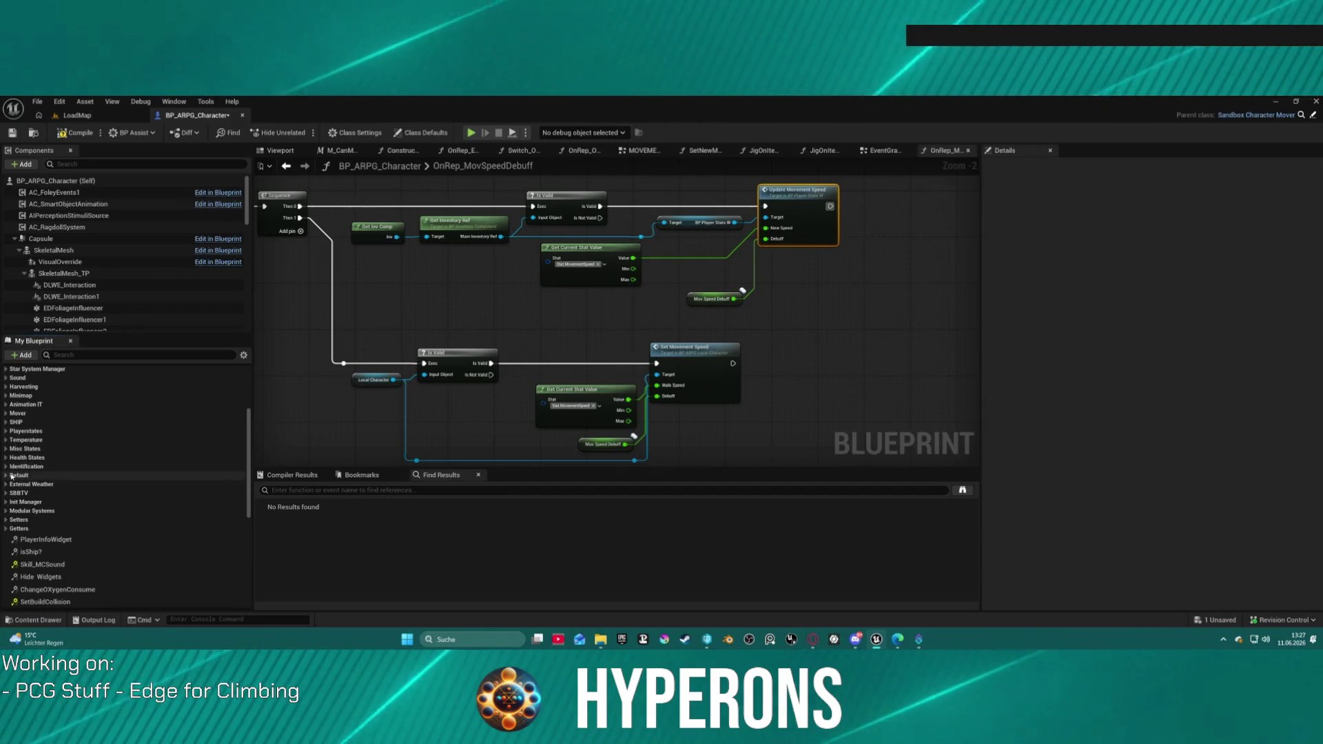
pyautogui.scroll(2, 76, 419)
pyautogui.scroll(1, 74, 408)
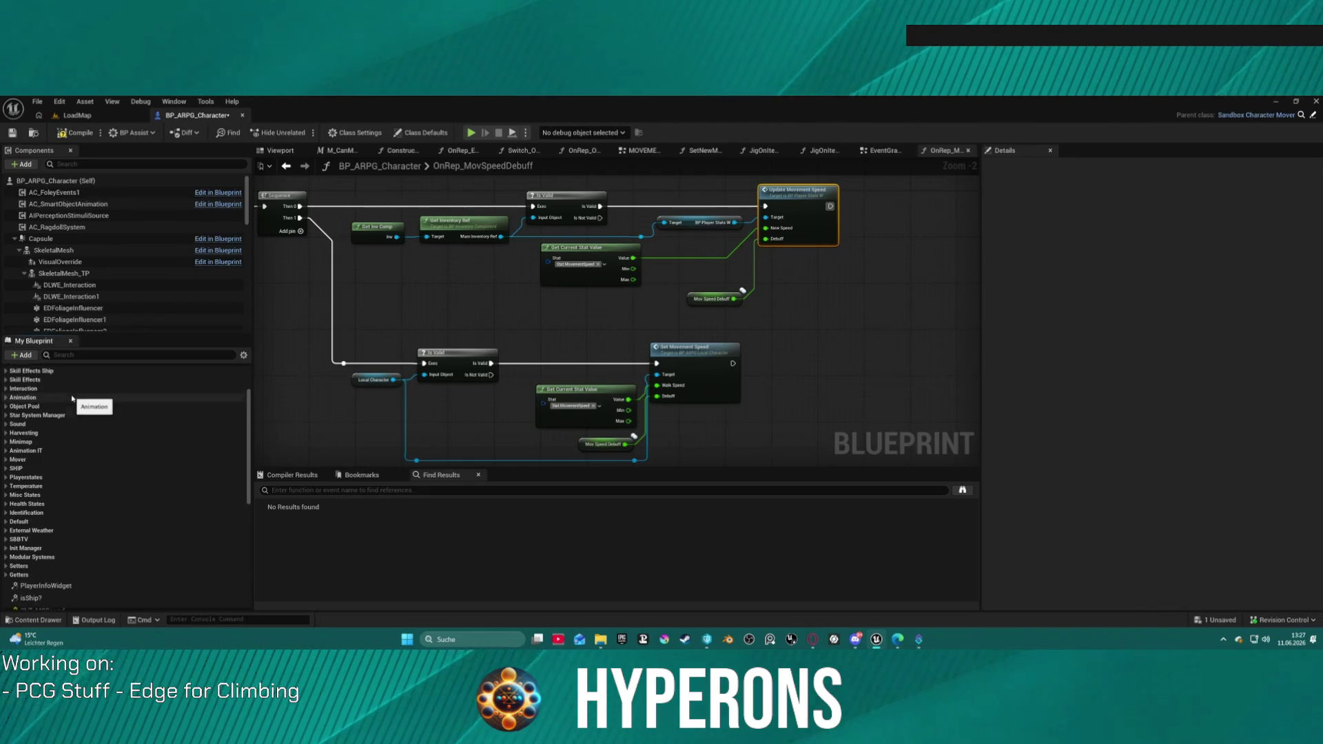
pyautogui.scroll(3, 72, 398)
# - Open Skill_OnEffectAdded from Skill Effects and show its Branch and CLIENT Add New Effect nodes
pyautogui.click(7, 425)
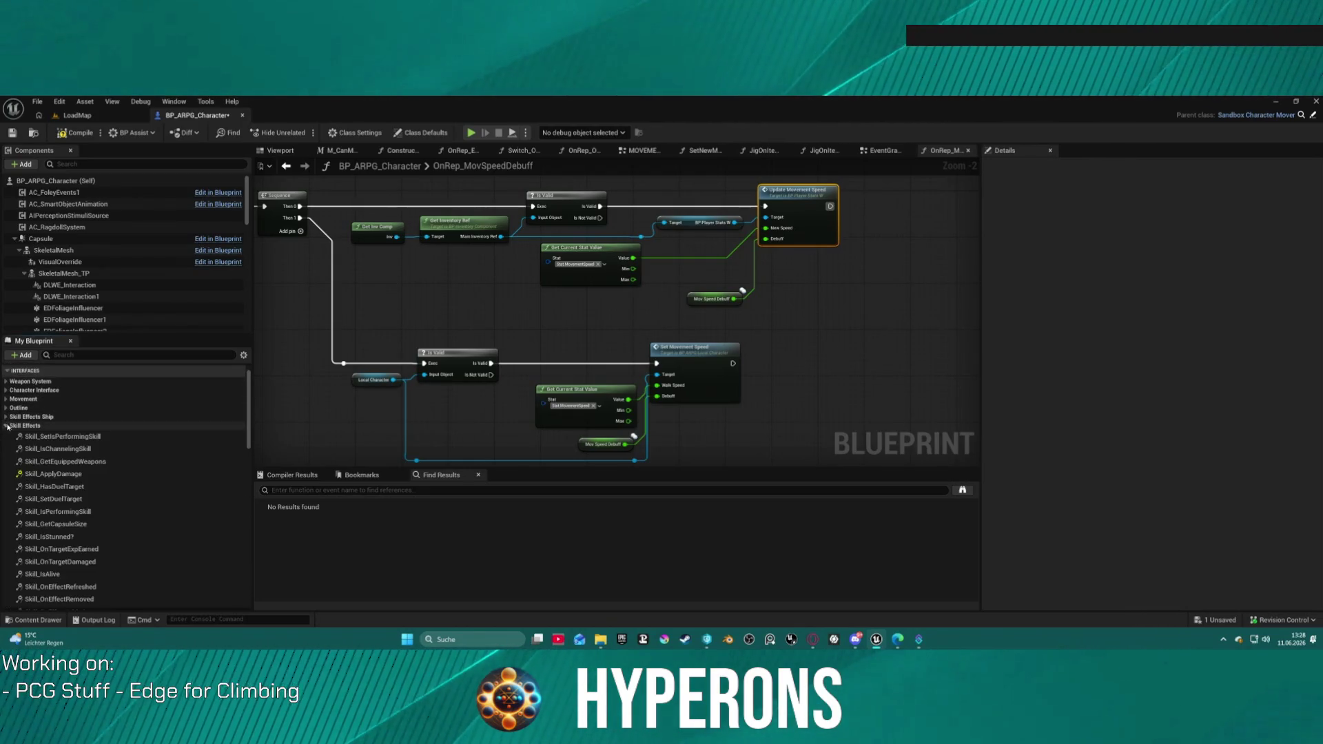
pyautogui.scroll(-3, 83, 503)
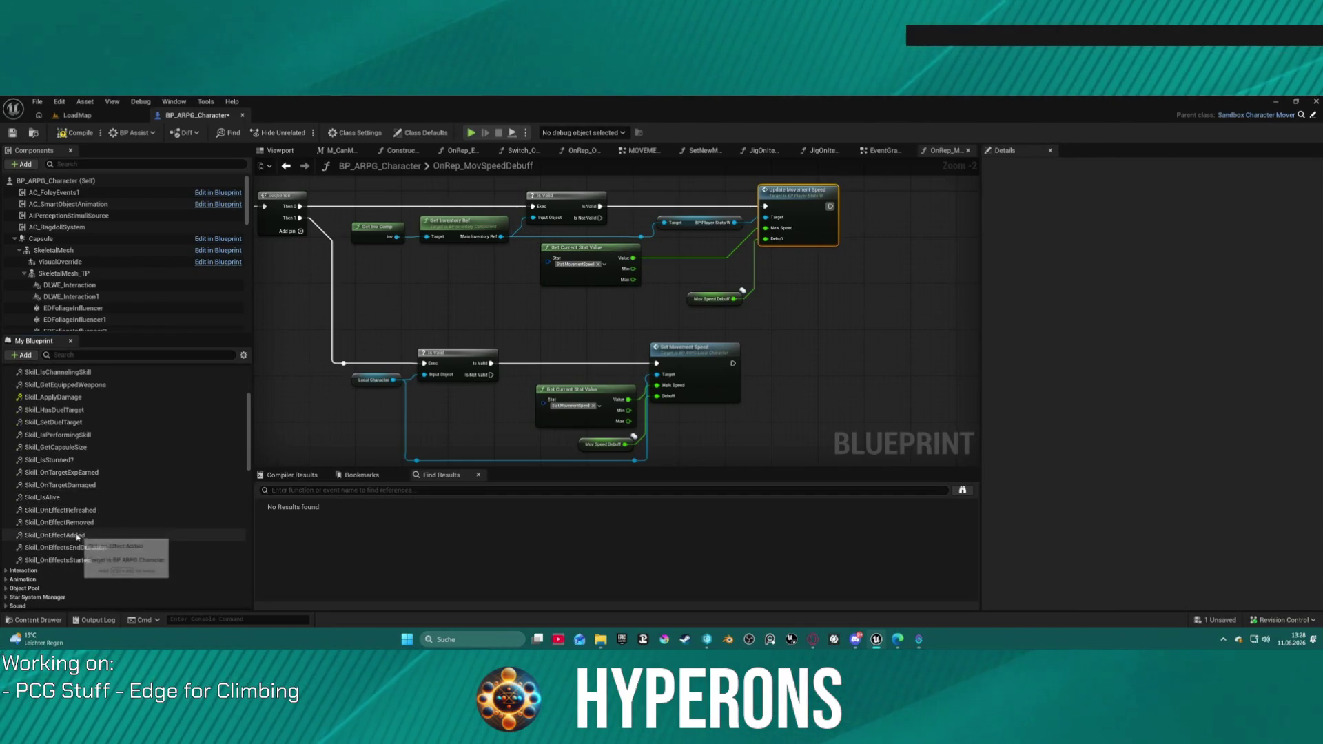
pyautogui.doubleClick(76, 536)
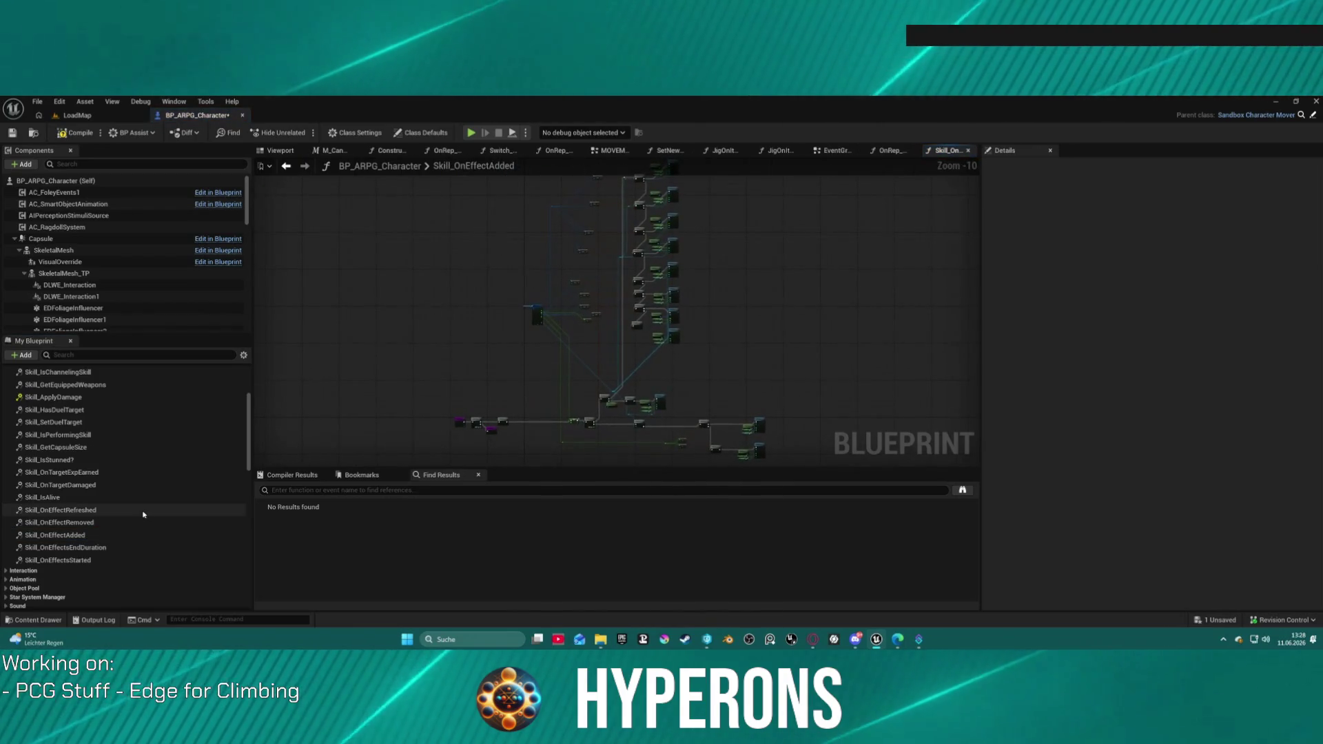
pyautogui.scroll(9, 717, 372)
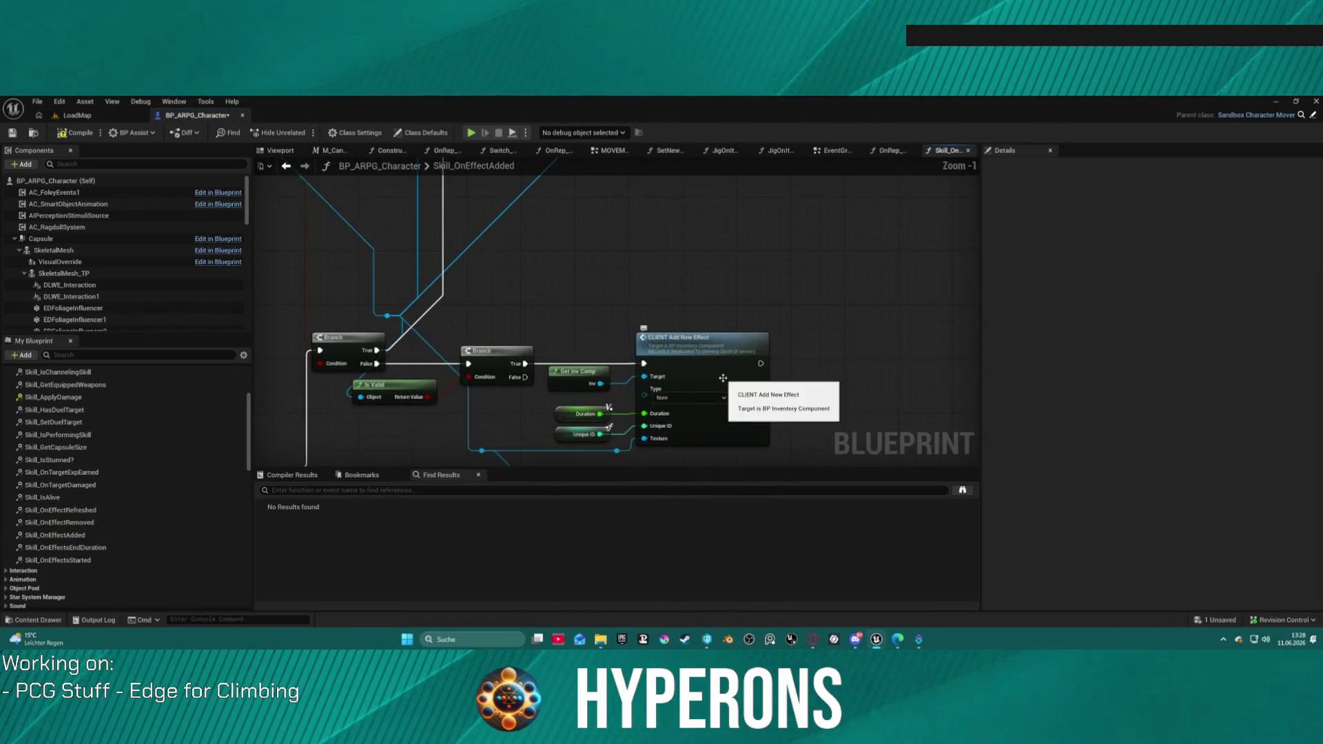
pyautogui.scroll(-2, 729, 360)
pyautogui.scroll(2, 526, 457)
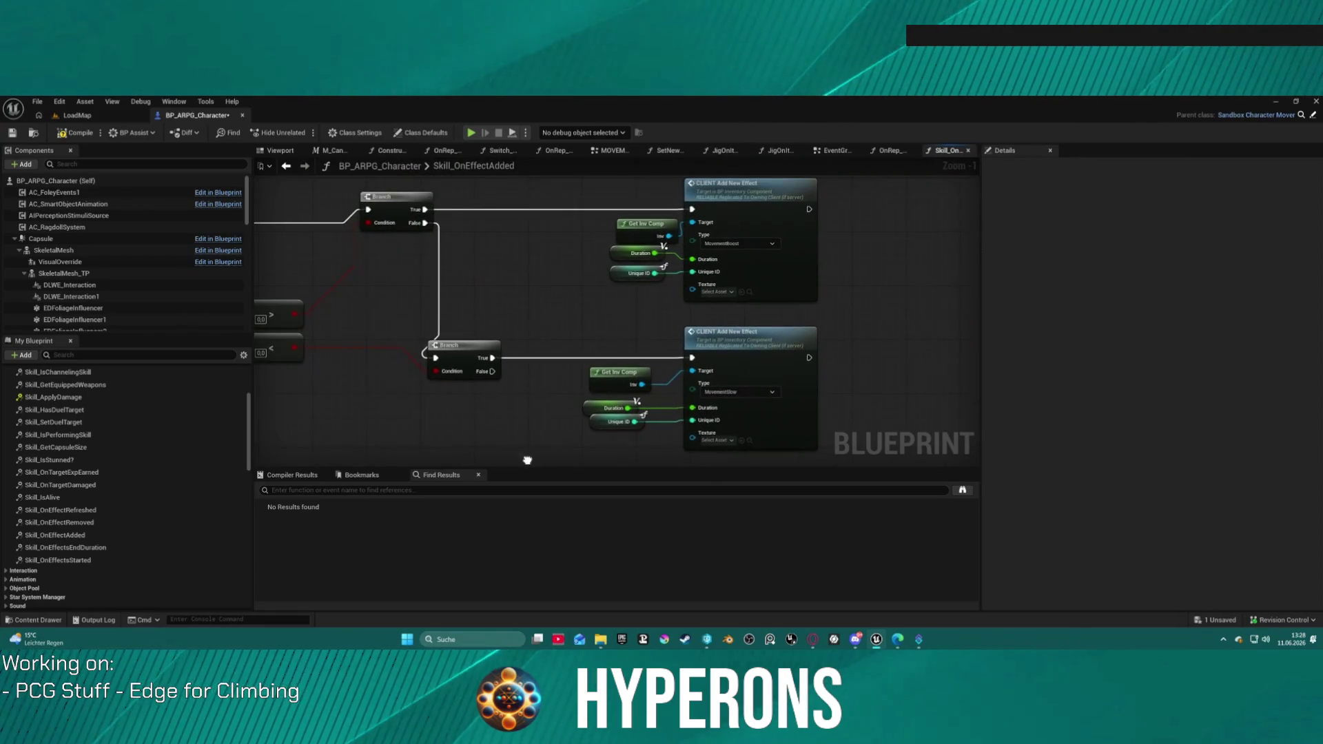
pyautogui.moveTo(982, 431)
pyautogui.mouseDown()
pyautogui.moveTo(516, 466)
pyautogui.moveTo(758, 345)
pyautogui.moveTo(999, 408)
pyautogui.moveTo(1096, 396)
pyautogui.mouseUp()
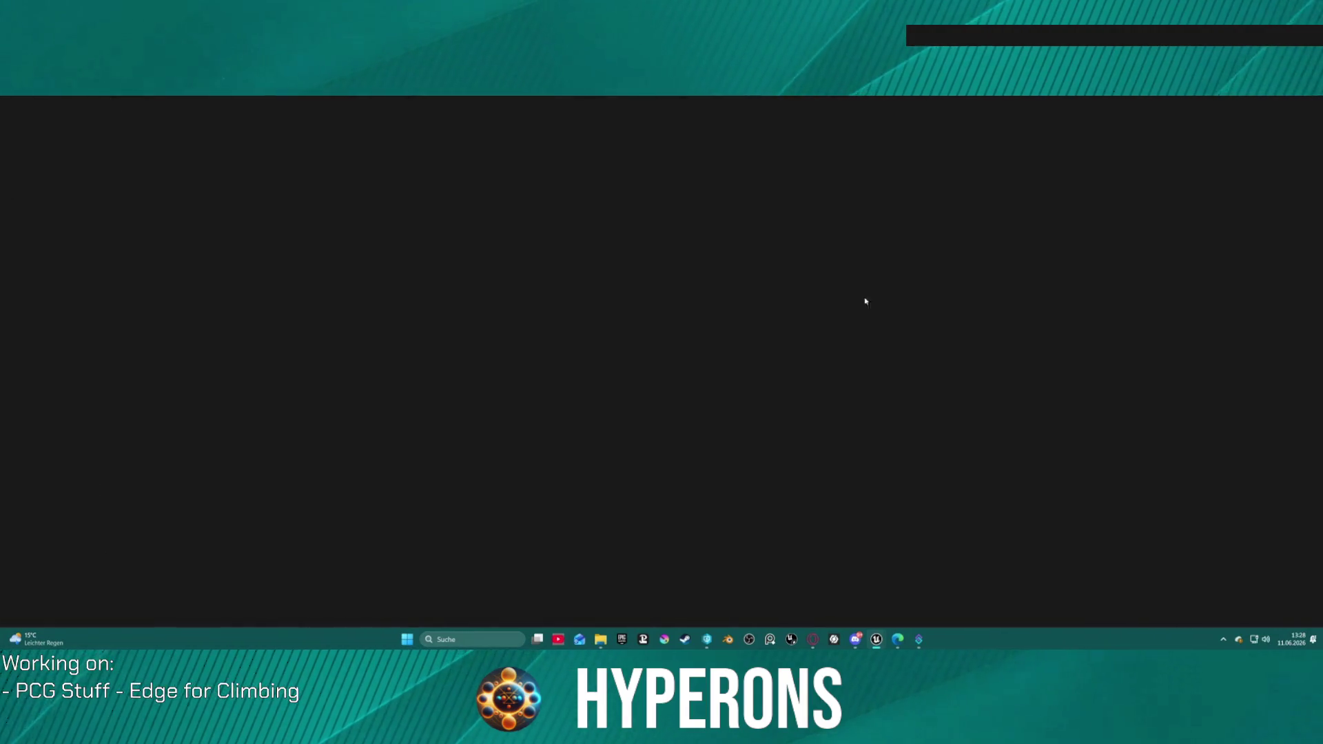
# - Open WBP_Ship_HUD_Main's Add New Effect function to review its effect icon creation
pyautogui.scroll(-10, 835, 227)
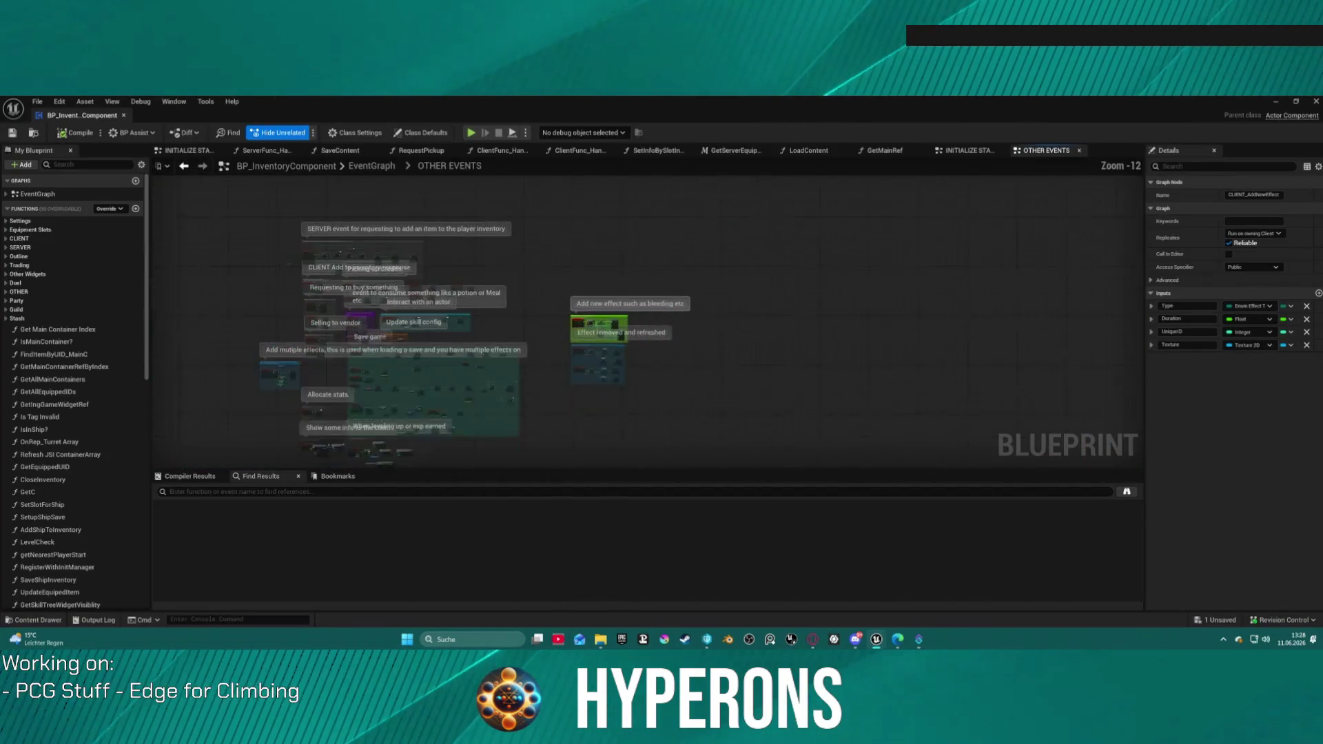
pyautogui.scroll(13, 931, 225)
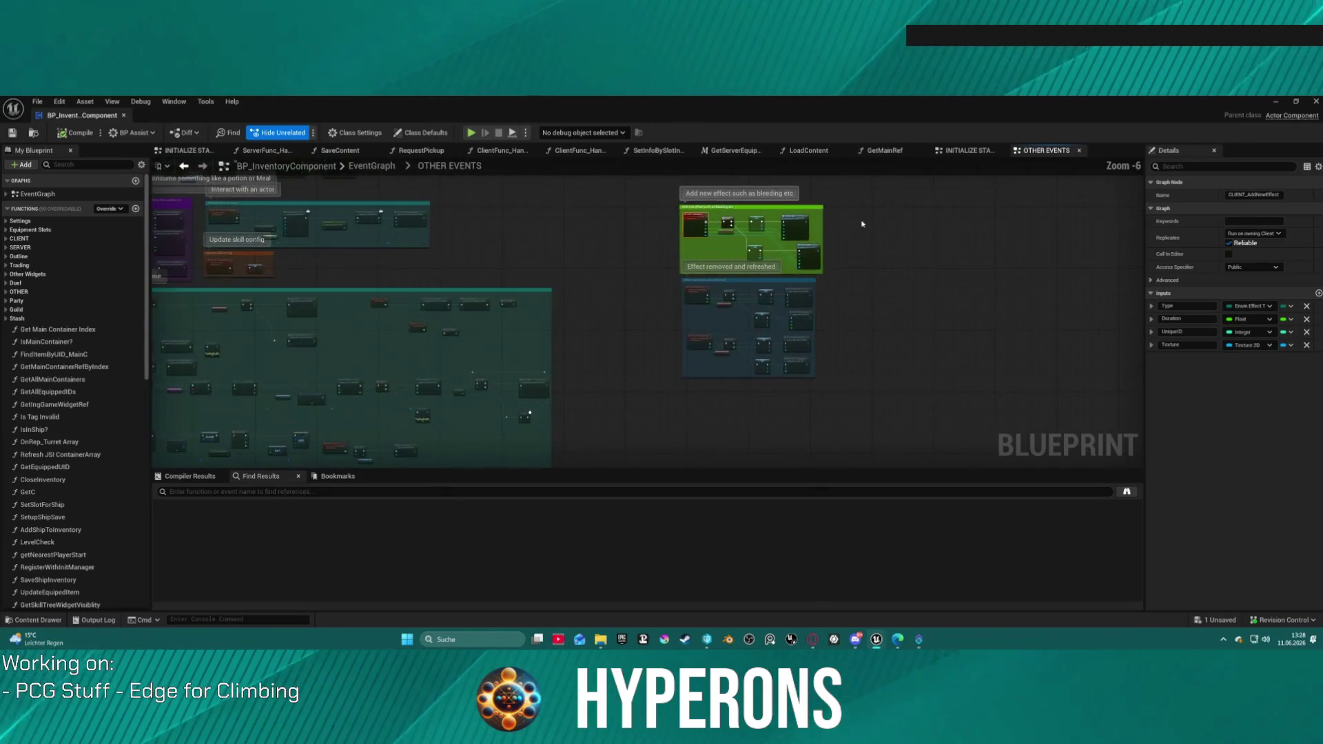
pyautogui.click(636, 251)
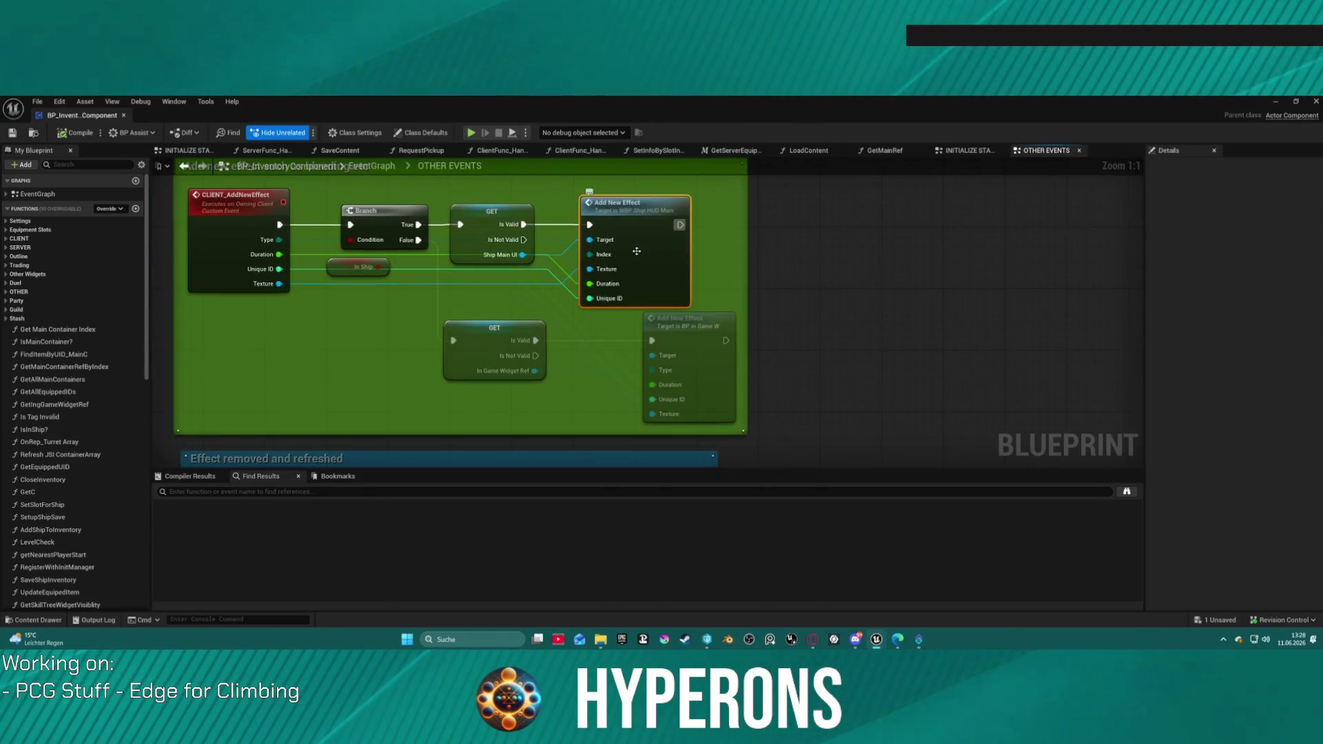
pyautogui.doubleClick(636, 251)
pyautogui.moveTo(761, 218); pyautogui.dragTo(535, 338)
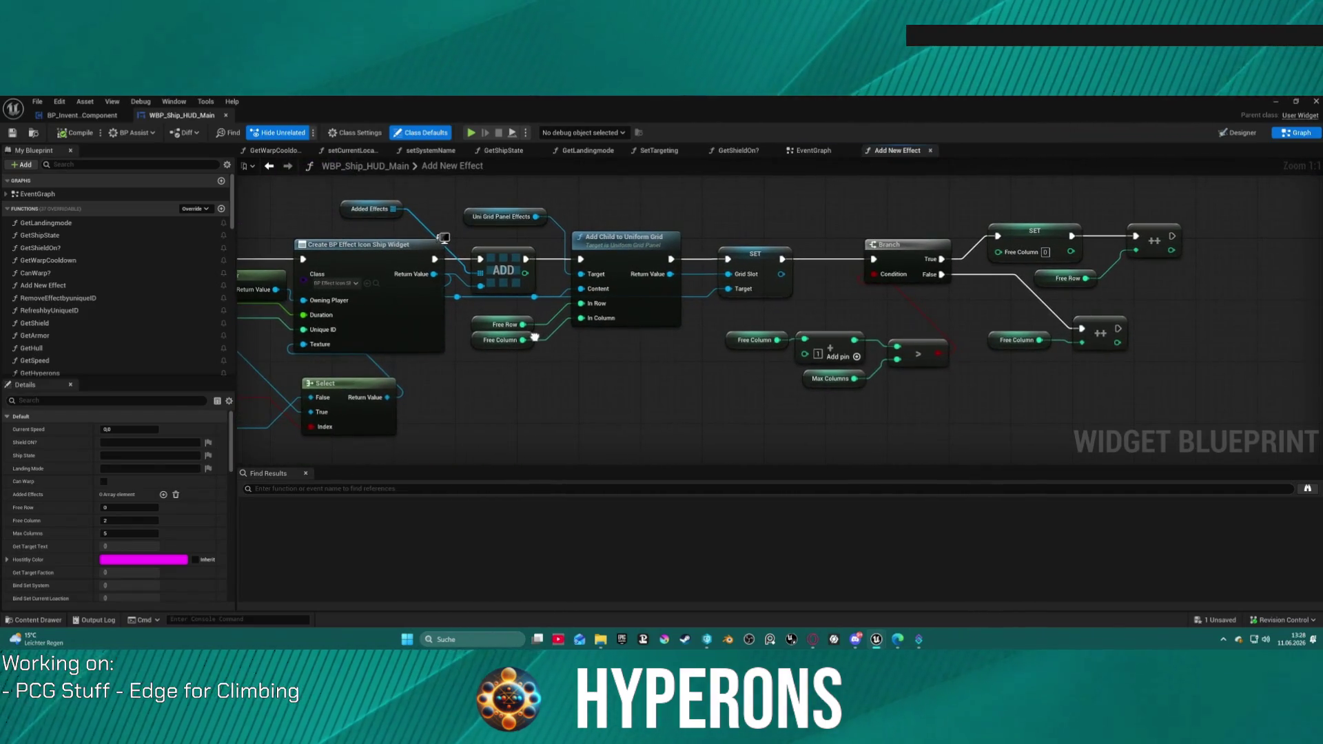
pyautogui.click(451, 166)
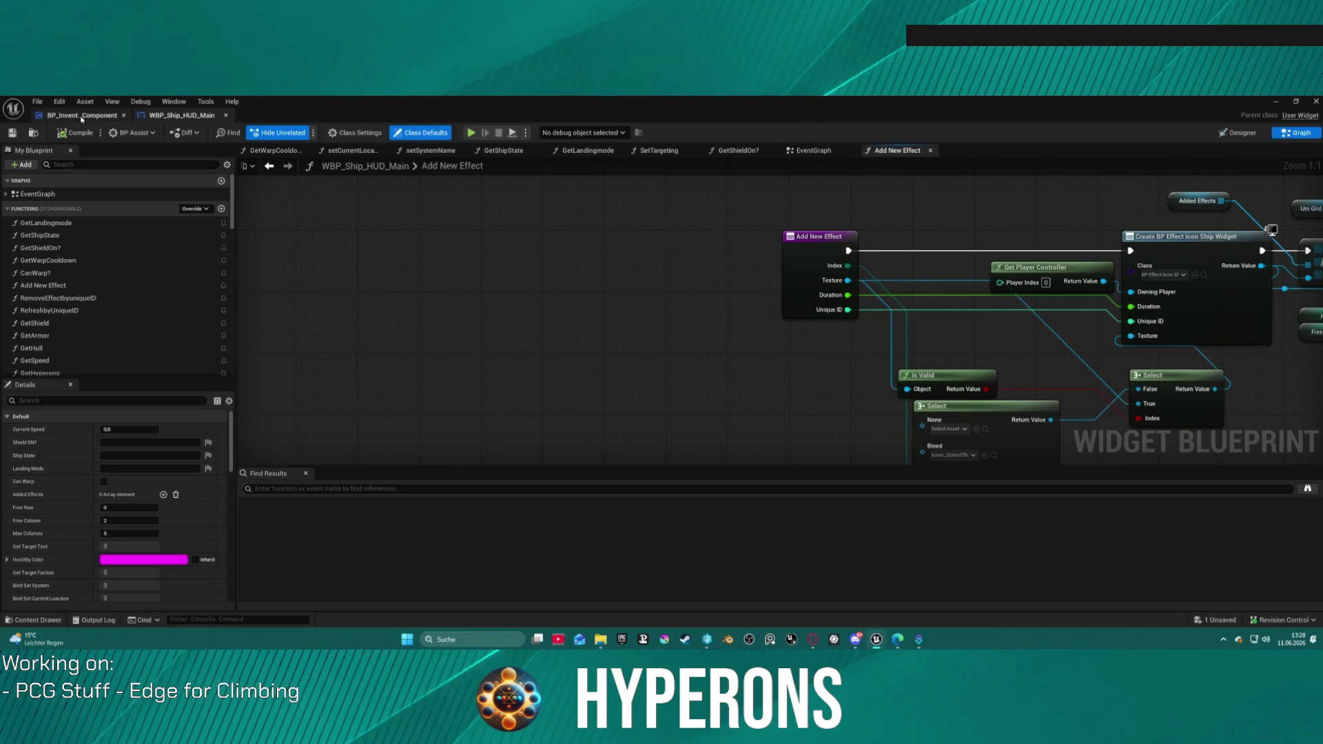
# - Return to BP_InventoryComponent's event graph and look around it
pyautogui.click(82, 116)
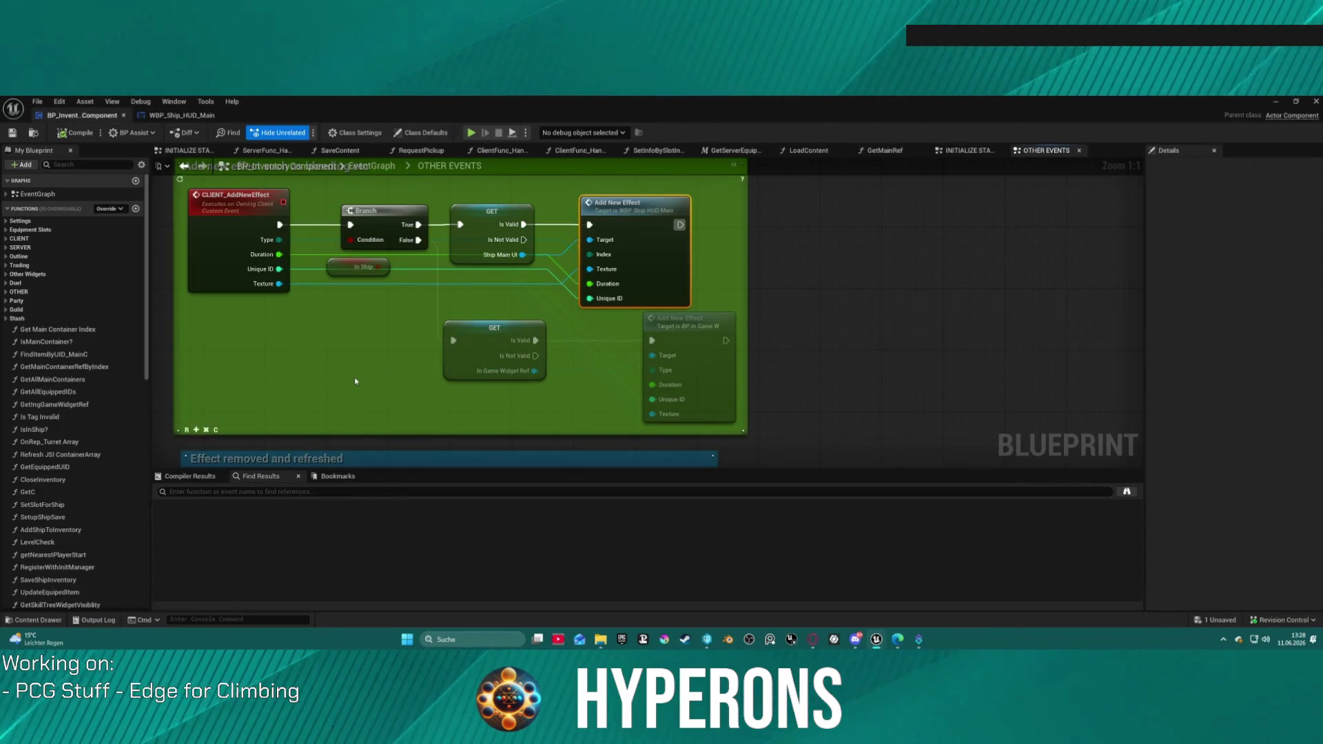
pyautogui.scroll(-8, 355, 381)
pyautogui.moveTo(781, 253)
pyautogui.mouseDown()
pyautogui.moveTo(658, 324)
pyautogui.moveTo(609, 213)
pyautogui.moveTo(613, 146)
pyautogui.moveTo(620, 427)
pyautogui.moveTo(640, 416)
pyautogui.mouseUp()
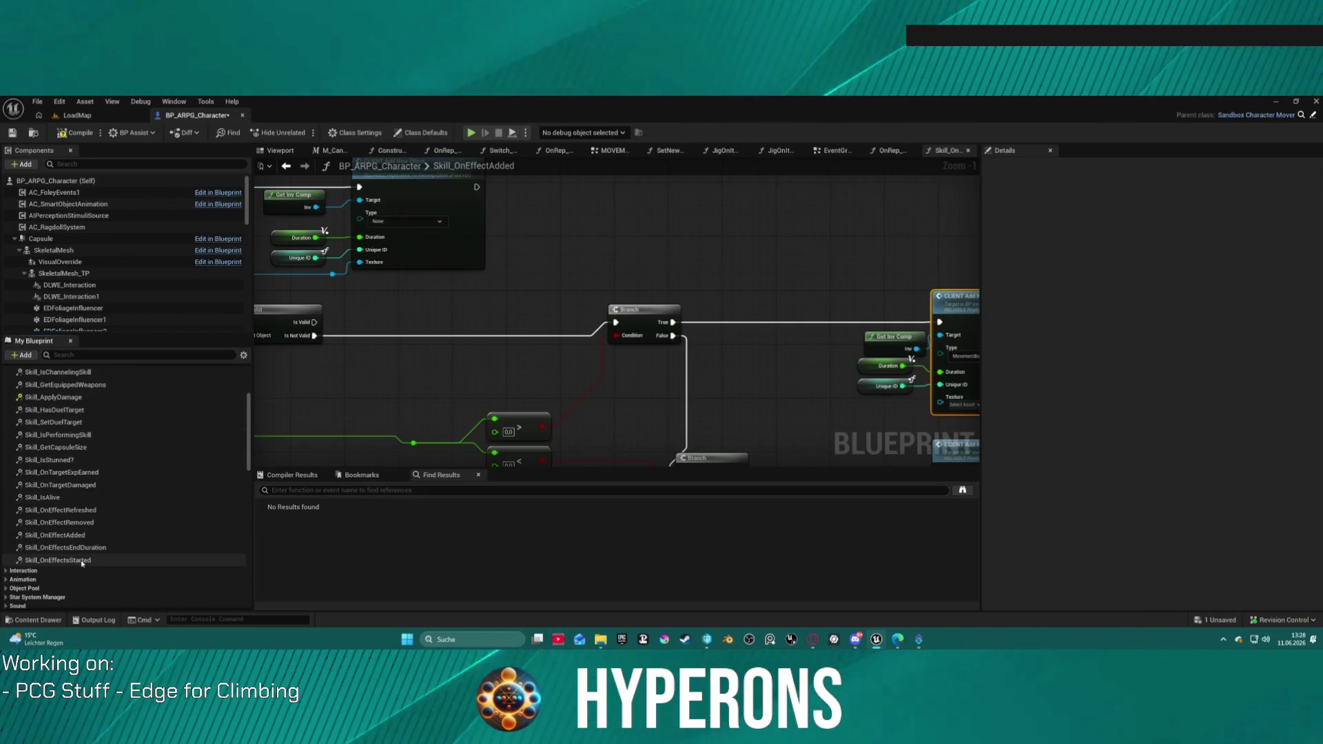
# - Open Skill_OnEffectsStarted and pan across its move-speed SET/ADD and energy/health restore nodes
pyautogui.doubleClick(82, 563)
pyautogui.scroll(3, 333, 428)
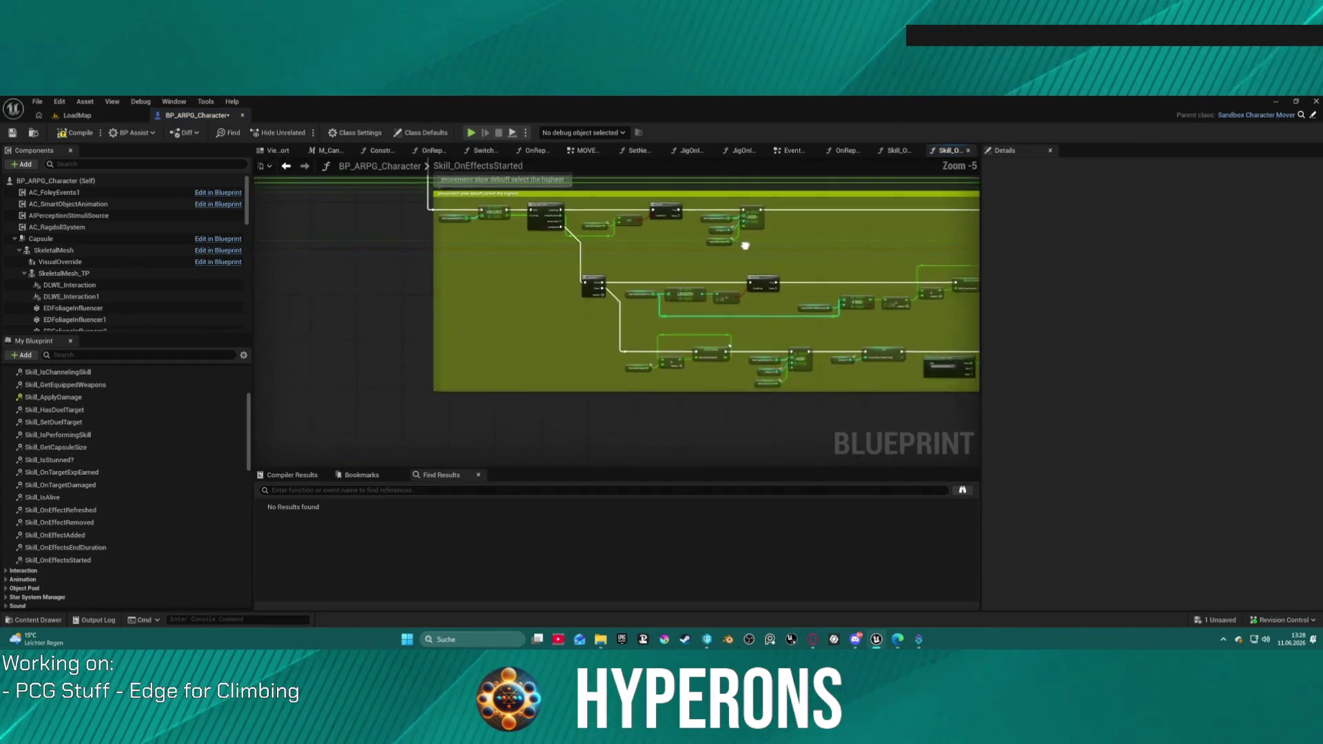
pyautogui.scroll(4, 724, 253)
pyautogui.moveTo(812, 352)
pyautogui.mouseDown()
pyautogui.moveTo(632, 301)
pyautogui.moveTo(501, 221)
pyautogui.moveTo(1074, 281)
pyautogui.moveTo(547, 224)
pyautogui.moveTo(400, 223)
pyautogui.moveTo(259, 258)
pyautogui.moveTo(403, 340)
pyautogui.mouseUp()
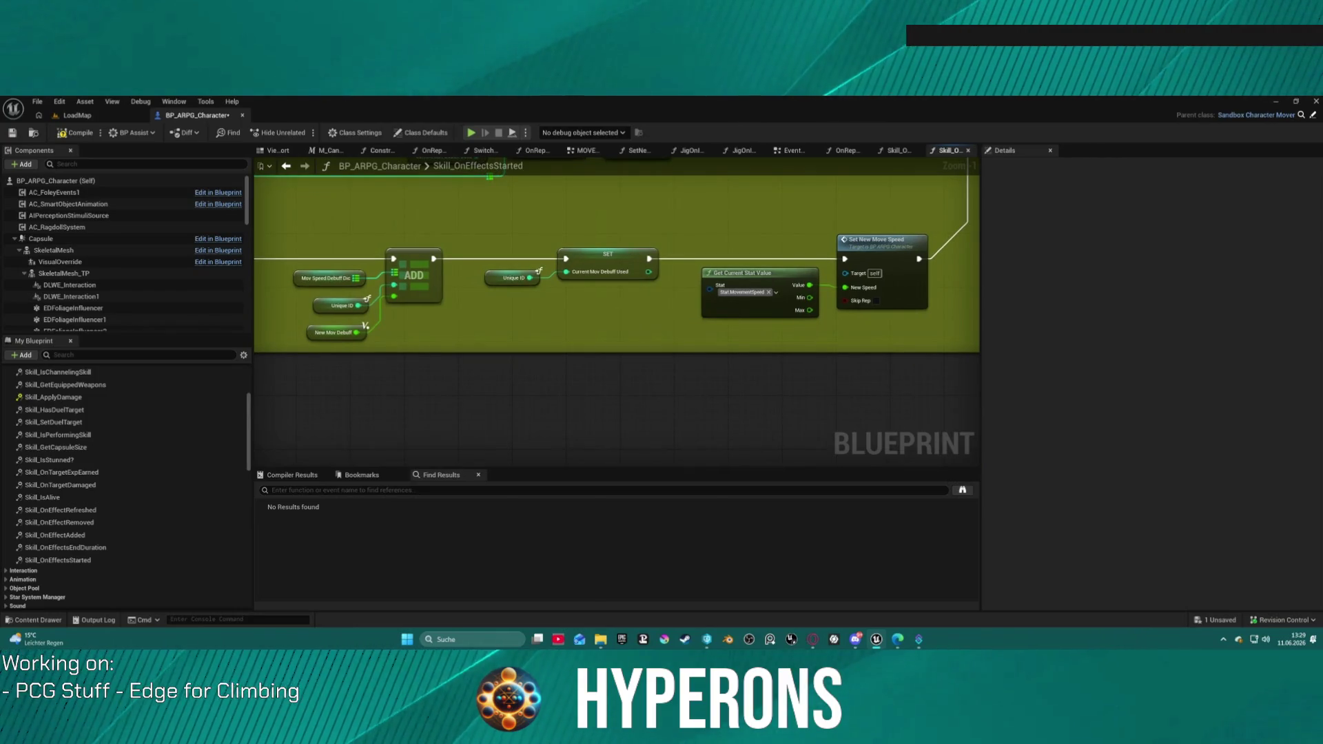
pyautogui.moveTo(249, 246)
pyautogui.mouseDown()
pyautogui.moveTo(587, 257)
pyautogui.moveTo(537, 257)
pyautogui.moveTo(524, 572)
pyautogui.mouseUp()
pyautogui.moveTo(524, 348); pyautogui.dragTo(522, 354)
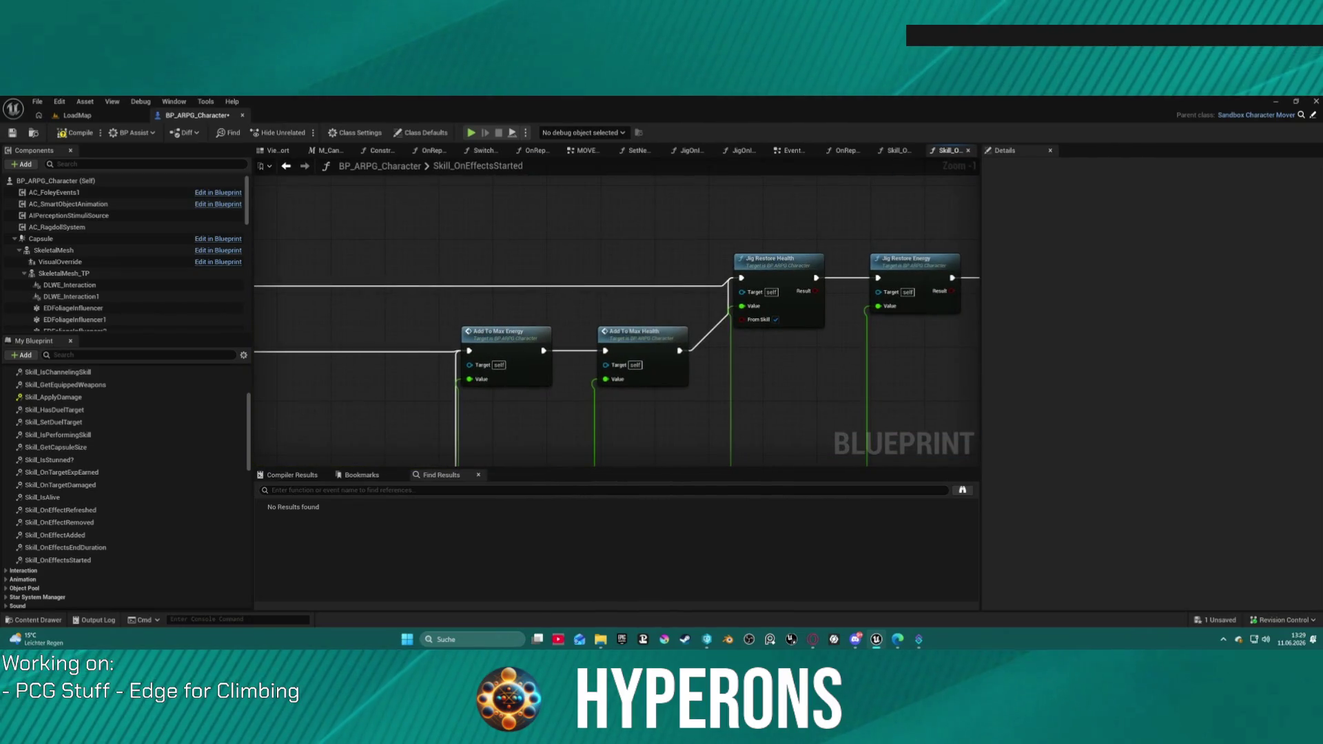